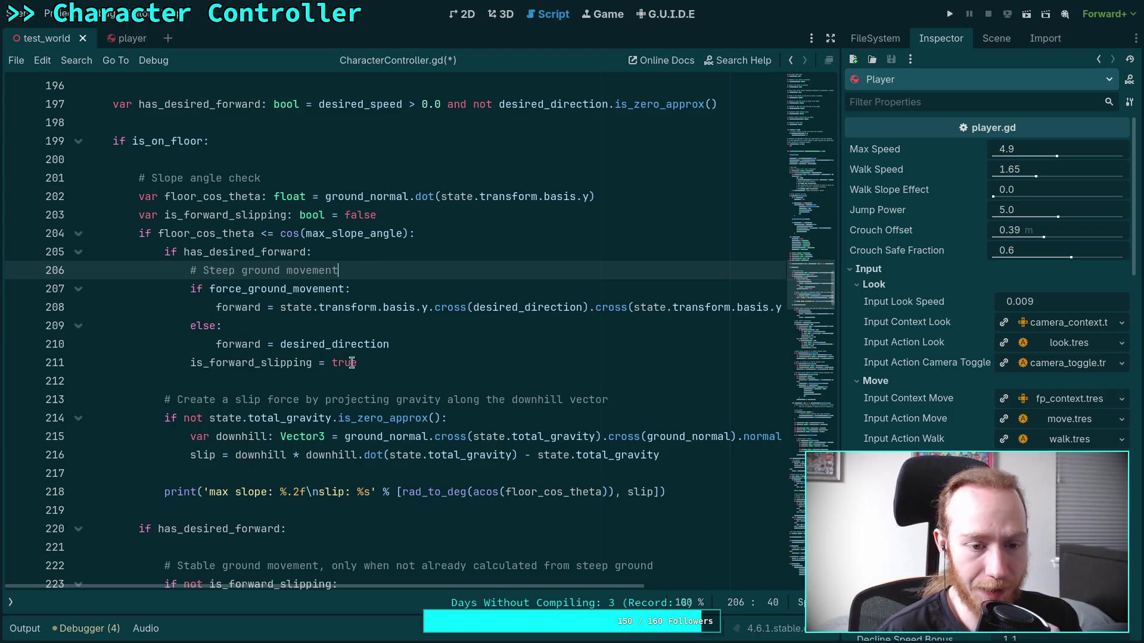
Highlight every use of the slip variable and put the caret at the end of the slip formula.
left_click(350, 382)
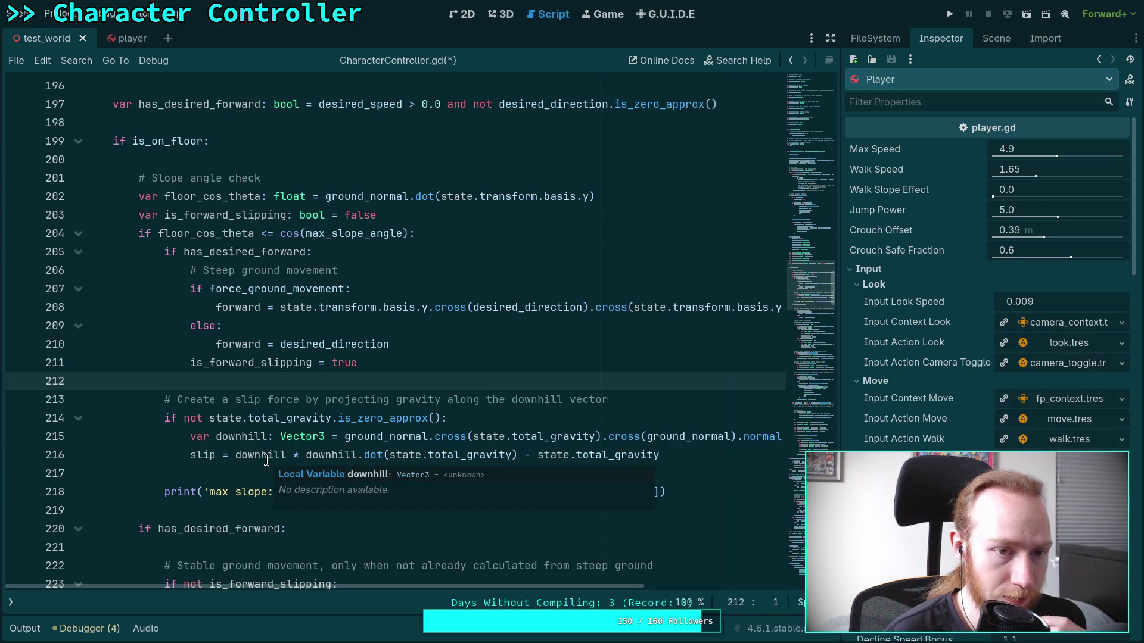
scroll(267, 460, "up", 2)
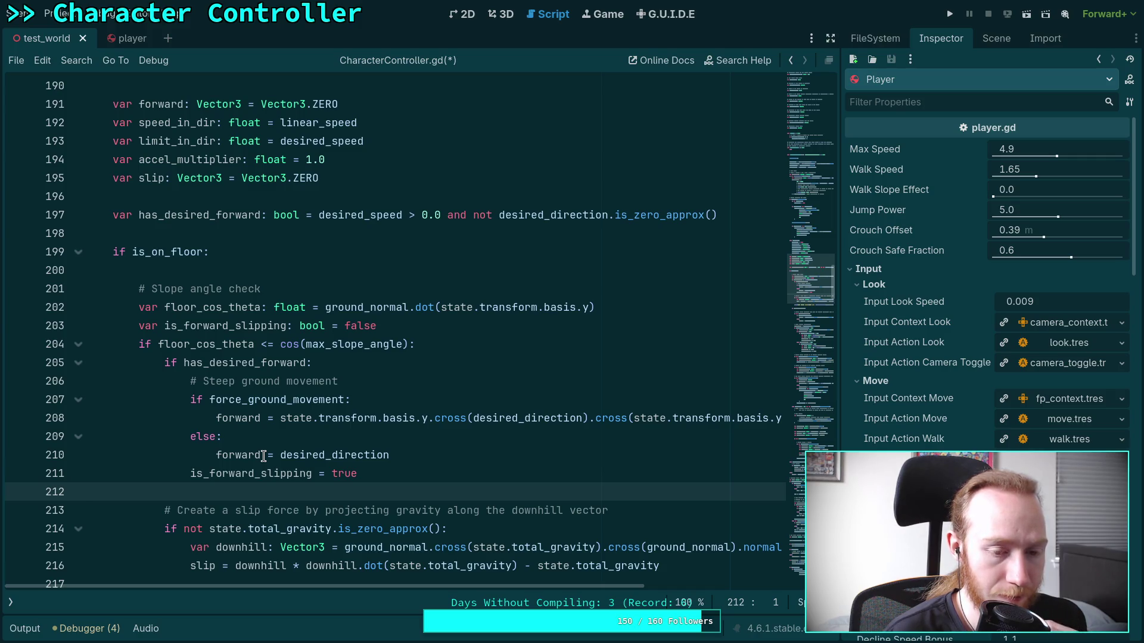
scroll(264, 456, "up", 3)
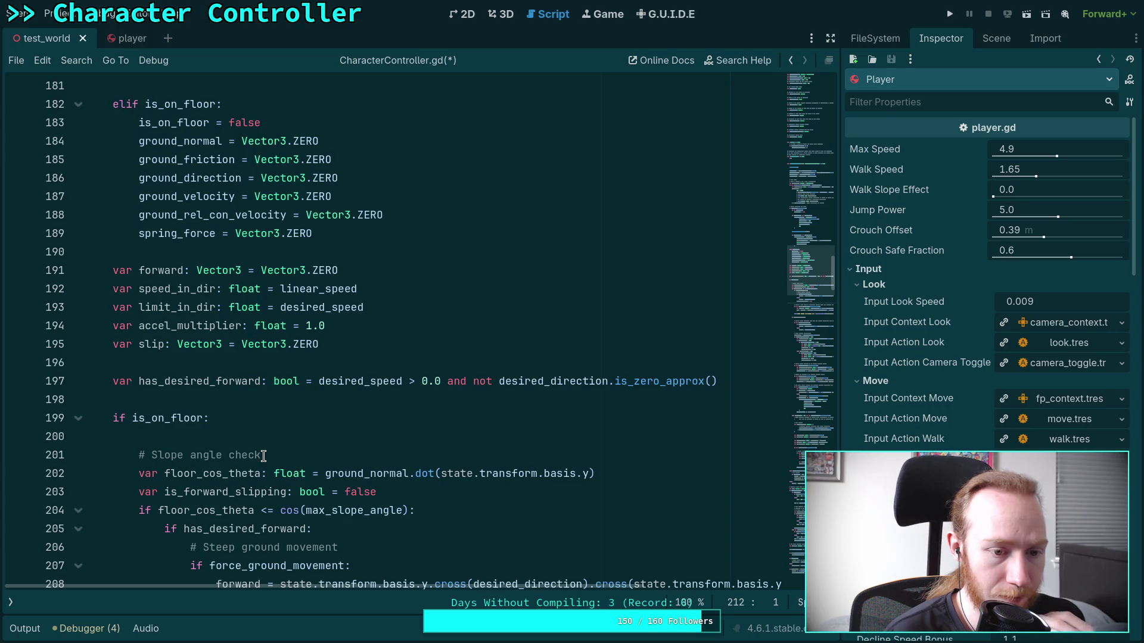
double_click(152, 345)
scroll(203, 382, "down", 5)
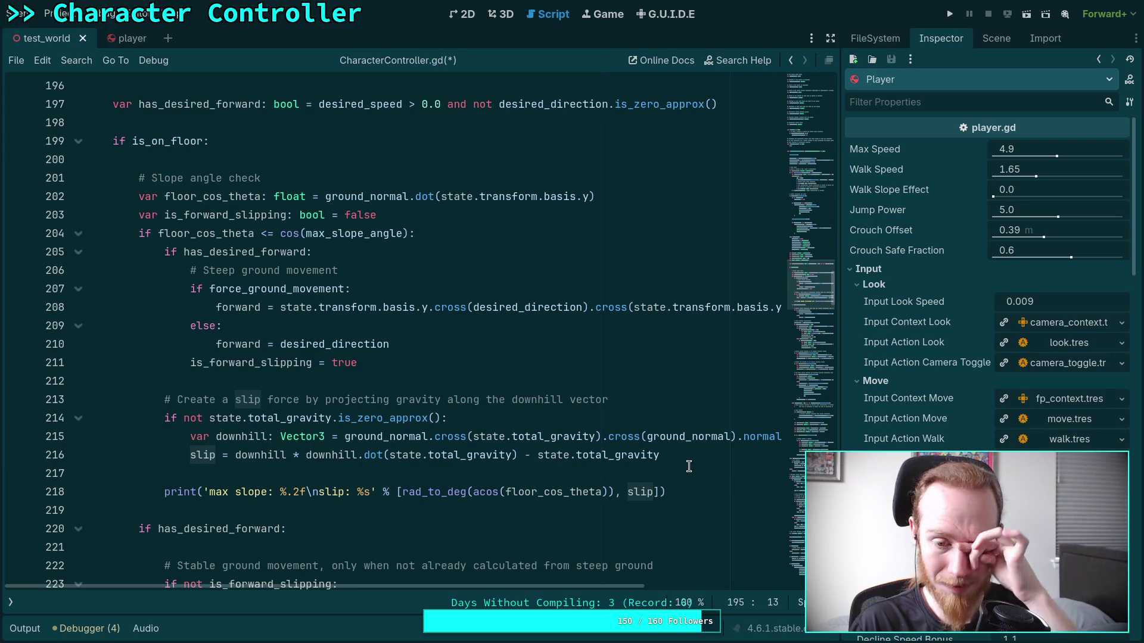
left_click(538, 455)
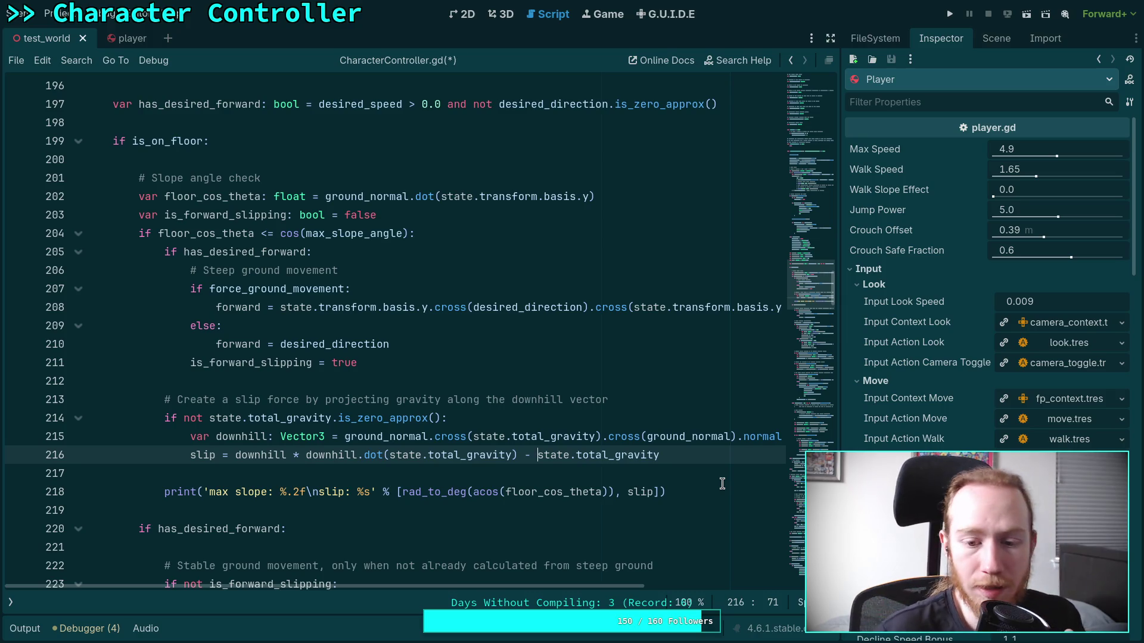
Save CharacterController.gd, run the game, walk the player up a steep blue ramp, then stop it.
scroll(998, 439, "down", 5)
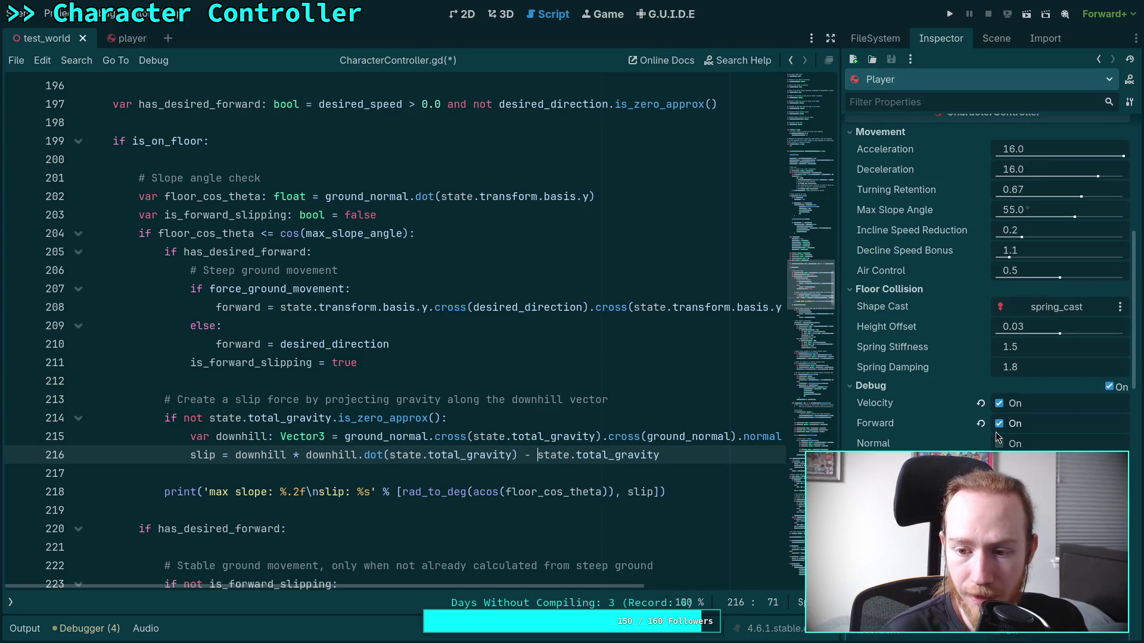
key("ctrl+s")
scroll(721, 417, "down", 2)
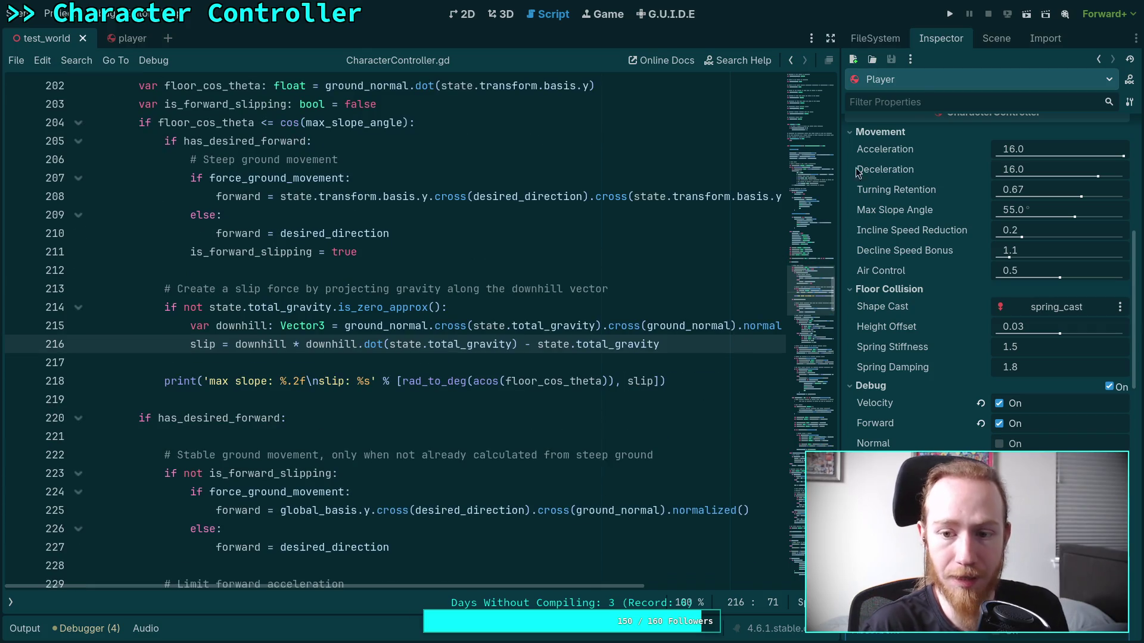
left_click(949, 14)
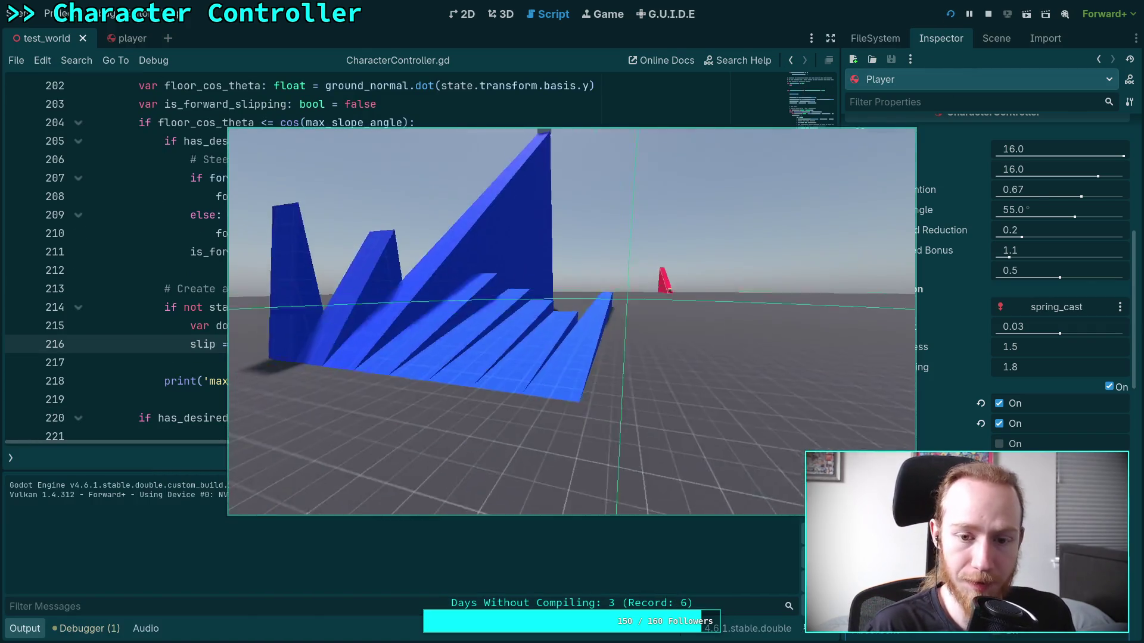
key("w")
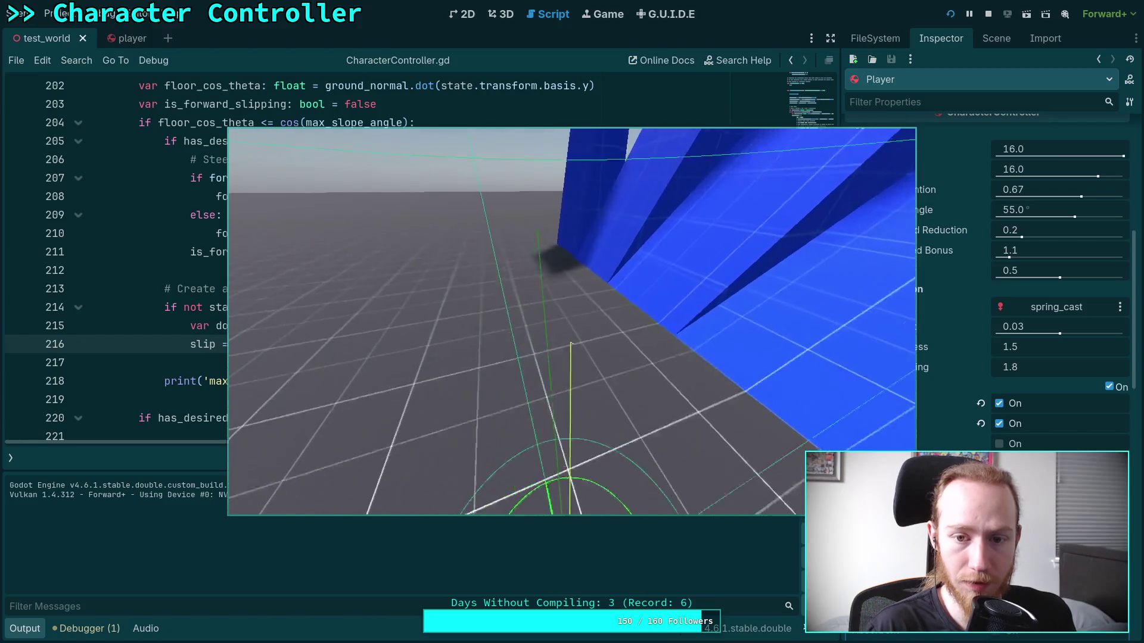
key("w")
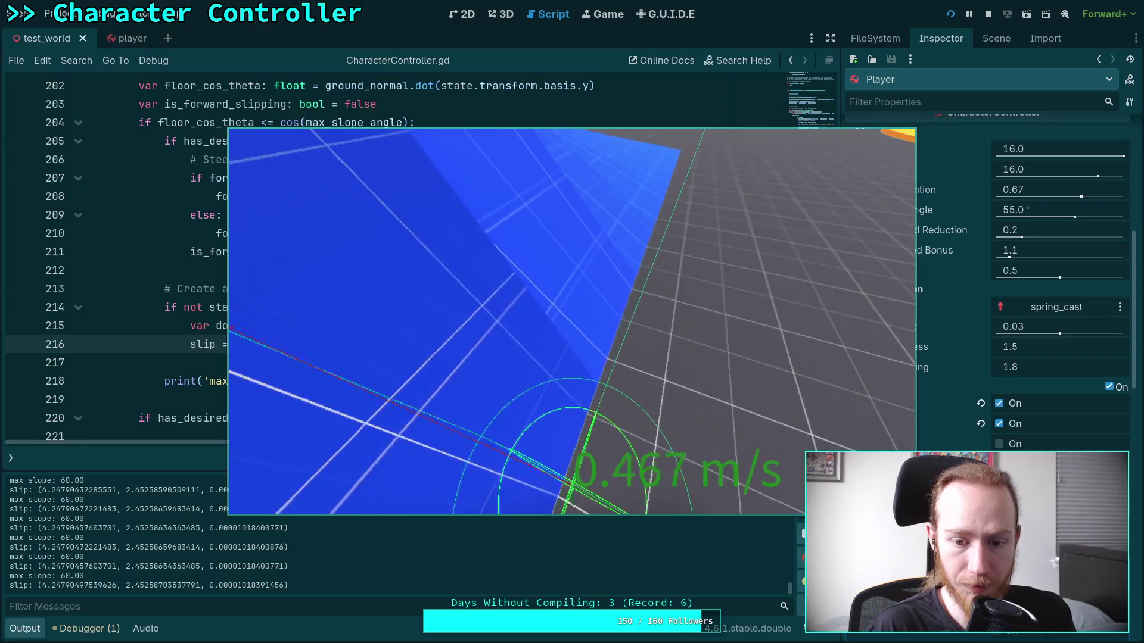
key("Escape")
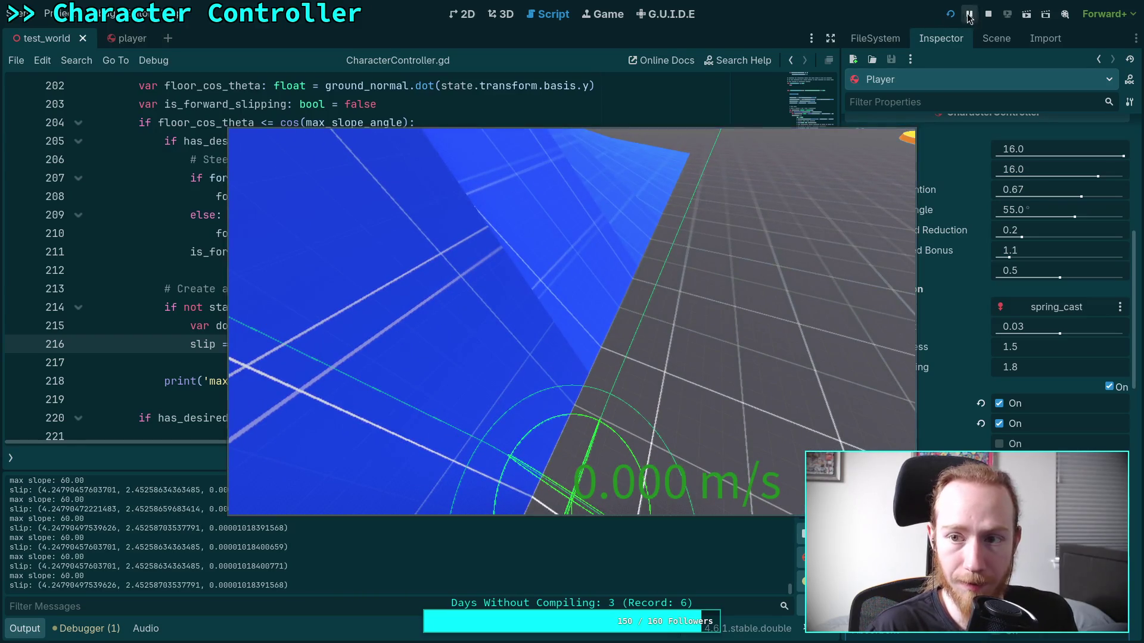
key("F8")
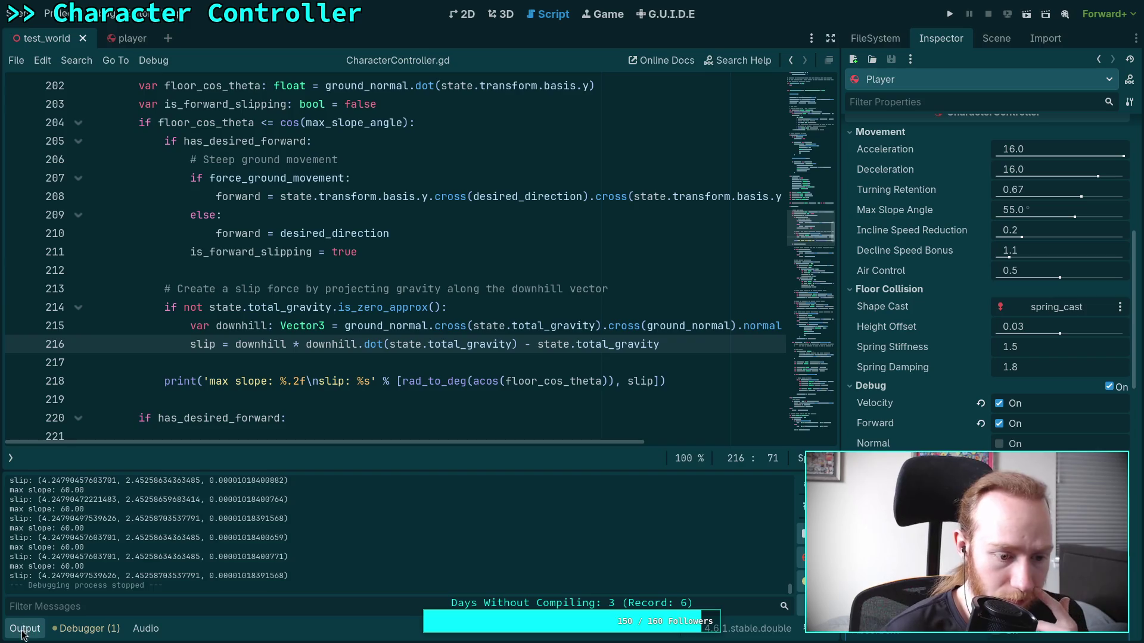
Change line 275's condition to 'elif (not is_forward_slipping) and deceleration > 0.0'.
left_click(24, 630)
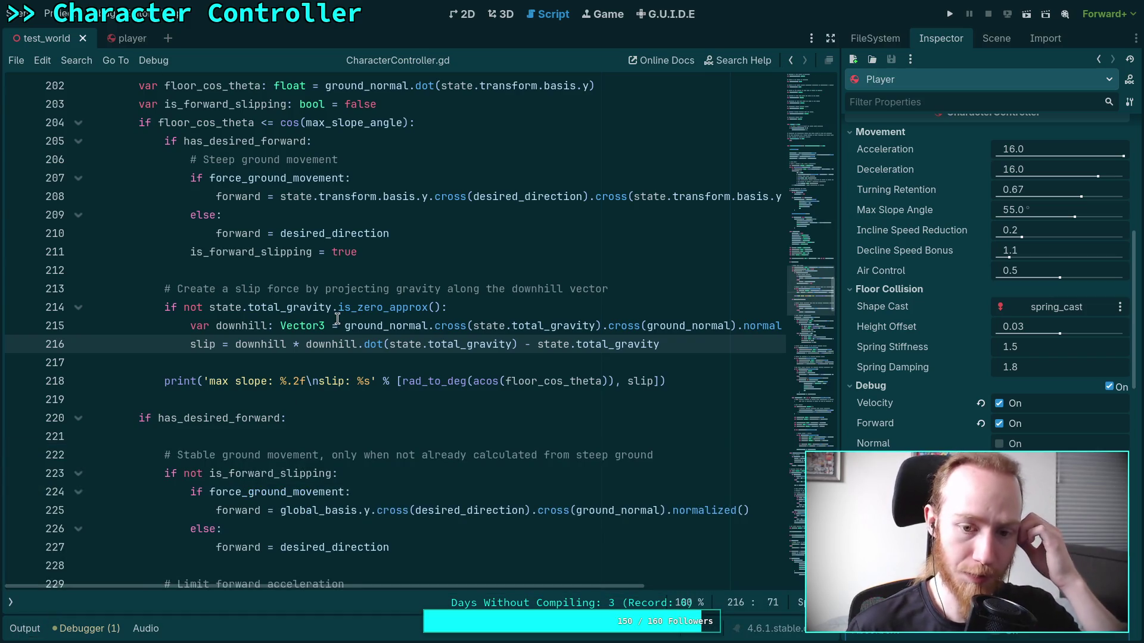
scroll(337, 320, "down", 15)
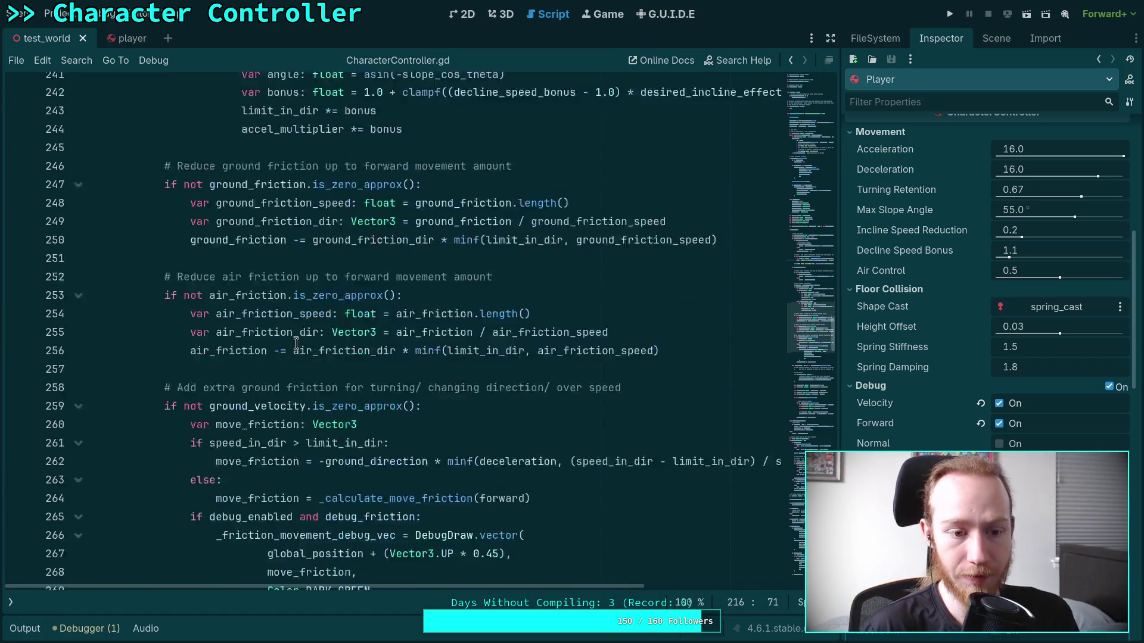
scroll(295, 344, "down", 2)
left_click(165, 326)
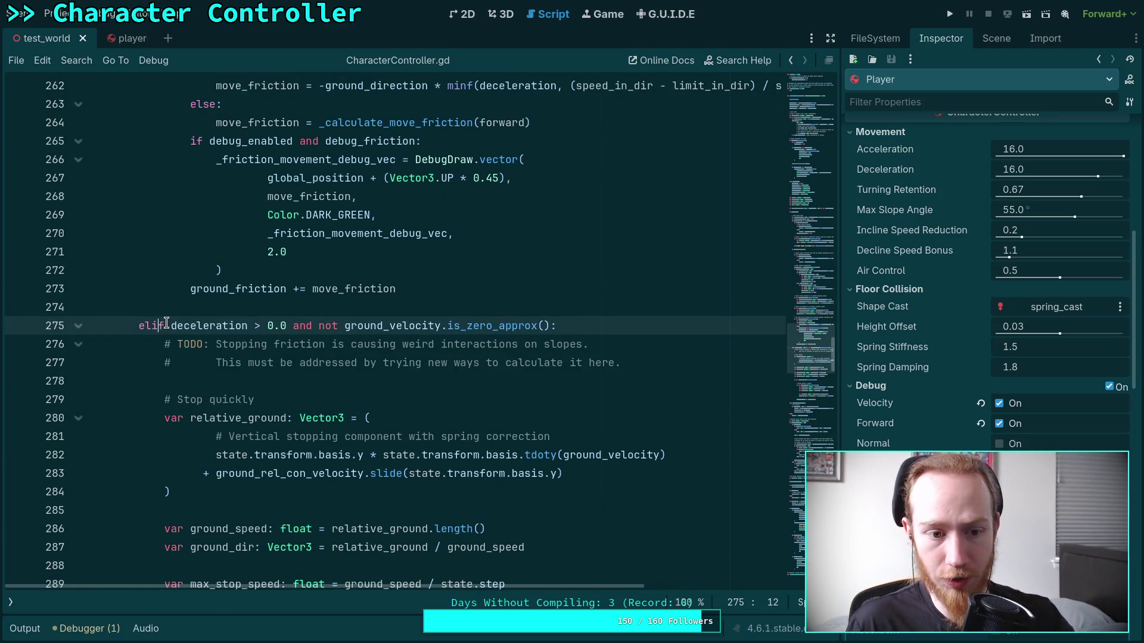
scroll(390, 371, "down", 1)
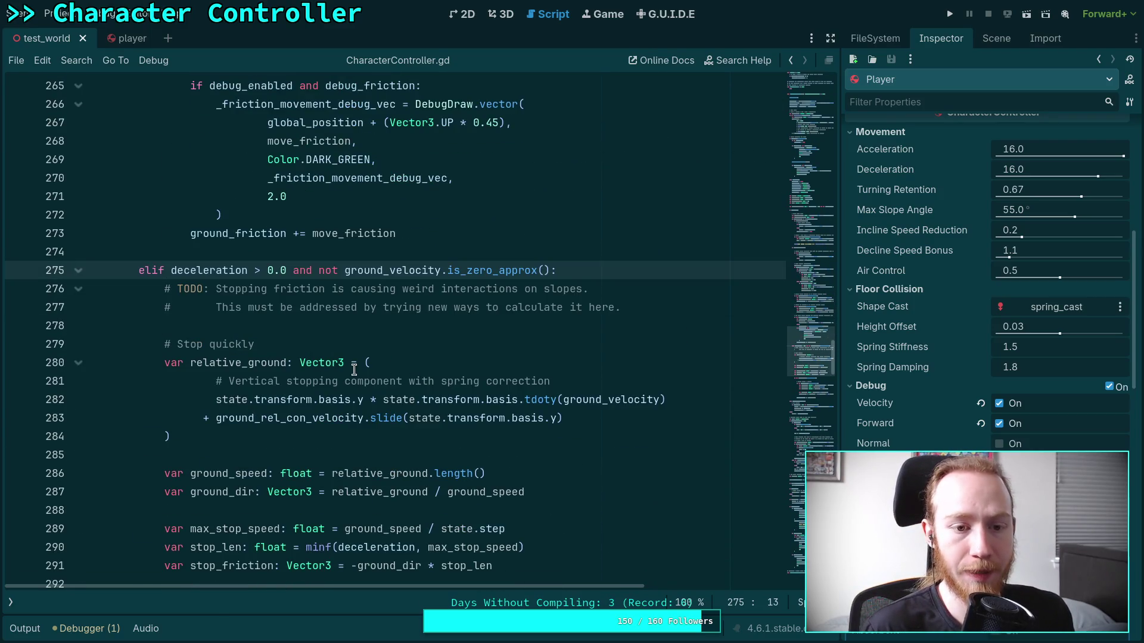
scroll(351, 376, "up", 4)
scroll(332, 408, "up", 15)
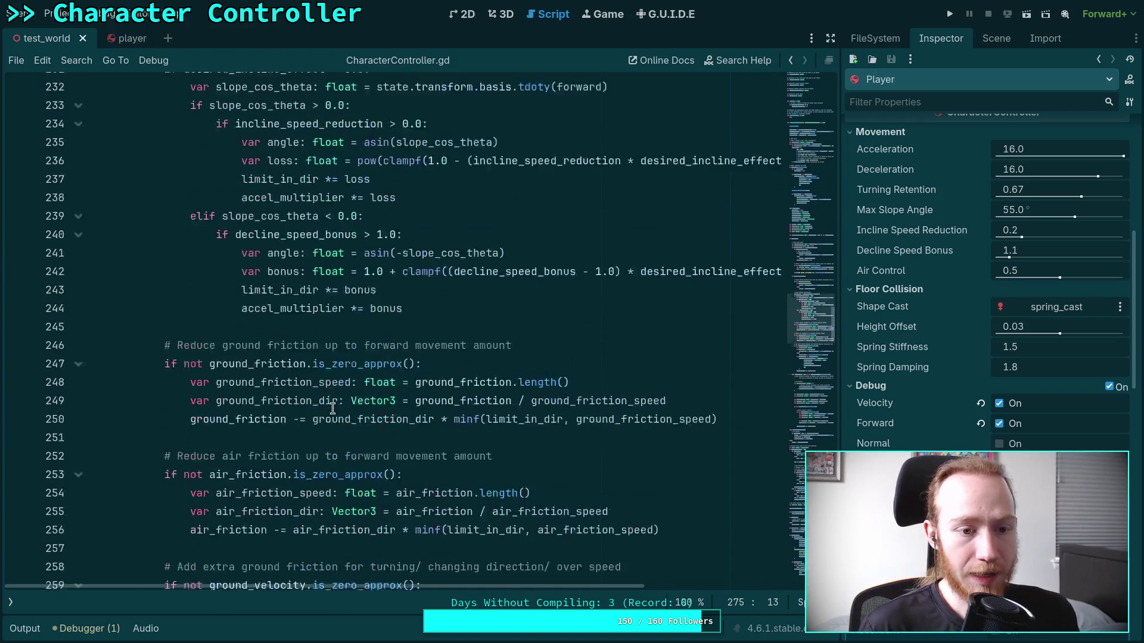
scroll(332, 408, "down", 2)
scroll(333, 408, "down", 17)
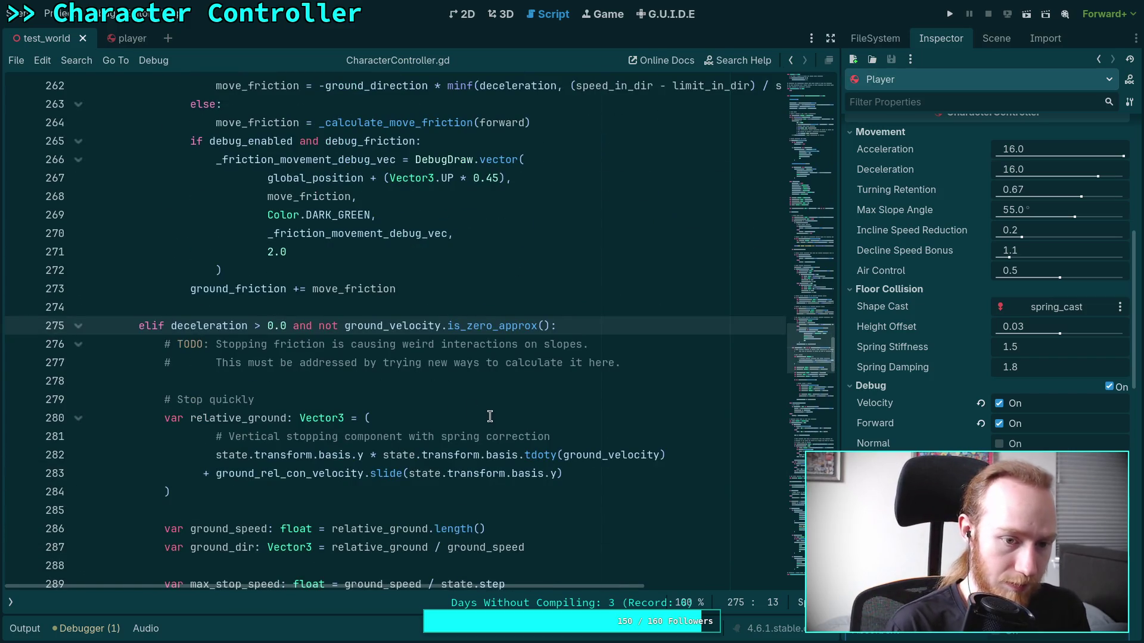
type("(not ")
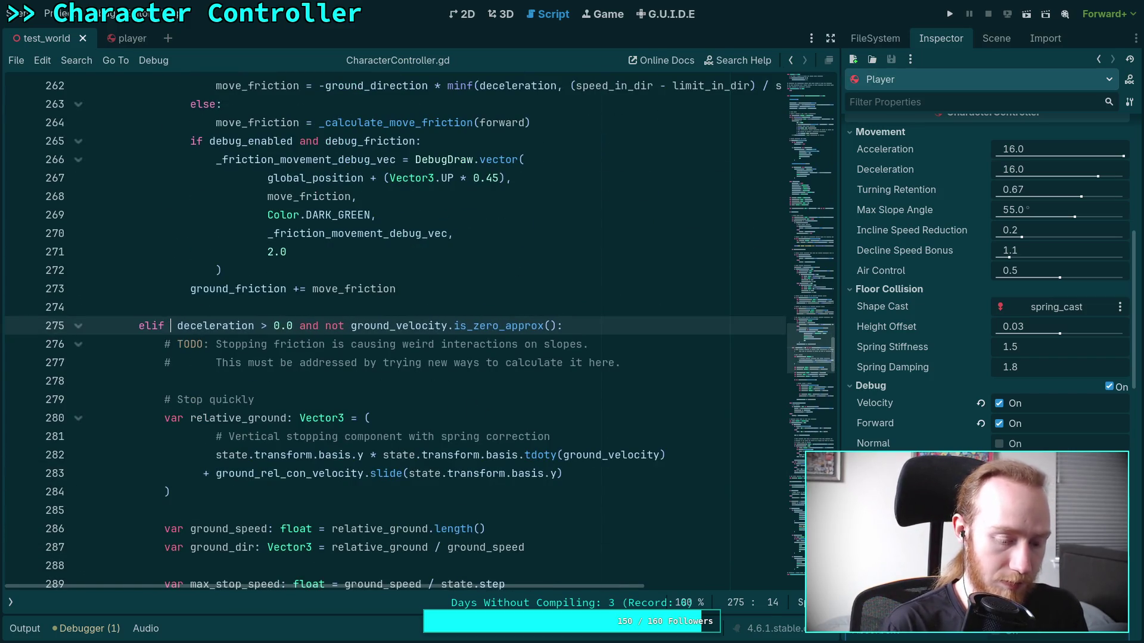
type("is_")
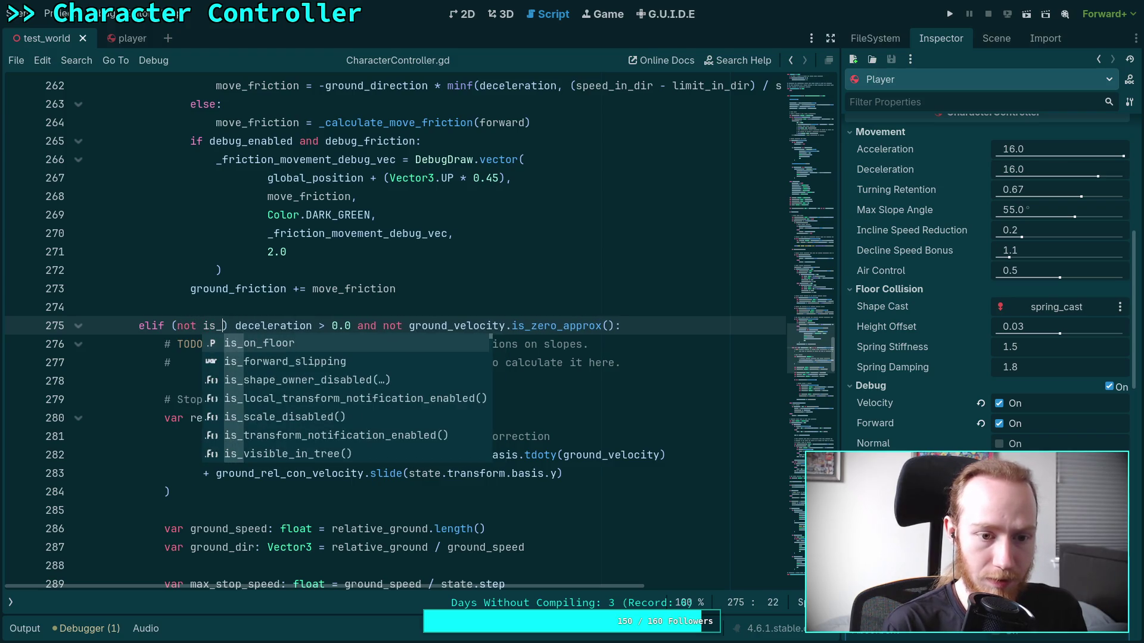
key("Down")
key("Return")
key("Right")
type("and")
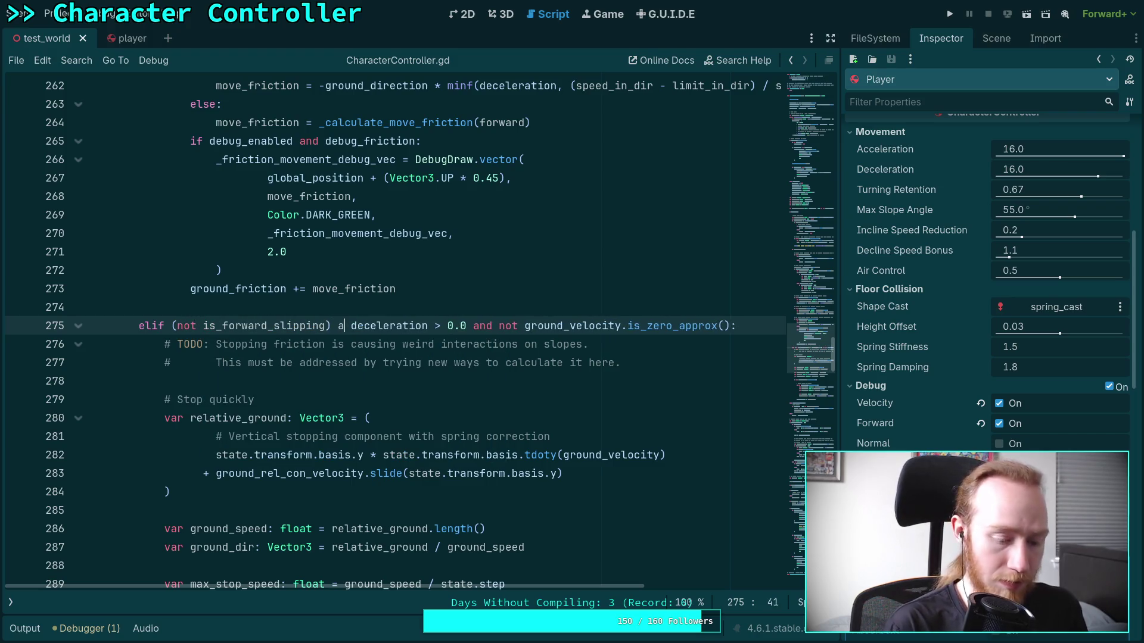
Save the edited script and relaunch the game for another test.
key("ctrl+s")
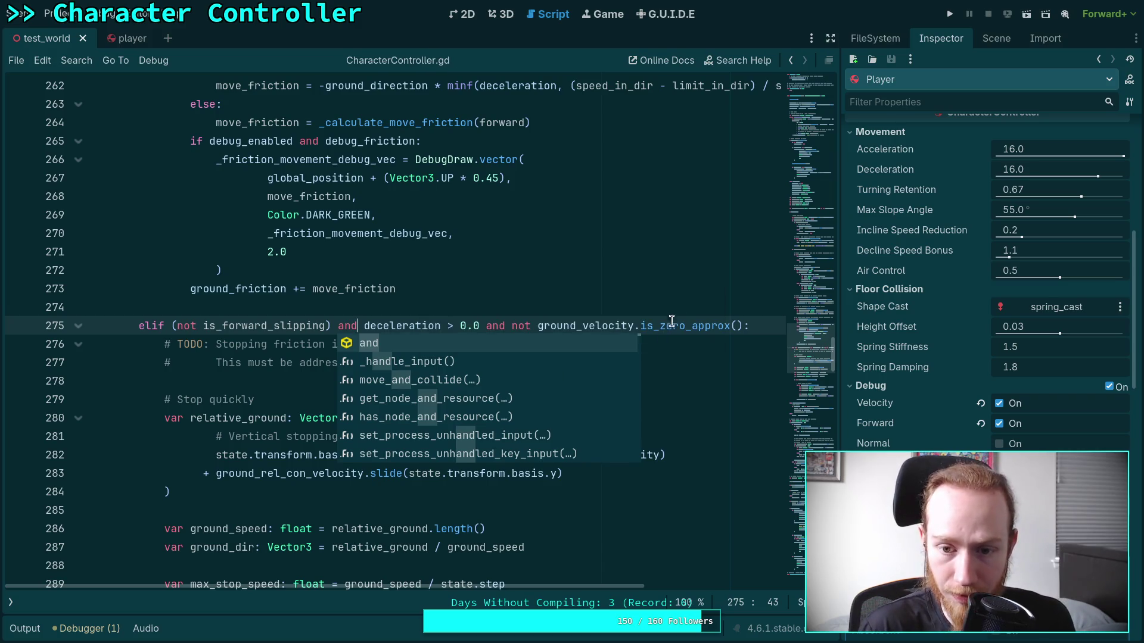
left_click(691, 307)
left_click(950, 13)
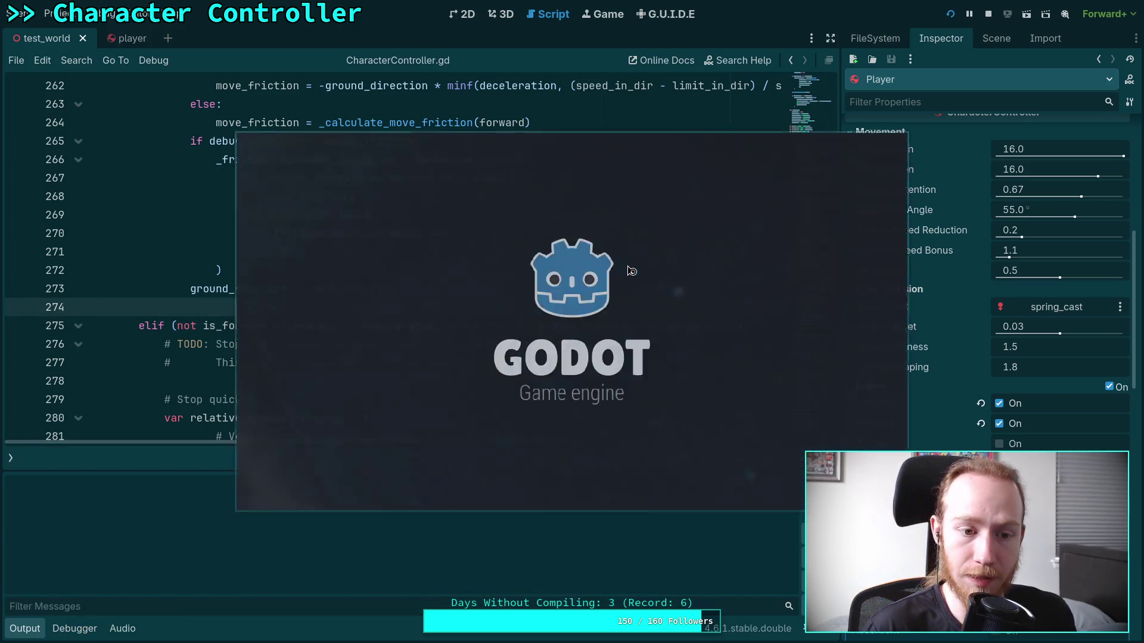
Walk the player into and along the blue ramp slope, then stop the game with F8.
key("w")
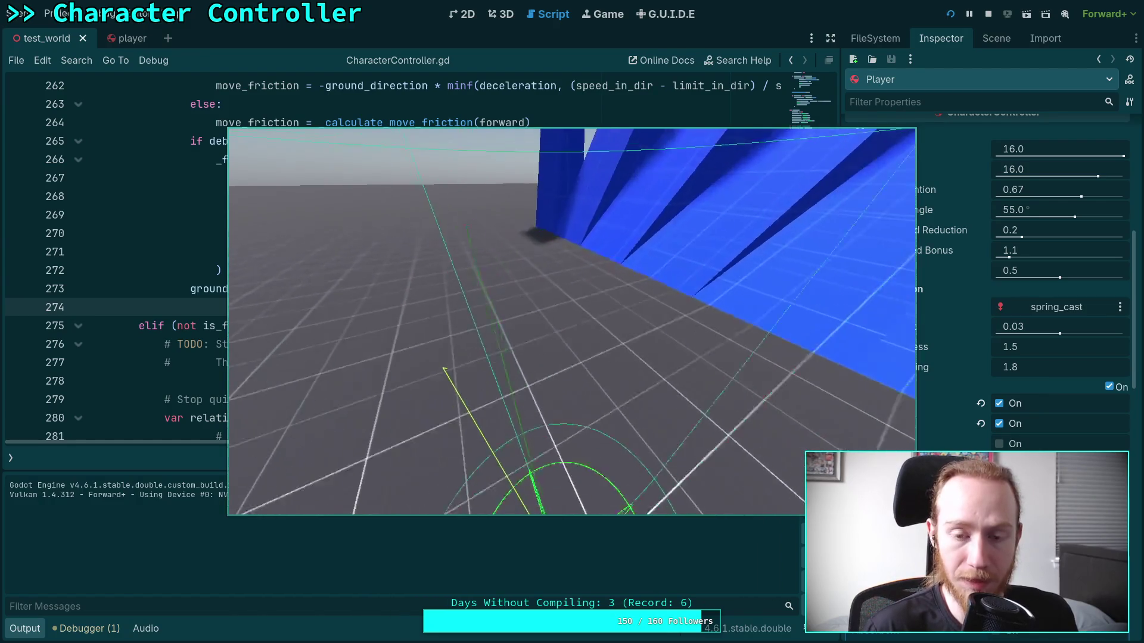
key("w")
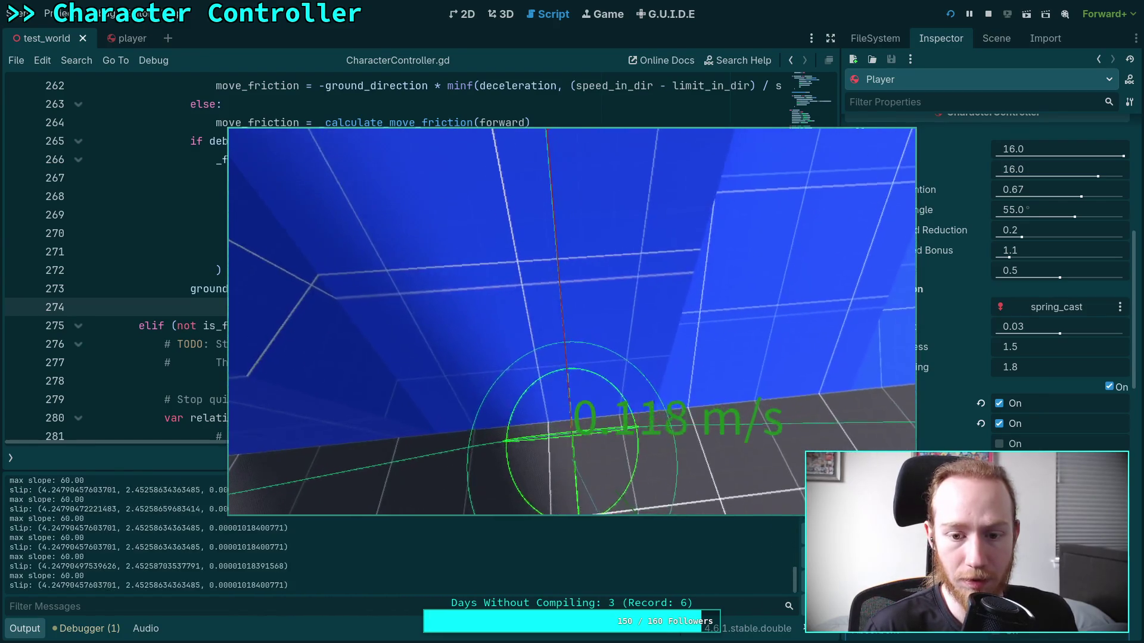
key("w")
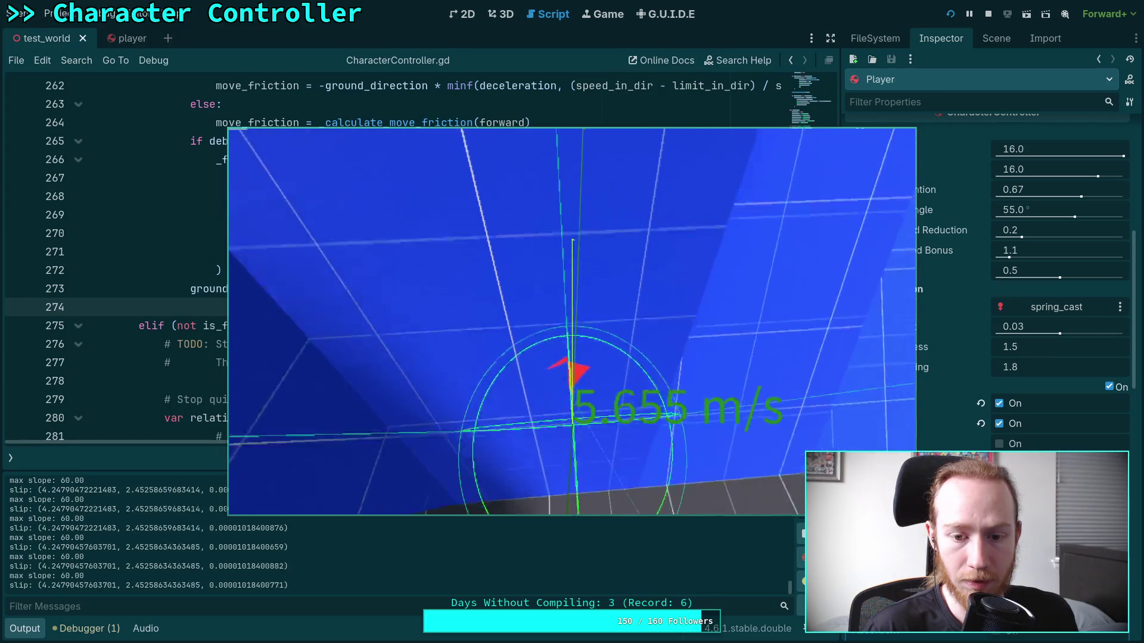
key("w")
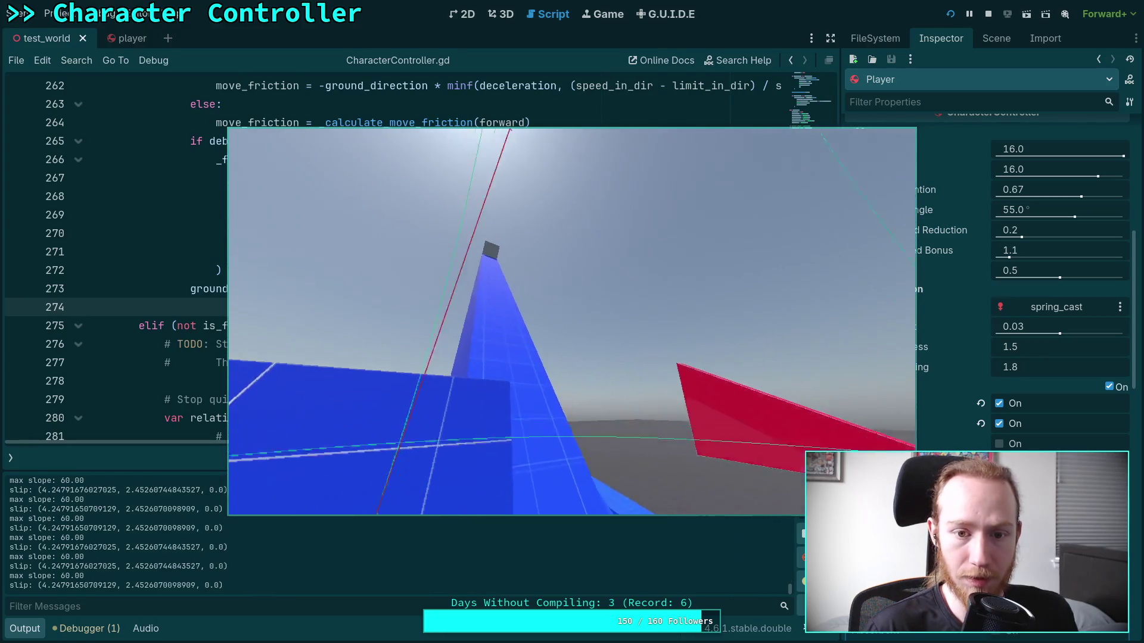
key("F8")
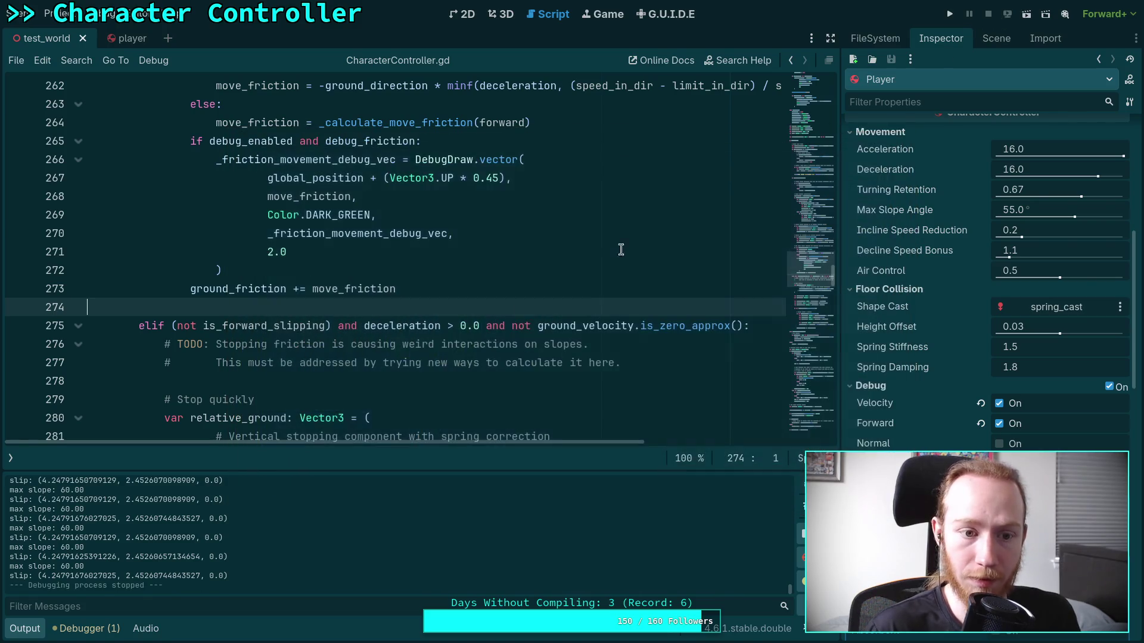
Hide the output log and unindent line 211's slipping assignment one level.
scroll(270, 374, "down", 1)
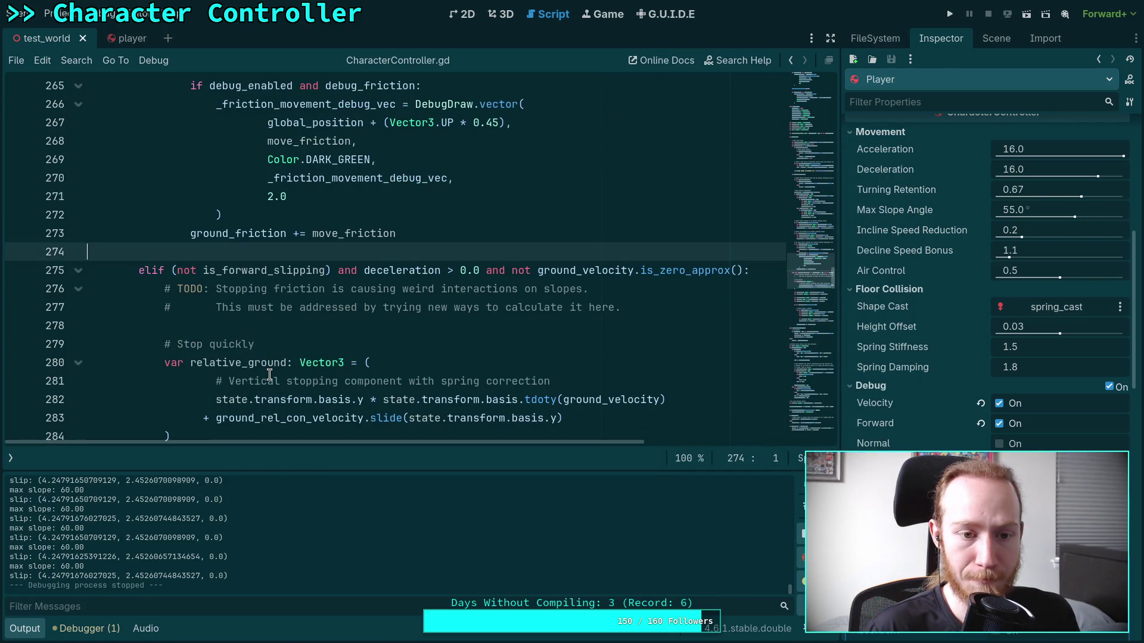
scroll(269, 374, "down", 13)
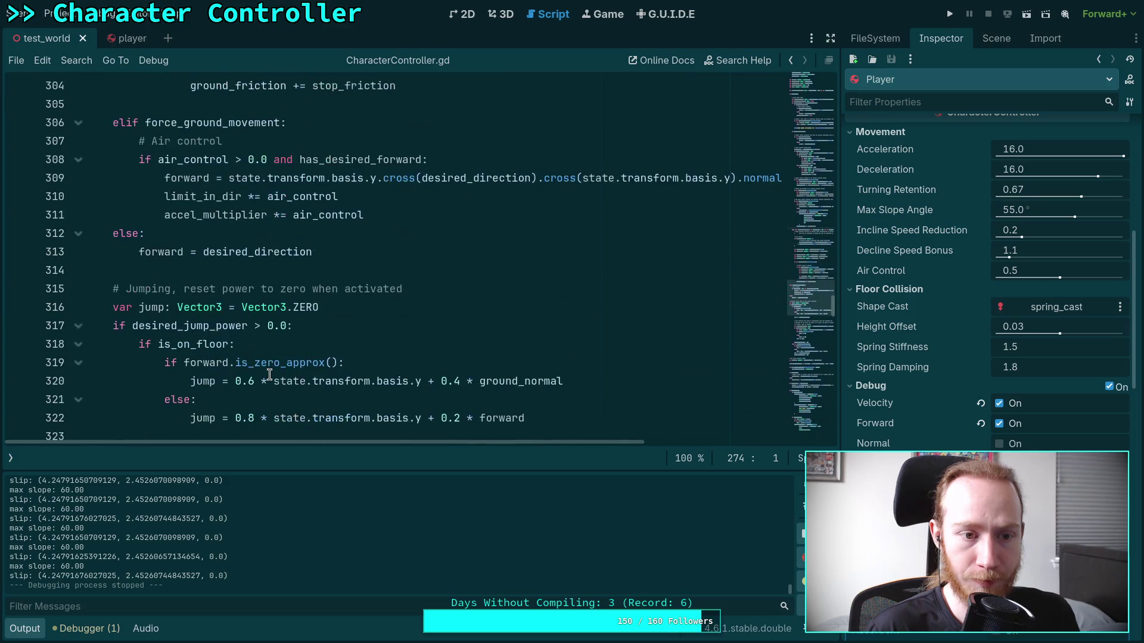
key("ctrl+j")
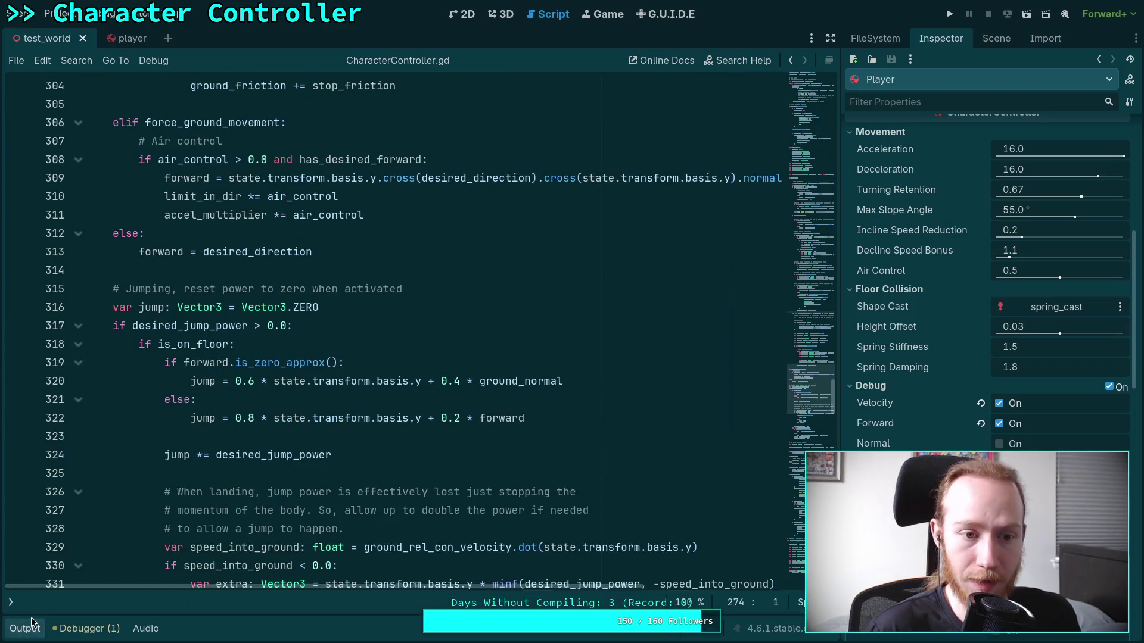
scroll(217, 417, "up", 6)
scroll(217, 417, "up", 6)
double_click(244, 492)
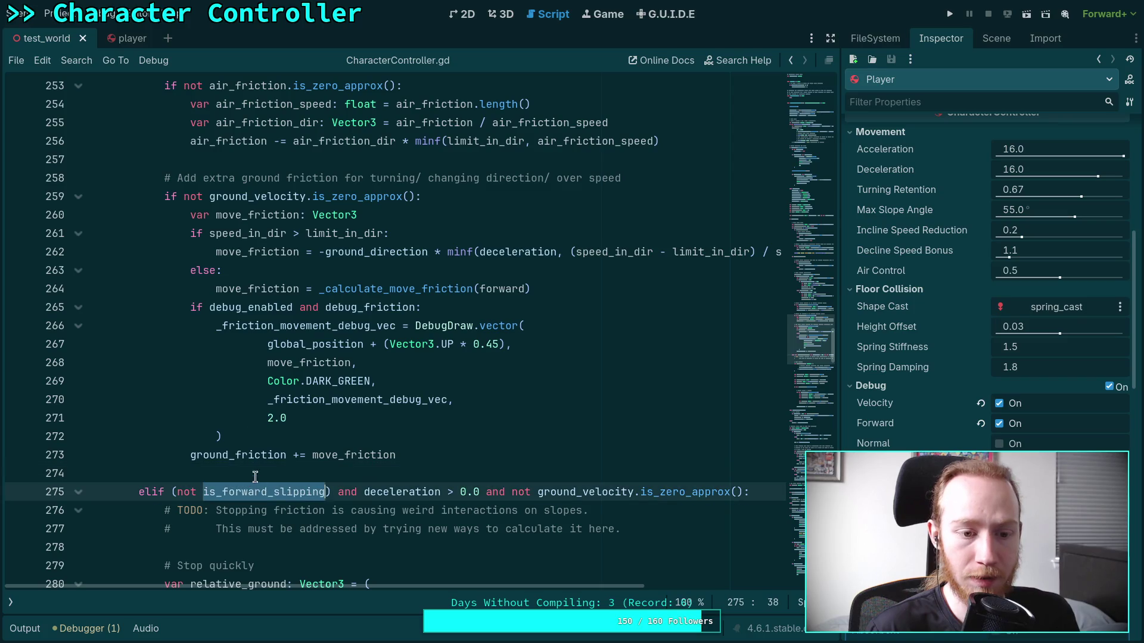
scroll(250, 453, "up", 15)
scroll(252, 413, "up", 2)
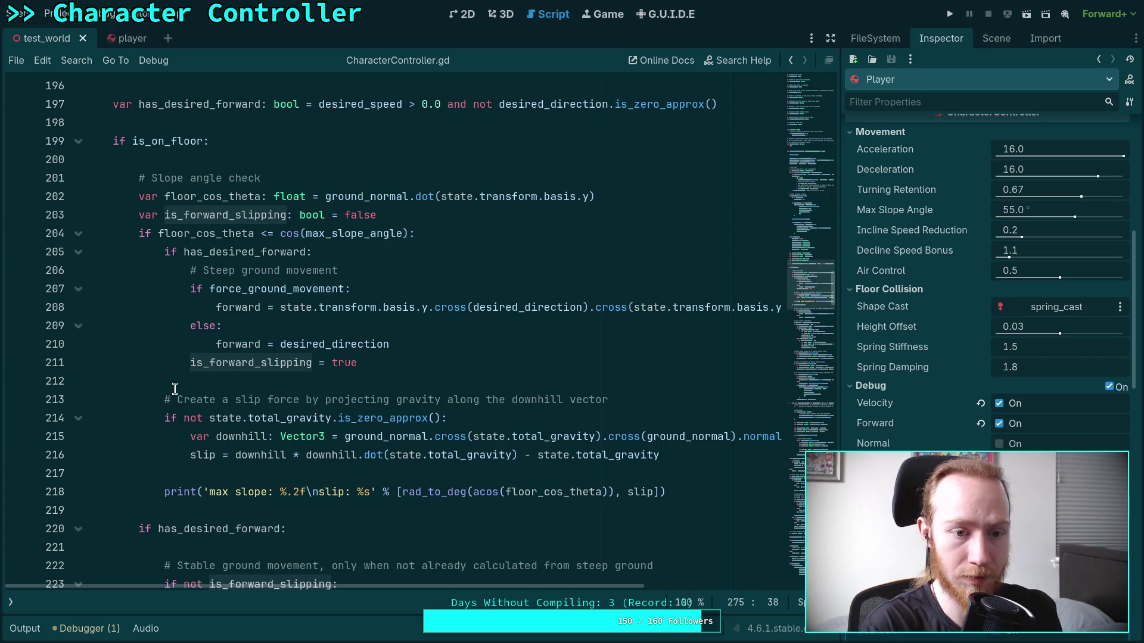
left_click(268, 363)
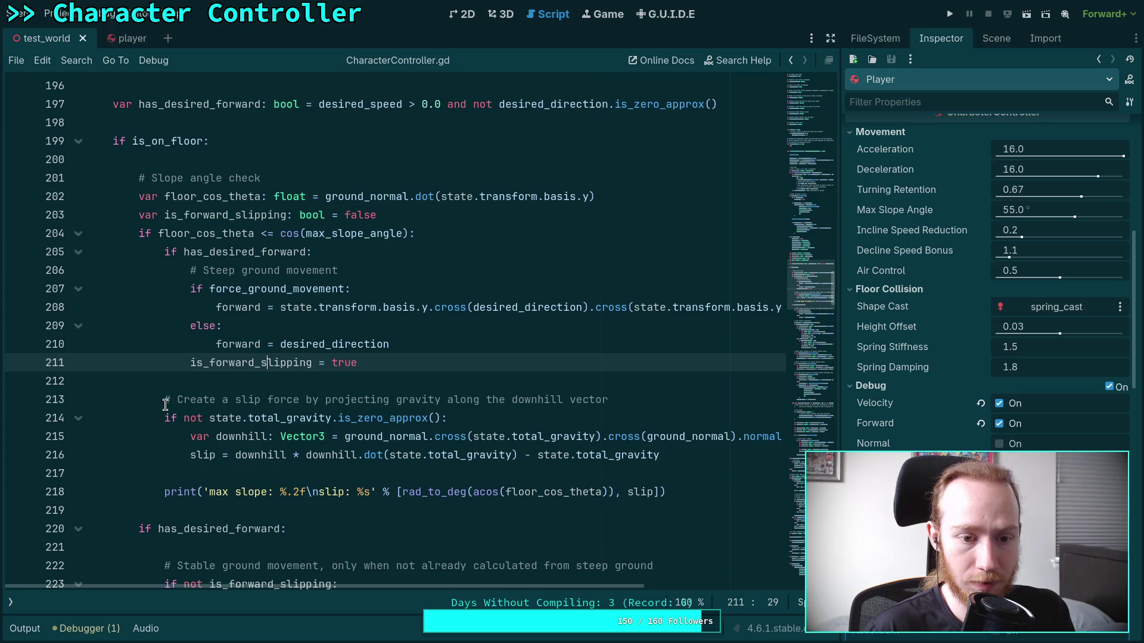
key("shift+Tab")
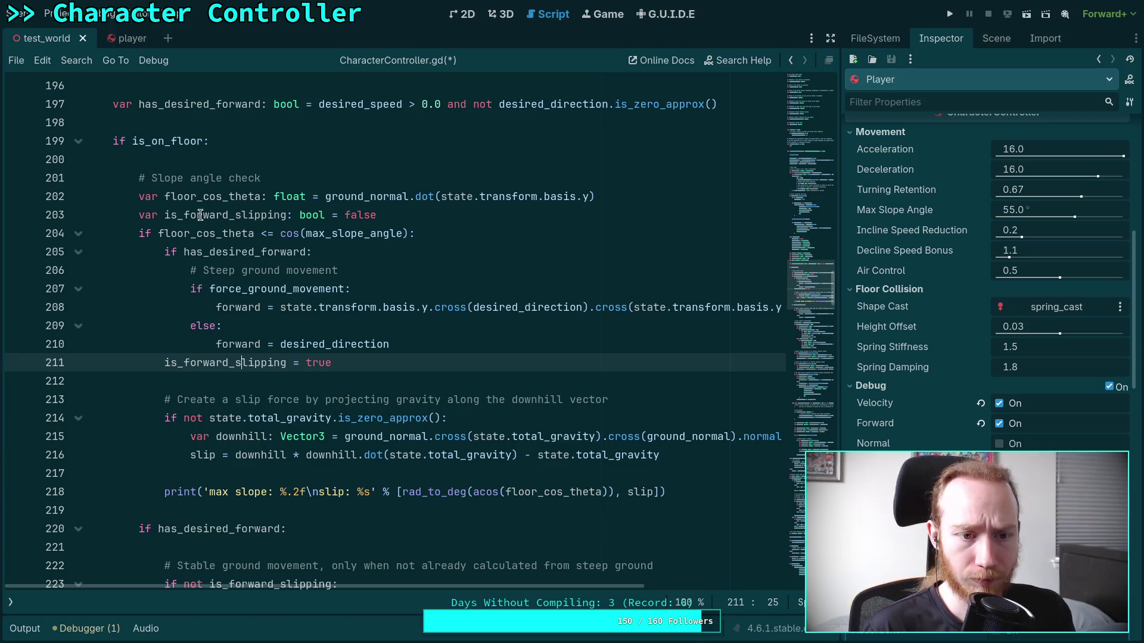
Rename is_forward_slipping to is_slipping on lines 203, 211 and 223.
left_click_drag(184, 217, 235, 216)
key("BackSpace")
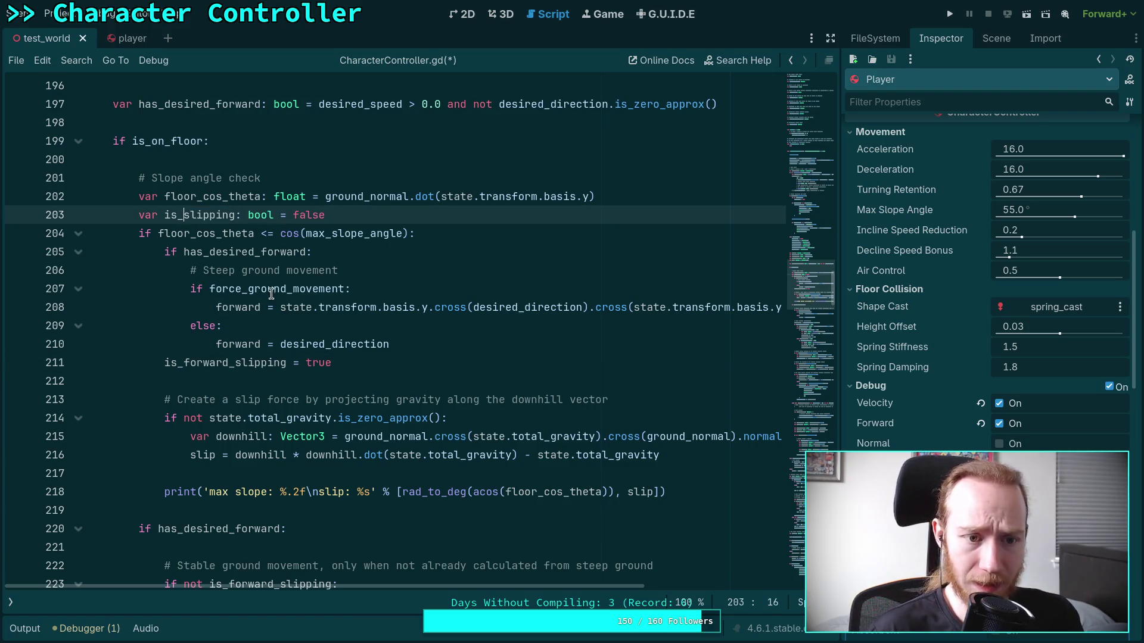
left_click_drag(184, 363, 236, 364)
key("BackSpace")
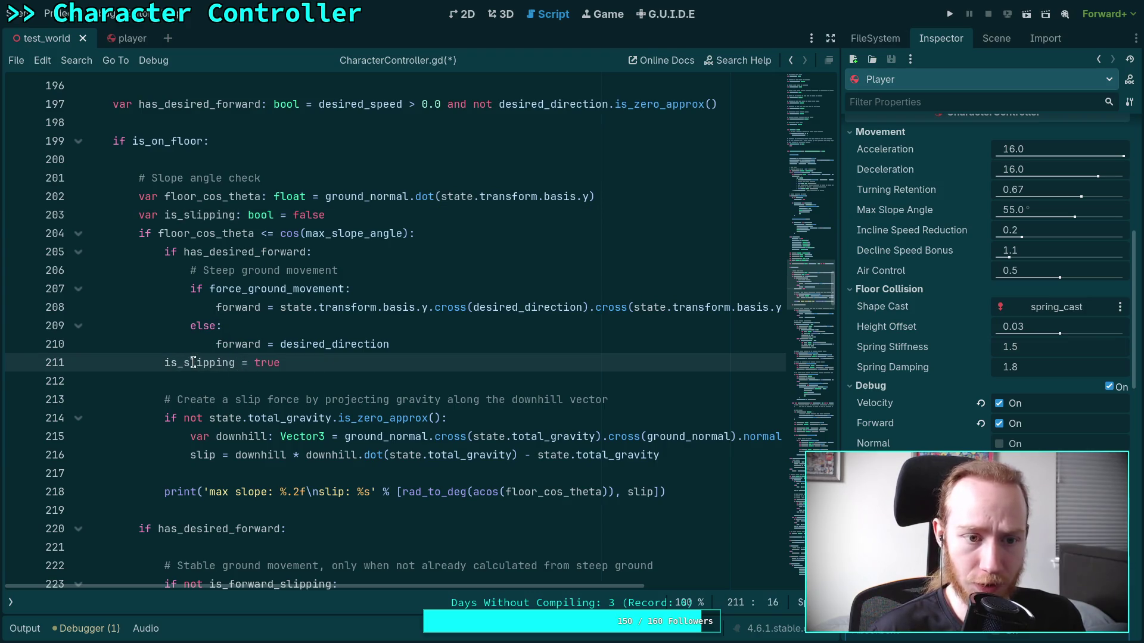
double_click(194, 362)
scroll(205, 391, "down", 2)
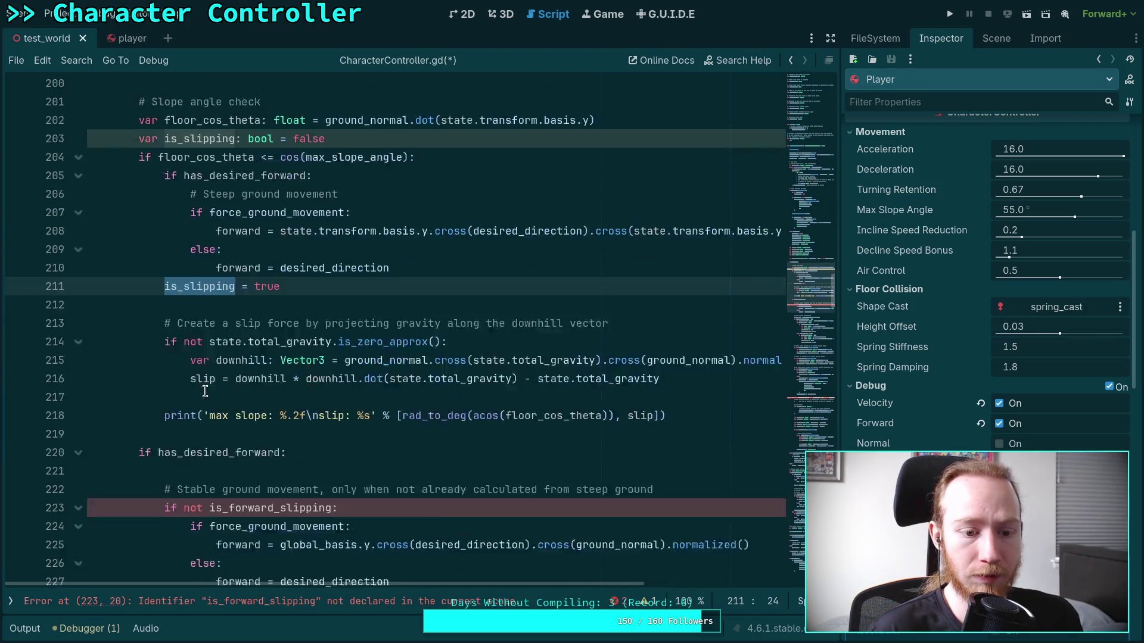
scroll(205, 391, "down", 3)
left_click_drag(229, 418, 280, 418)
key("BackSpace")
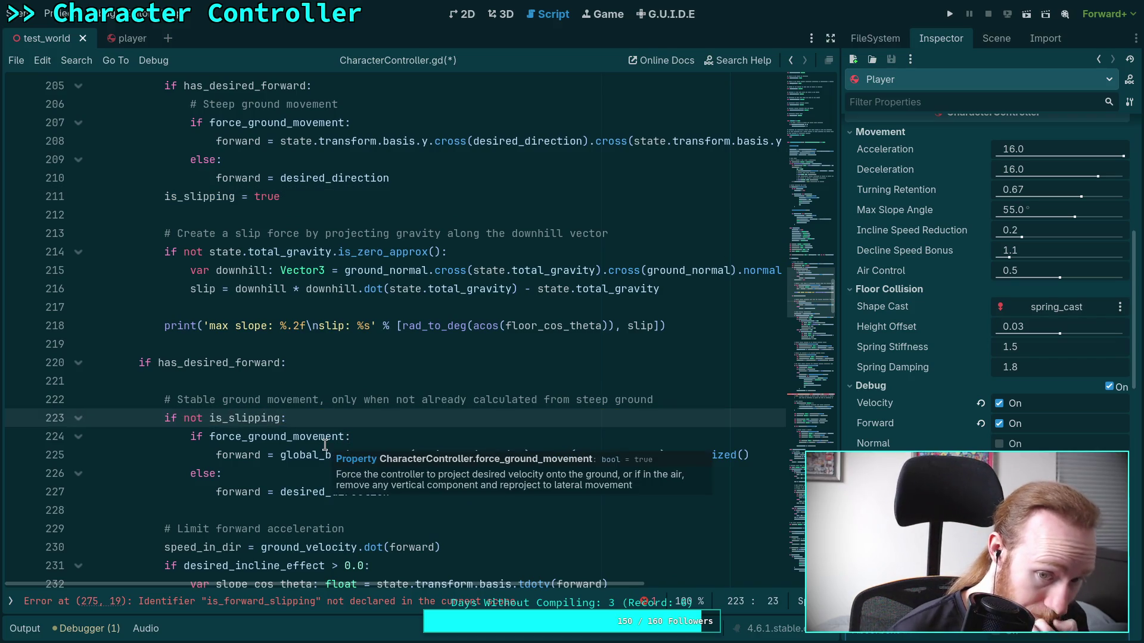
left_click_drag(316, 399, 660, 401)
left_click(635, 399)
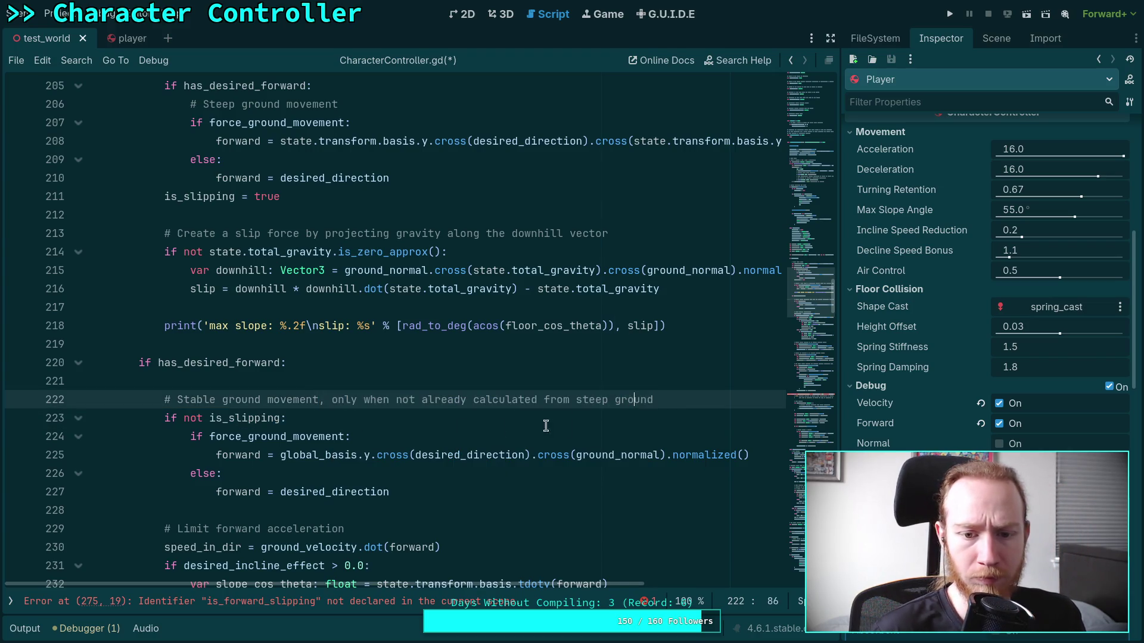
Rename the flag on line 275 to is_slipping and run the project.
scroll(420, 423, "up", 2)
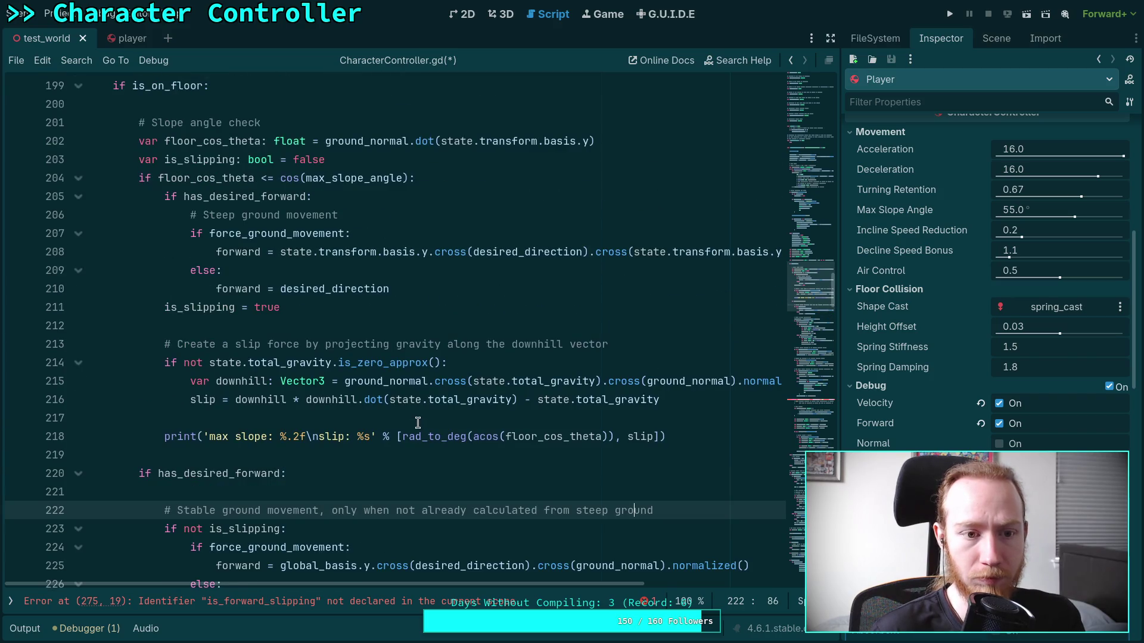
scroll(369, 417, "down", 17)
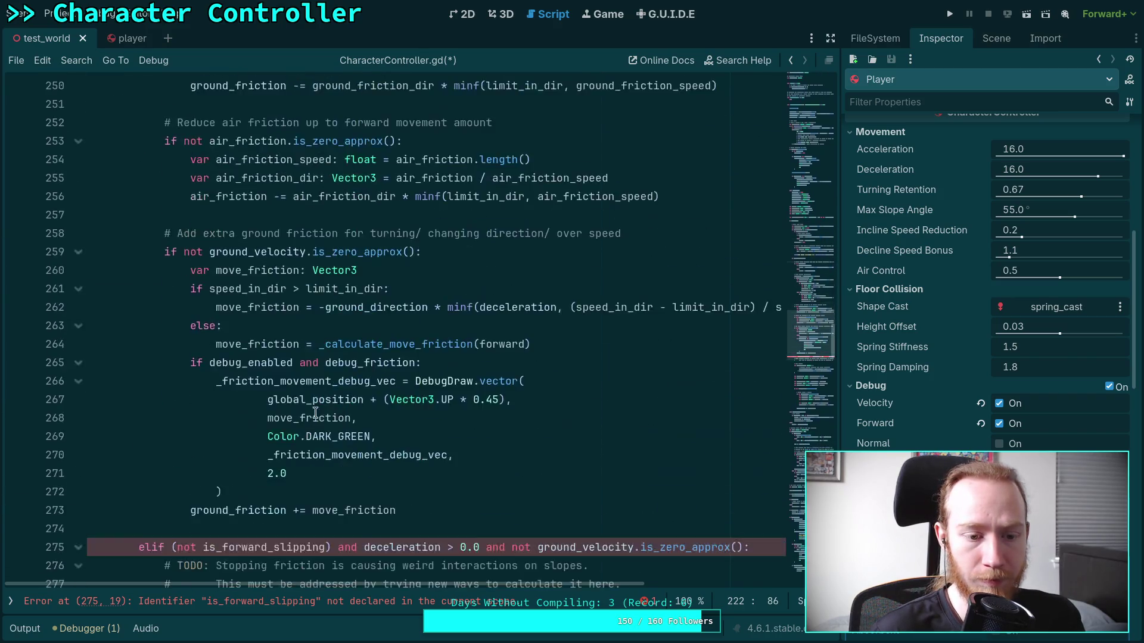
scroll(316, 412, "down", 4)
left_click(222, 326)
key("Delete")
key("Delete")
key("Delete")
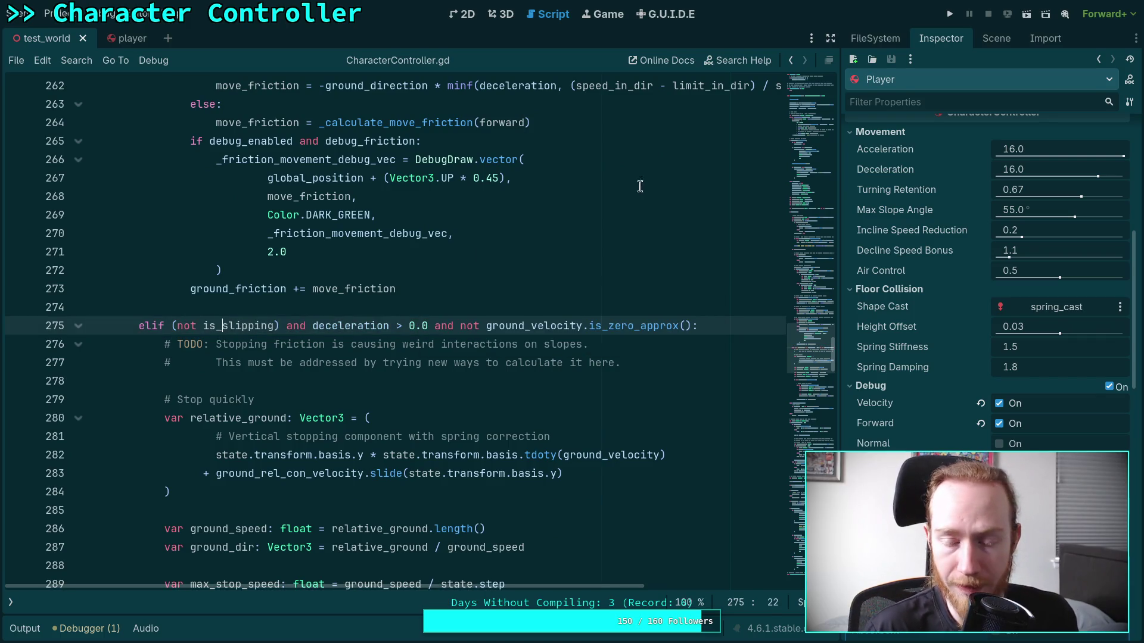
left_click(959, 17)
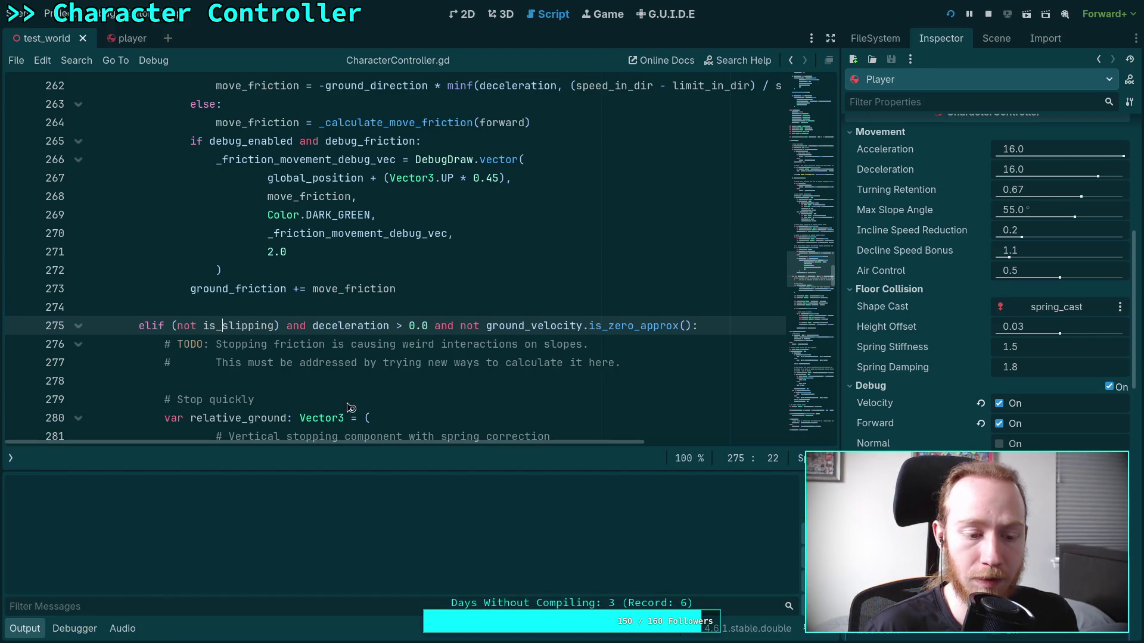
Push the character into and along the blue ramp walls while slip values print, then stop the game.
key("w")
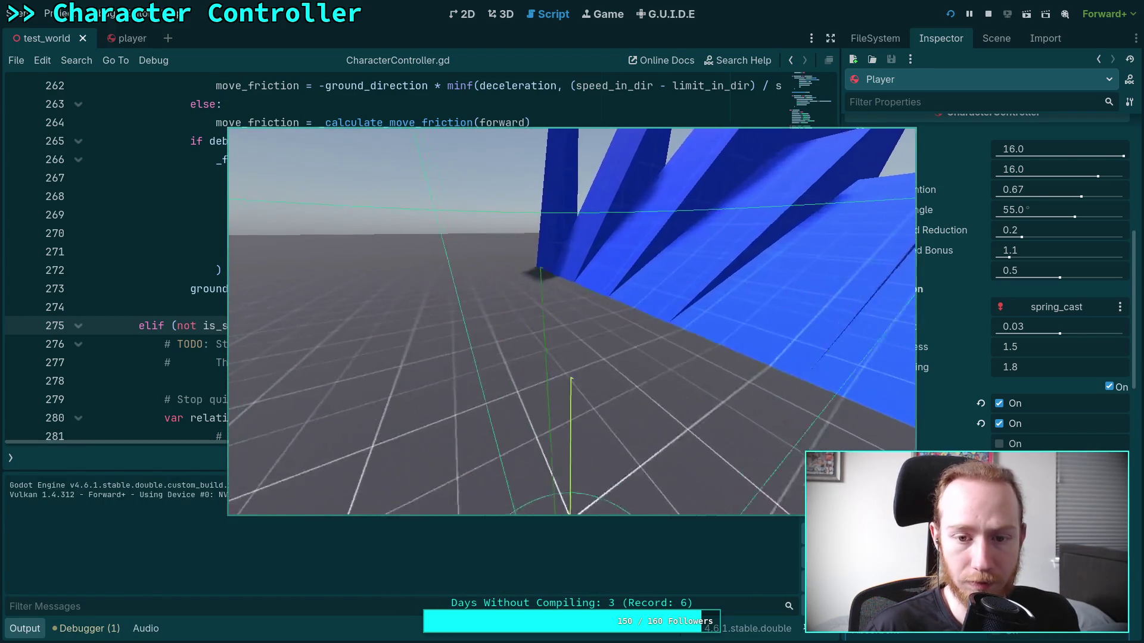
key("w")
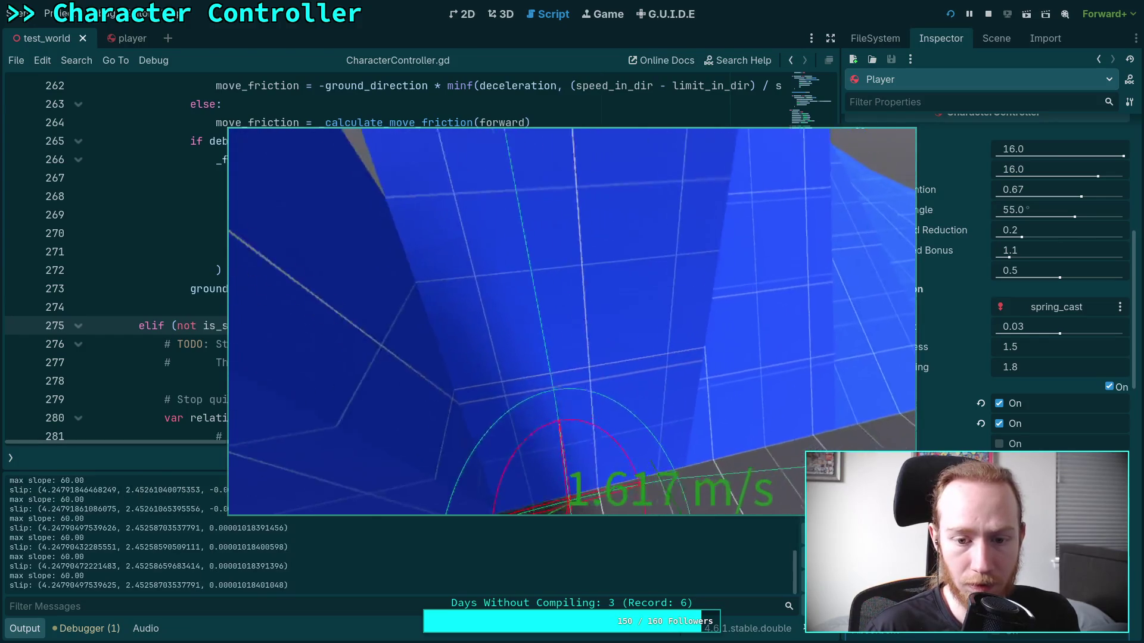
key("w")
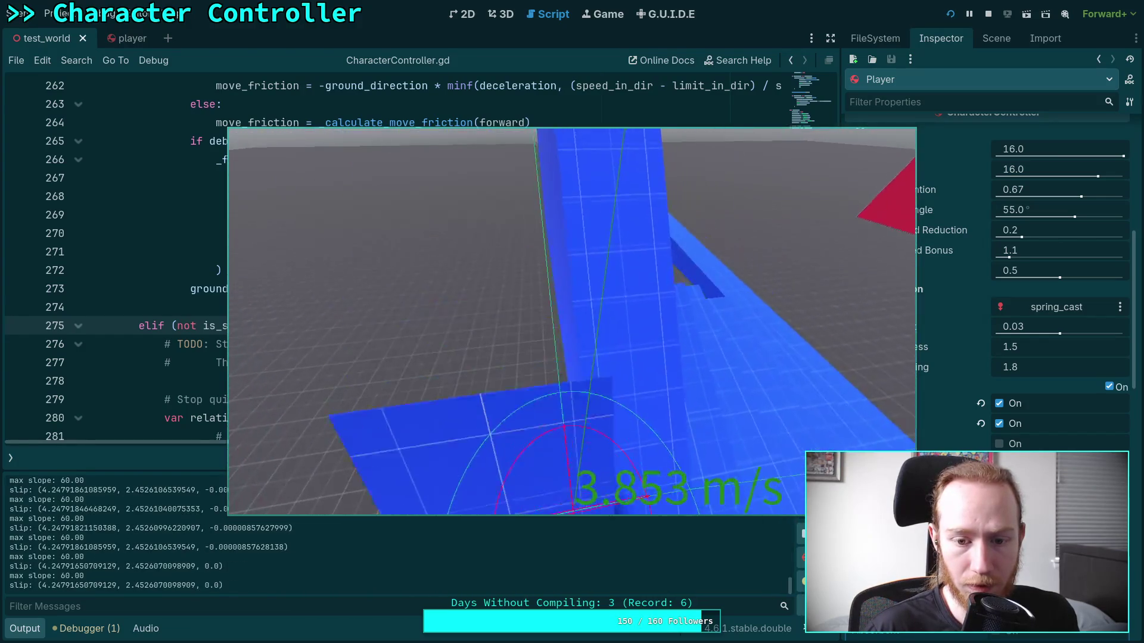
key("w")
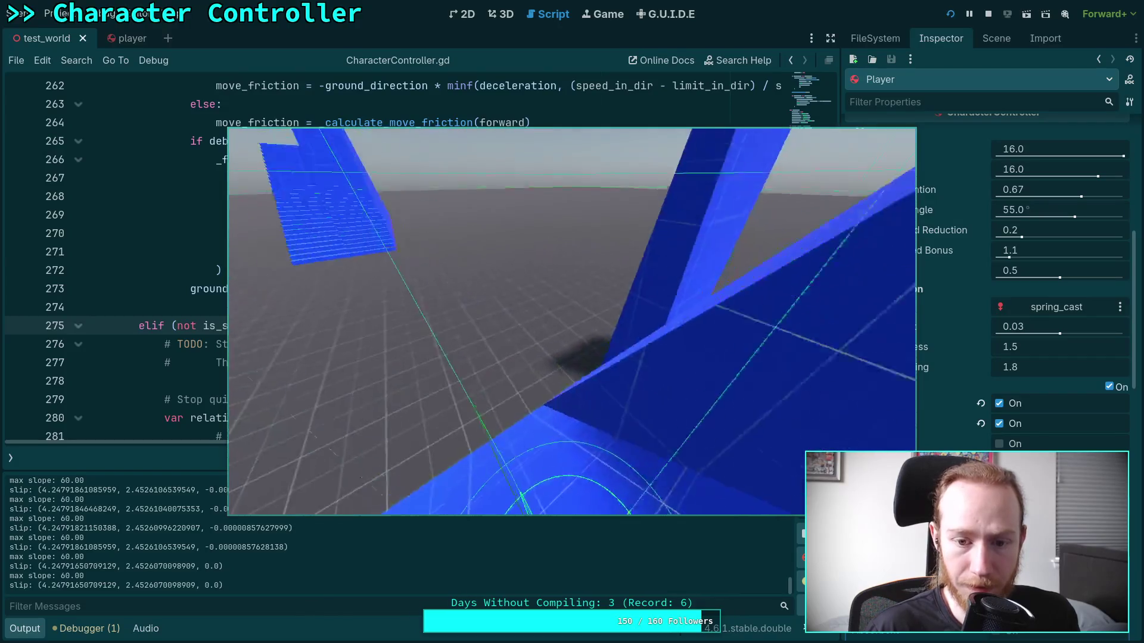
key("w")
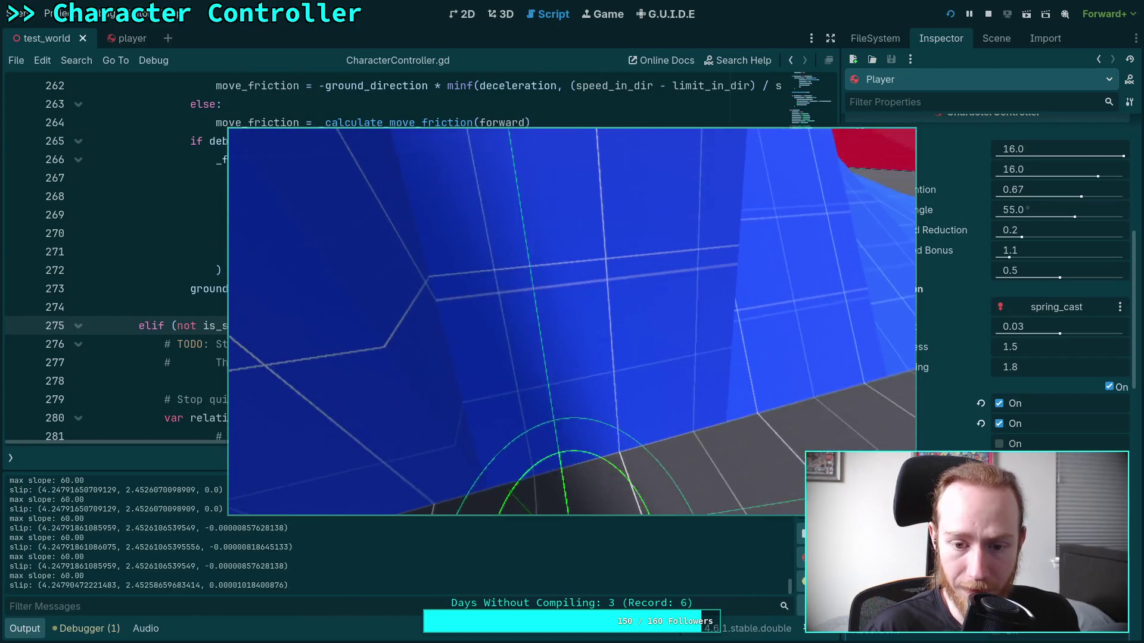
key("w")
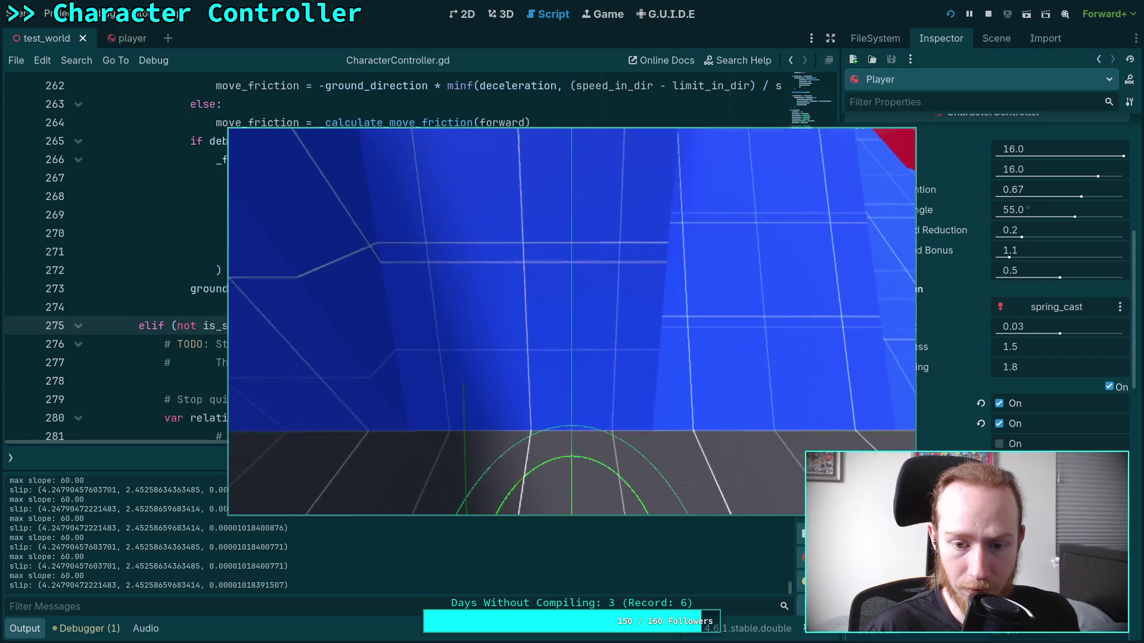
key("w")
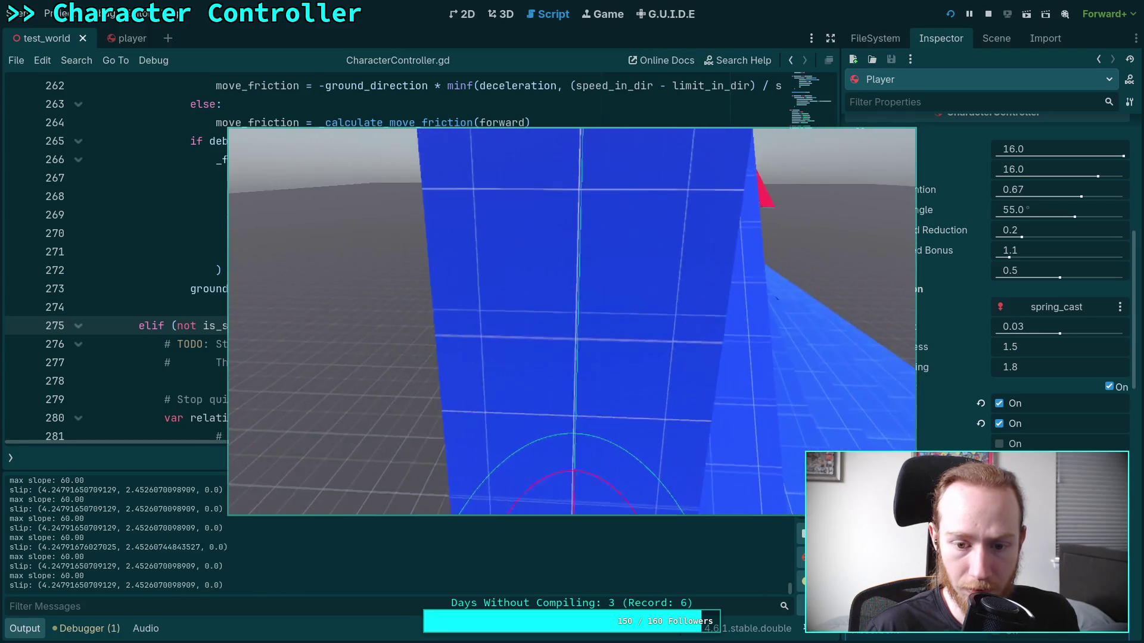
key("w")
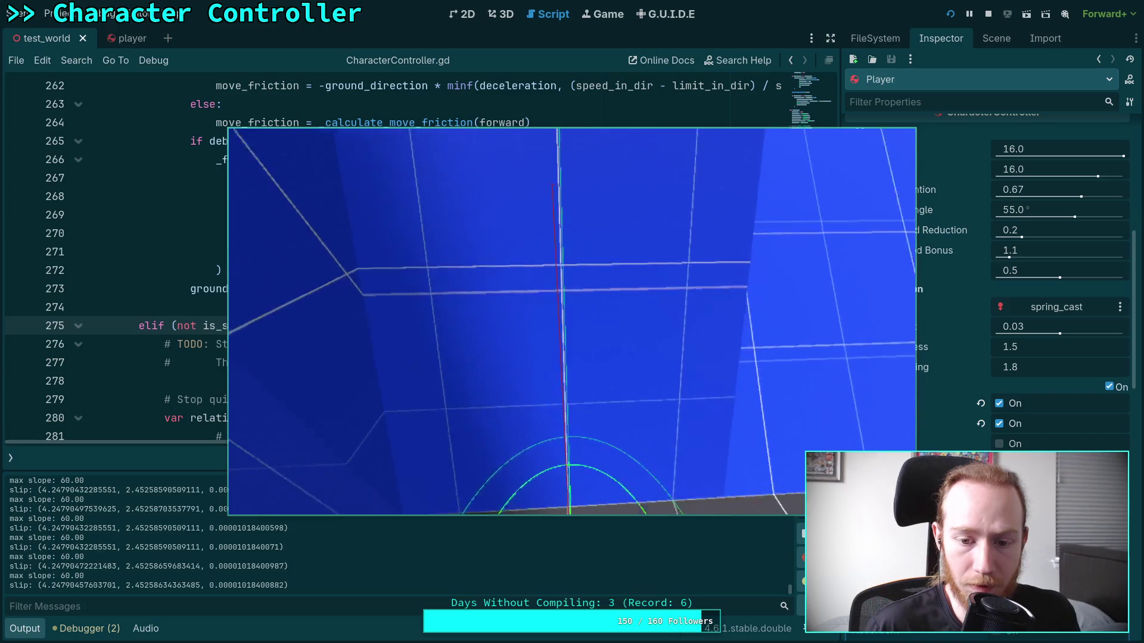
left_click(988, 16)
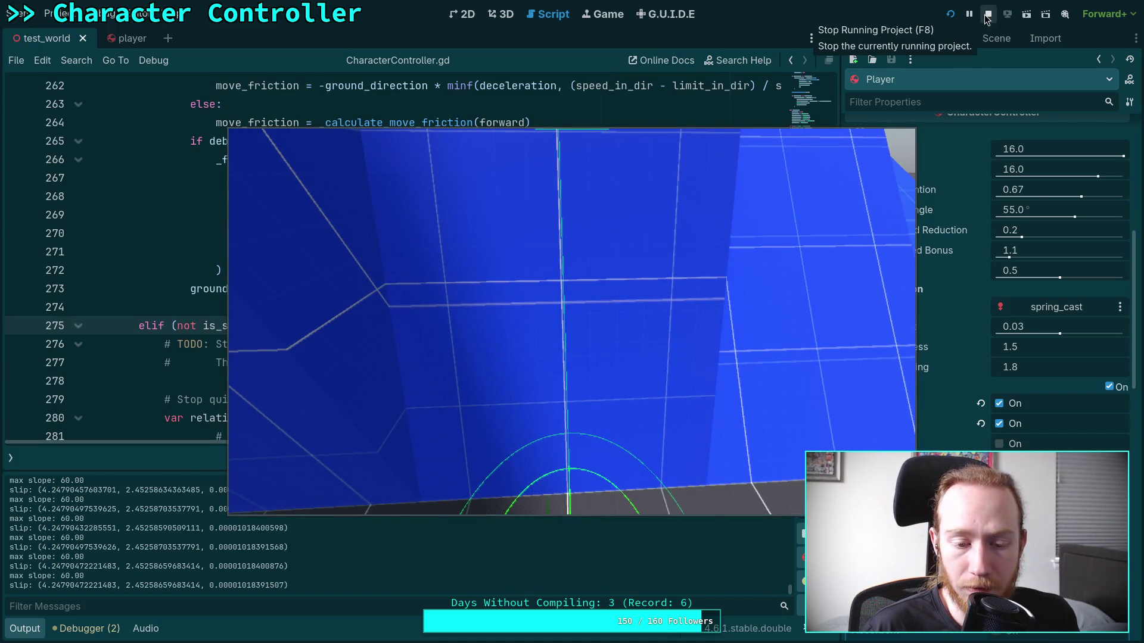
left_click(987, 17)
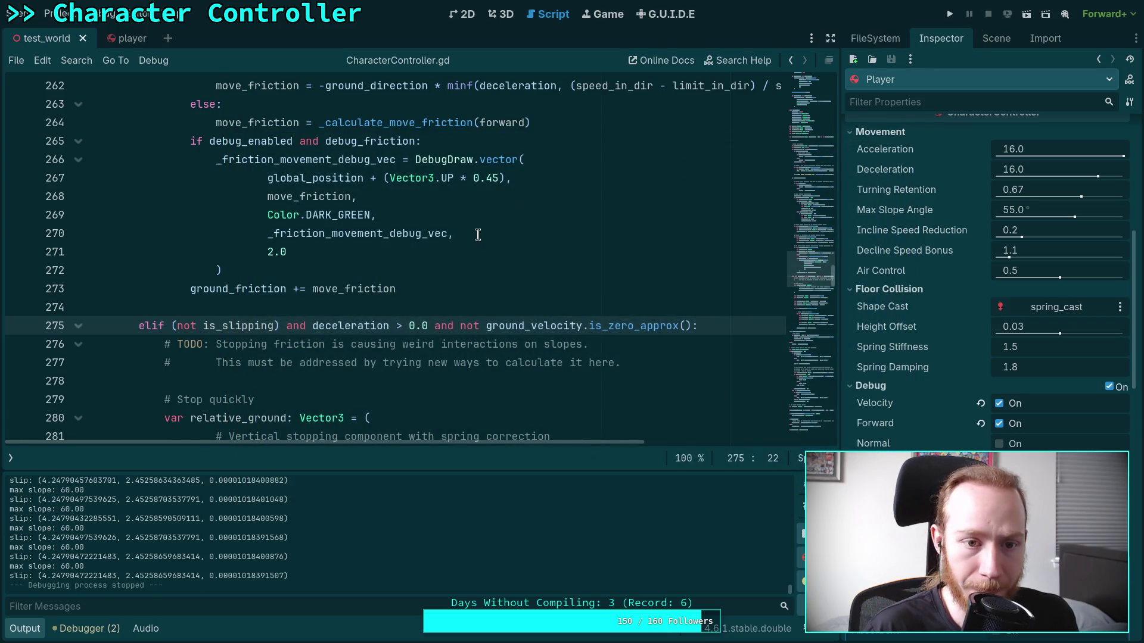
Comment out '- state.total_gravity' on line 216 with # and relaunch the game.
scroll(478, 234, "up", 6)
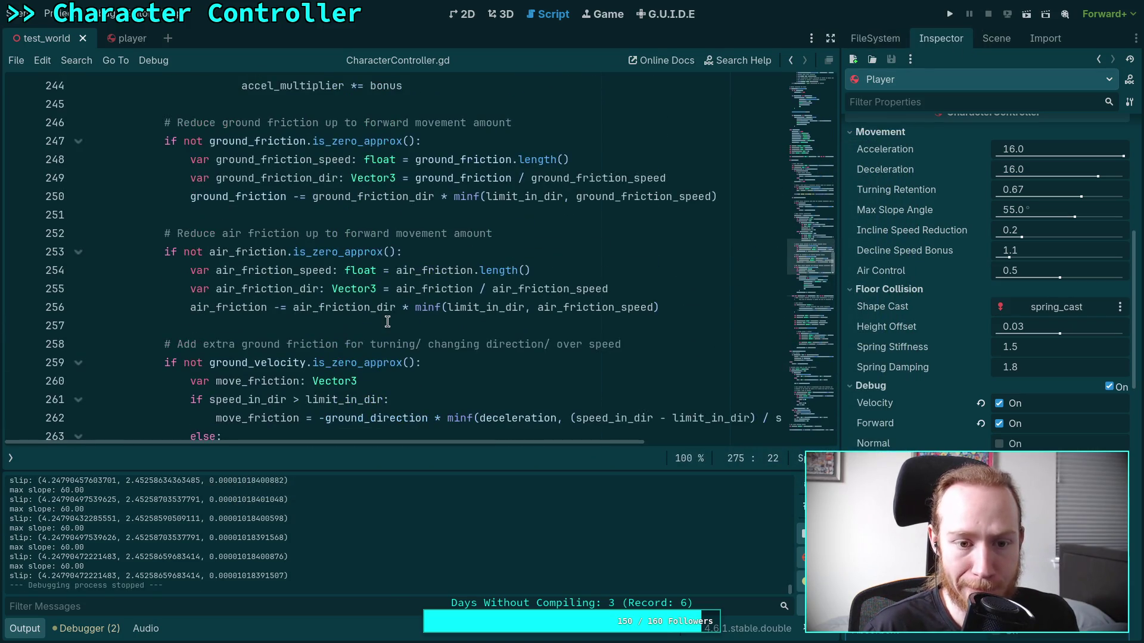
scroll(385, 316, "up", 9)
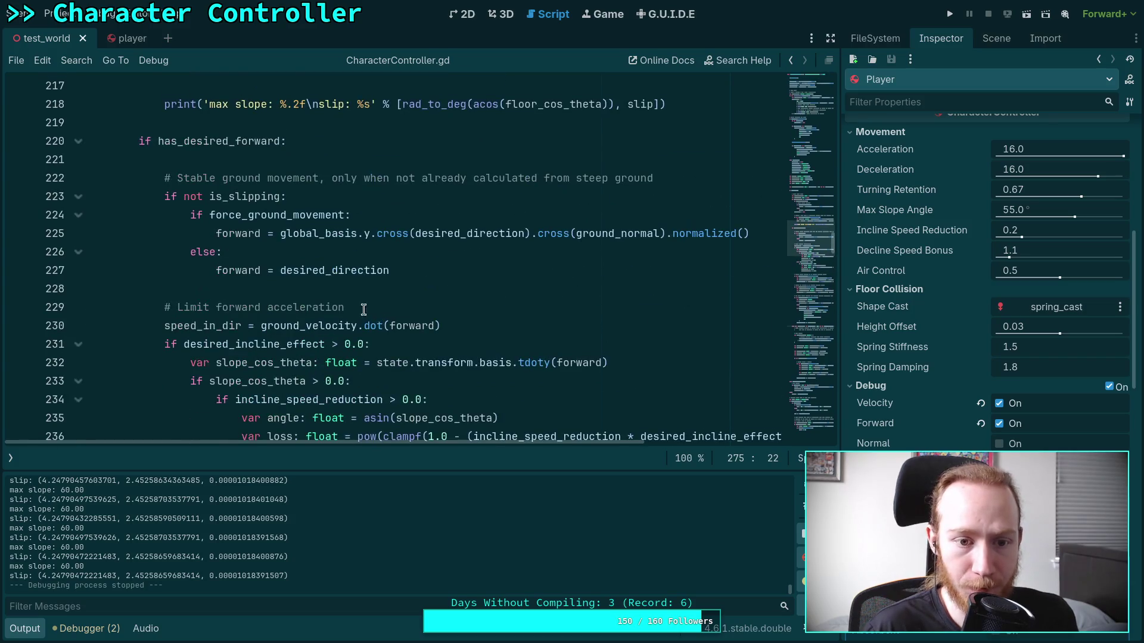
scroll(410, 240, "up", 3)
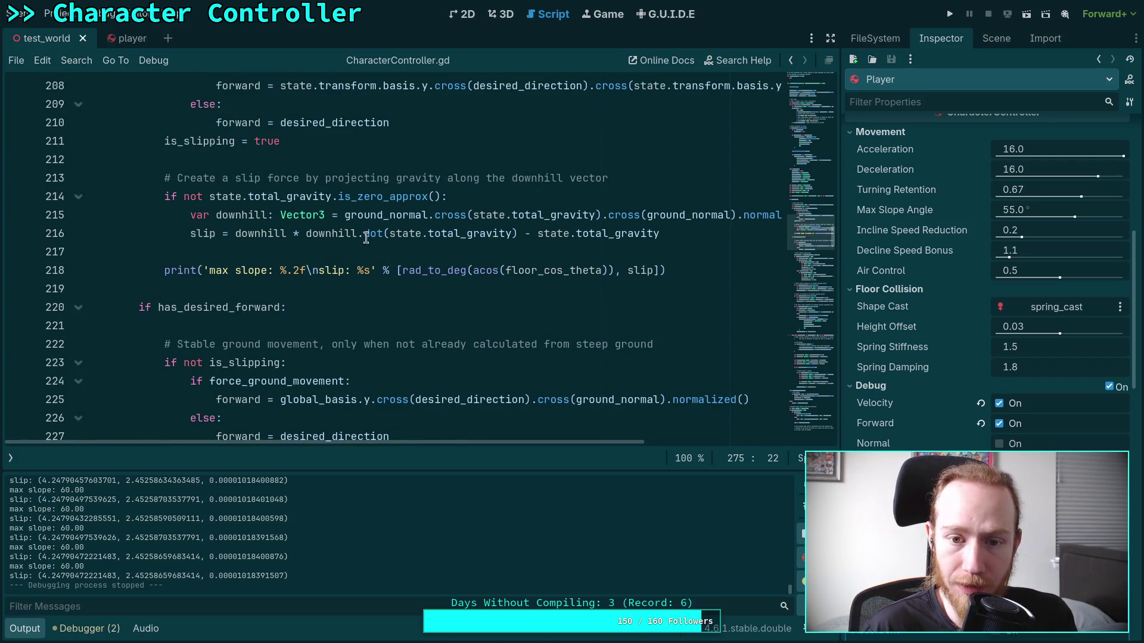
left_click(521, 234)
type("#")
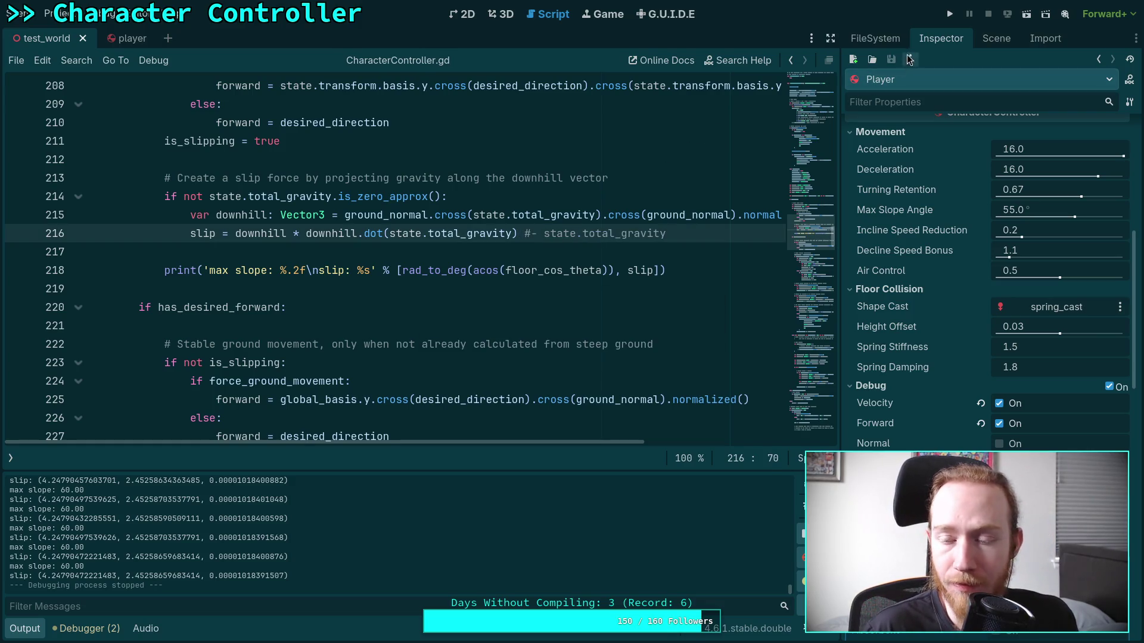
left_click(949, 15)
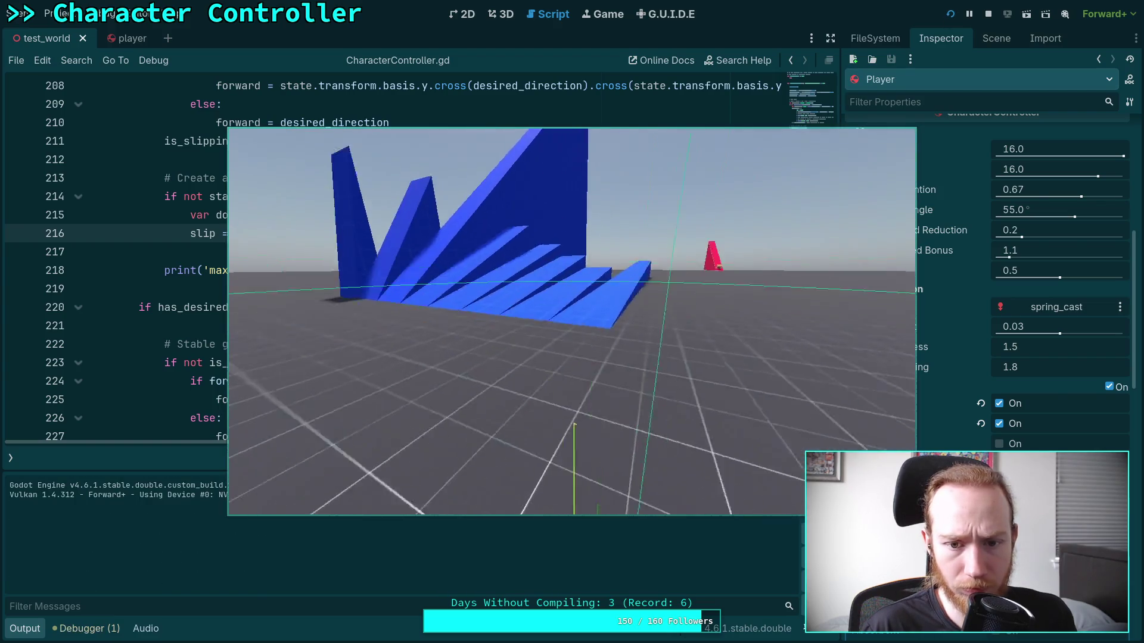
Walk the character onto the blue ramps as max slope 60.00 and slip vectors print, then stop.
key("w")
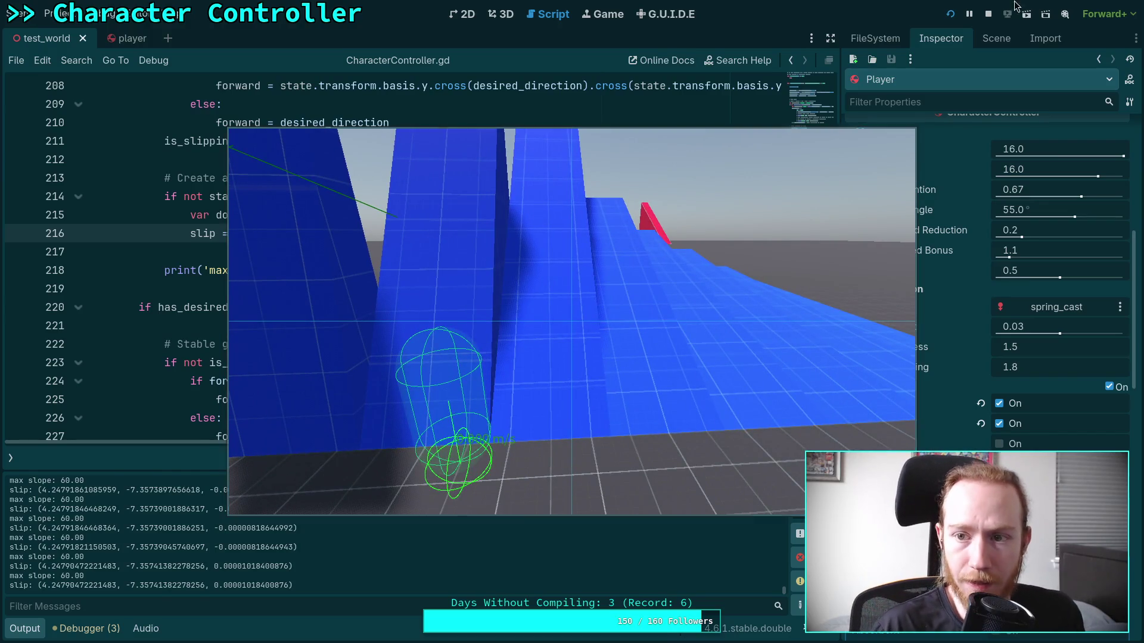
left_click(990, 15)
Insert two blank lines after 'forward = desired_direction' on line 210.
scroll(276, 417, "up", 4)
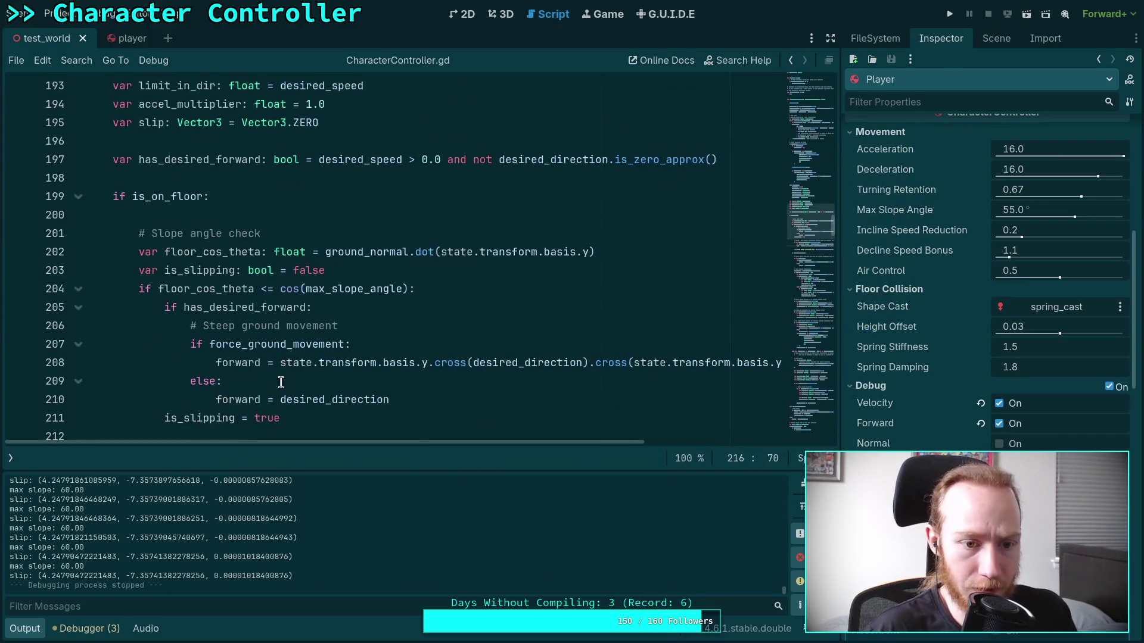
scroll(286, 354, "down", 2)
left_click(375, 264)
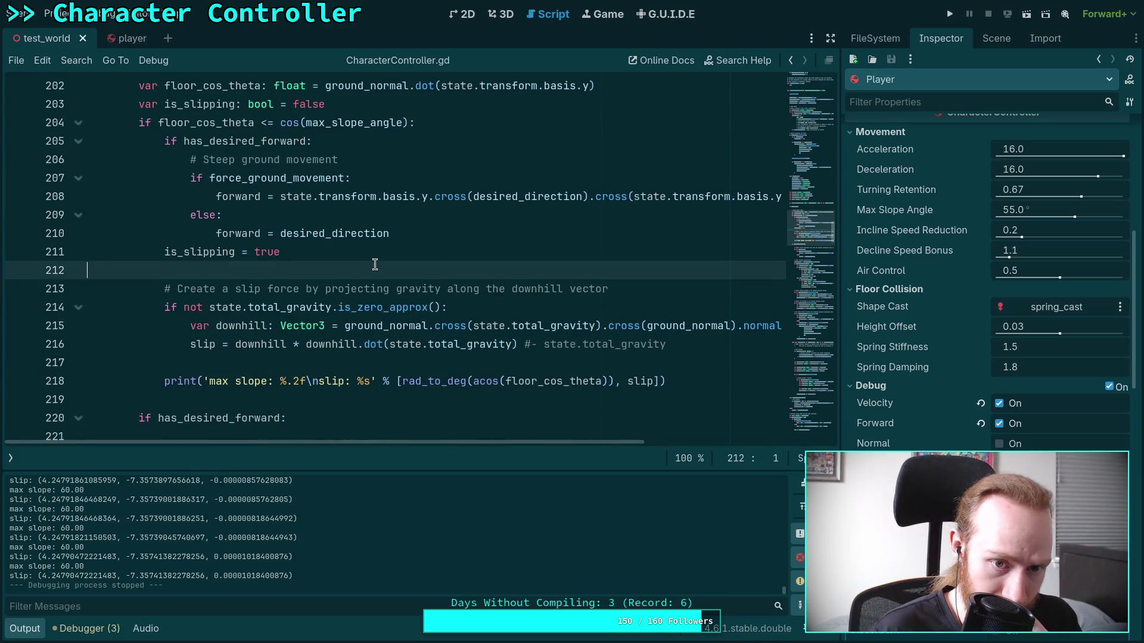
left_click(395, 254)
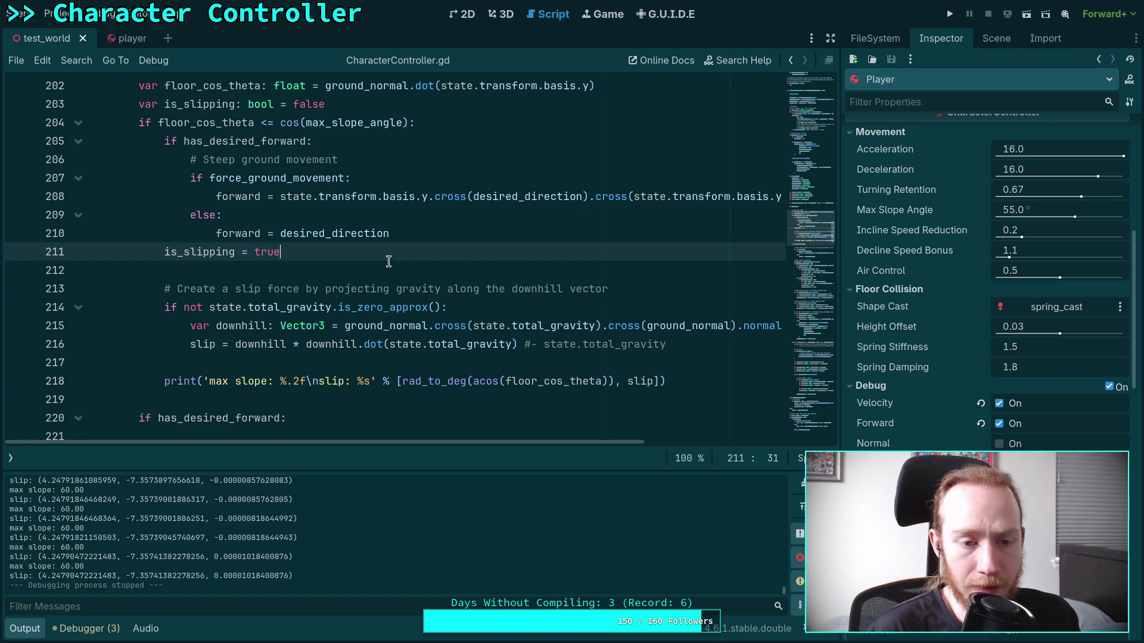
left_click(432, 234)
key("Return")
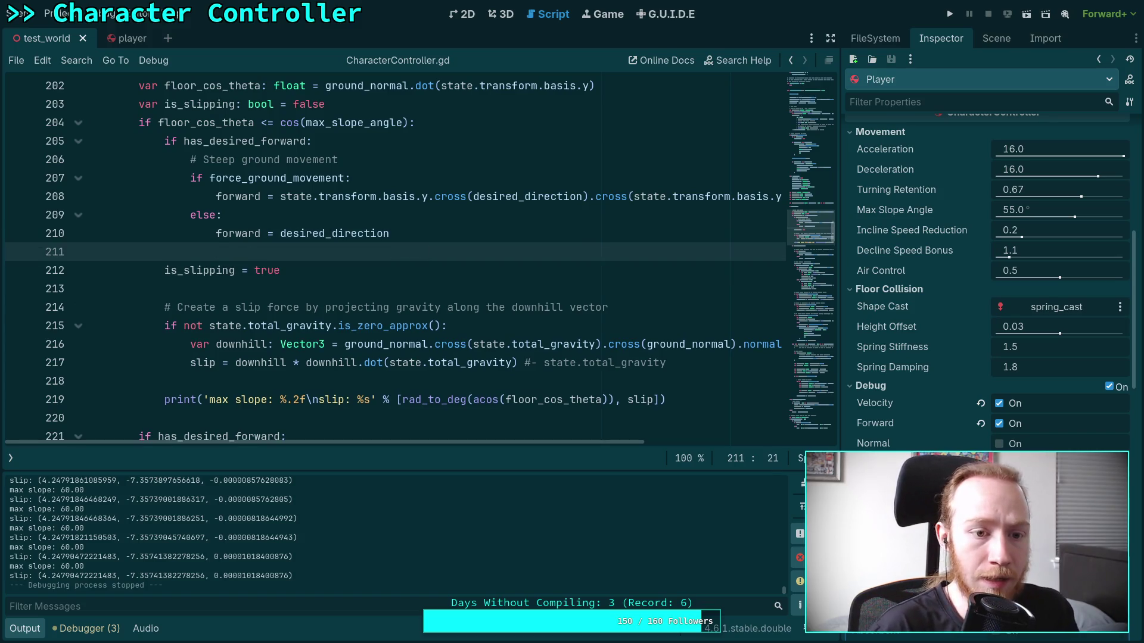
key("Return")
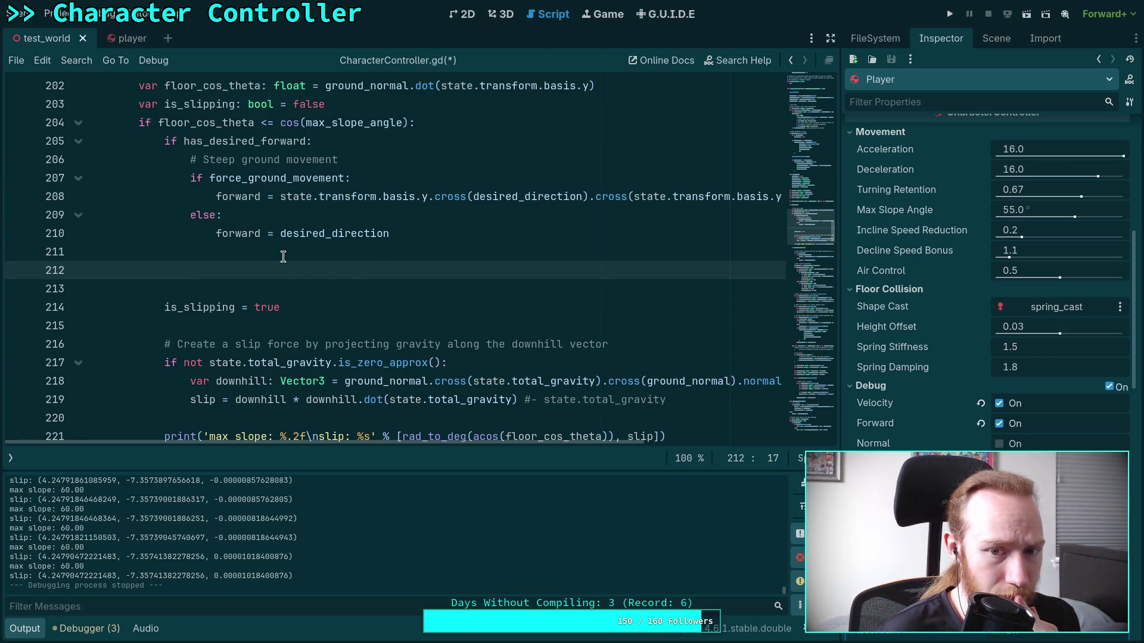
scroll(256, 271, "down", 2)
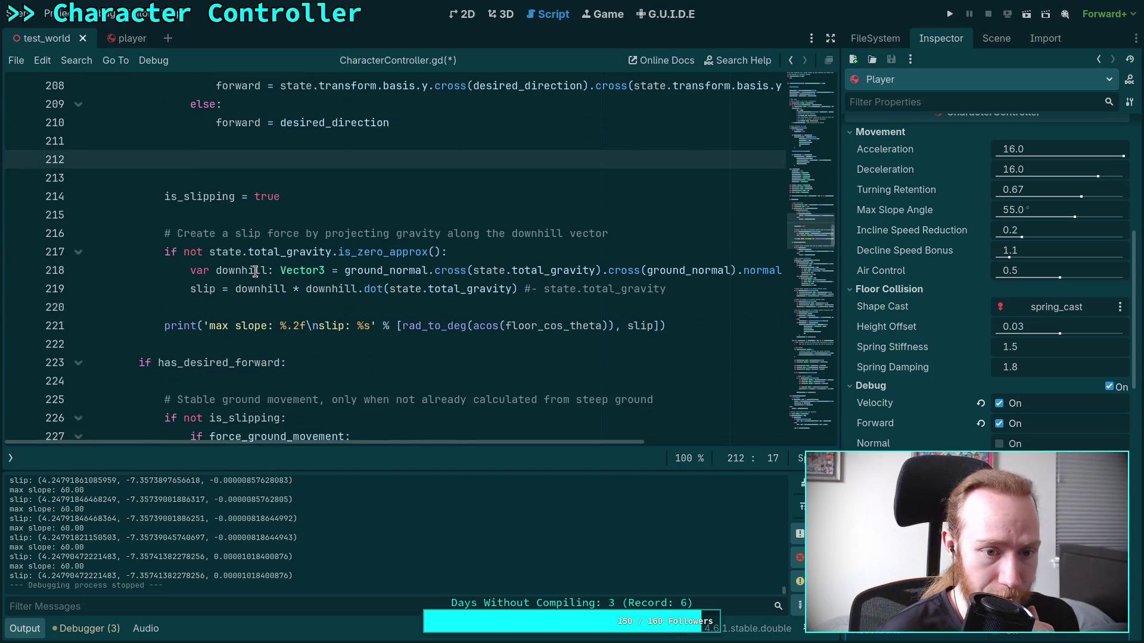
scroll(199, 212, "up", 2)
double_click(238, 233)
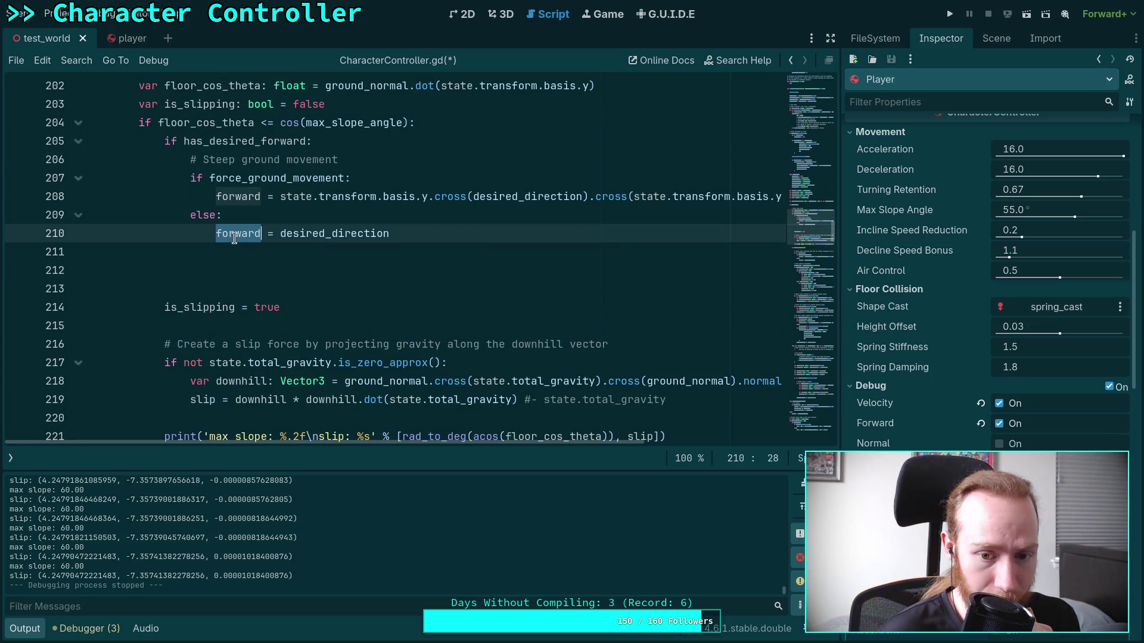
scroll(416, 325, "down", 3)
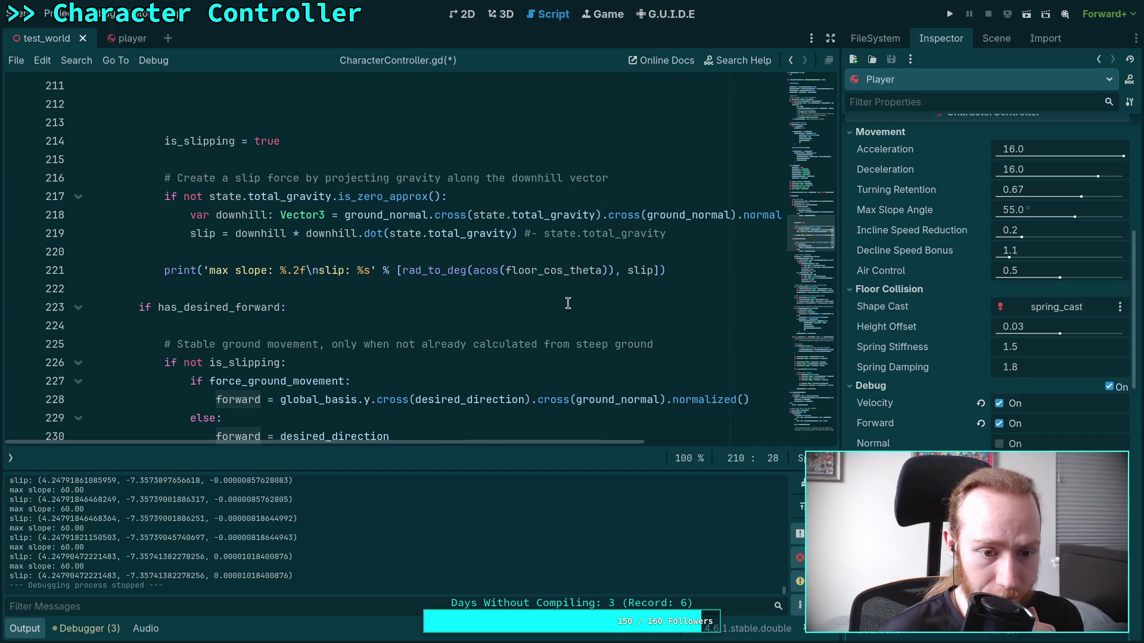
scroll(568, 304, "down", 3)
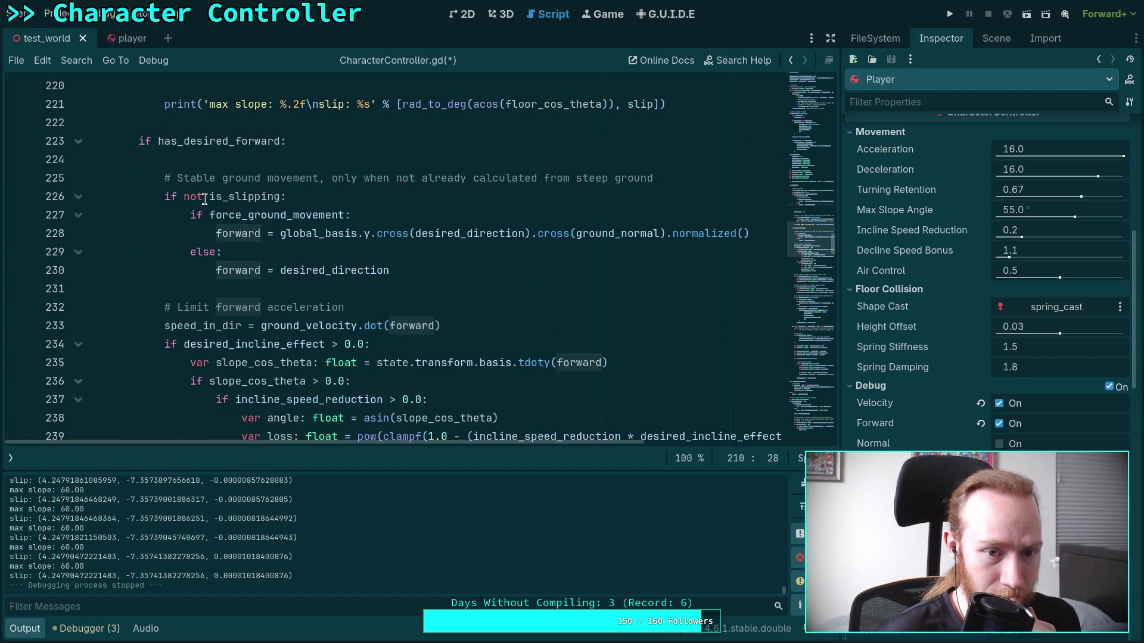
Delete the 'if not is_slipping:' line, dedent its body, and remove blank lines 211–212.
left_click_drag(340, 196, 87, 197)
key("ctrl+shift+k")
left_click_drag(240, 197, 248, 251)
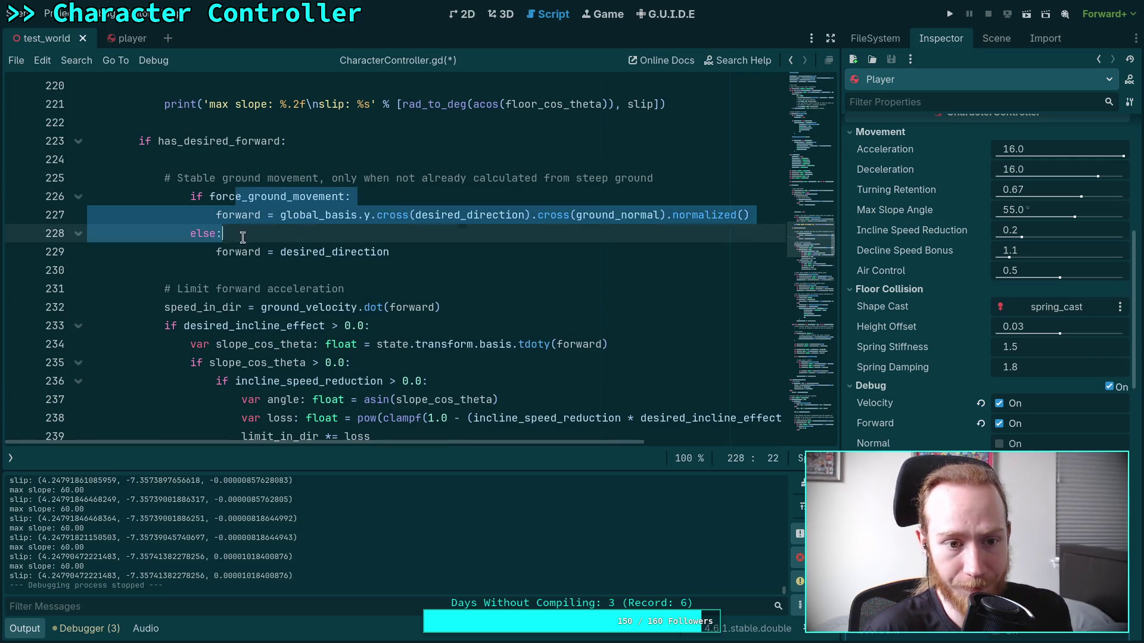
key("shift+Tab")
left_click(286, 208)
scroll(286, 209, "up", 6)
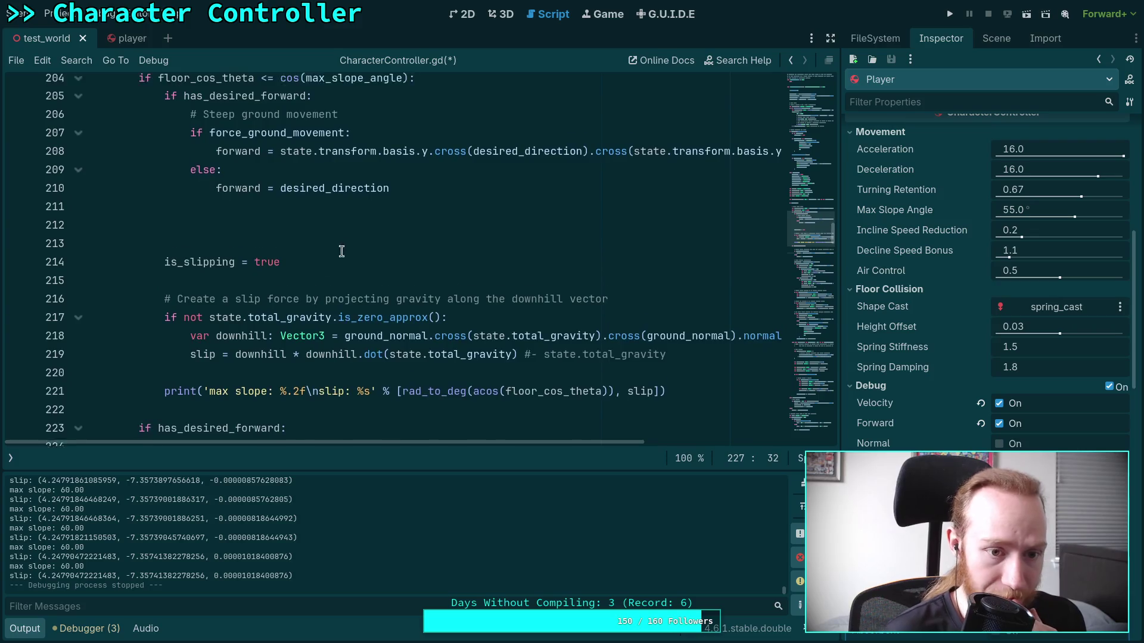
left_click(309, 266)
key("BackSpace")
key("BackSpace")
key("BackSpace")
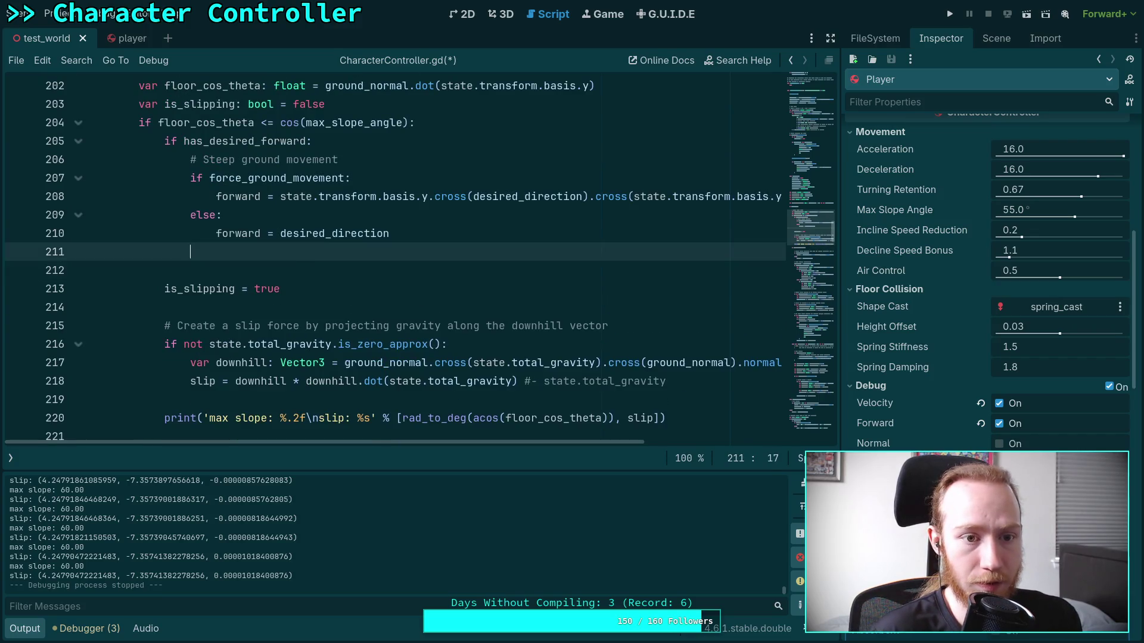
key("BackSpace")
left_click_drag(390, 233, 174, 146)
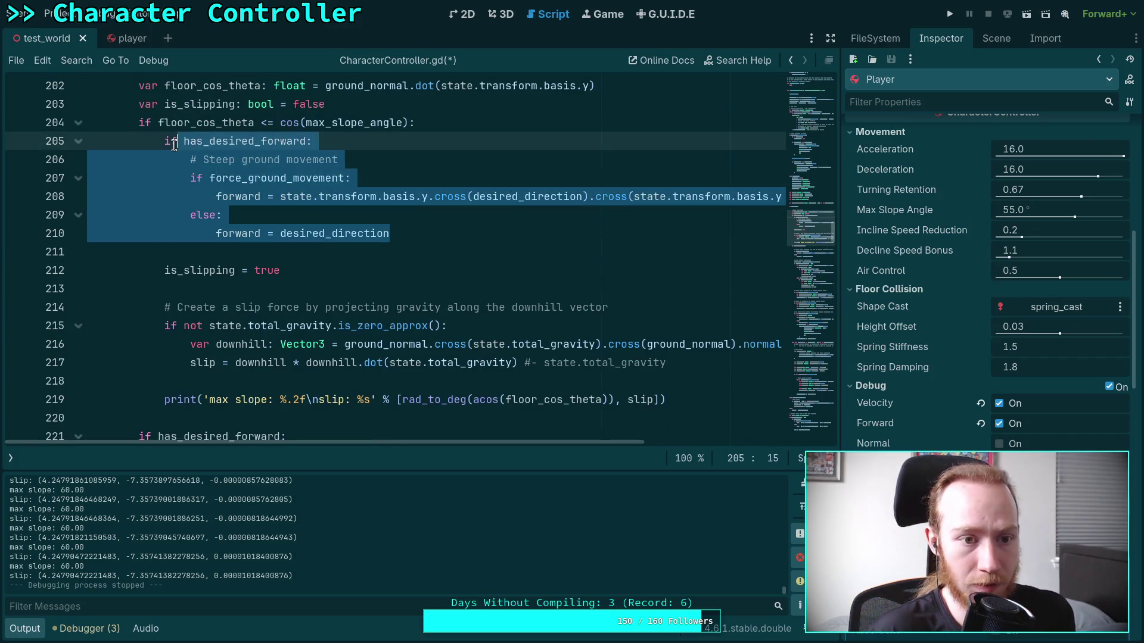
Move the steep-movement block under force_ground_movement and change its condition to is_slipping.
key("ctrl+x")
left_click(248, 157)
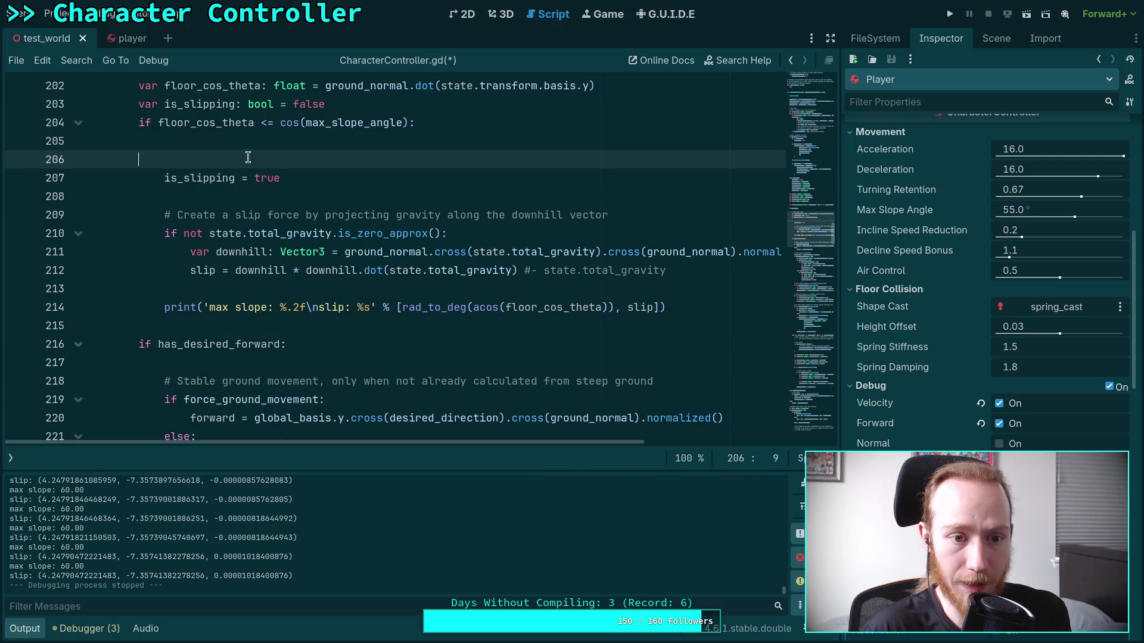
key("BackSpace")
key("BackSpace")
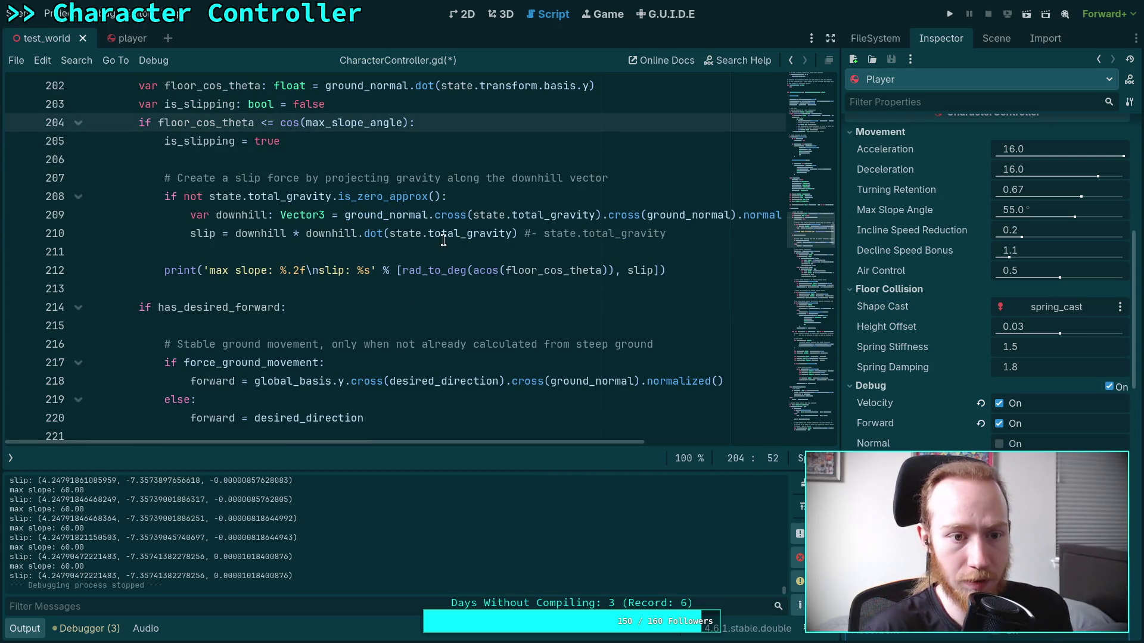
scroll(377, 227, "down", 5)
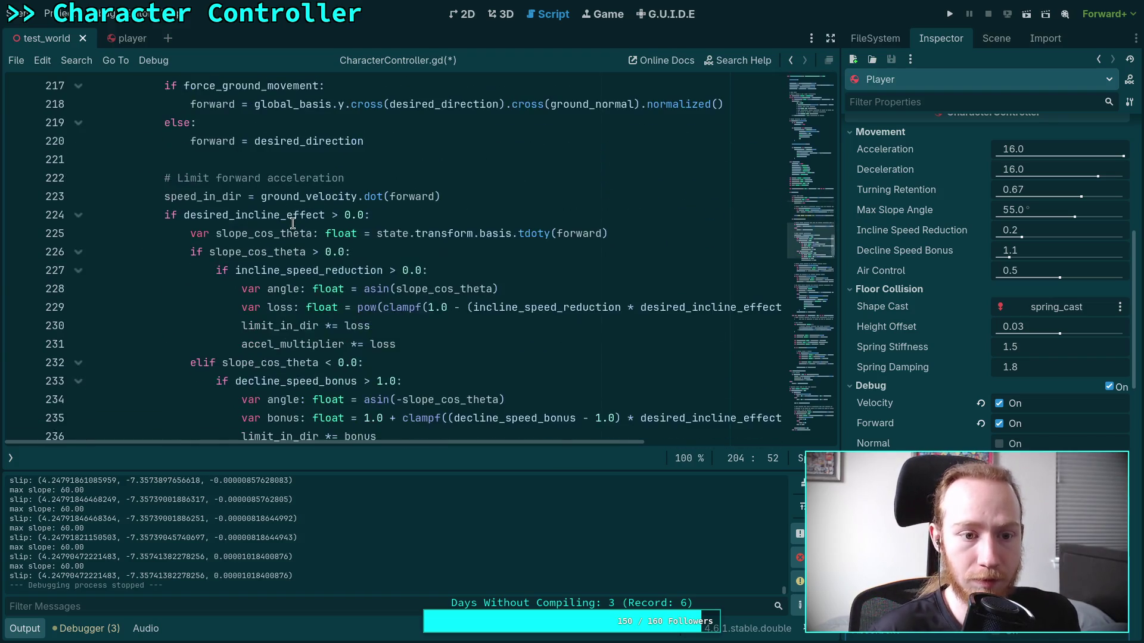
scroll(292, 224, "up", 2)
left_click(424, 213)
left_click(426, 197)
key("Return")
key("ctrl+v")
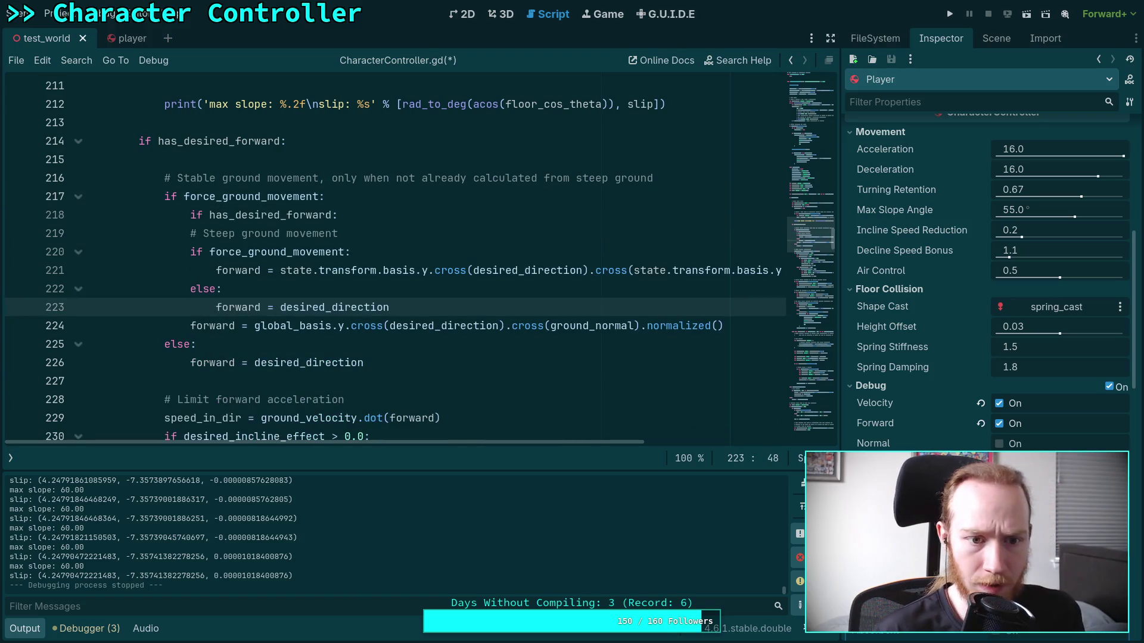
double_click(226, 246)
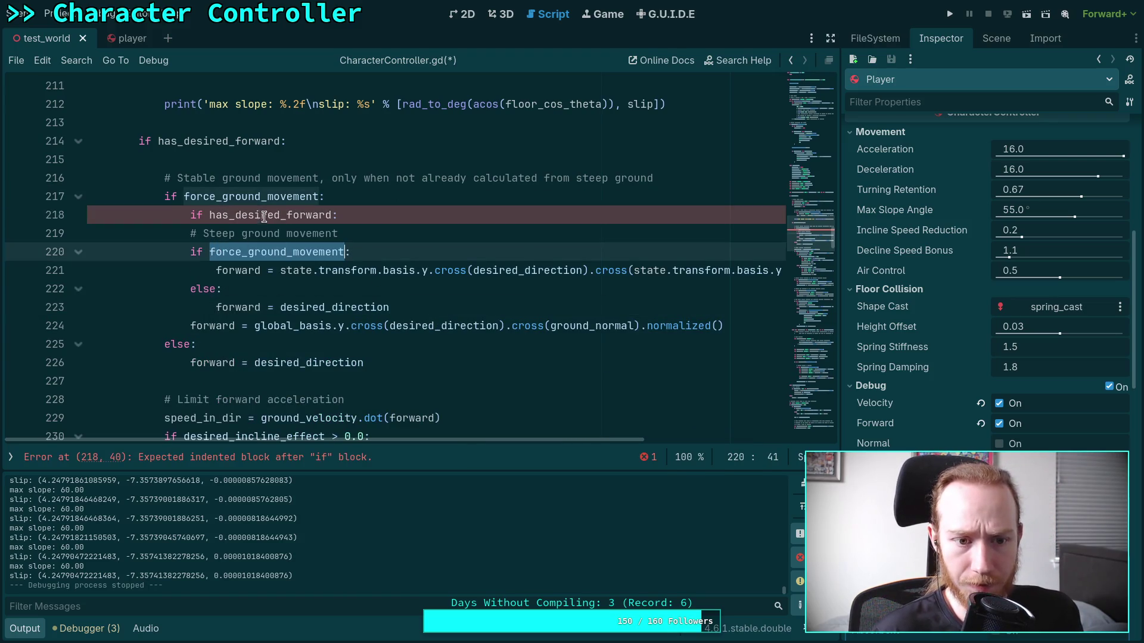
type("is_slipping")
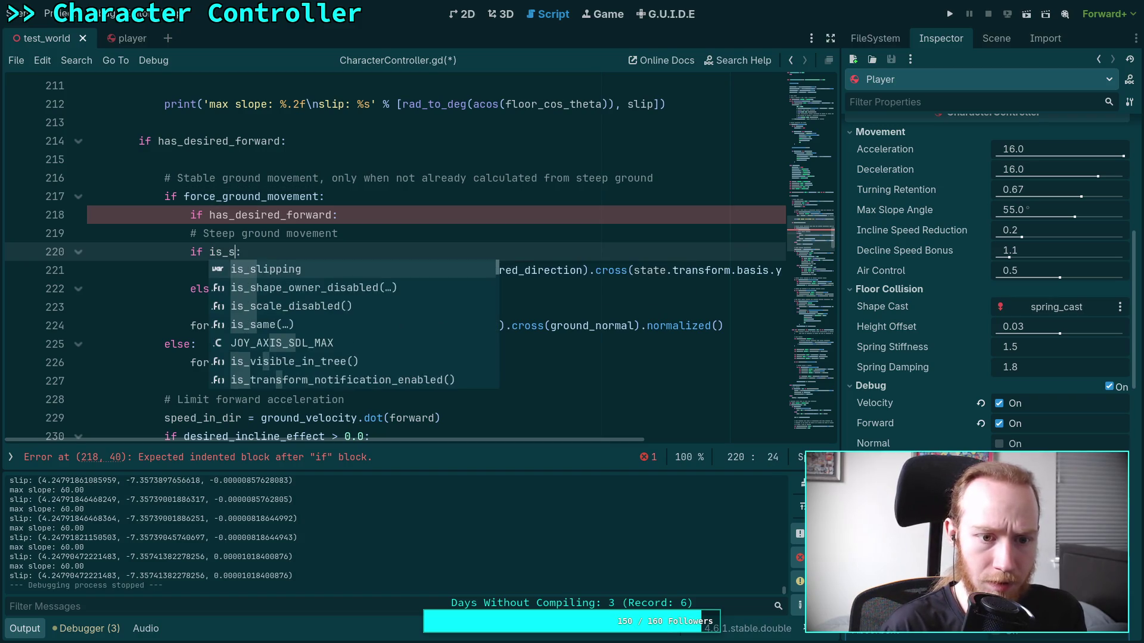
Delete the has_desired_forward check and old forward line, then start a limit_in_dir line.
left_click_drag(382, 230, 396, 199)
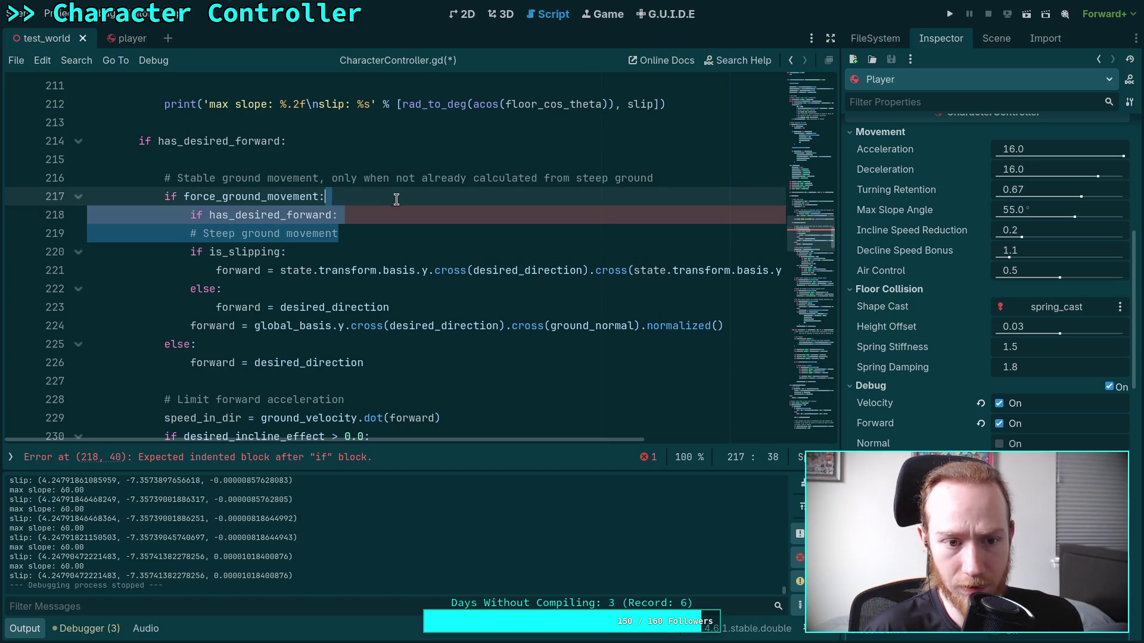
key("BackSpace")
left_click_drag(192, 291, 216, 270)
key("BackSpace")
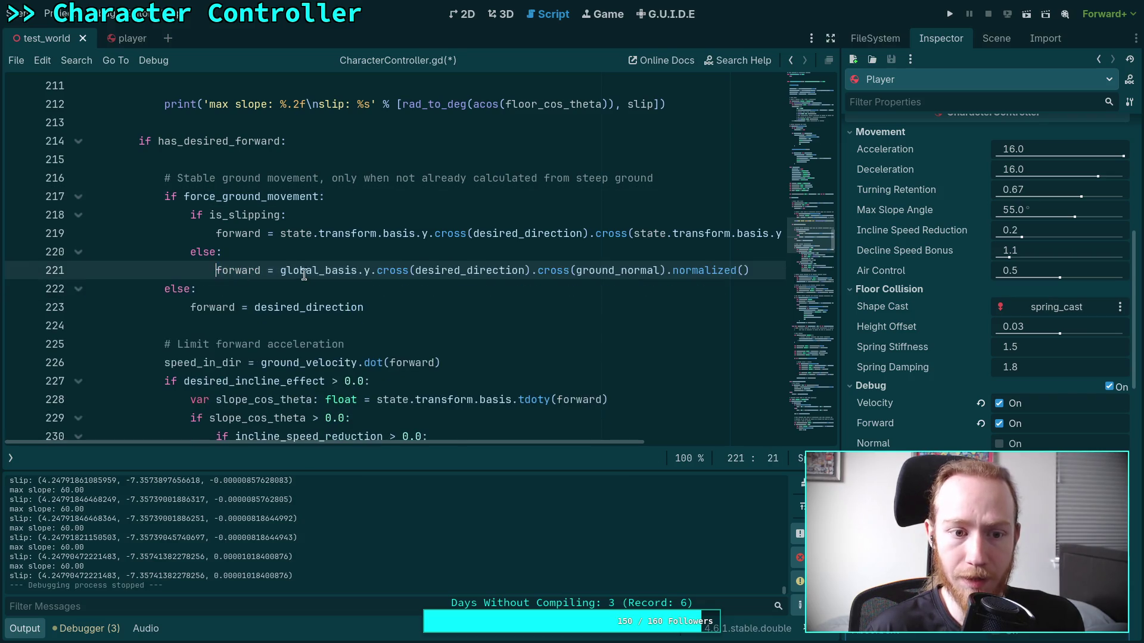
left_click(382, 232)
key("End")
key("Return")
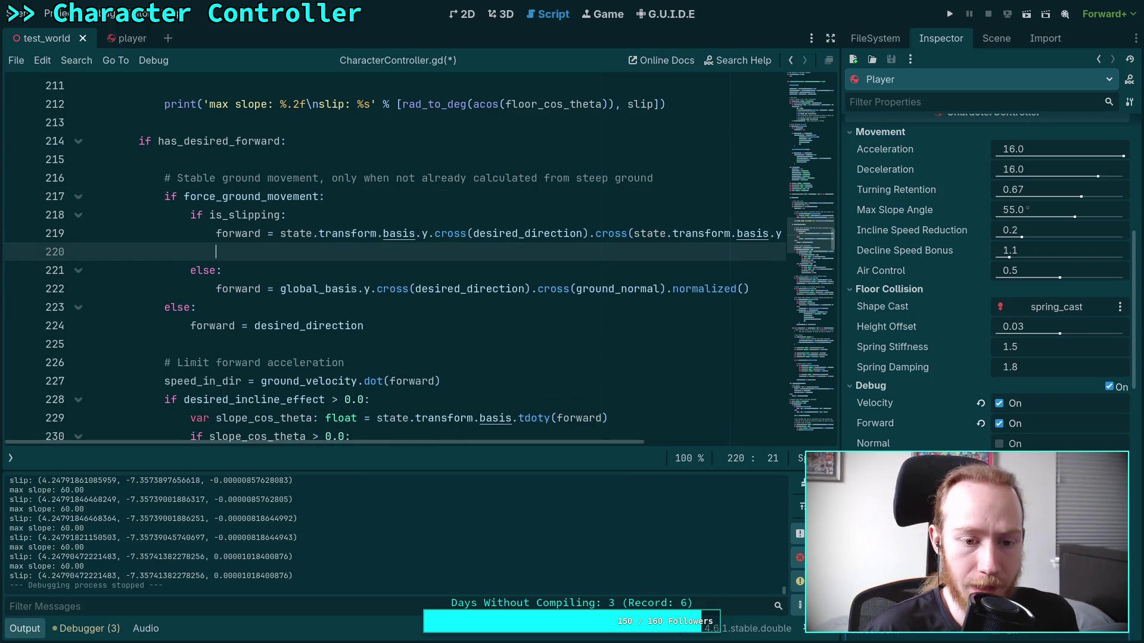
scroll(410, 318, "down", 4)
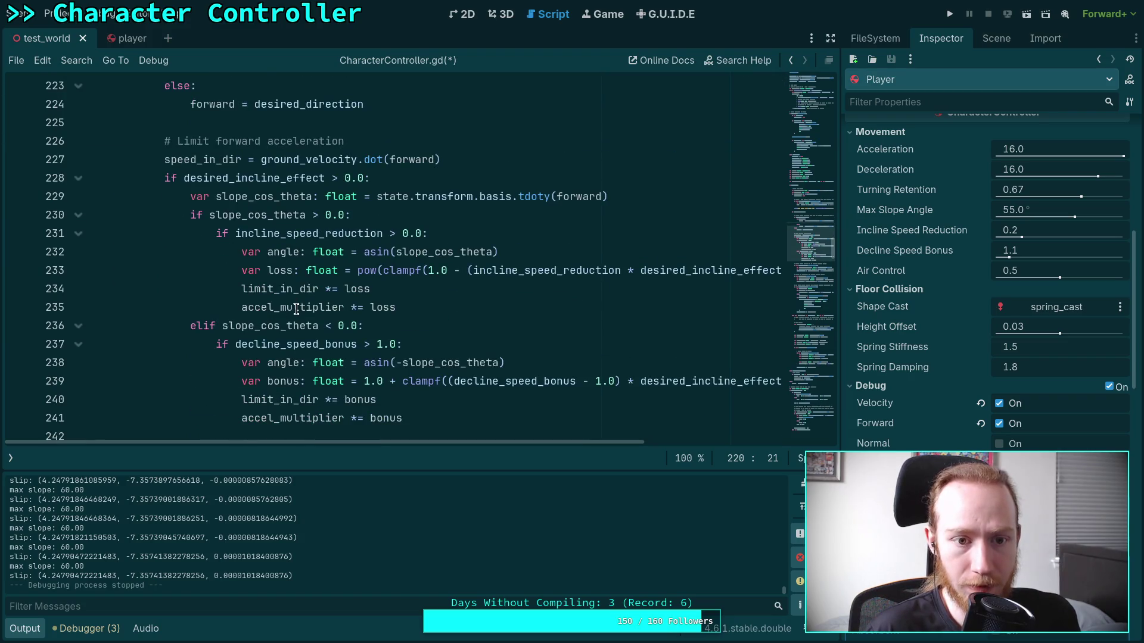
scroll(268, 290, "up", 2)
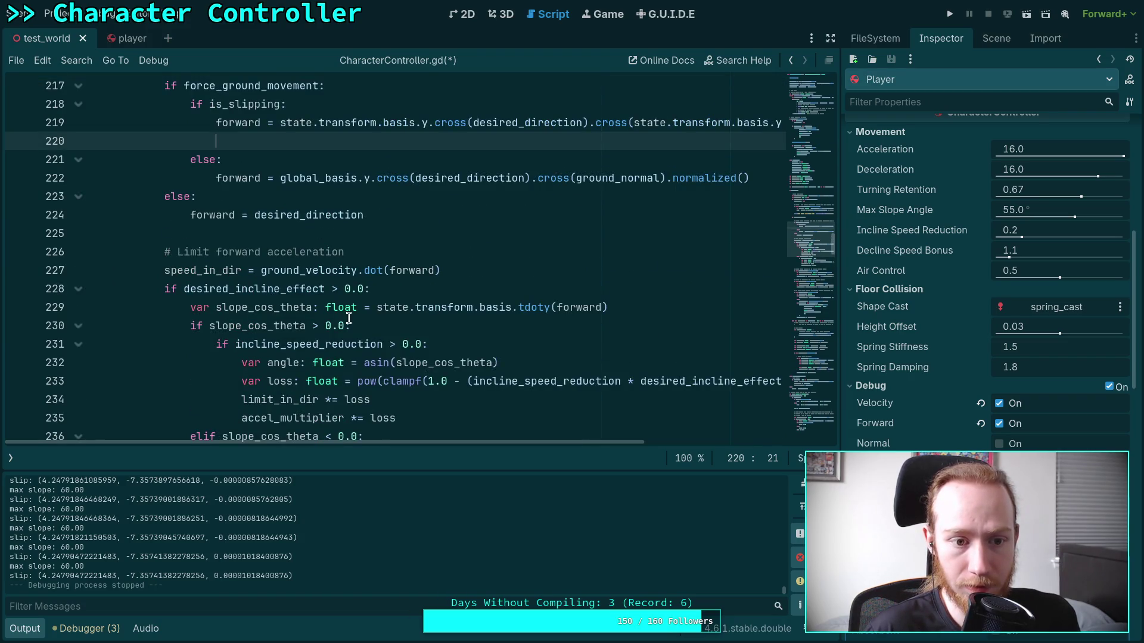
scroll(349, 319, "up", 2)
scroll(334, 319, "down", 3)
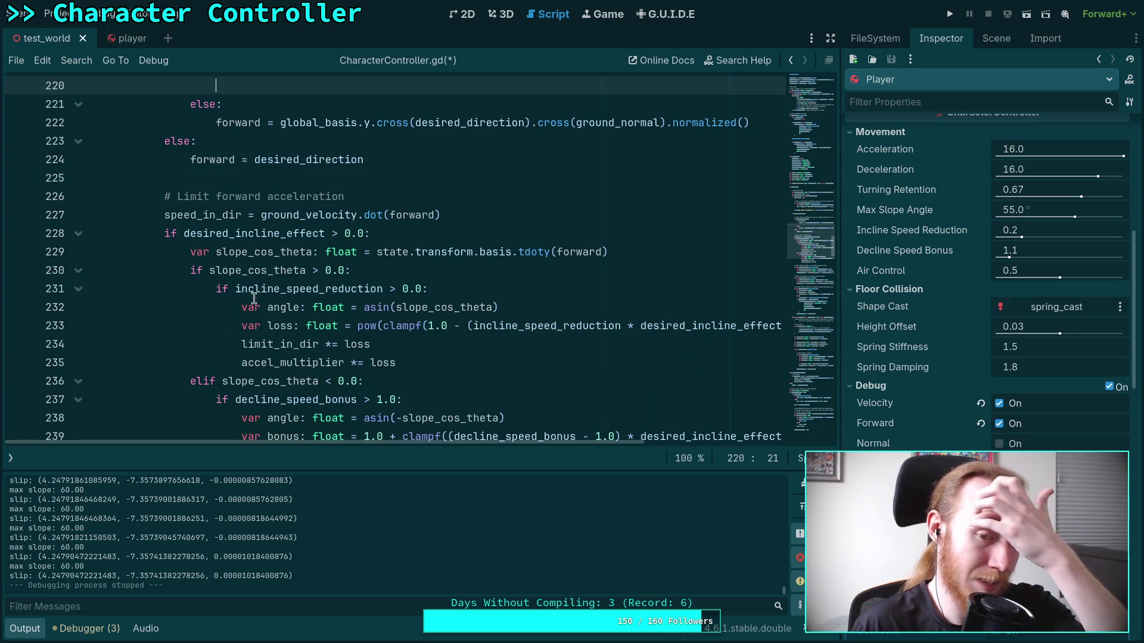
scroll(312, 291, "up", 2)
type("limit")
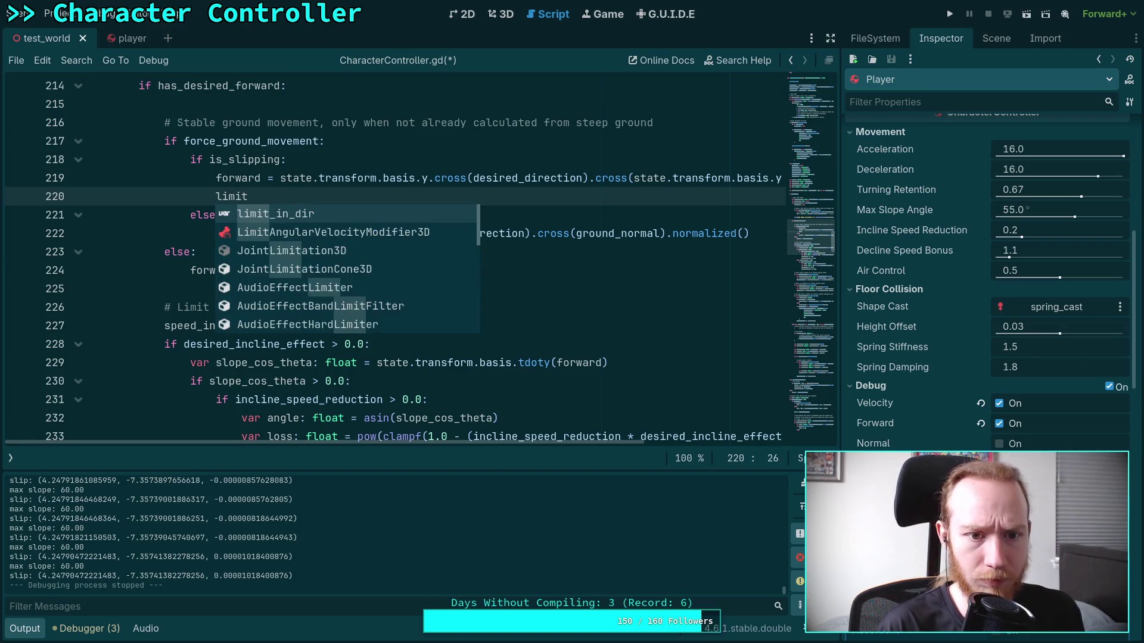
key("Return")
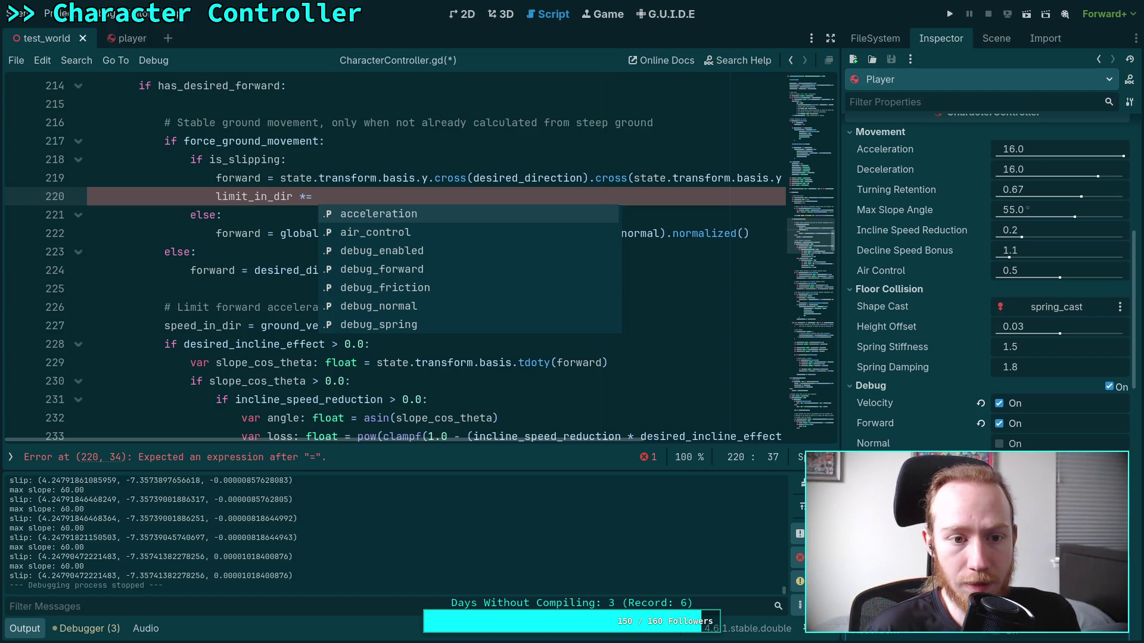
key("Escape")
Move the global_basis forward line above the is_slipping branch and delete the leftover else.
left_click(435, 233)
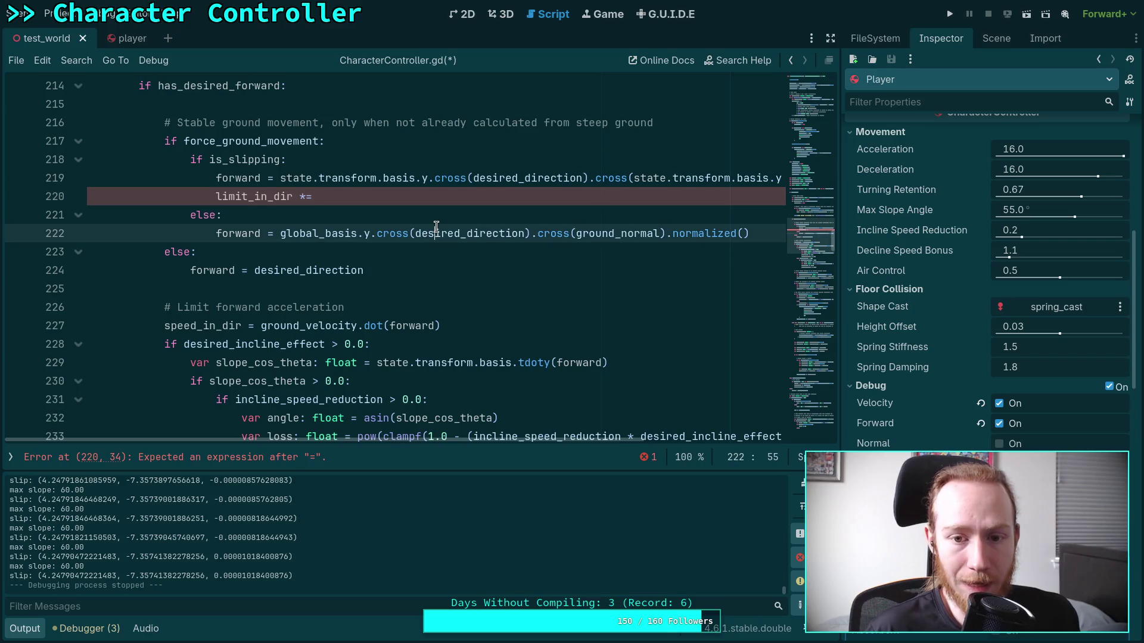
key("alt+Up")
key("alt+Up")
key("alt+Up")
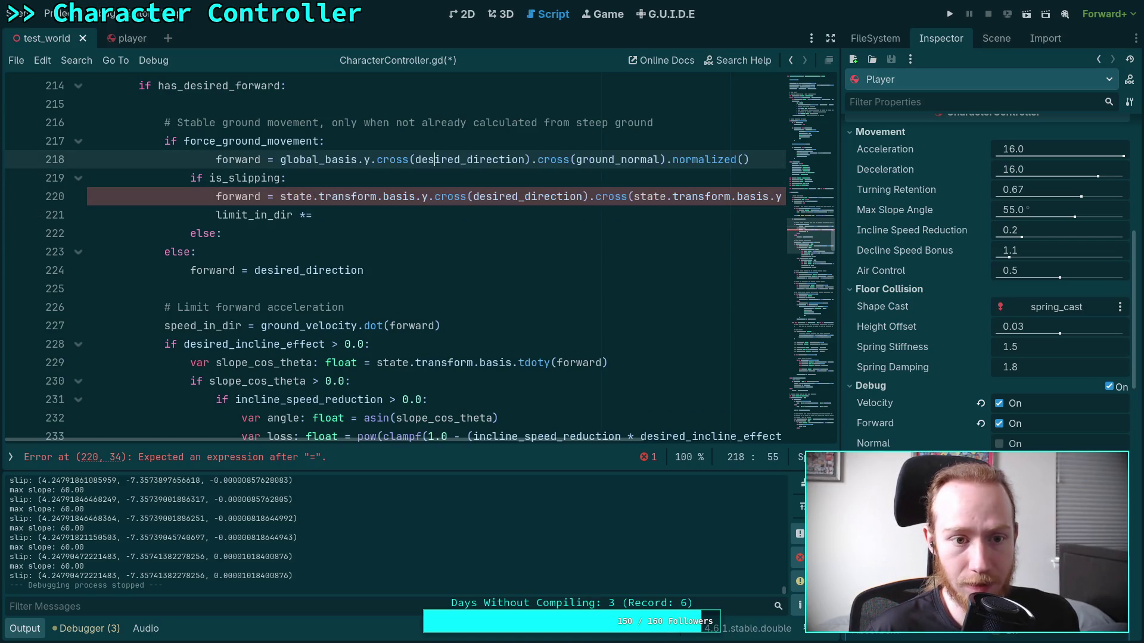
key("shift+Tab")
left_click_drag(271, 231, 347, 222)
key("BackSpace")
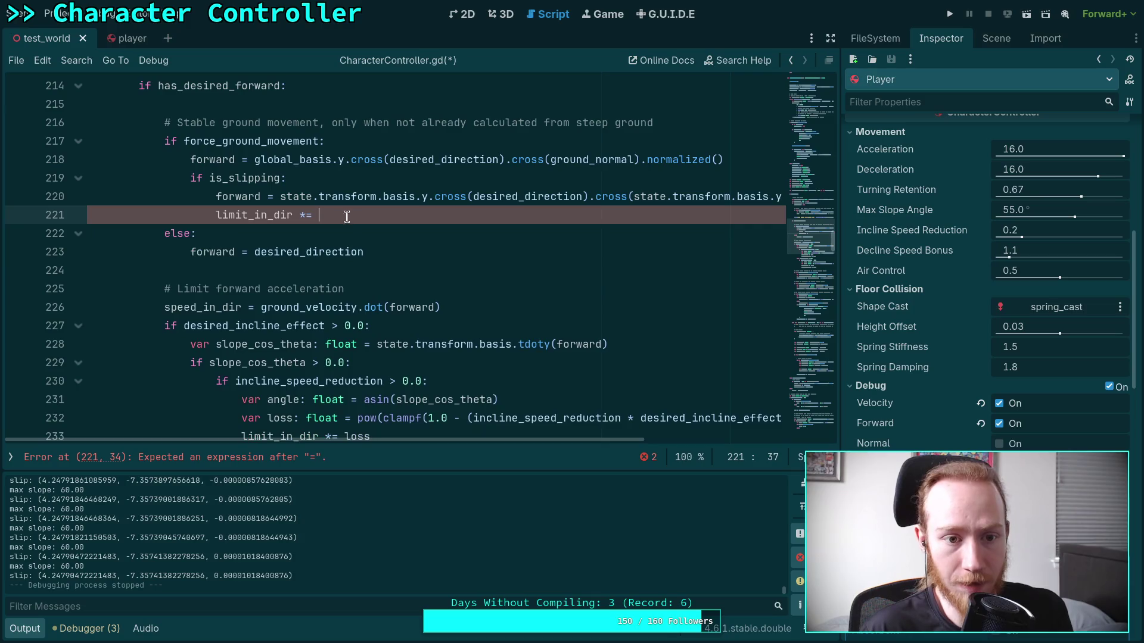
Move the limit_in_dir line above the forward assignment in the is_slipping branch.
key("alt+Up")
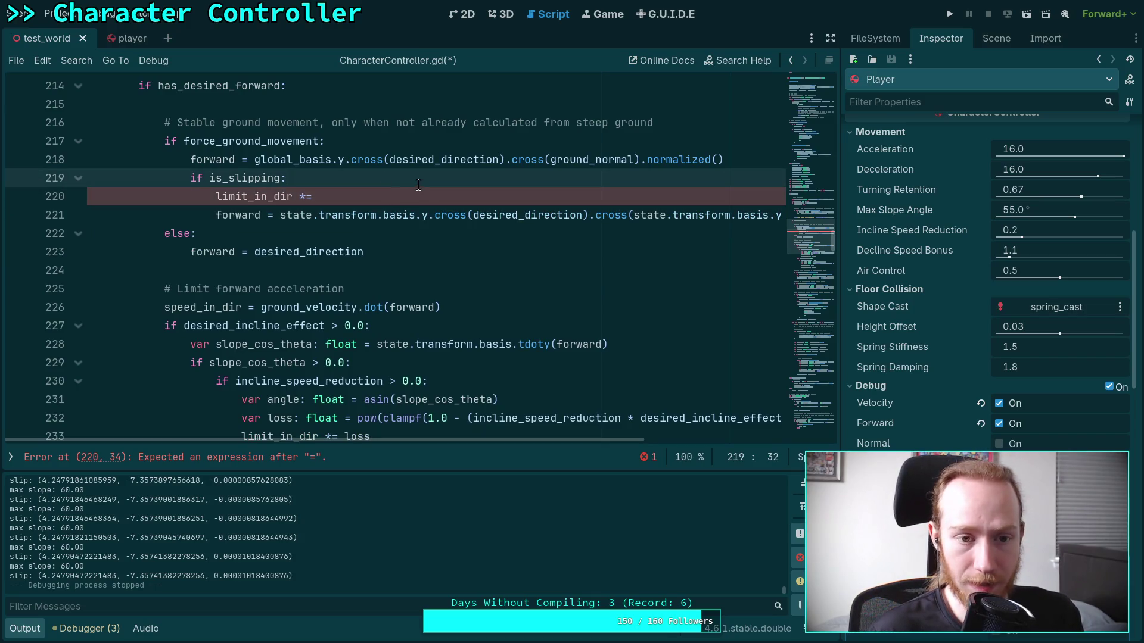
scroll(534, 390, "up", 1)
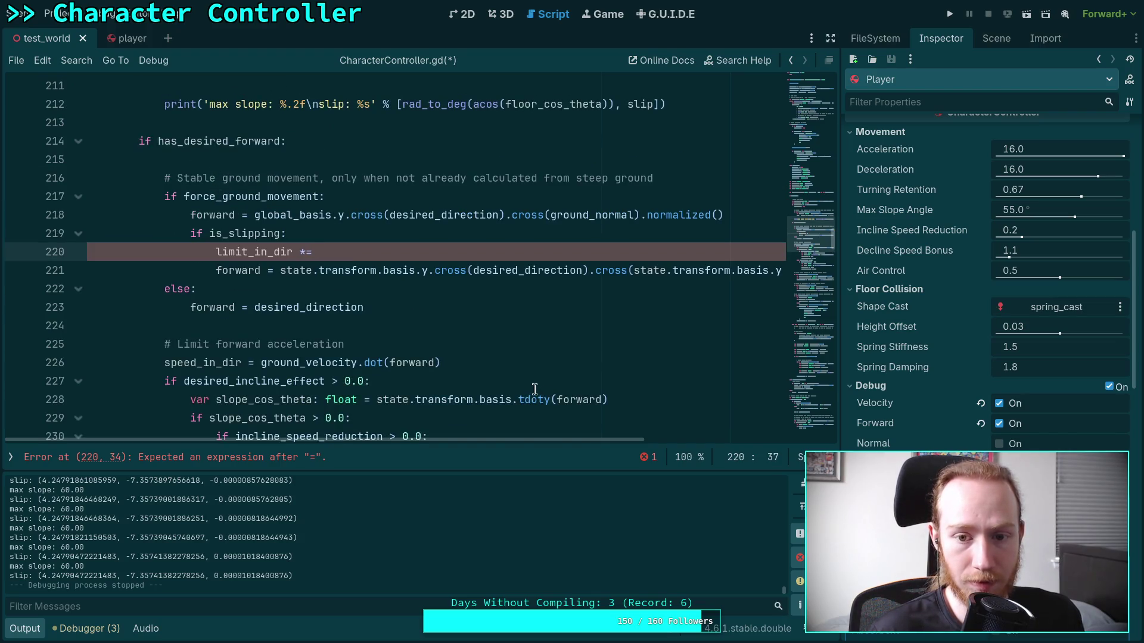
mouse_move(538, 441)
left_mouse_down()
mouse_move(634, 440)
mouse_move(513, 440)
left_mouse_up()
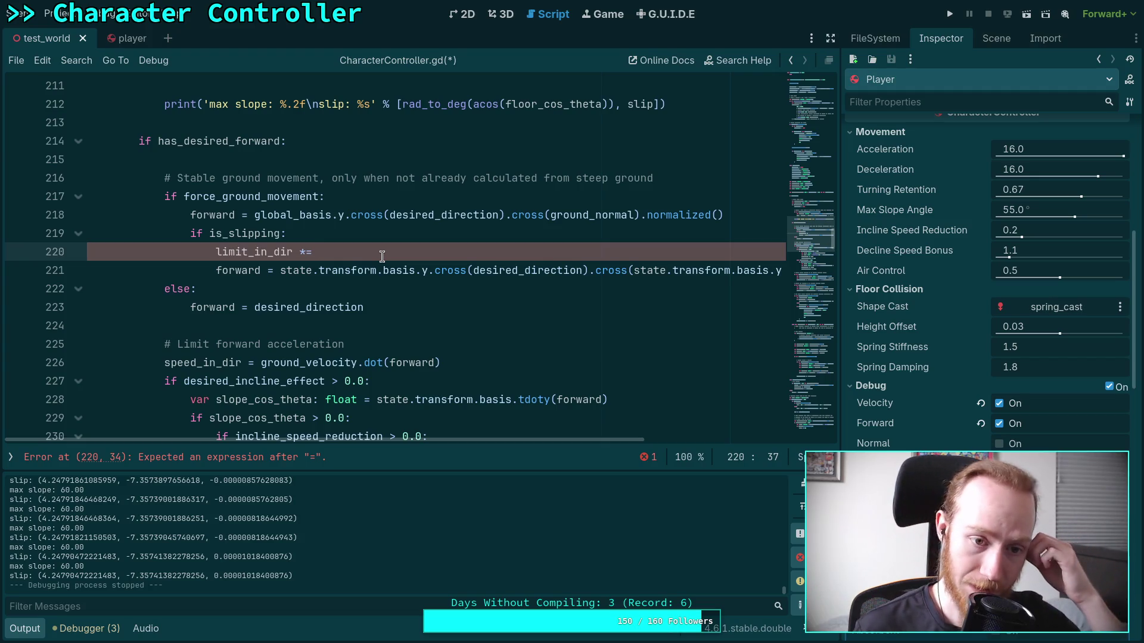
Declare var slip_forward: Vector3 on a new line under if is_slipping:, then select the forward expression.
left_click(409, 233)
key("Return")
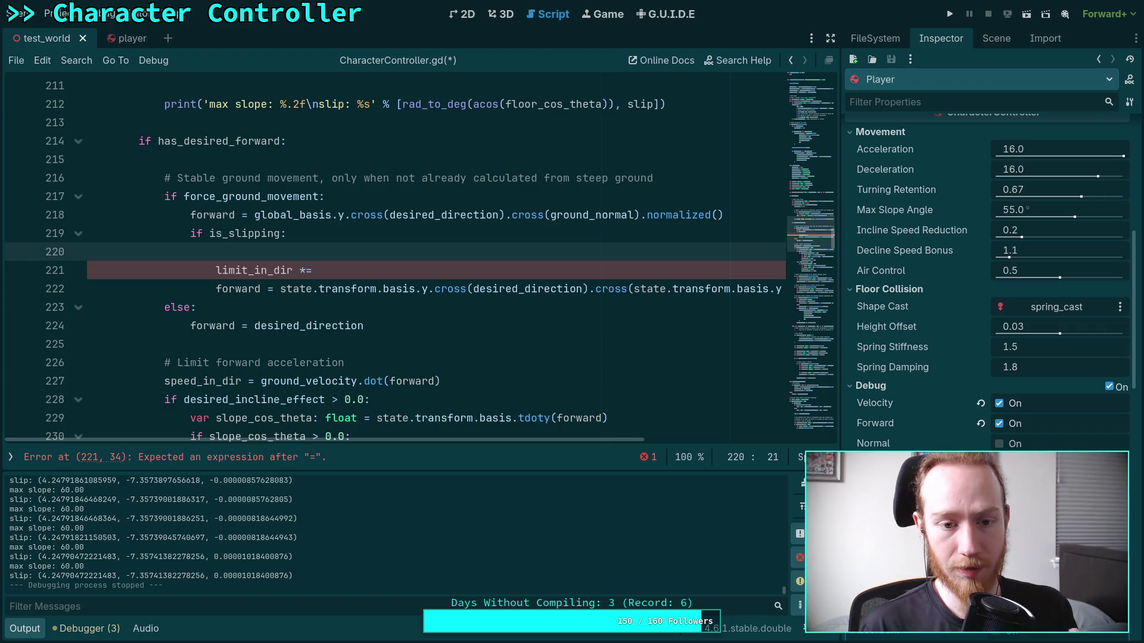
type("var ")
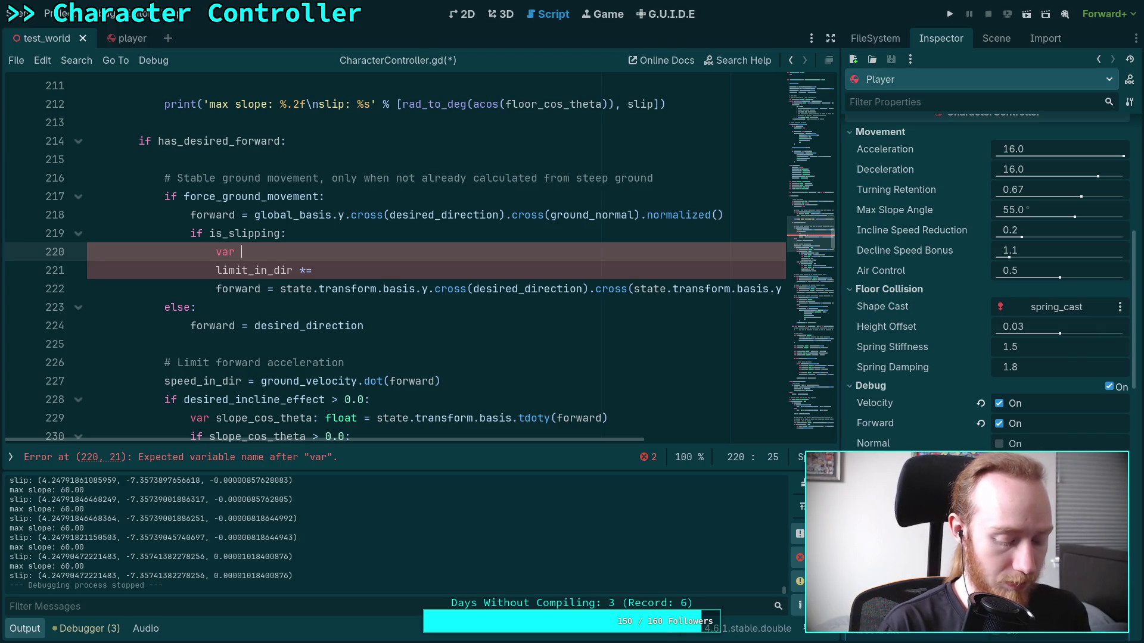
type("slip_forward:")
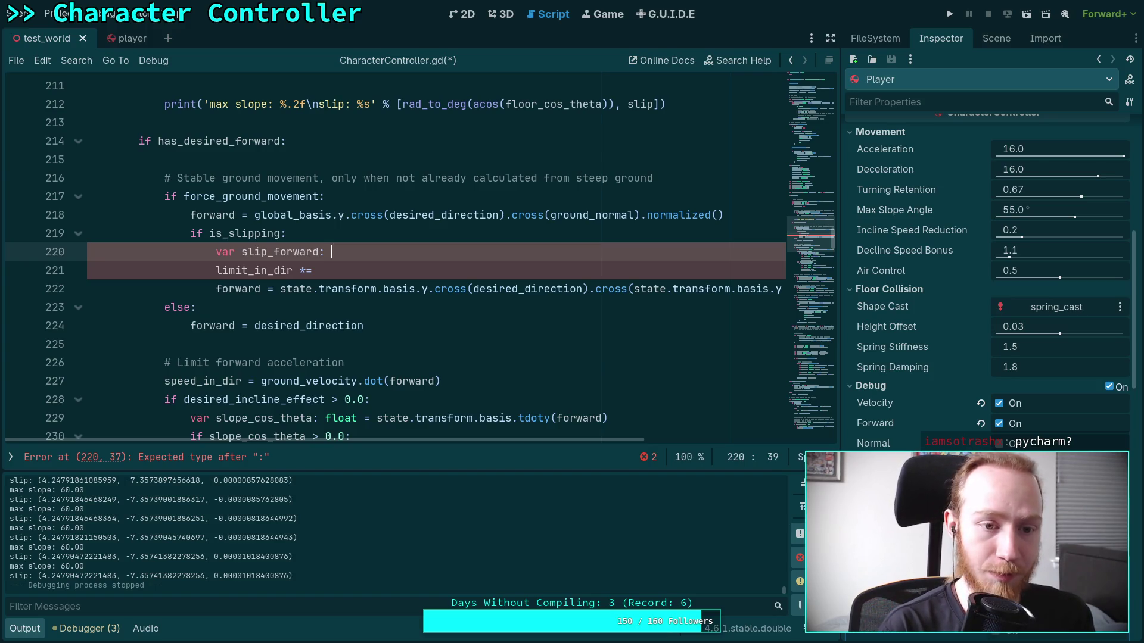
type("float =")
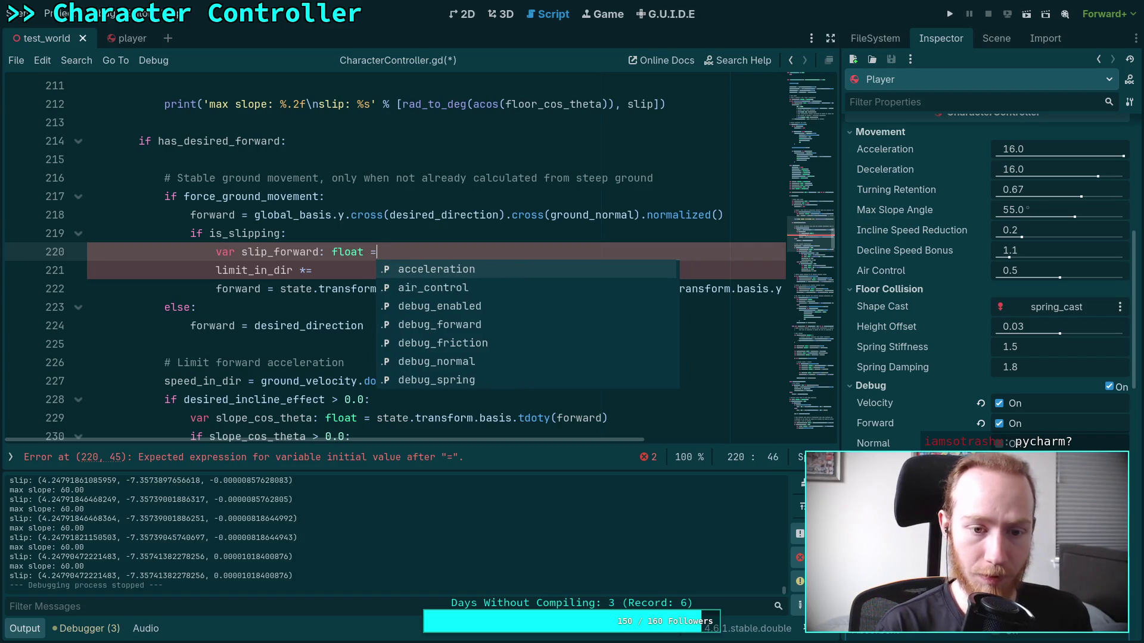
key("BackSpace")
key("BackSpace")
key("BackSpace")
key("BackSpace")
key("BackSpace")
key("BackSpace")
key("BackSpace")
type("Vector3")
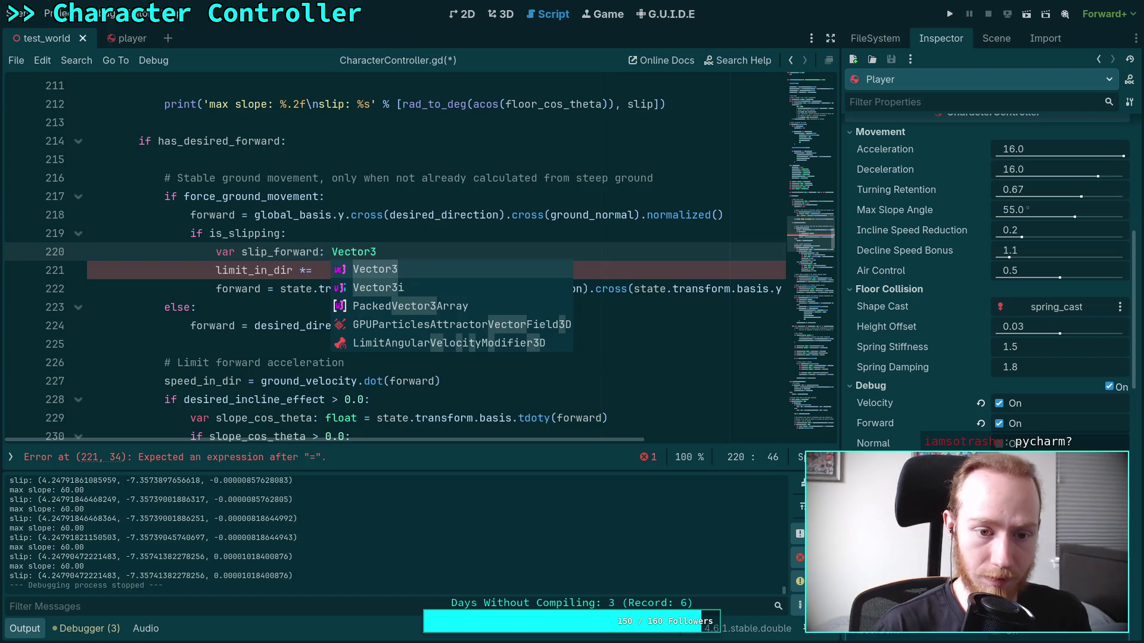
left_click_drag(267, 289, 820, 294)
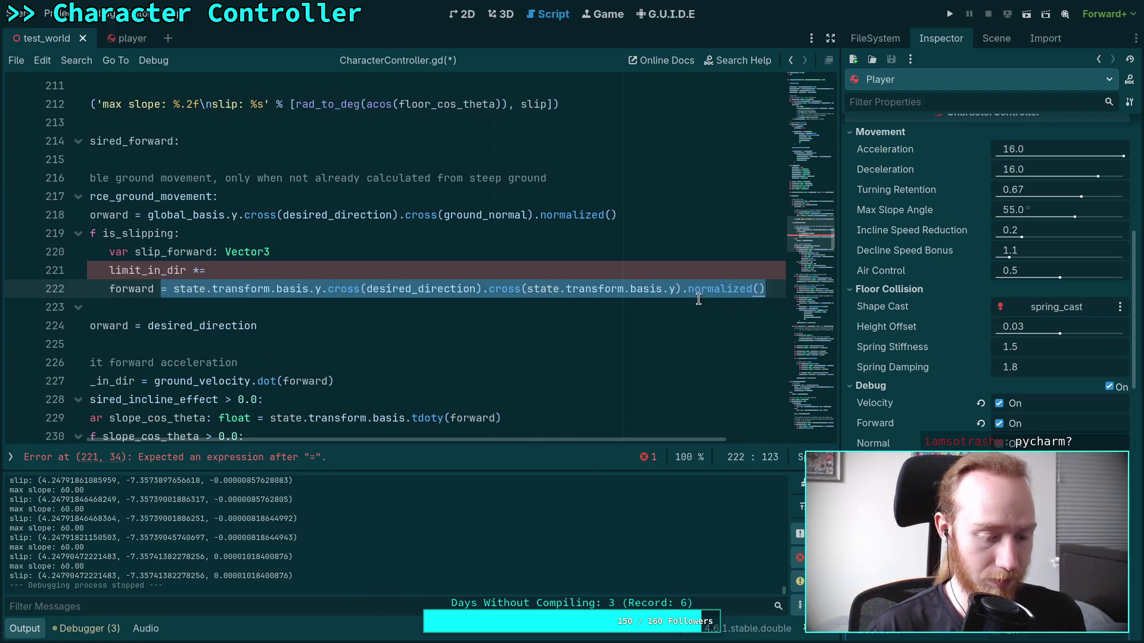
Move the forward expression from line 222 into slip_forward's initial value.
key("ctrl+x")
left_click(344, 252)
key("ctrl+v")
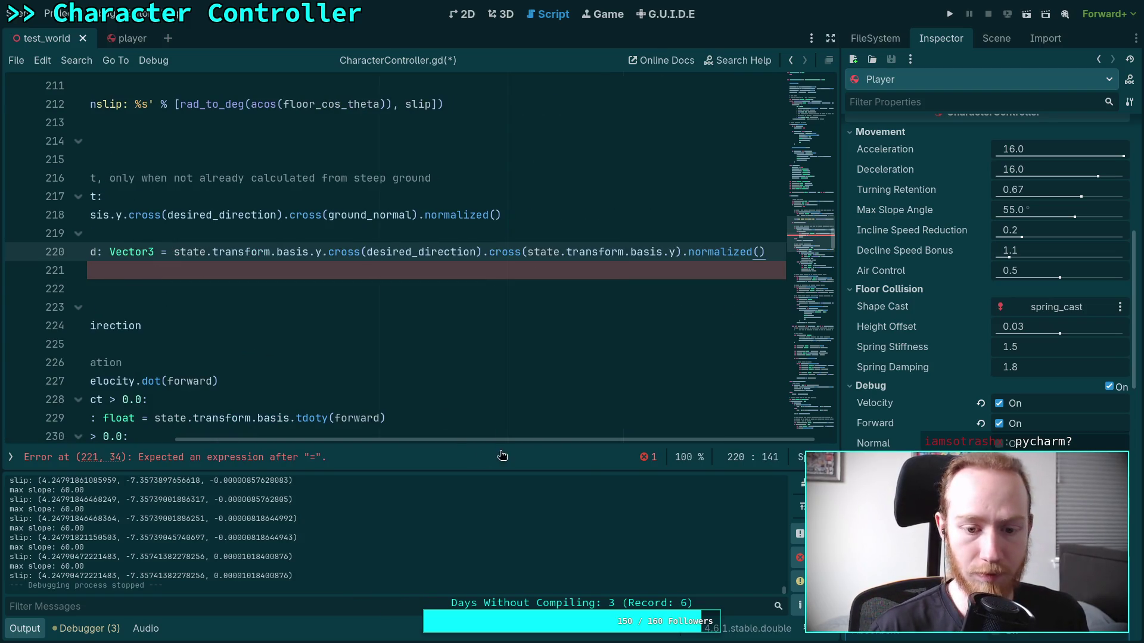
scroll(502, 440, "left", 5)
Declare var slip_mult: float = forward.dot(slip_forward) above the limit_in_dir line.
left_click(418, 272)
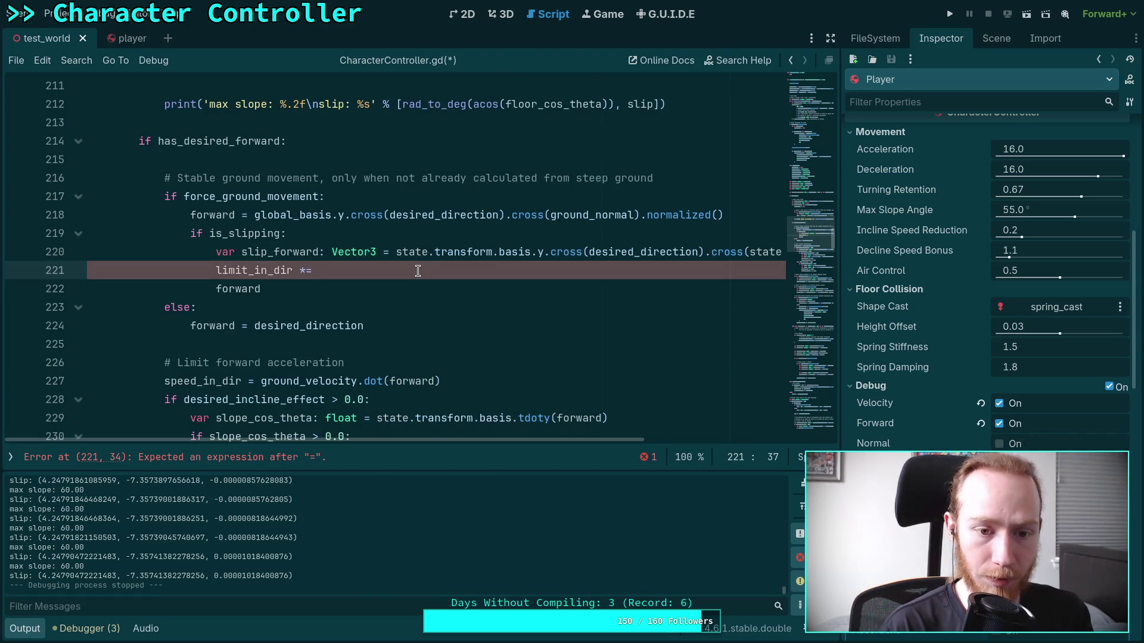
key("ctrl+shift+Return")
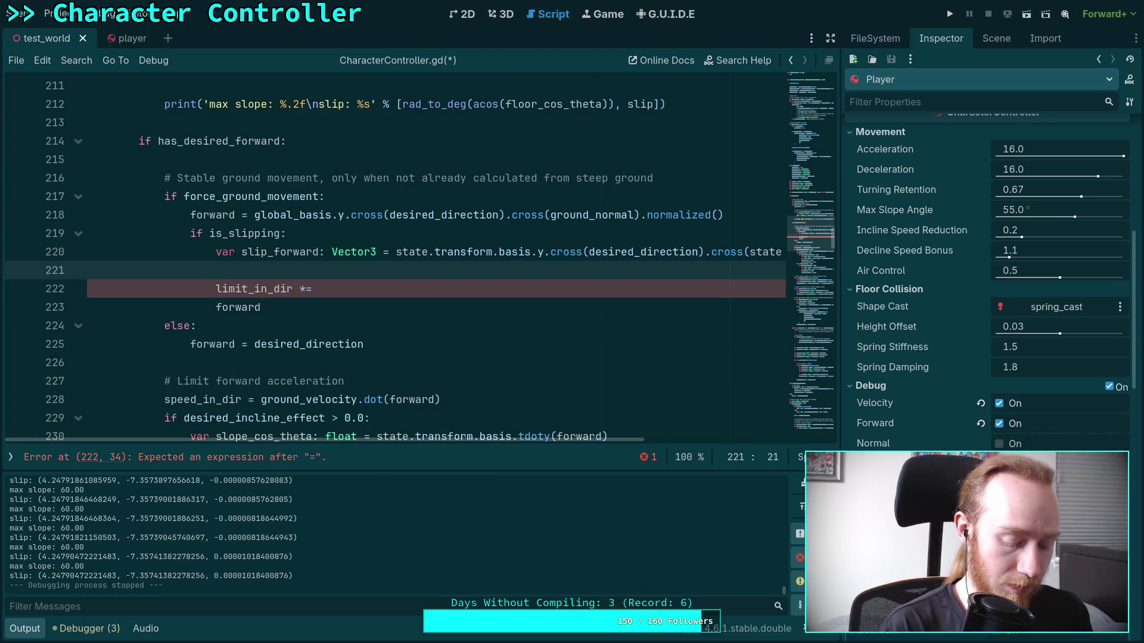
type("var ")
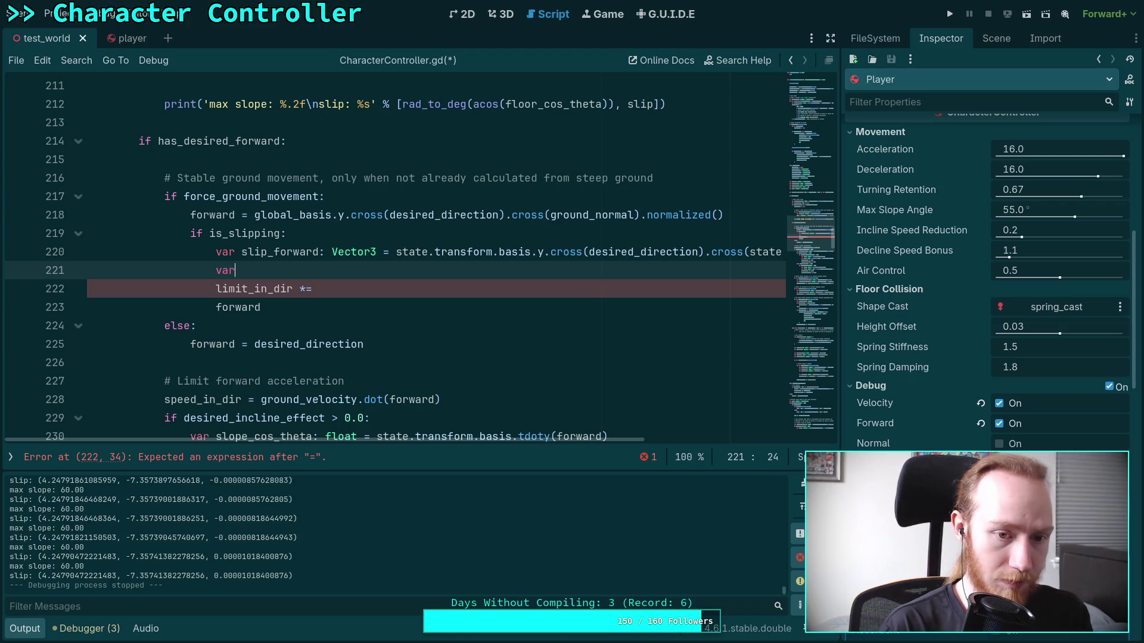
type("slip")
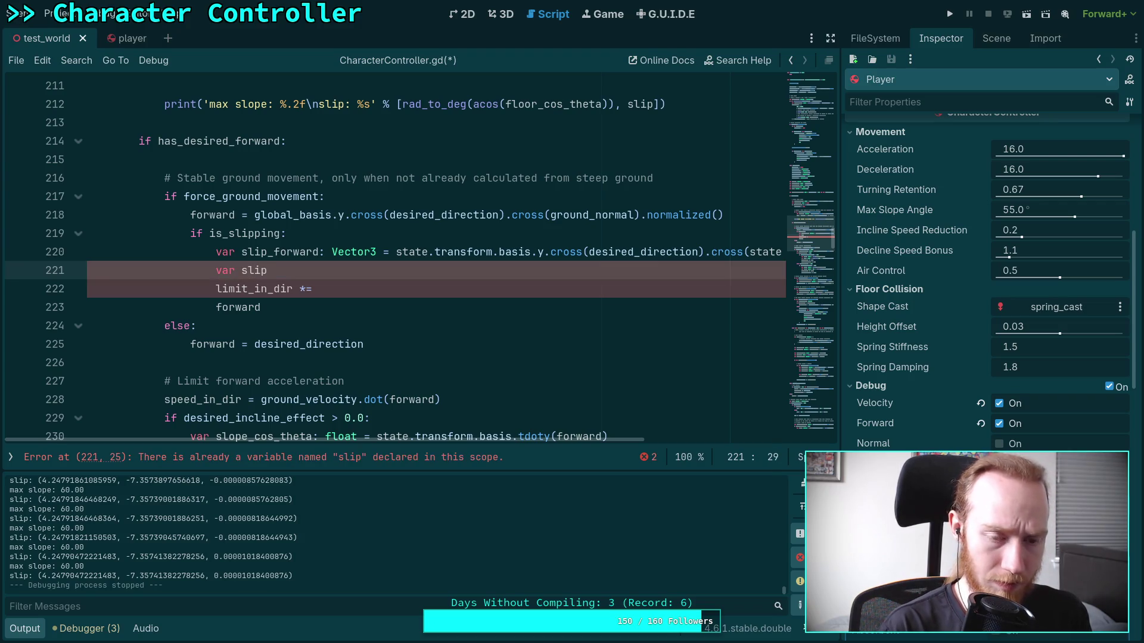
type(": float ")
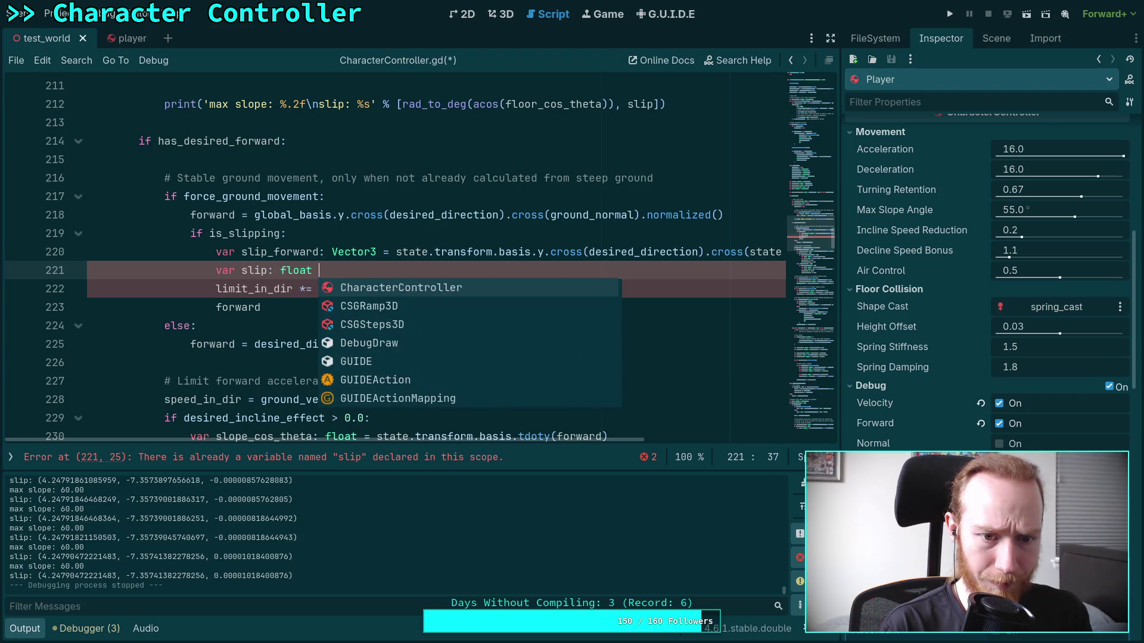
key("BackSpace")
key("BackSpace")
key("BackSpace")
key("BackSpace")
key("BackSpace")
key("BackSpace")
key("BackSpace")
key("BackSpace")
type("_")
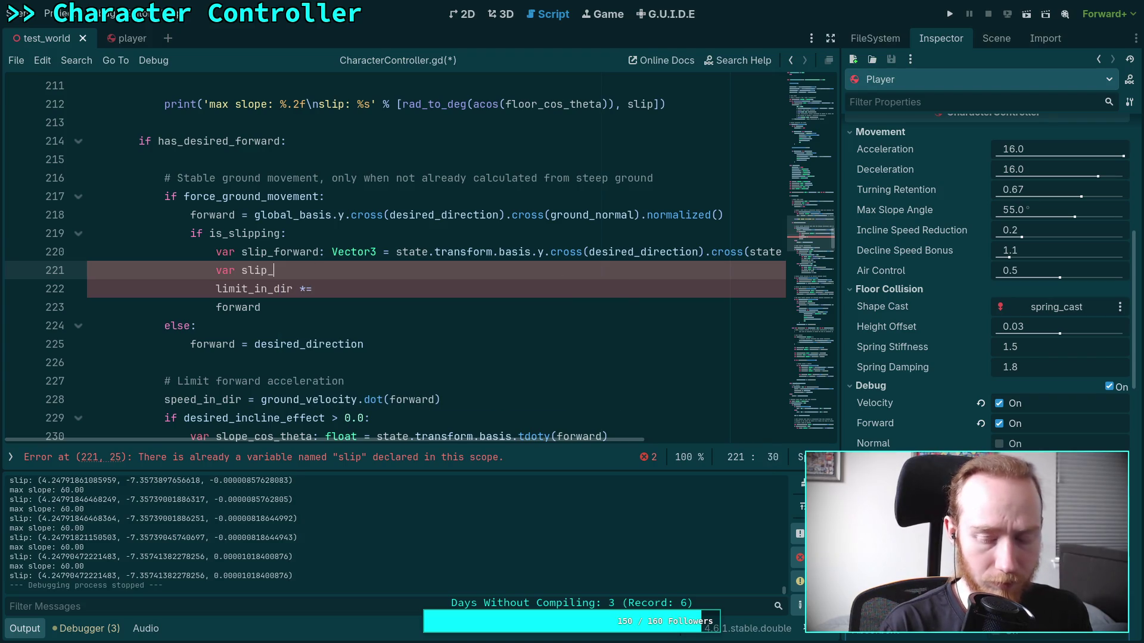
type("mult: ")
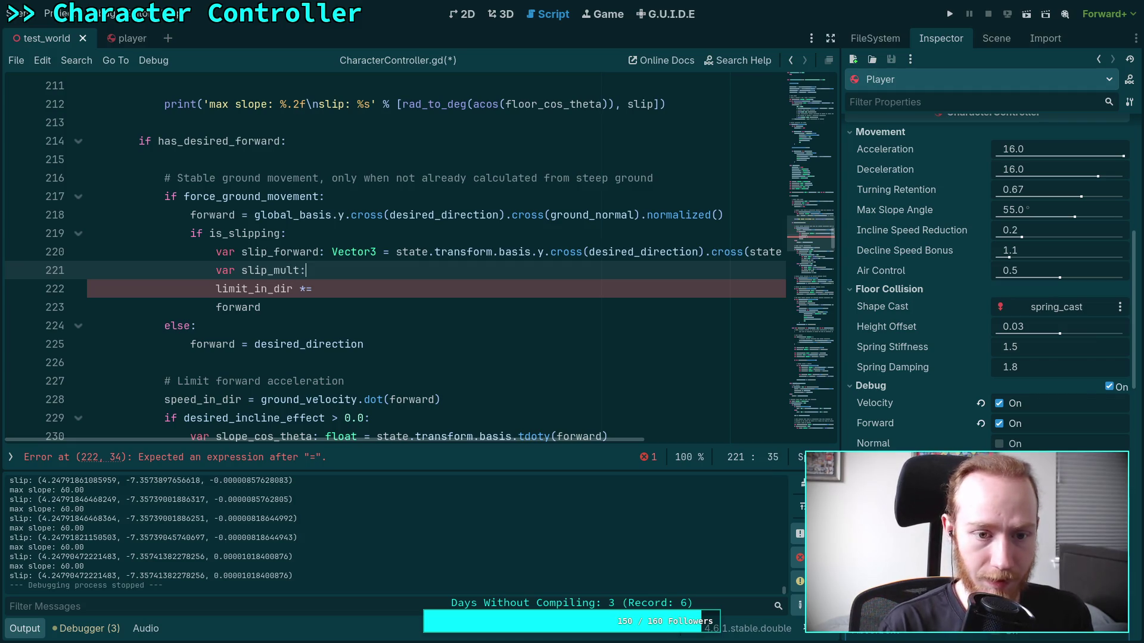
type("float = ")
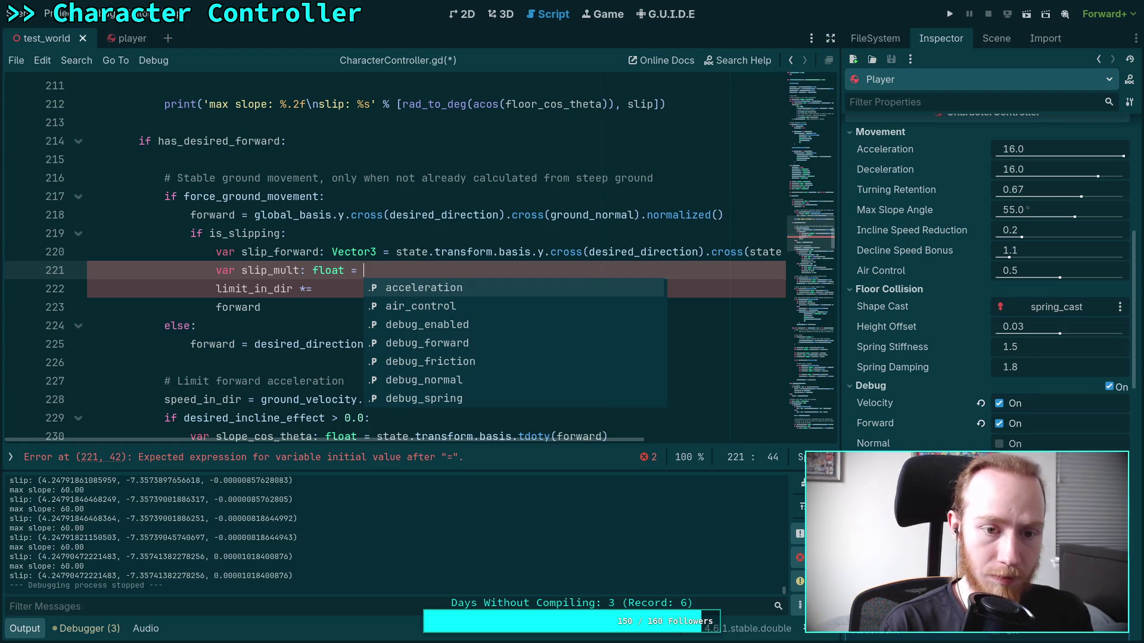
type("for")
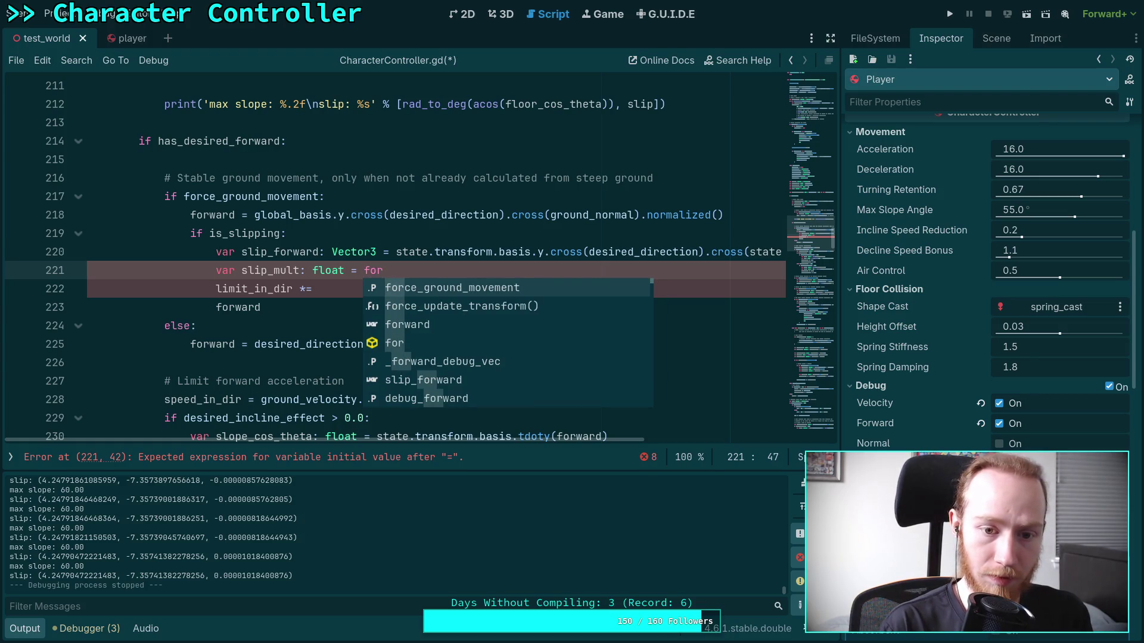
key("Down")
key("Down")
key("Return")
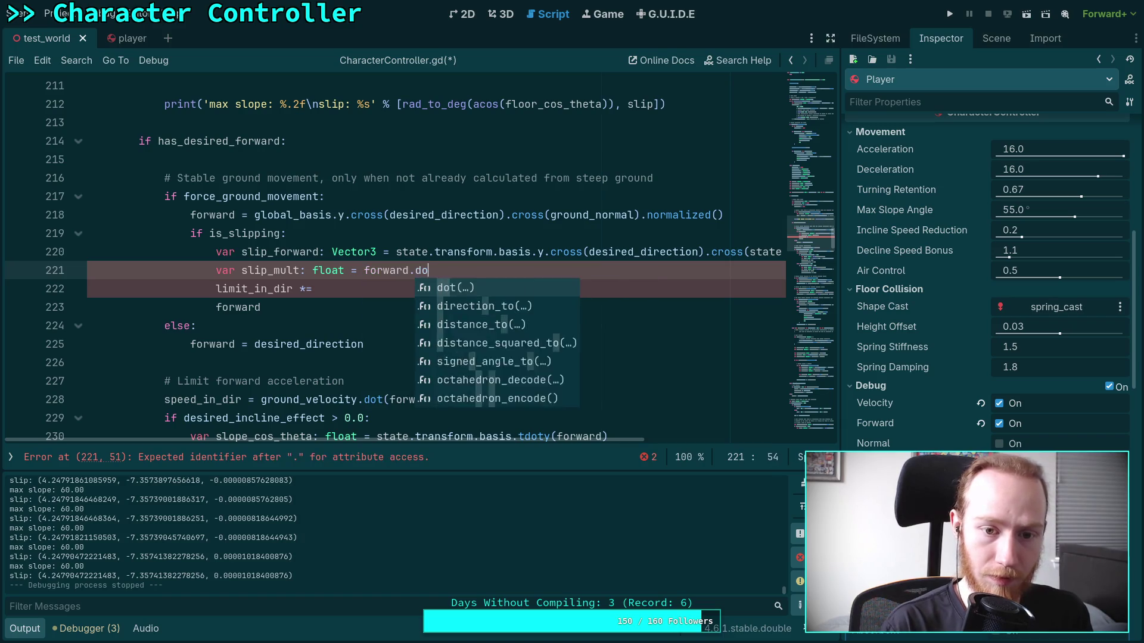
type("dot(sl")
key("Return")
Multiply limit_in_dir and accel_multiplier by slip_mult.
left_click(320, 289)
type("sl")
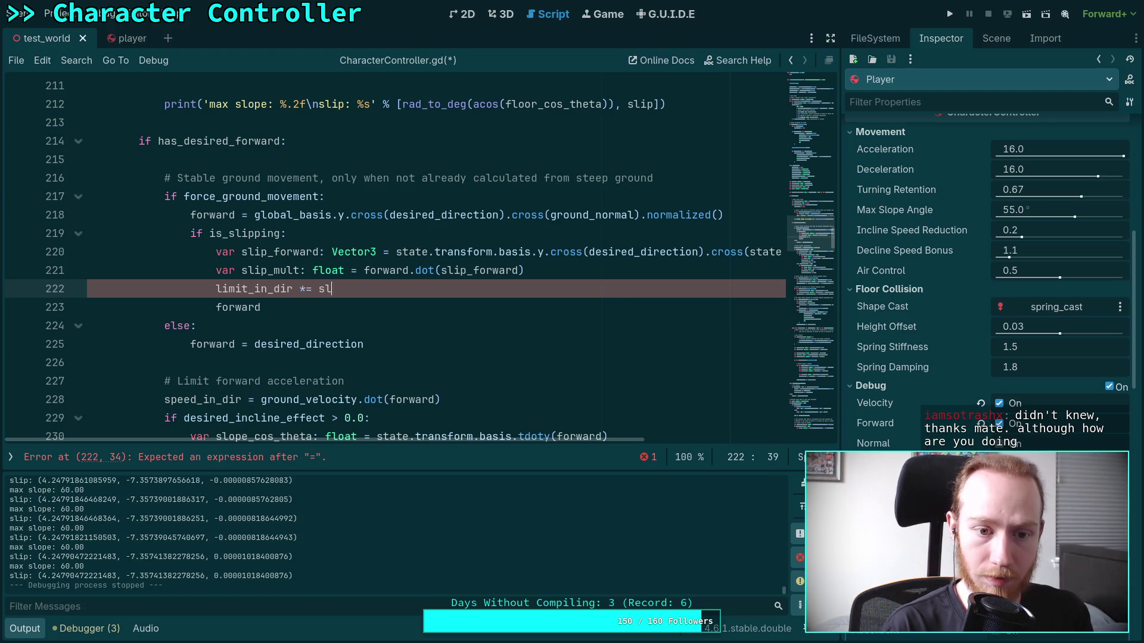
key("Down")
key("Return")
key("Return")
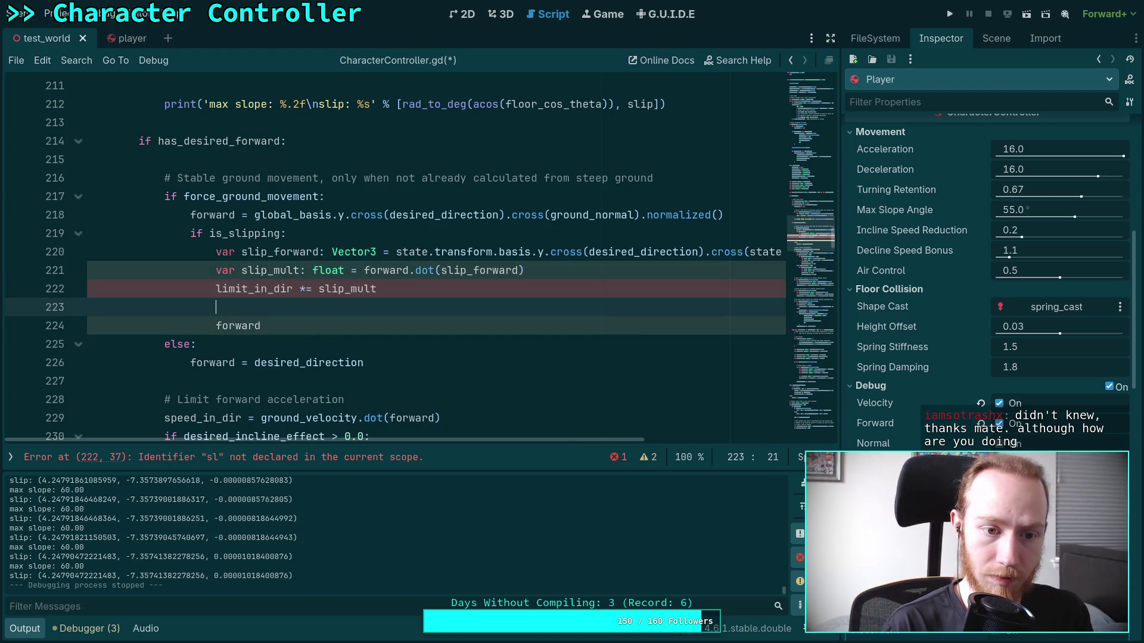
type("acc")
key("Down")
key("Return")
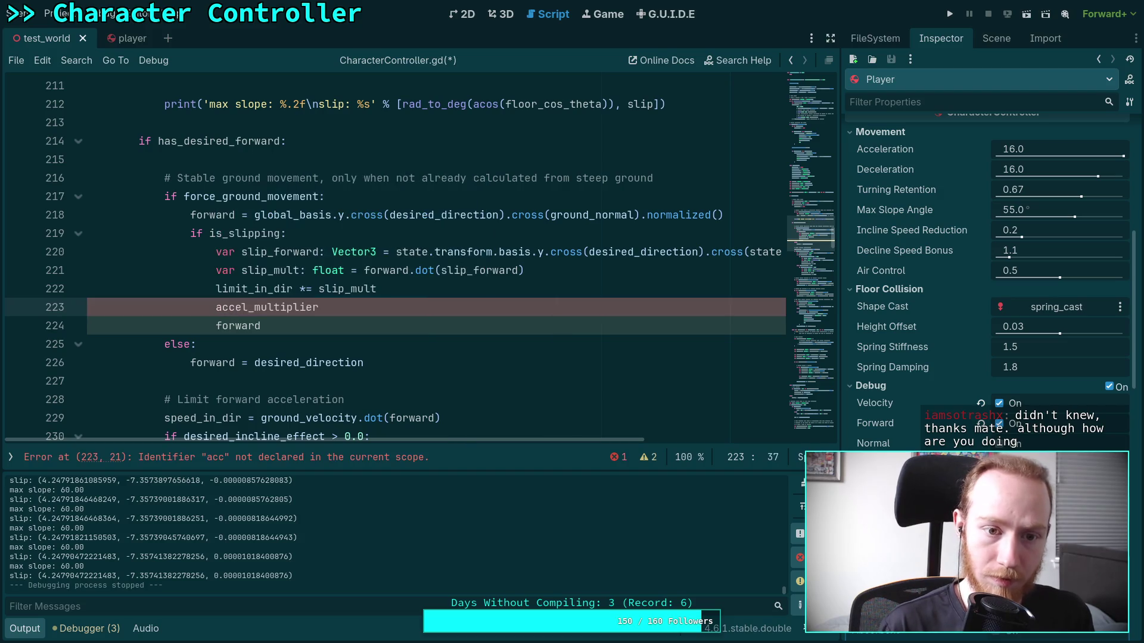
type(" &")
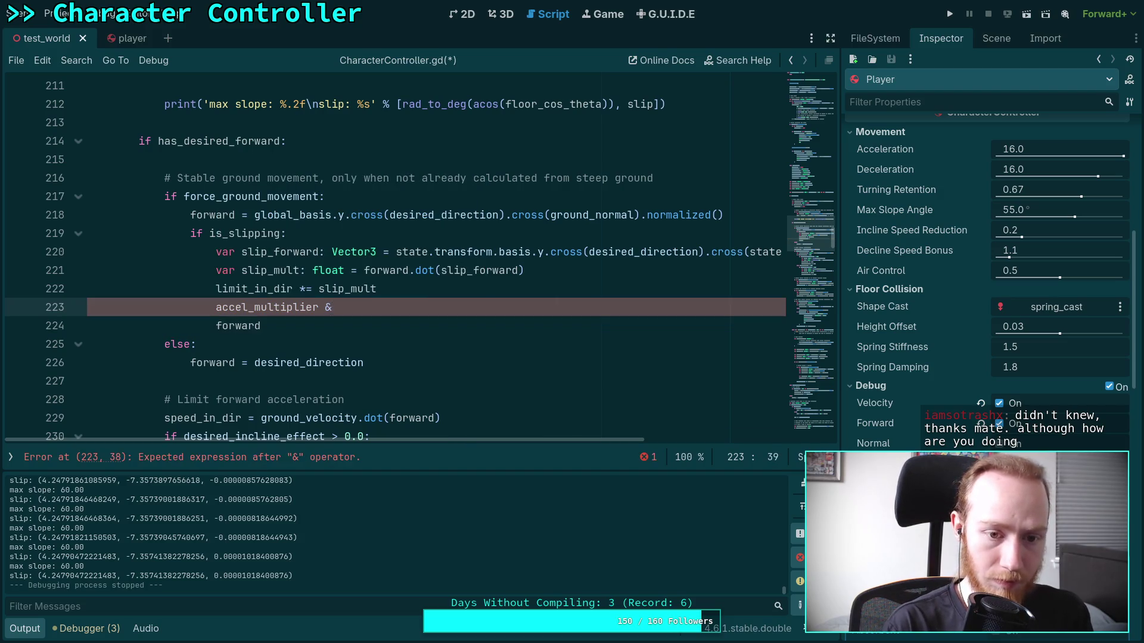
type("^")
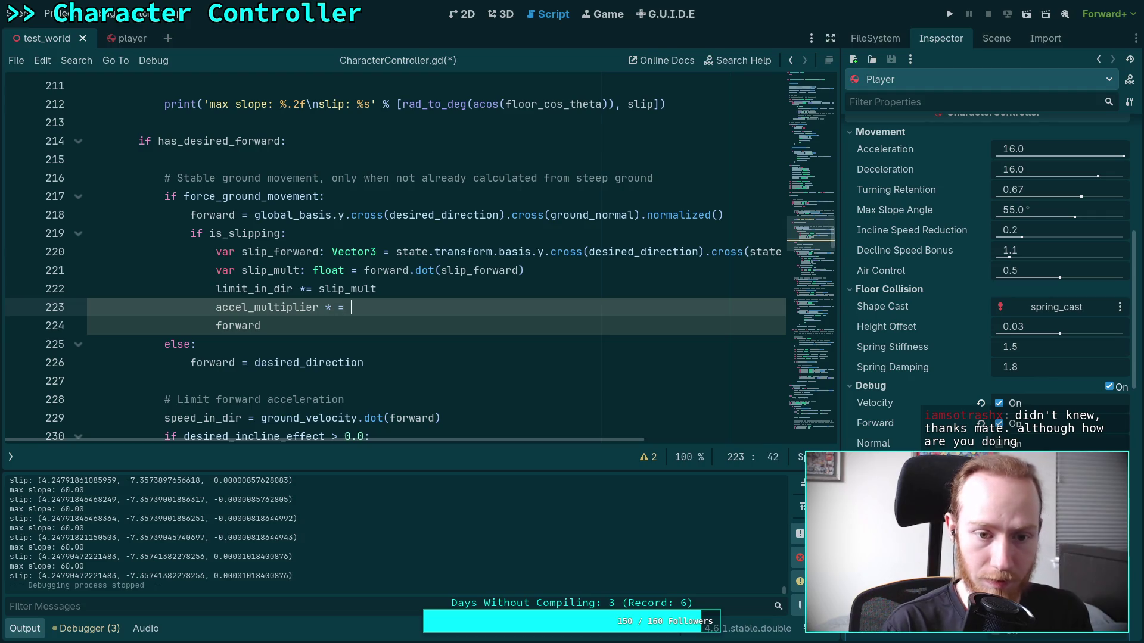
key("Down")
key("Return")
Set forward = slip_forward and save the script.
key("Down")
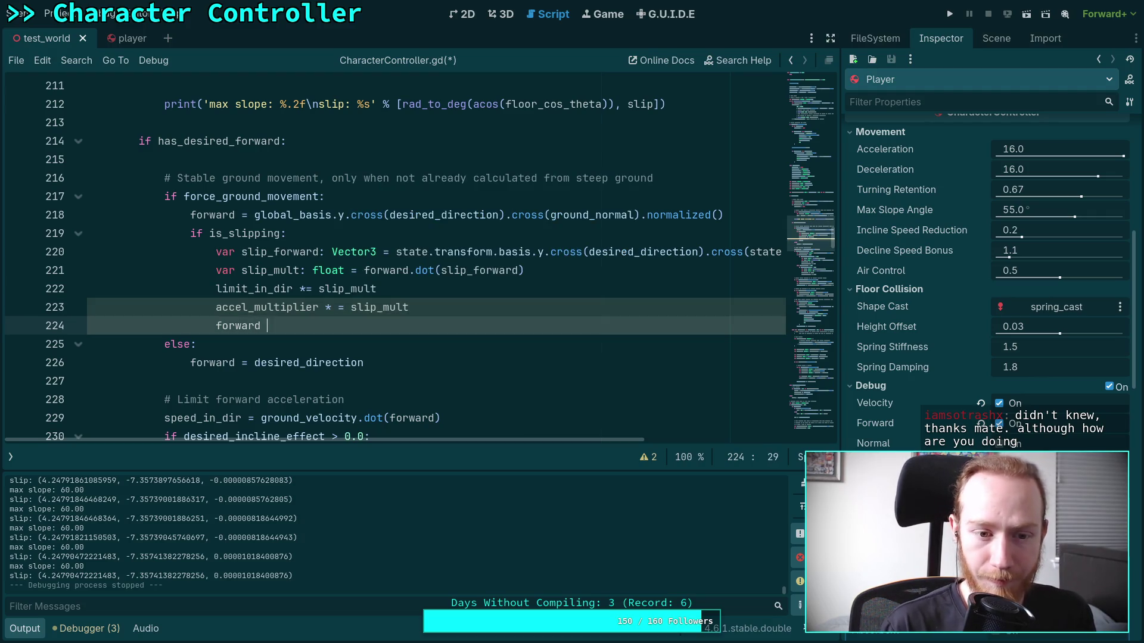
type("= sli")
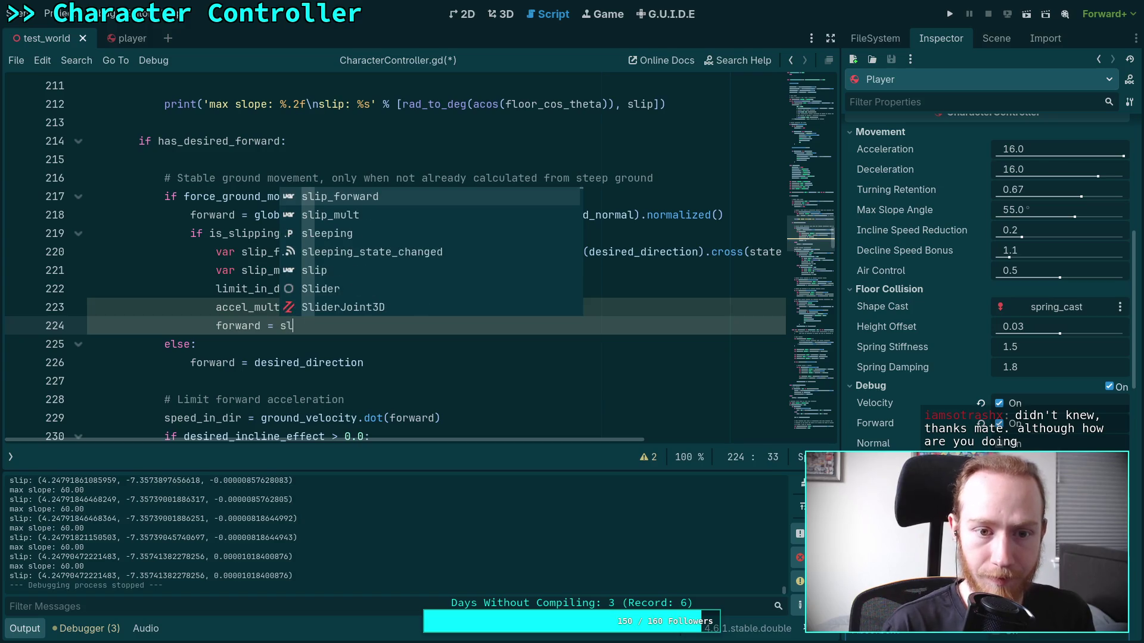
key("Return")
key("ctrl+s")
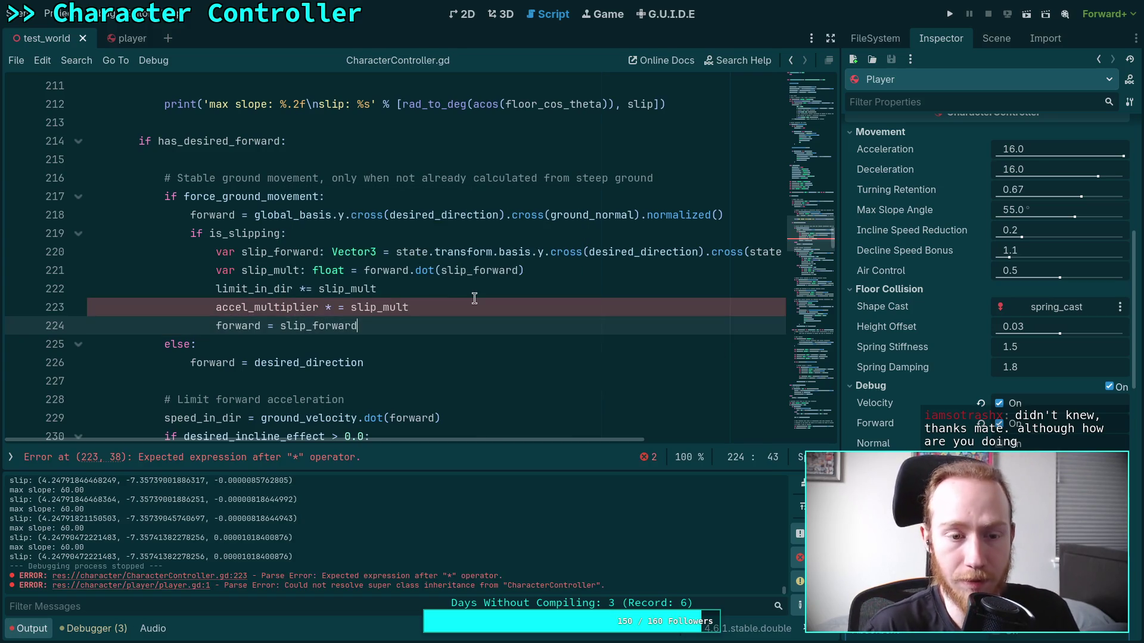
Fix line 223's '* =' to '*=' and save CharacterController.gd.
left_click(337, 309)
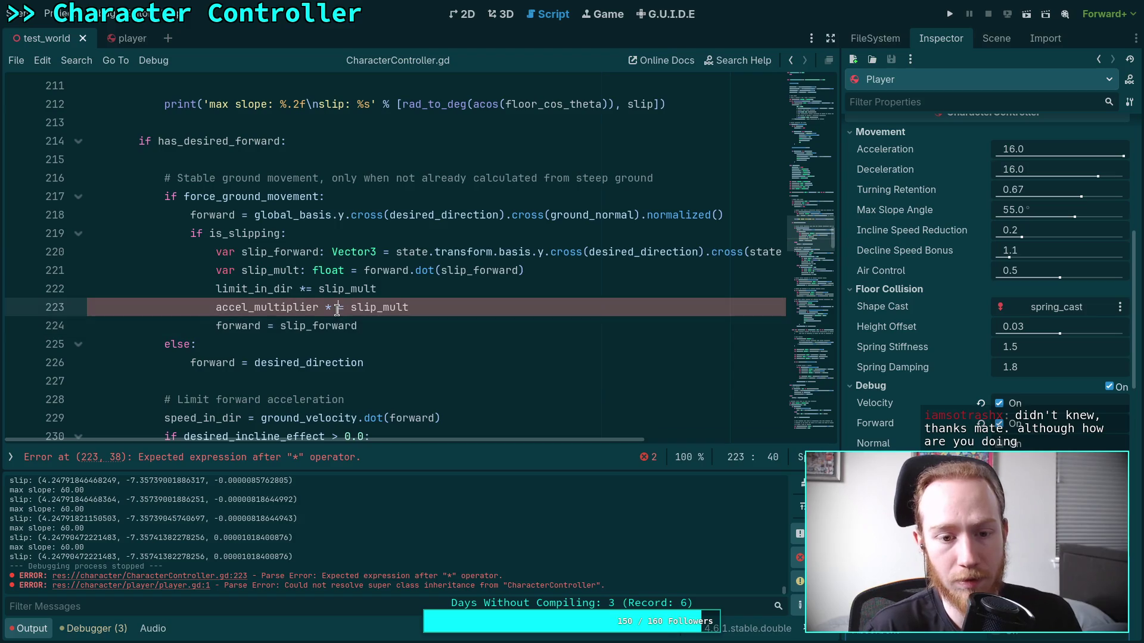
key("BackSpace")
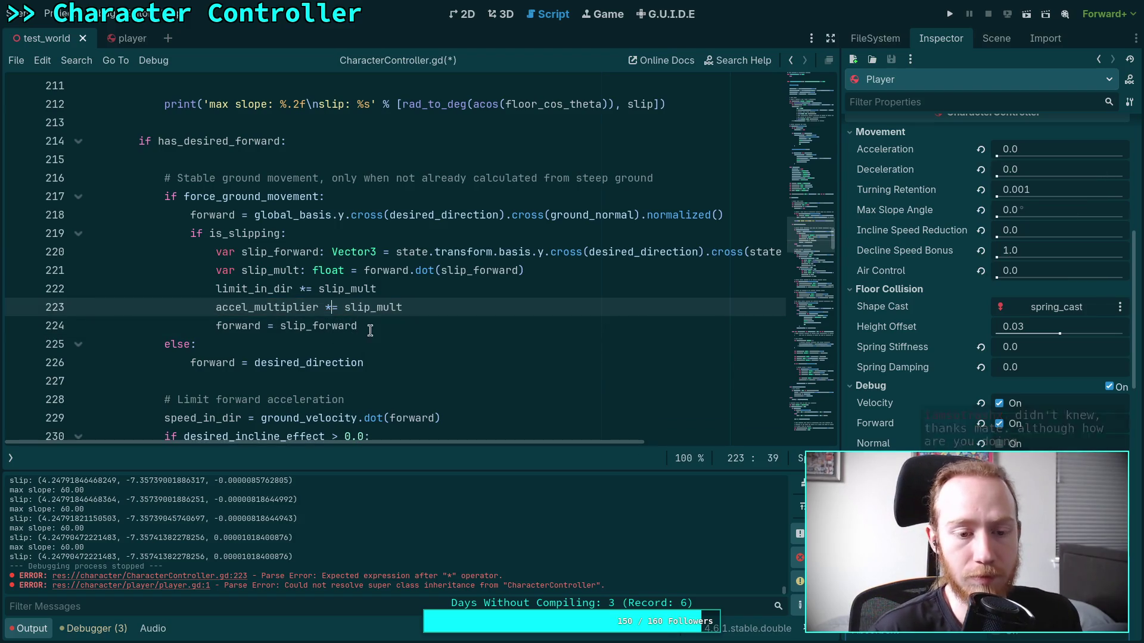
left_click(385, 325)
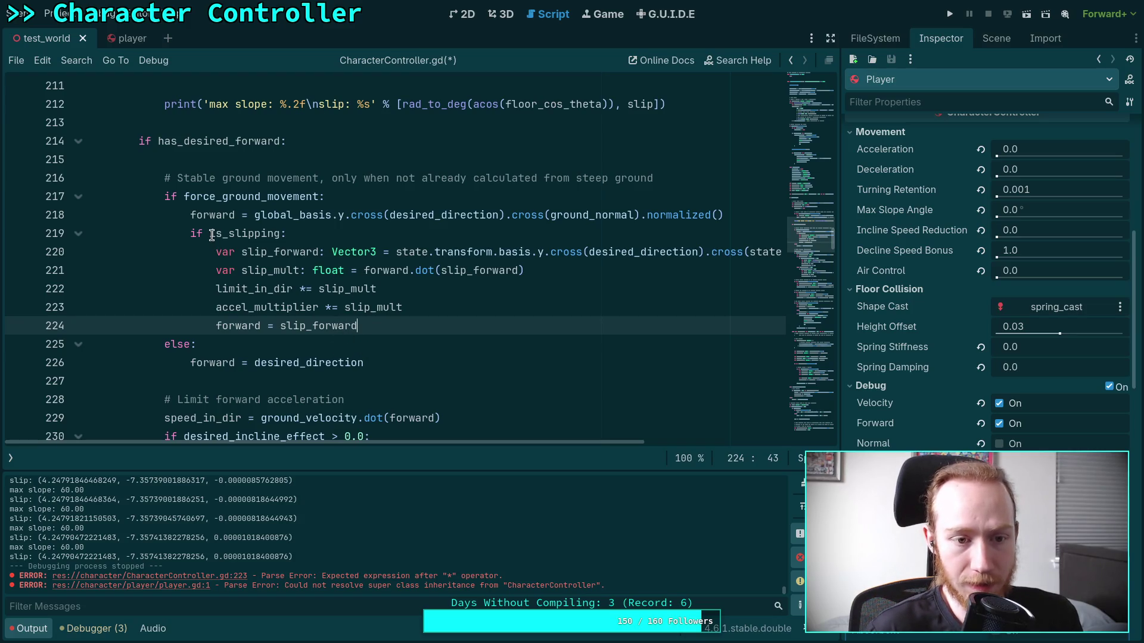
mouse_move(190, 233)
left_mouse_down()
mouse_move(280, 237)
mouse_move(422, 308)
left_mouse_up()
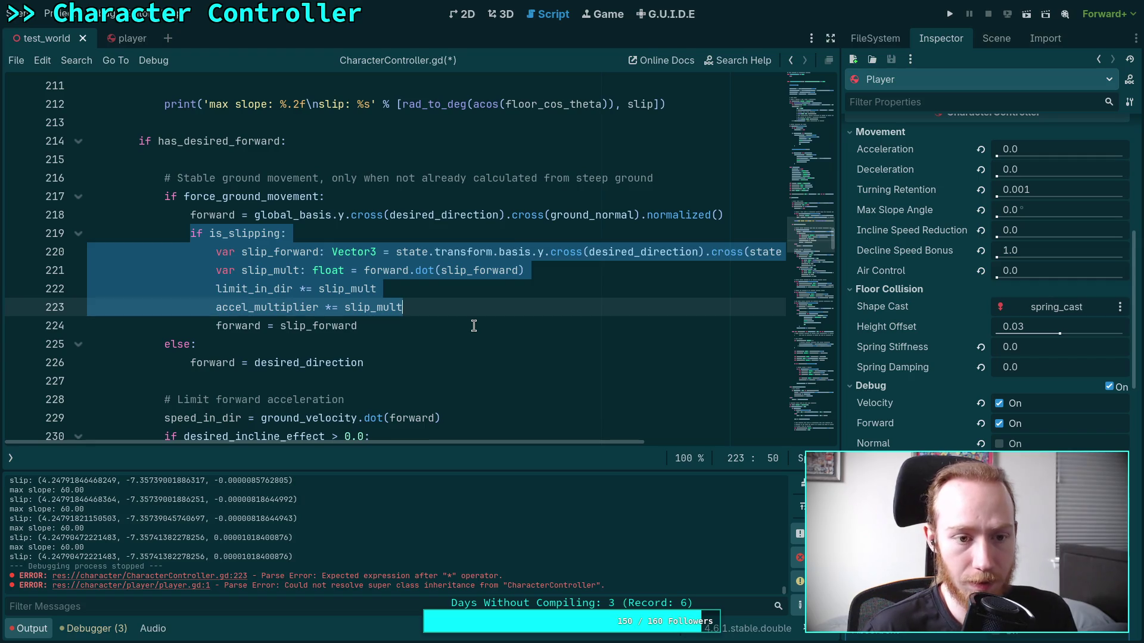
double_click(208, 216)
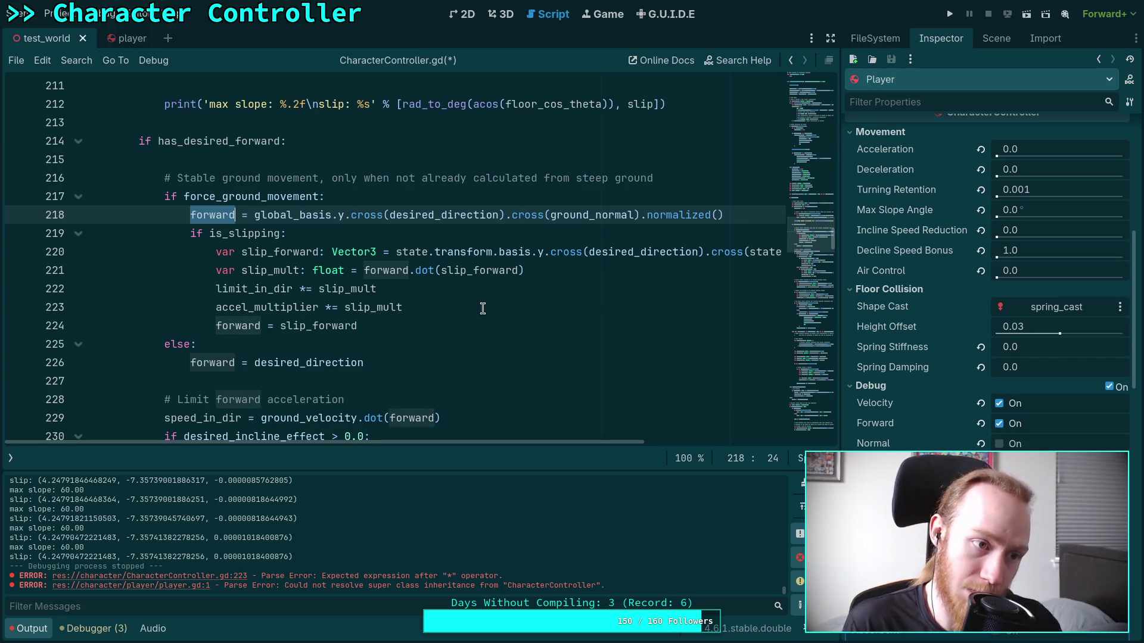
left_click(482, 307)
key("ctrl+s")
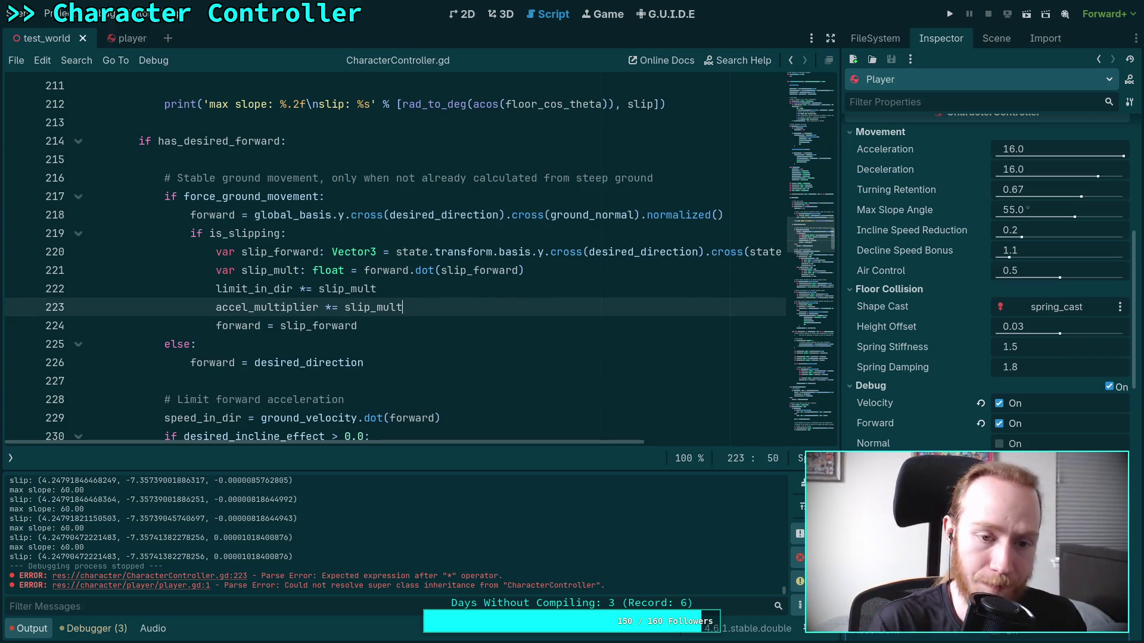
Clear the old errors from the Output log and collapse the bottom panel.
left_click(795, 486)
left_click(465, 346)
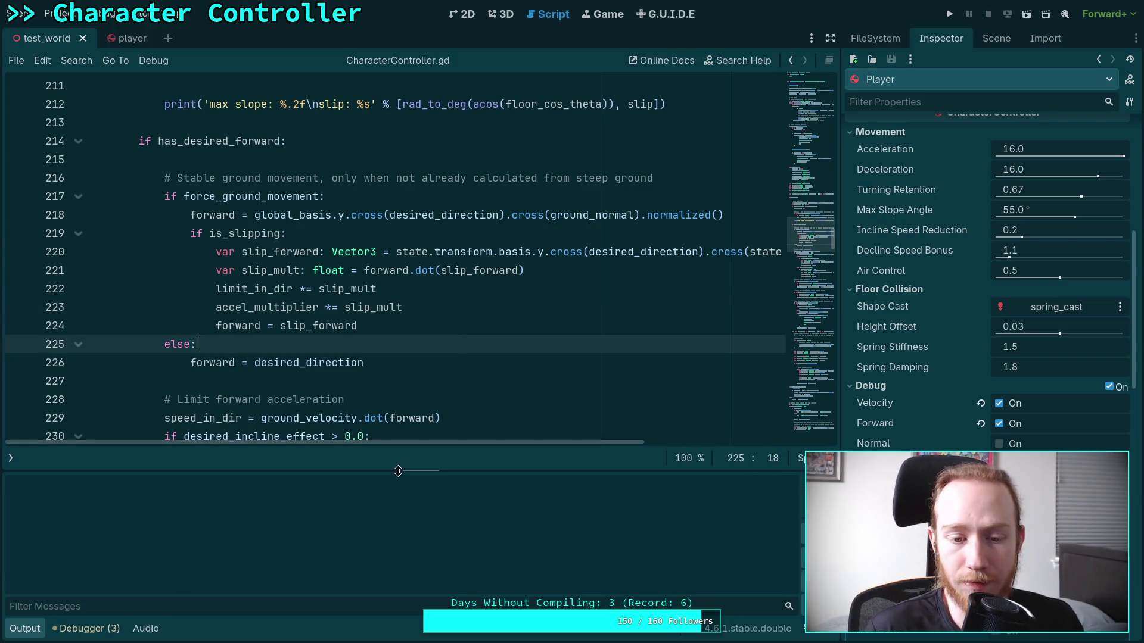
left_click(30, 630)
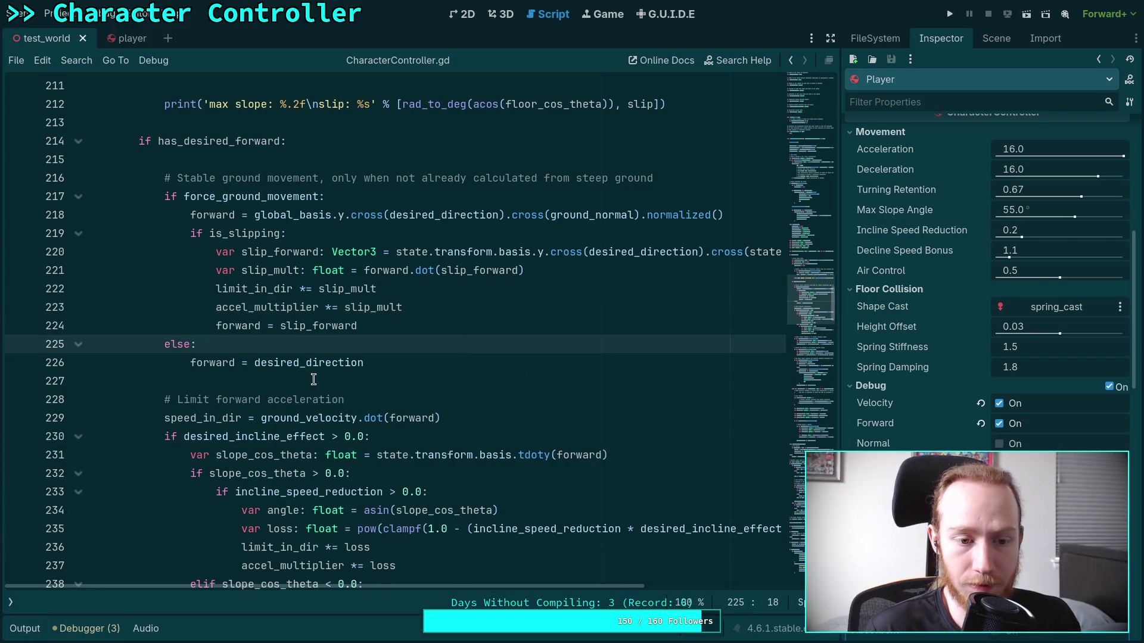
scroll(435, 417, "up", 2)
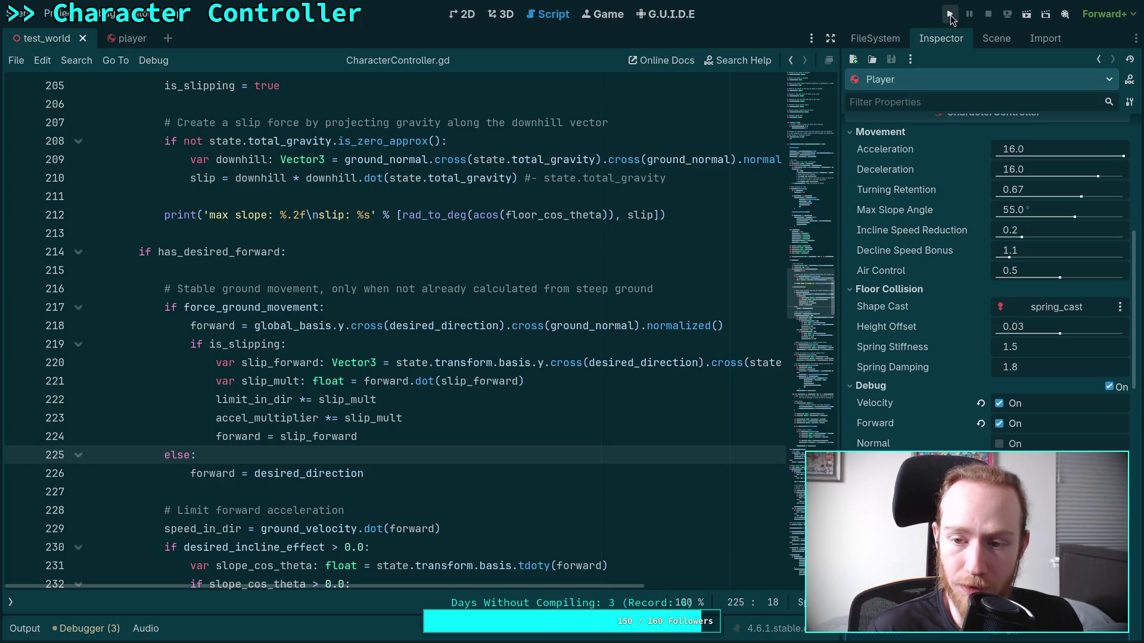
Run the project with F5 to test the slip changes, then stop it.
left_click(574, 430)
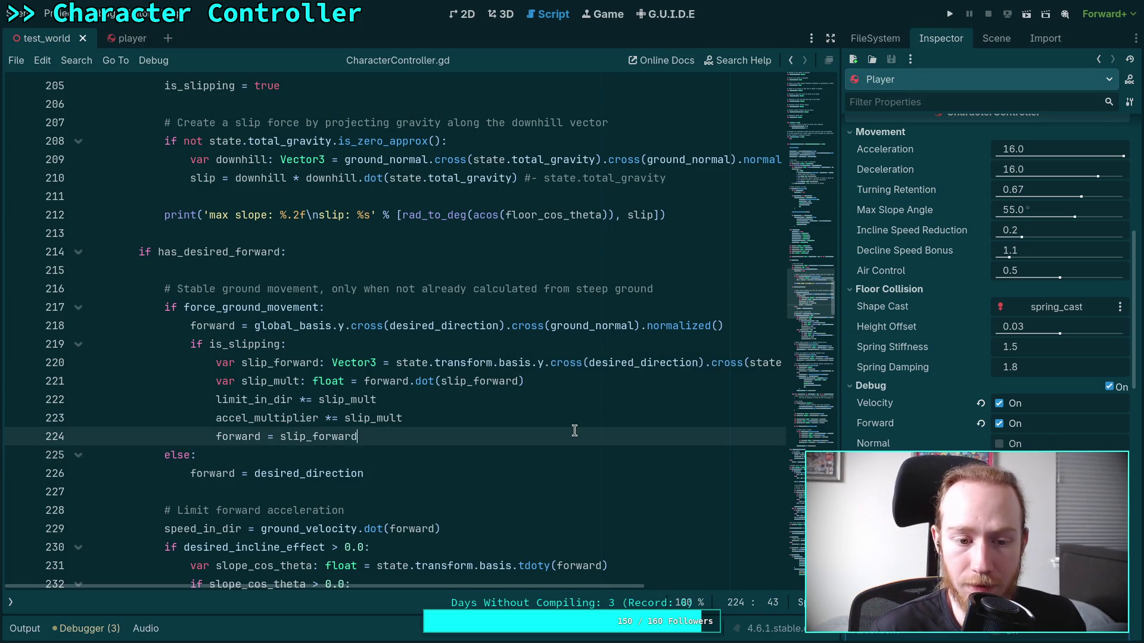
scroll(557, 399, "down", 1)
key("F5")
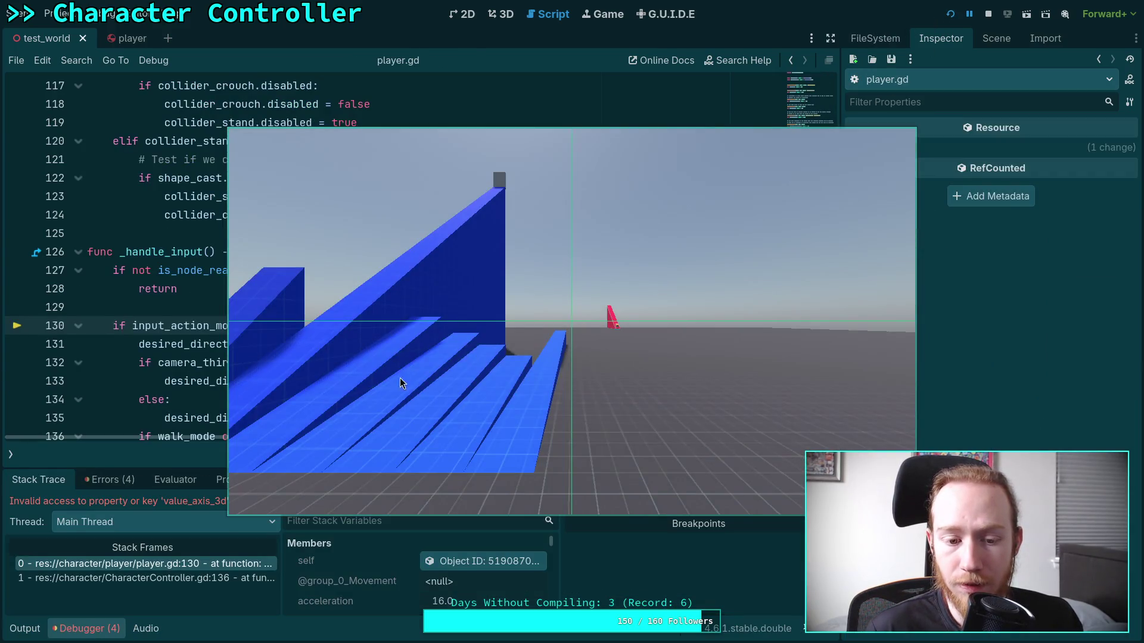
key("F8")
left_click(553, 255)
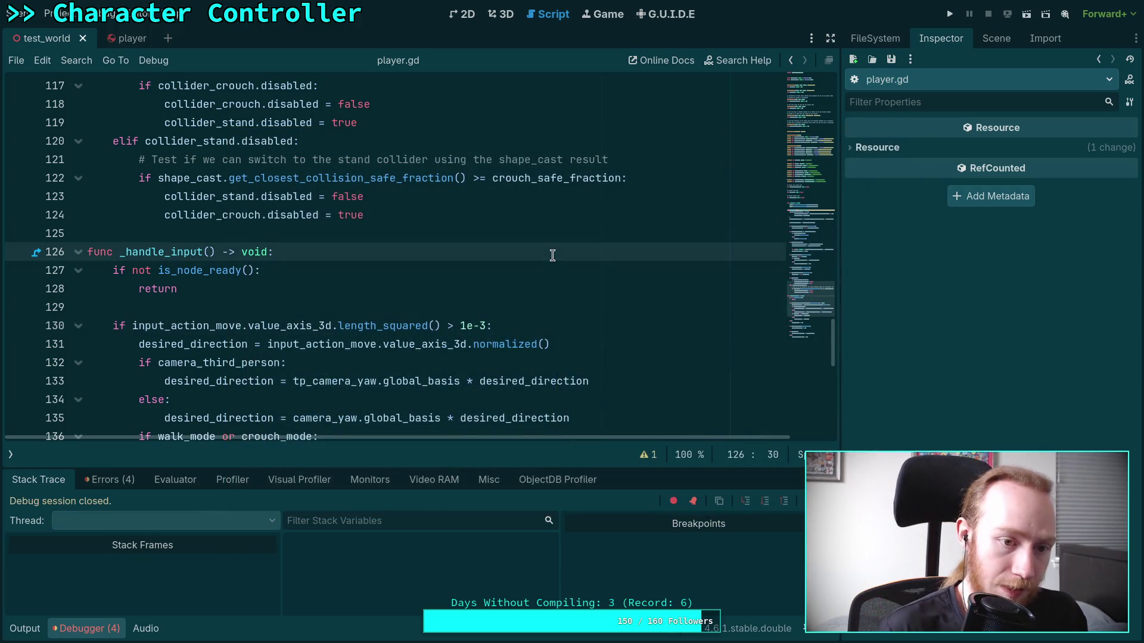
Close the player.gd and guide.gd scripts, leaving CharacterController.gd open.
left_click(10, 455)
right_click(45, 106)
left_click(69, 144)
left_click(500, 15)
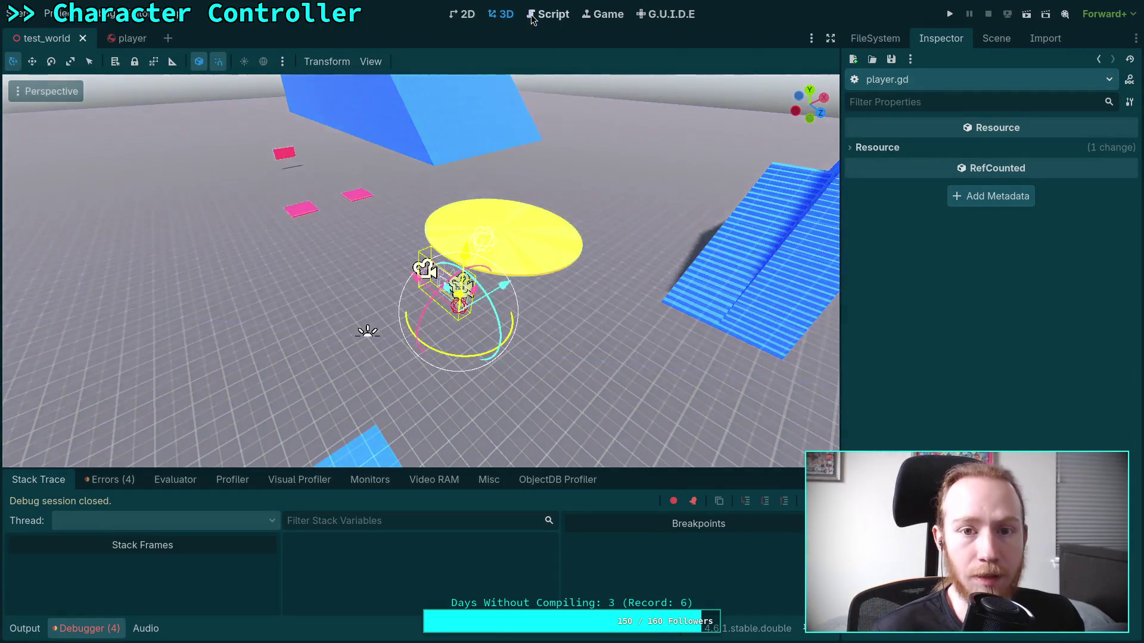
left_click(532, 15)
right_click(70, 122)
left_click(106, 162)
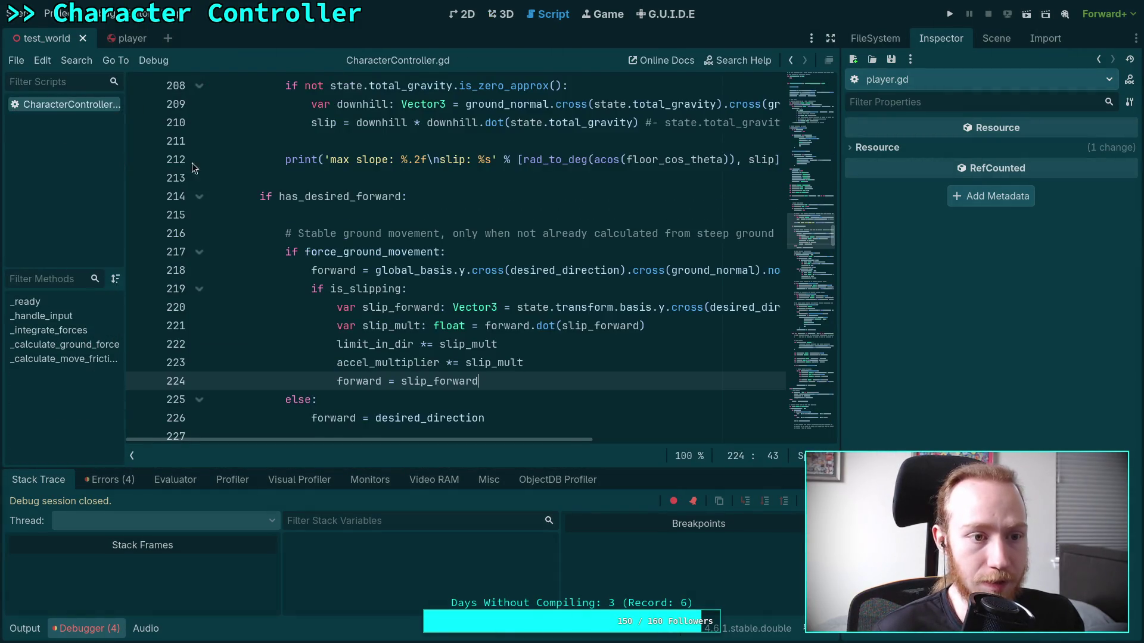
key("super+1")
Check git status and discard guide.gd changes with git restore godot-game/addons/guide/guide.gd.
type("git status")
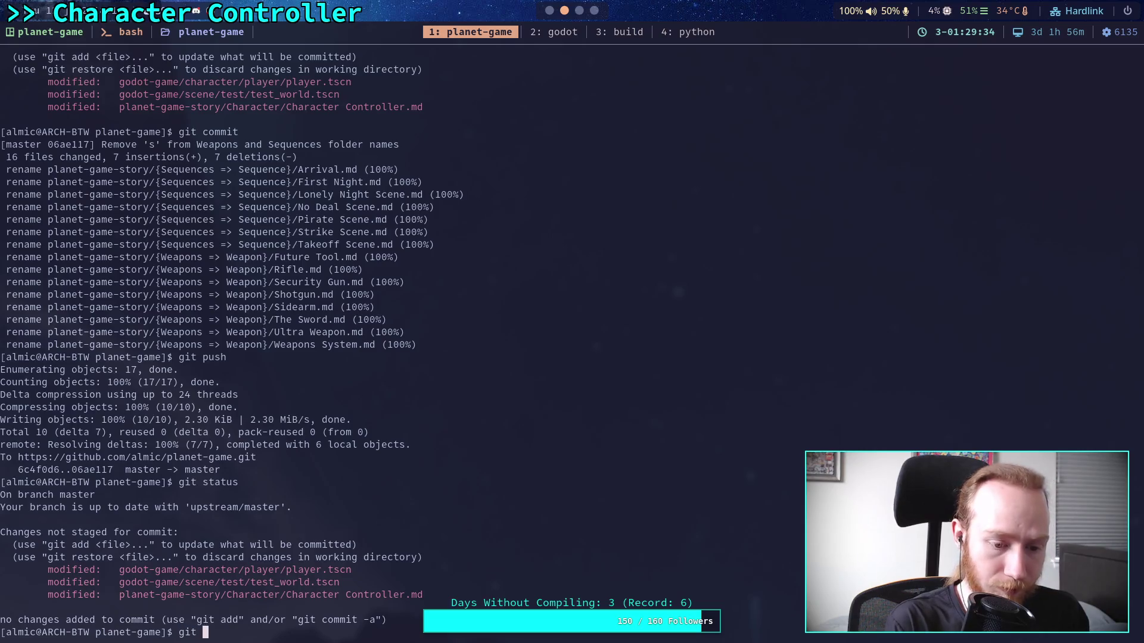
key("Return")
type("git restore godot-game/")
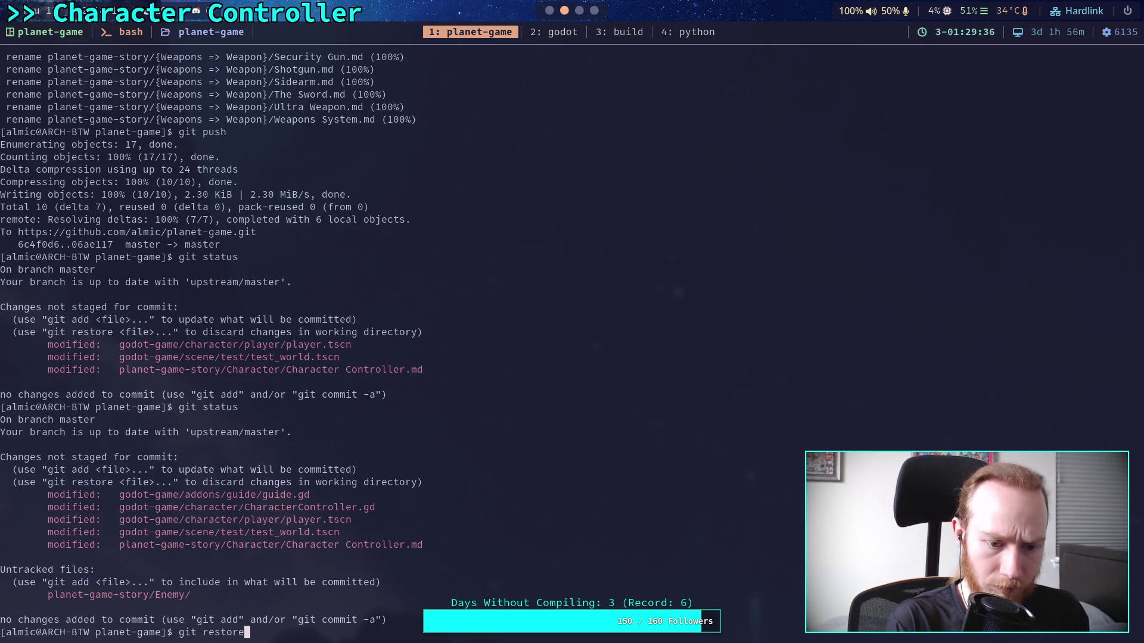
type("addons/")
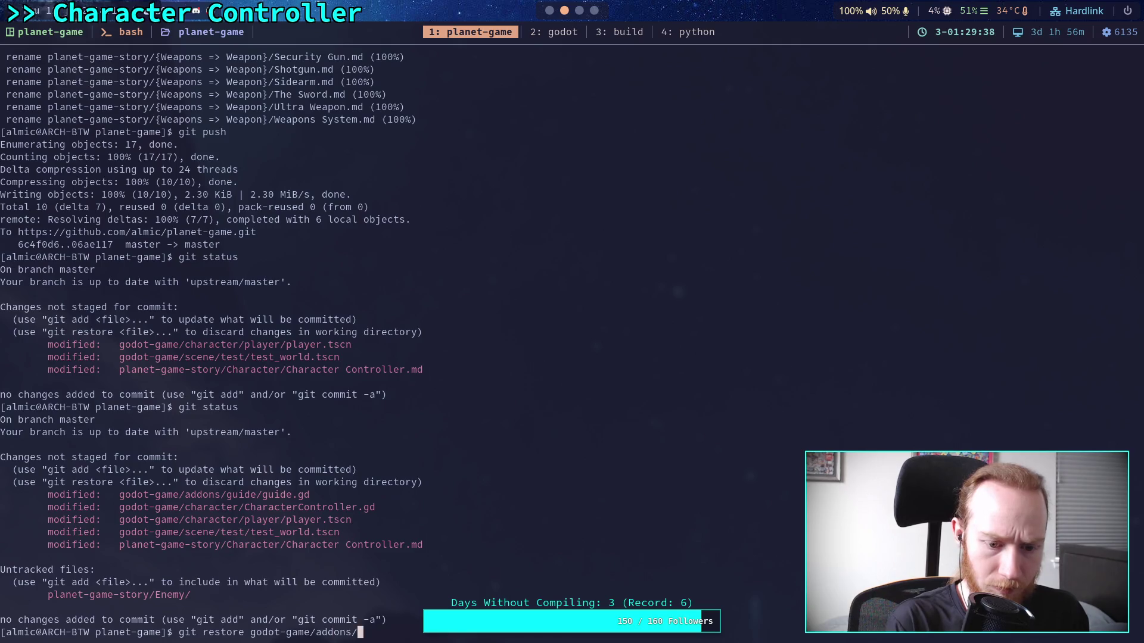
type("guide/guide.gd")
key("Return")
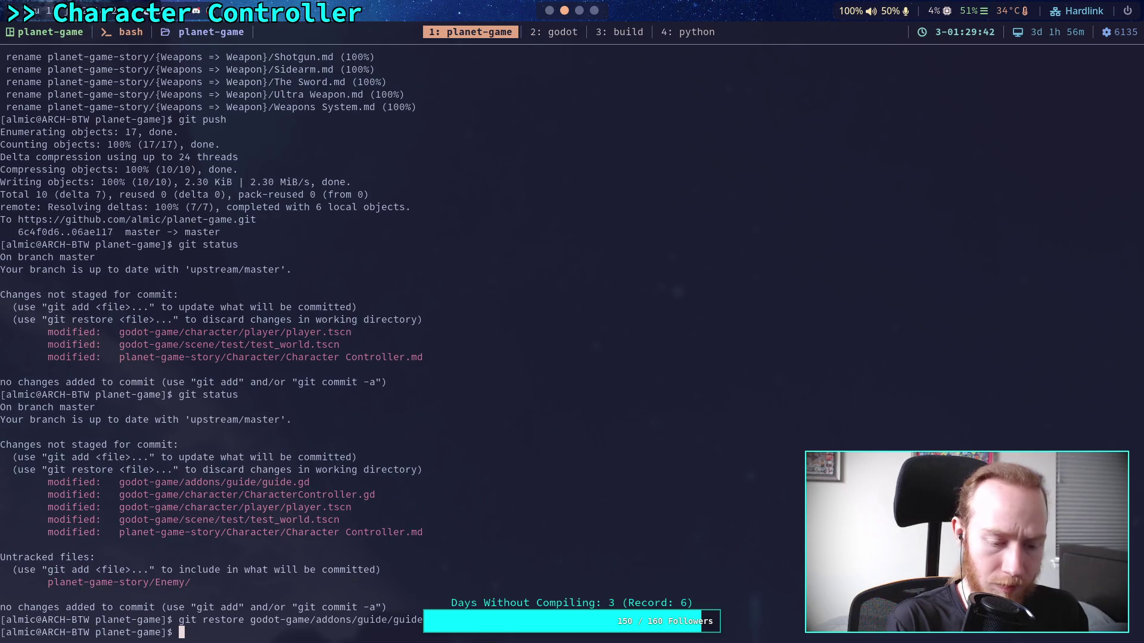
key("super+2")
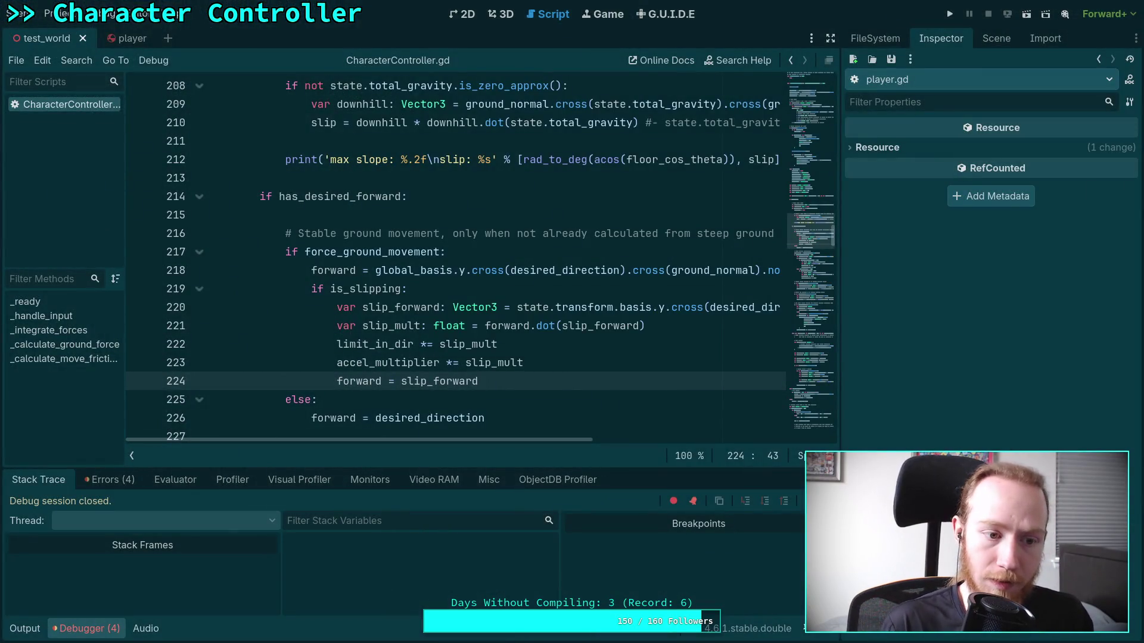
Playtest slipping by walking the character up and around the blue ramps, then stop.
key("F5")
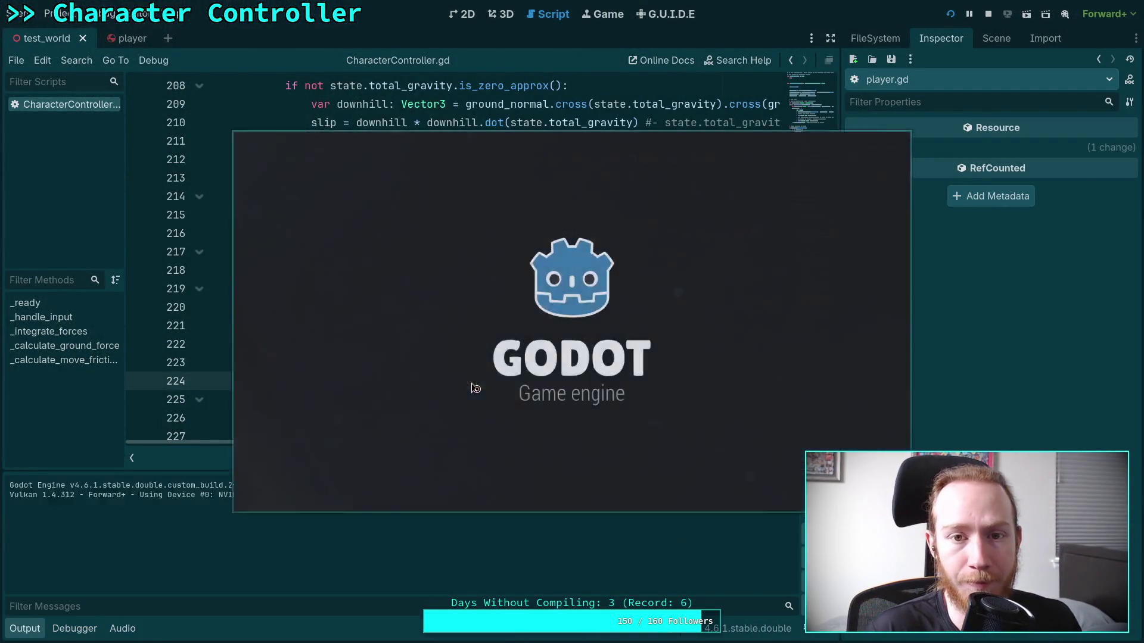
key("w")
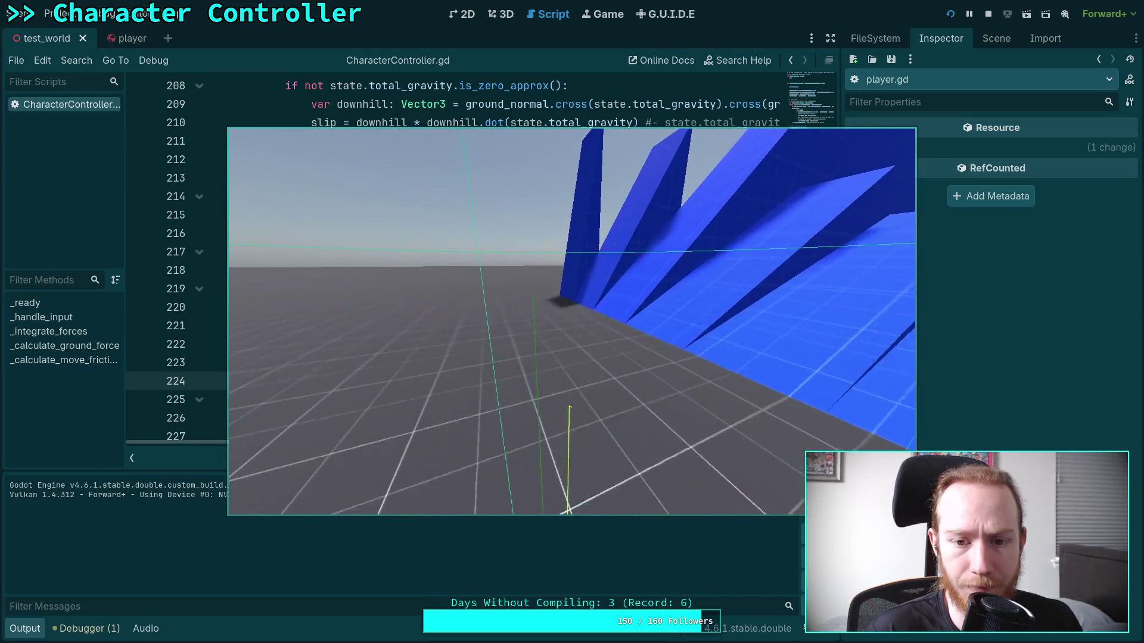
key("w")
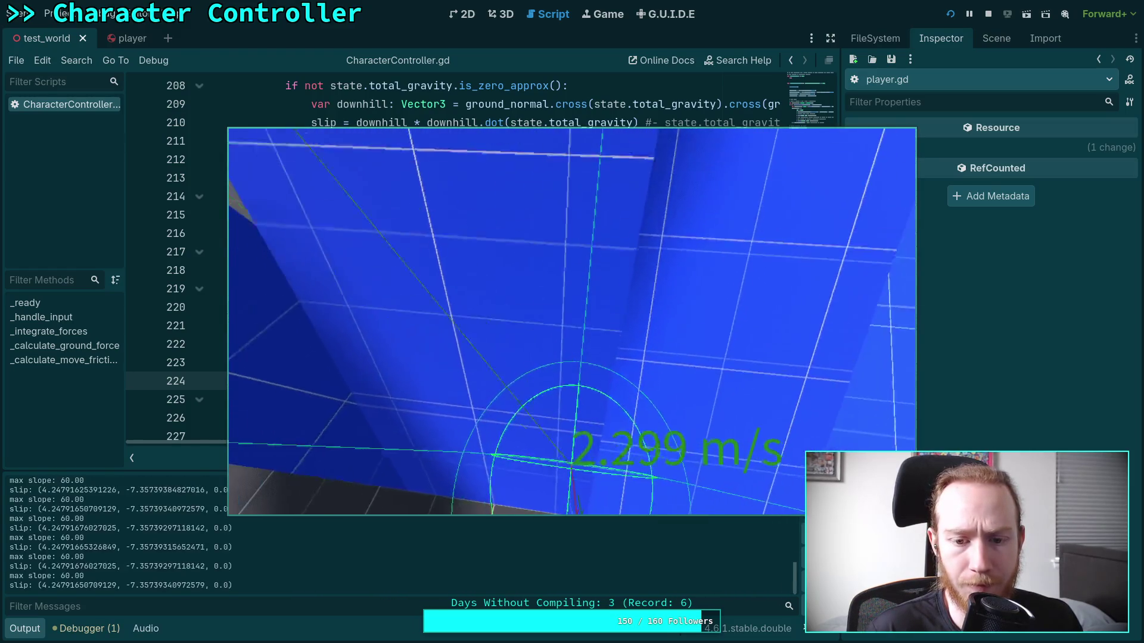
key("w")
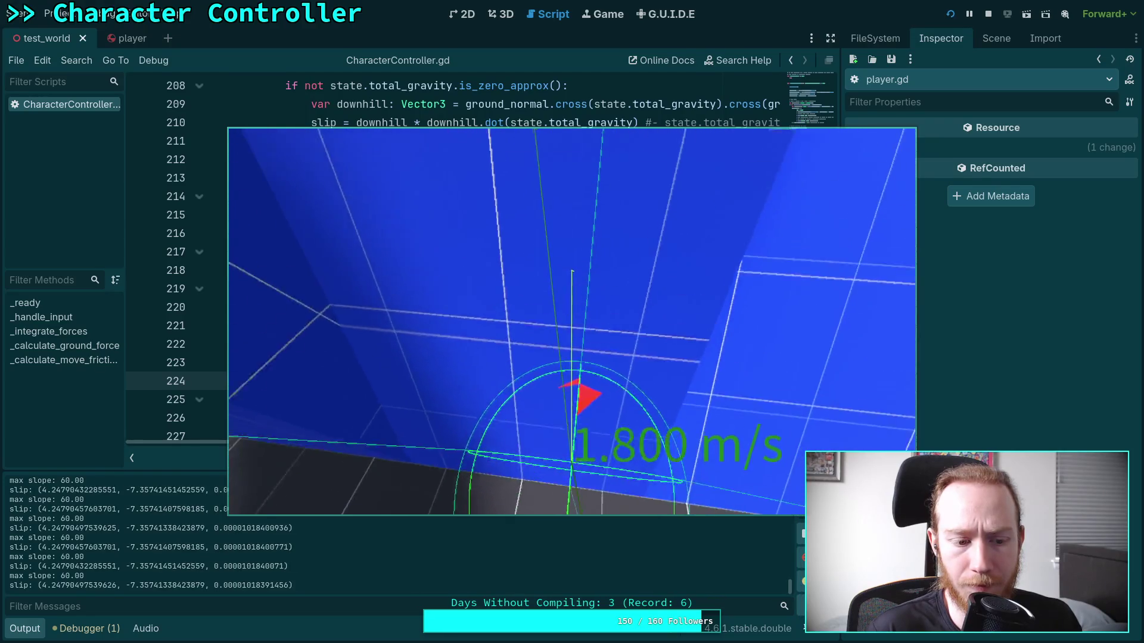
key("w")
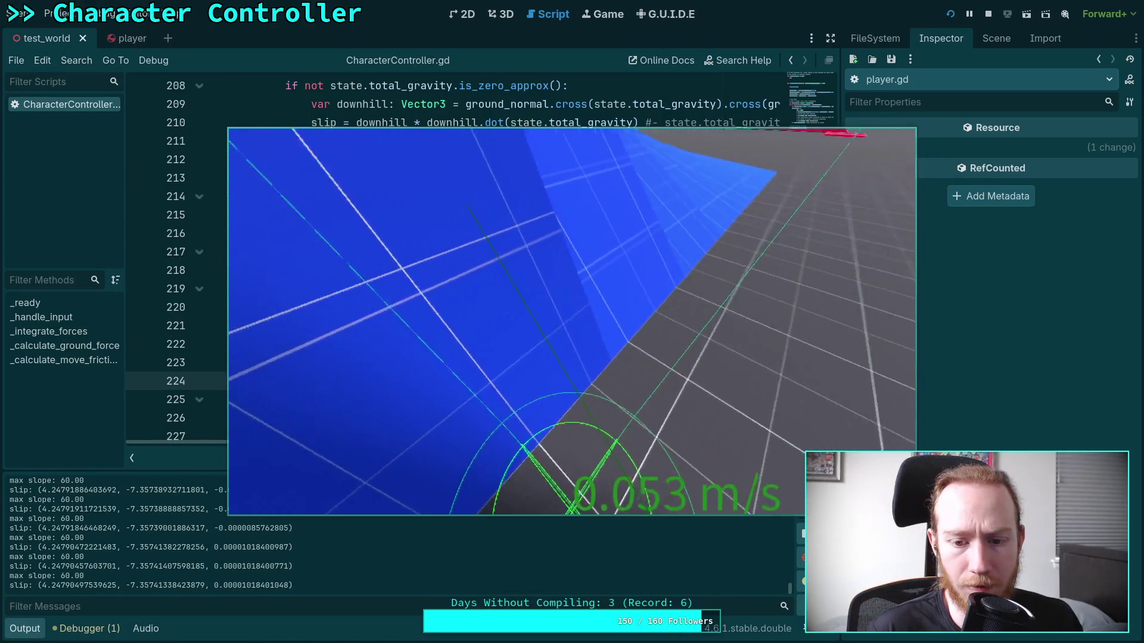
key("w")
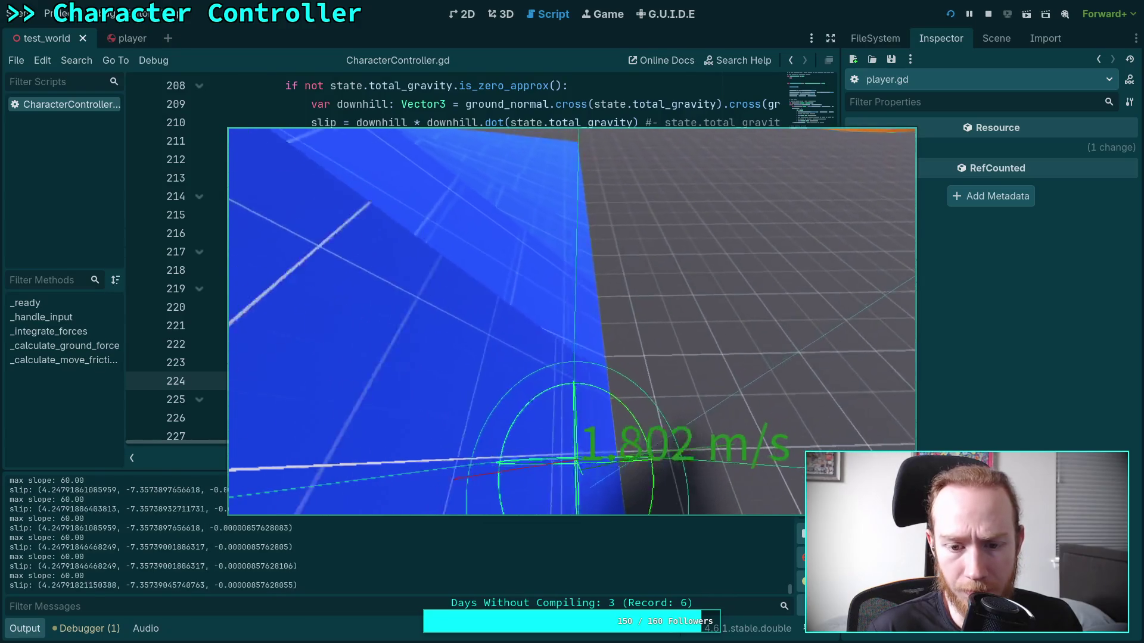
key("w")
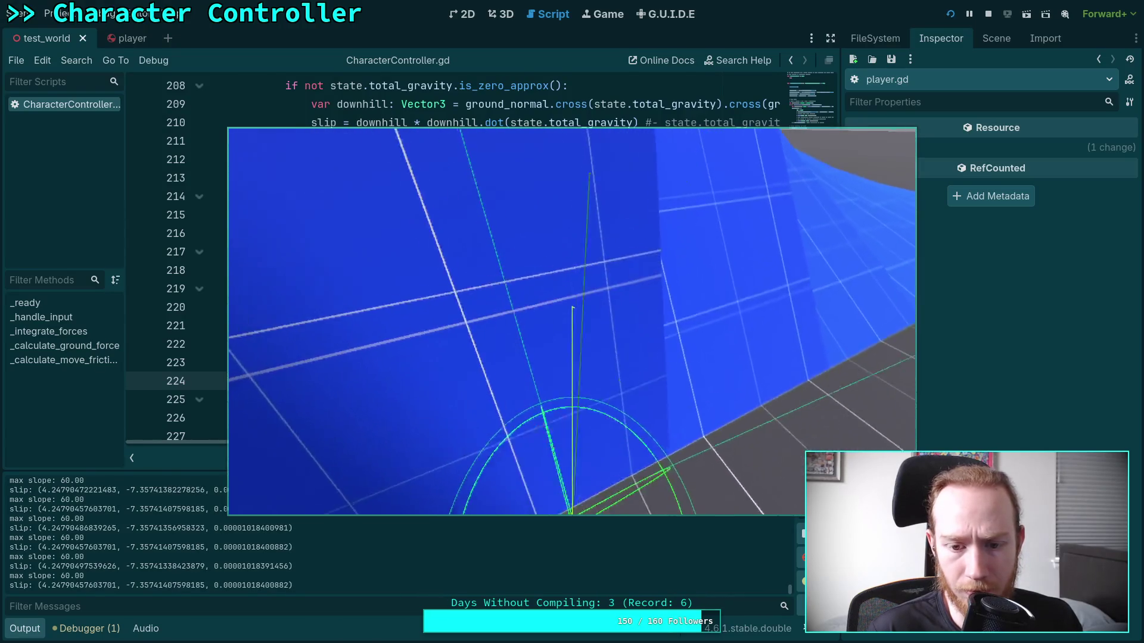
key("w")
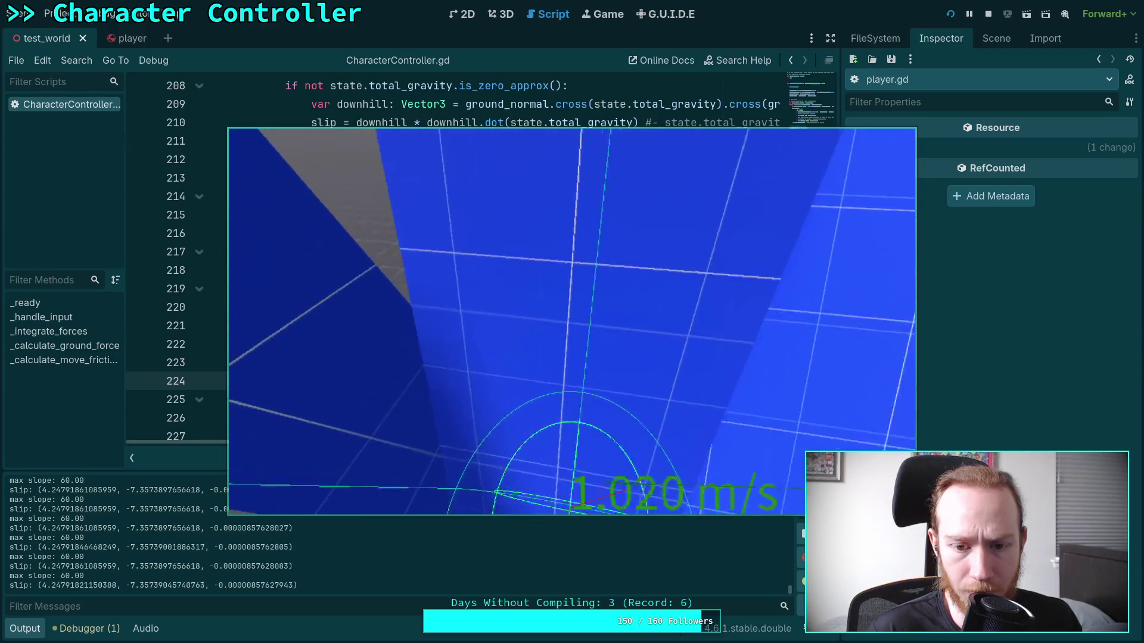
key("w")
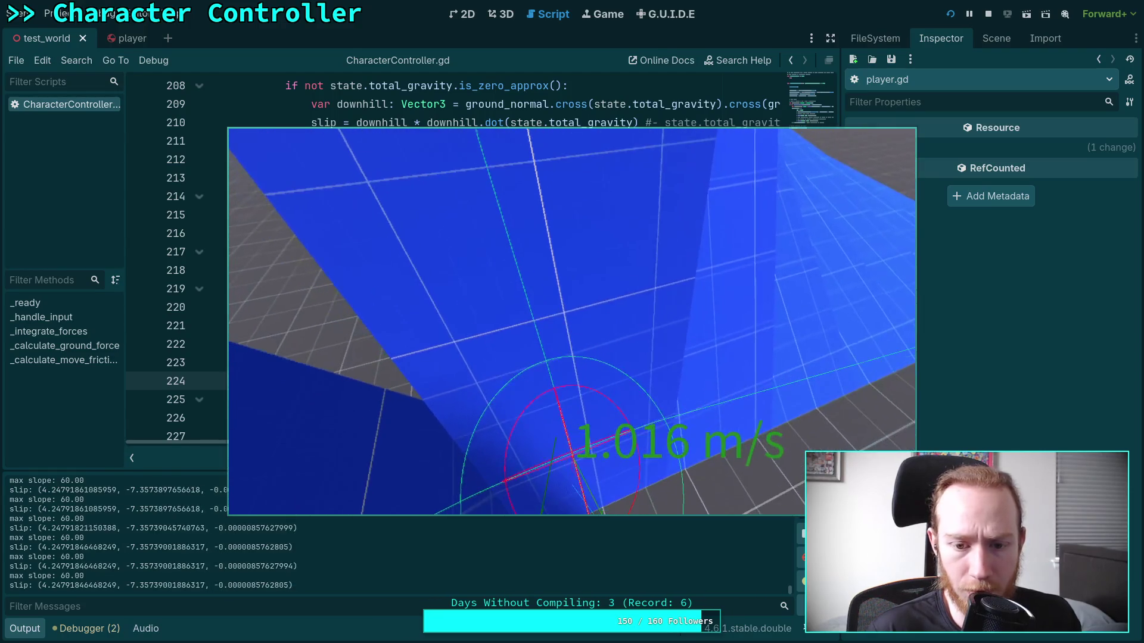
left_click(986, 13)
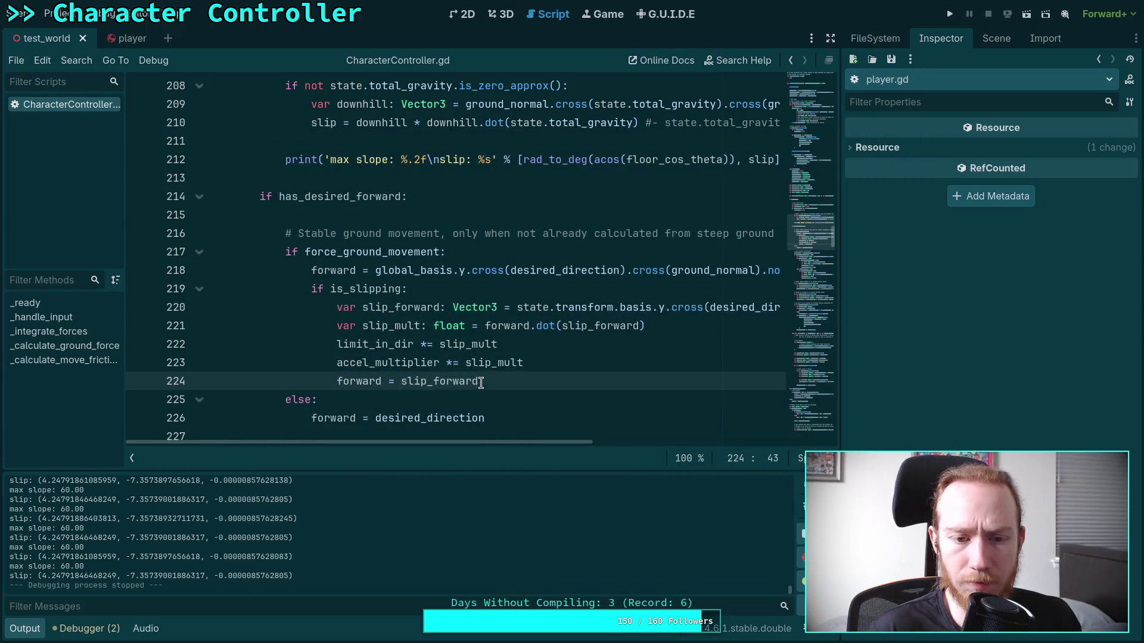
Delete the empty line 215 and collapse the output panel.
scroll(457, 405, "down", 1)
scroll(457, 404, "up", 3)
left_click(348, 326)
key("BackSpace")
scroll(532, 422, "down", 2)
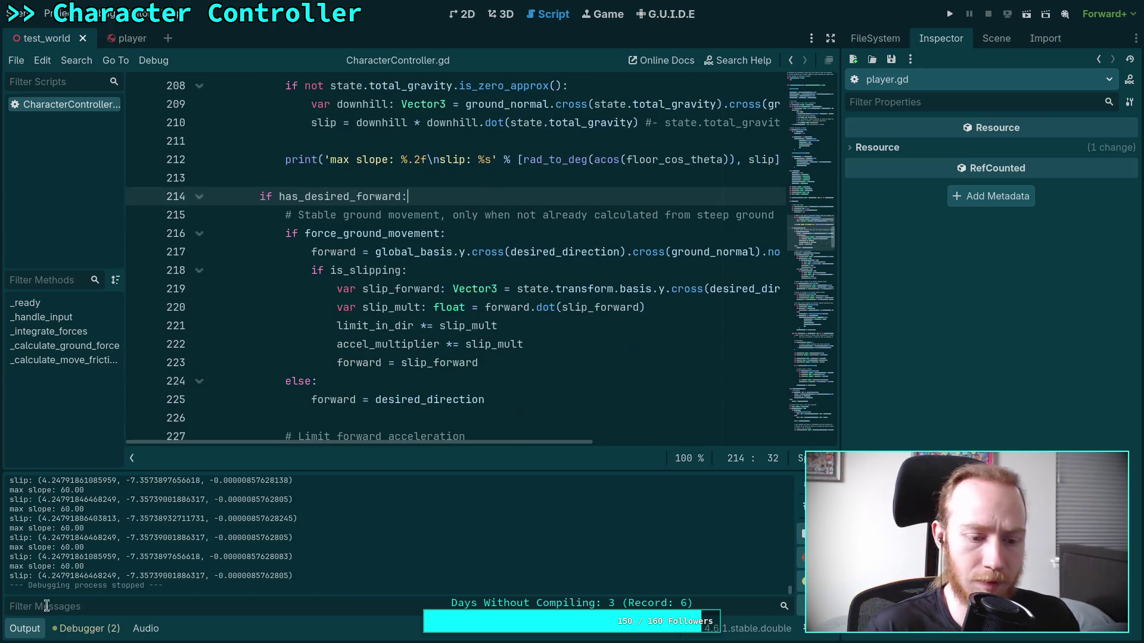
left_click(26, 629)
scroll(536, 429, "up", 1)
Add a print(slip_mult) line after line 223 and save the script.
left_click(596, 421)
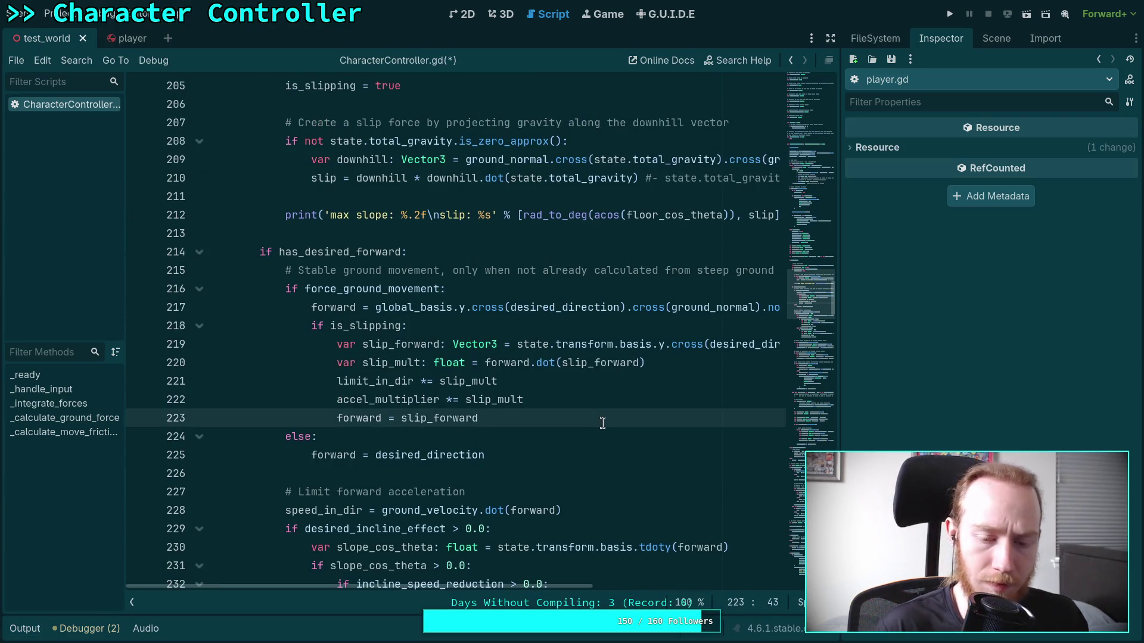
key("Return")
type("print(sl")
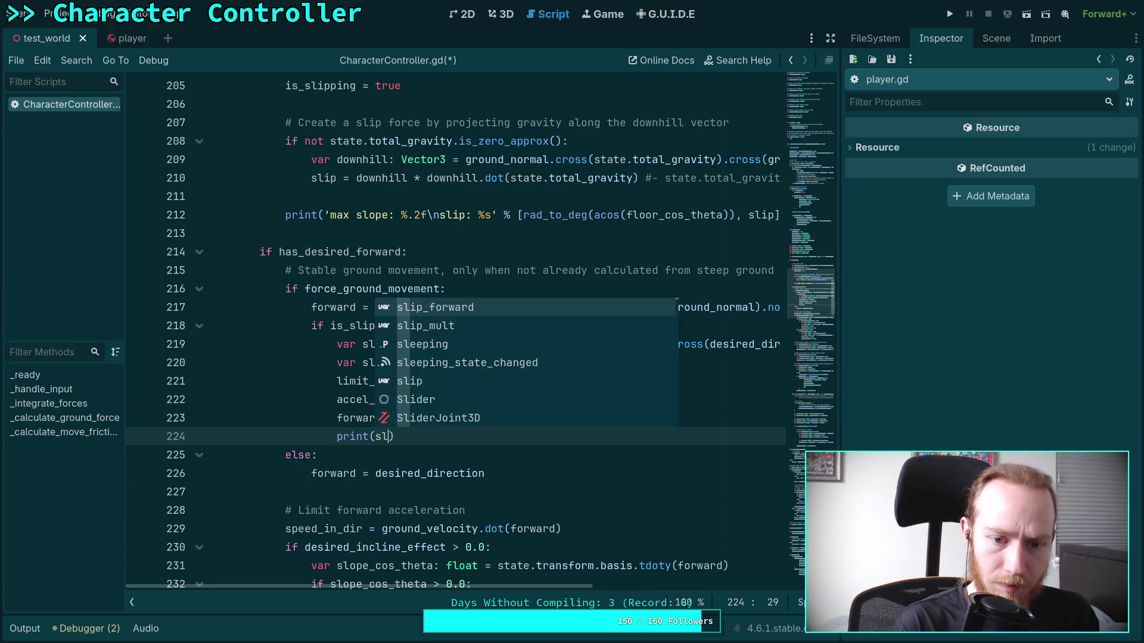
type("ip_mult")
key("ctrl+s")
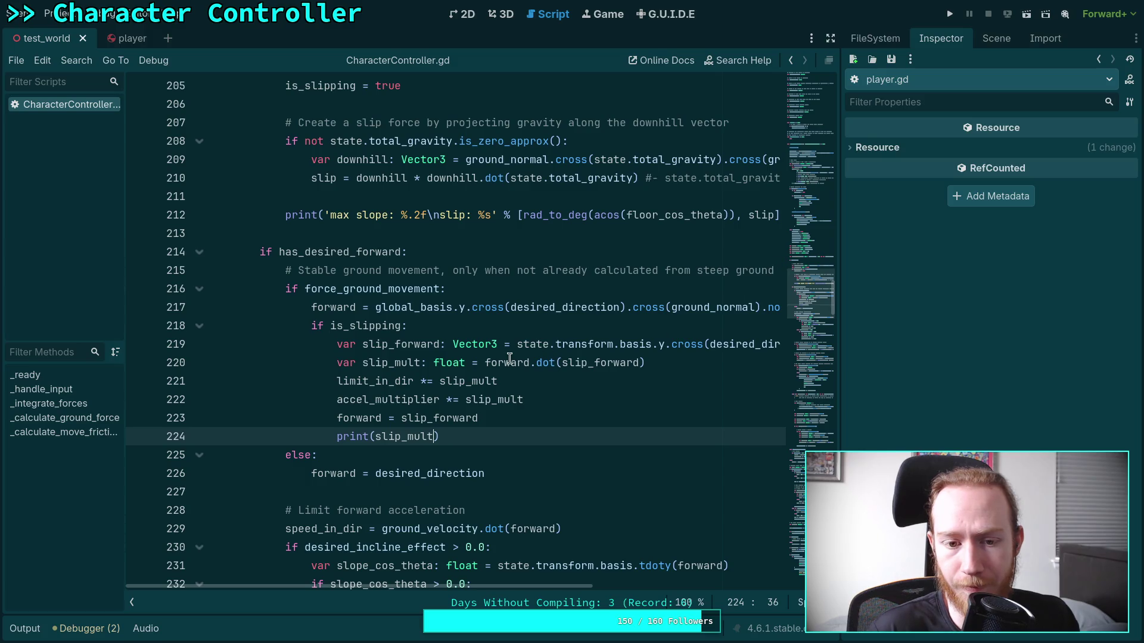
mouse_move(507, 362)
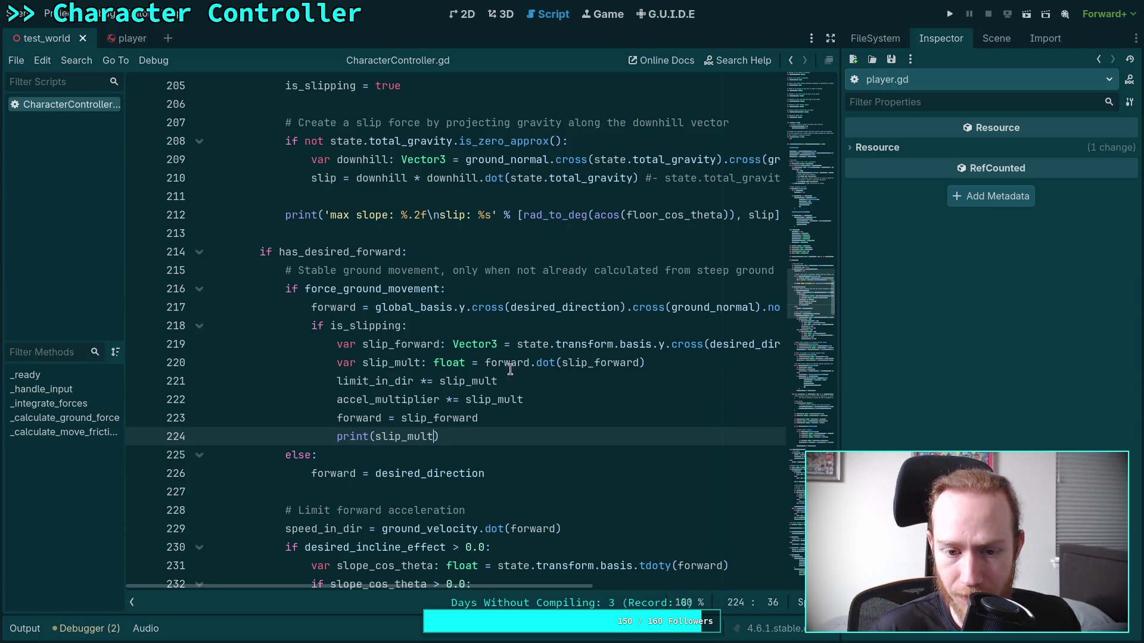
Run the game, walk the character up to the blue ramp, then stop with F8.
left_click(950, 14)
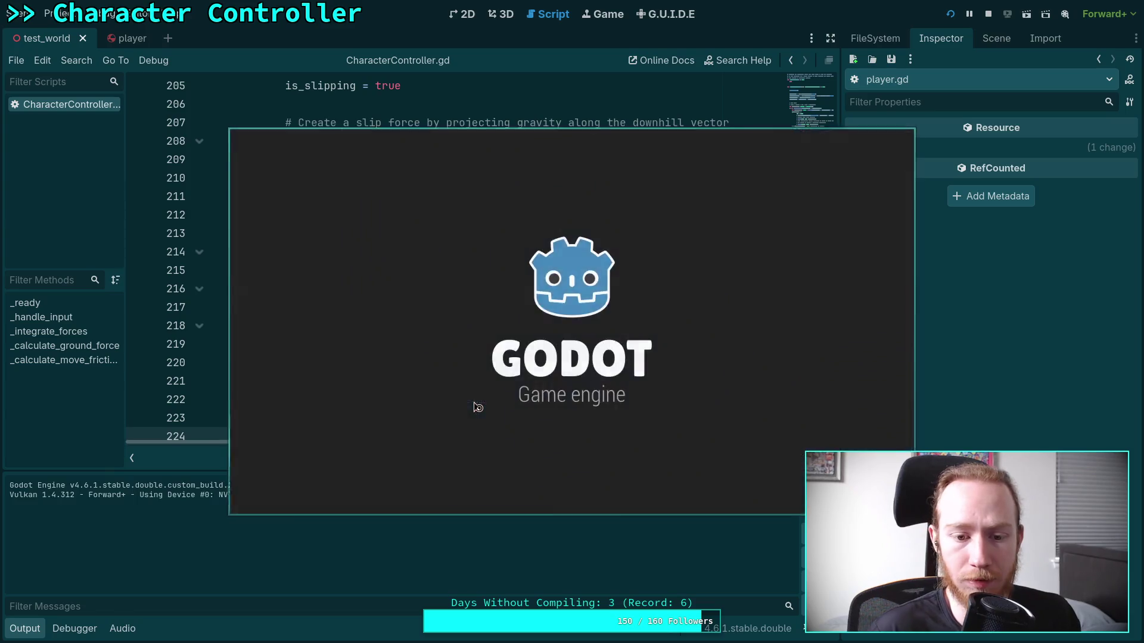
key("w")
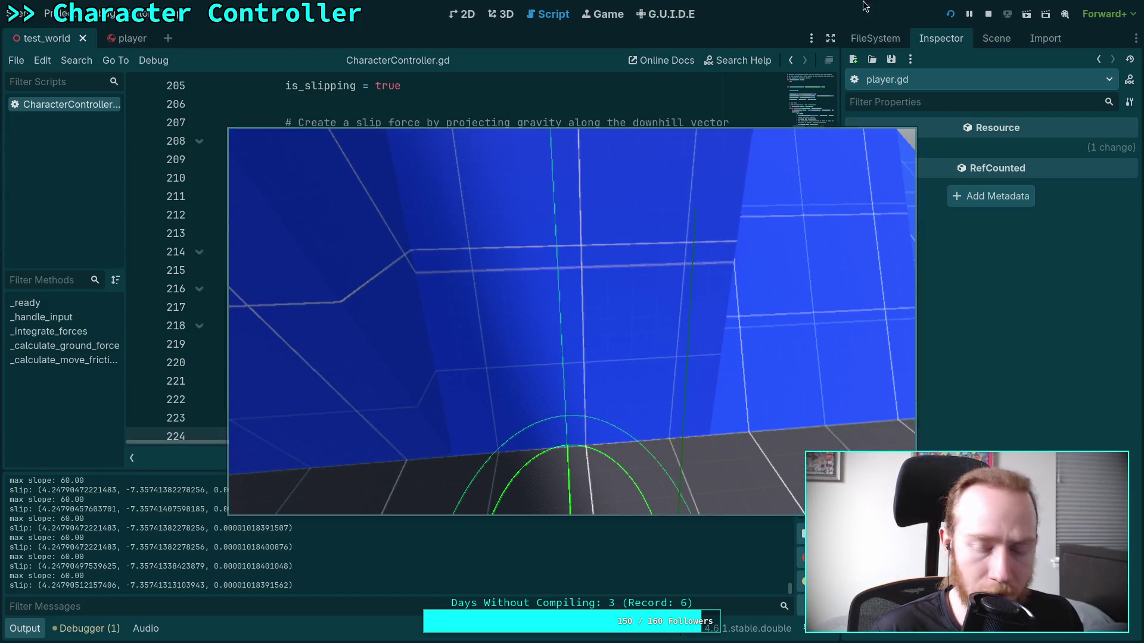
key("F8")
scroll(439, 339, "down", 1)
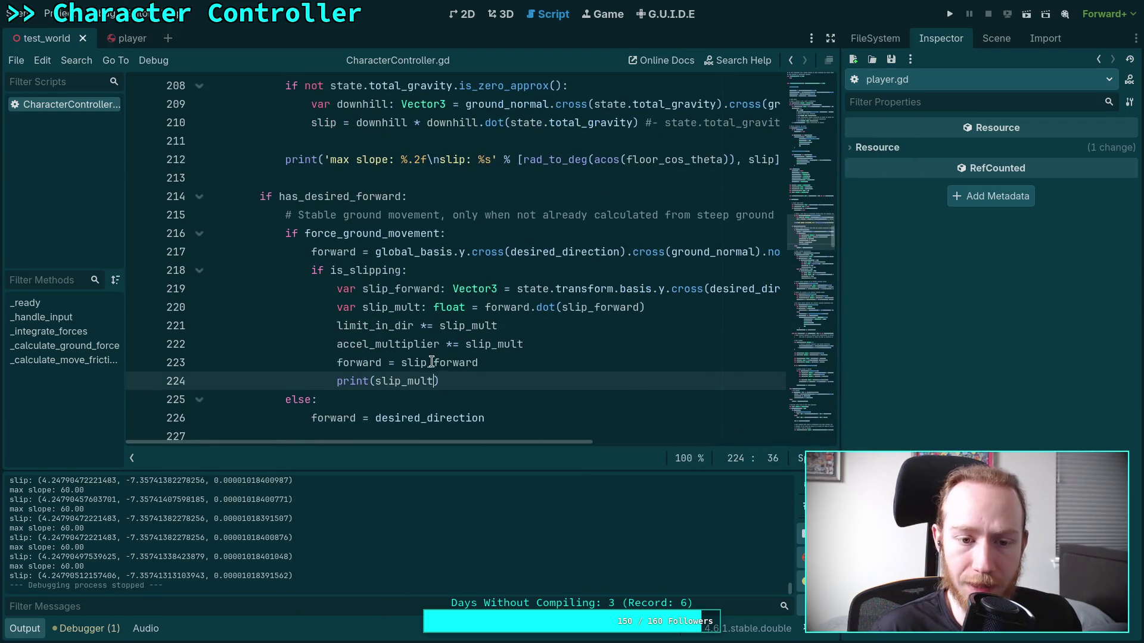
Insert 'if not is_slipping:' above the force_ground_movement check and indent the ground-movement code under it.
left_click(25, 628)
scroll(384, 409, "up", 1)
scroll(388, 414, "up", 3)
scroll(388, 423, "down", 3)
scroll(404, 433, "up", 1)
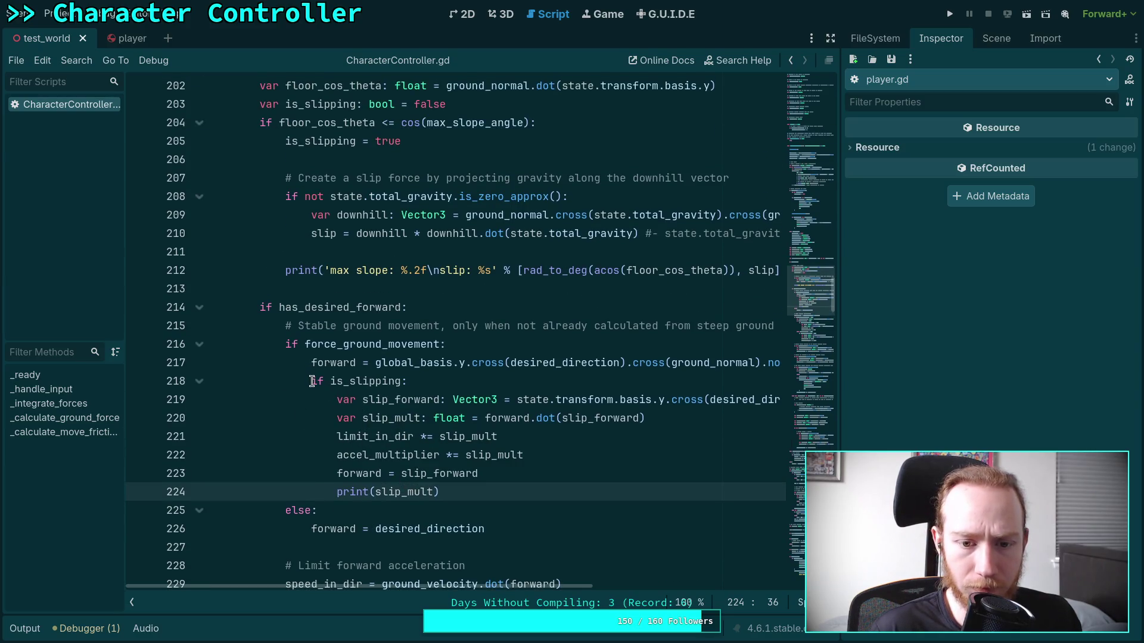
left_click(303, 344)
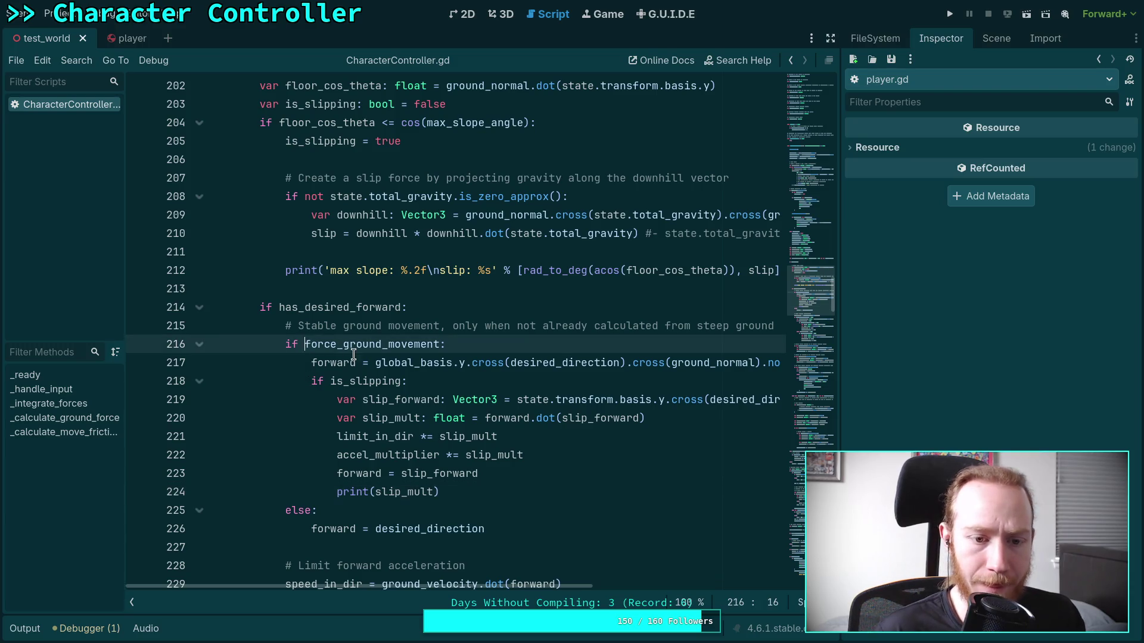
scroll(380, 373, "up", 1)
scroll(381, 375, "down", 1)
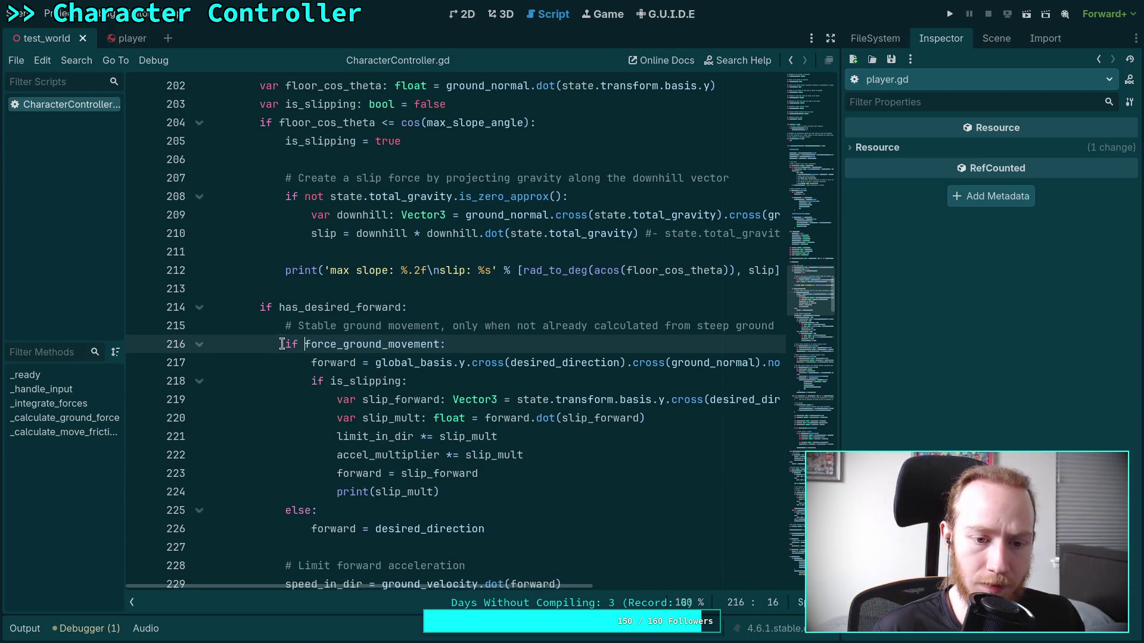
key("ctrl+shift+Return")
type("not is_s")
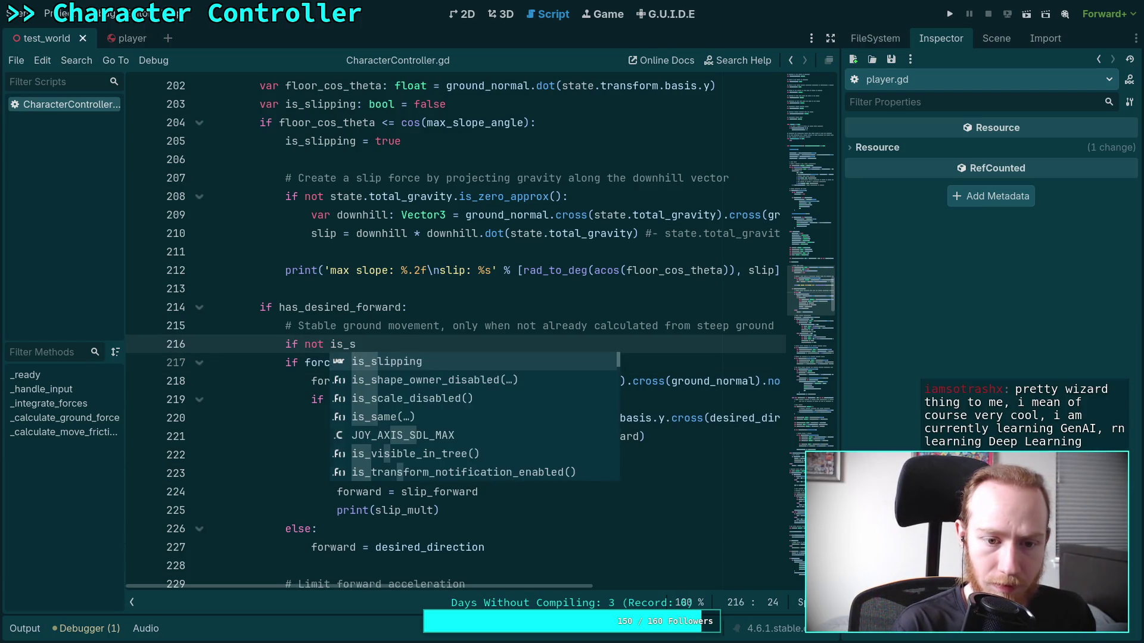
key("Return")
type(":")
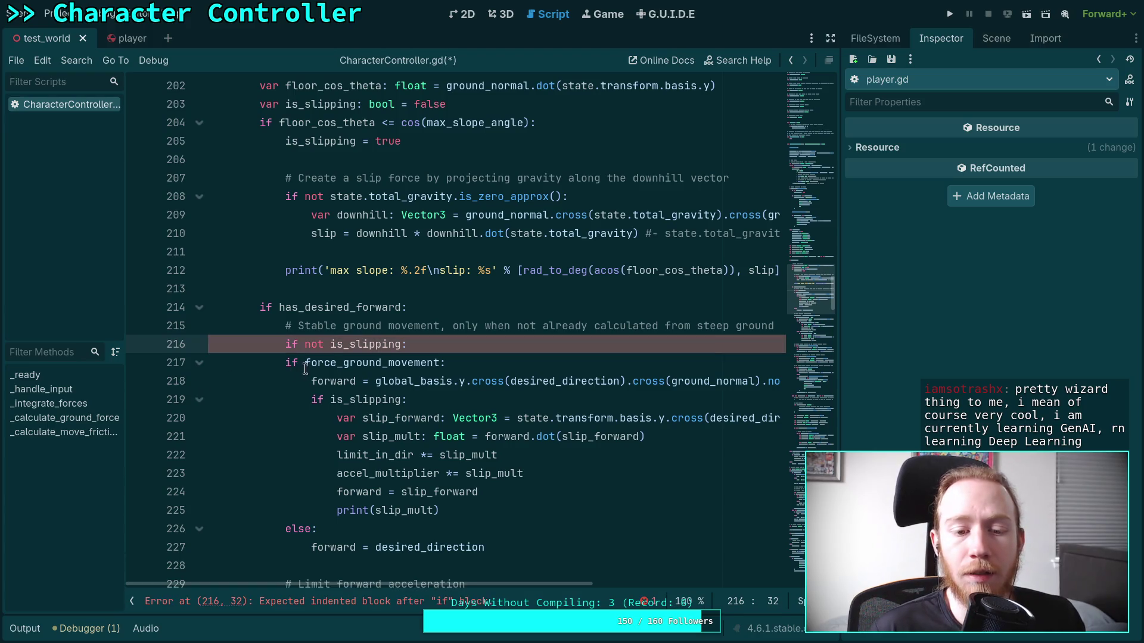
left_click_drag(323, 363, 359, 529)
key("Tab")
Delete the nested is_slipping slip_forward block and its leftover empty line.
left_click_drag(471, 510, 323, 400)
key("ctrl+c")
key("BackSpace")
key("BackSpace")
key("BackSpace")
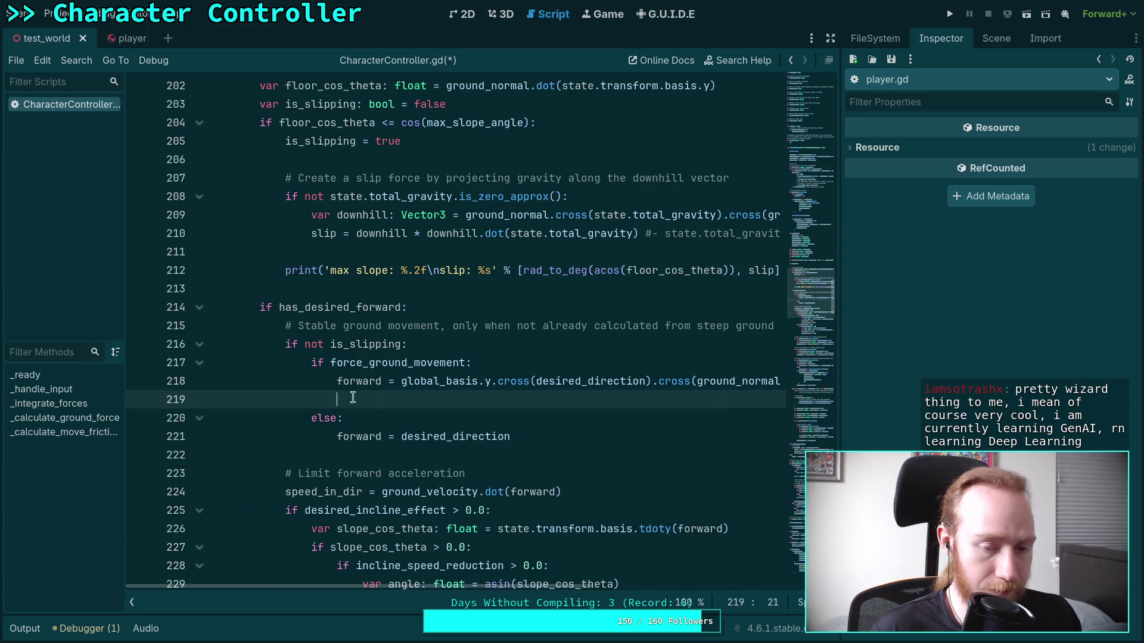
key("BackSpace")
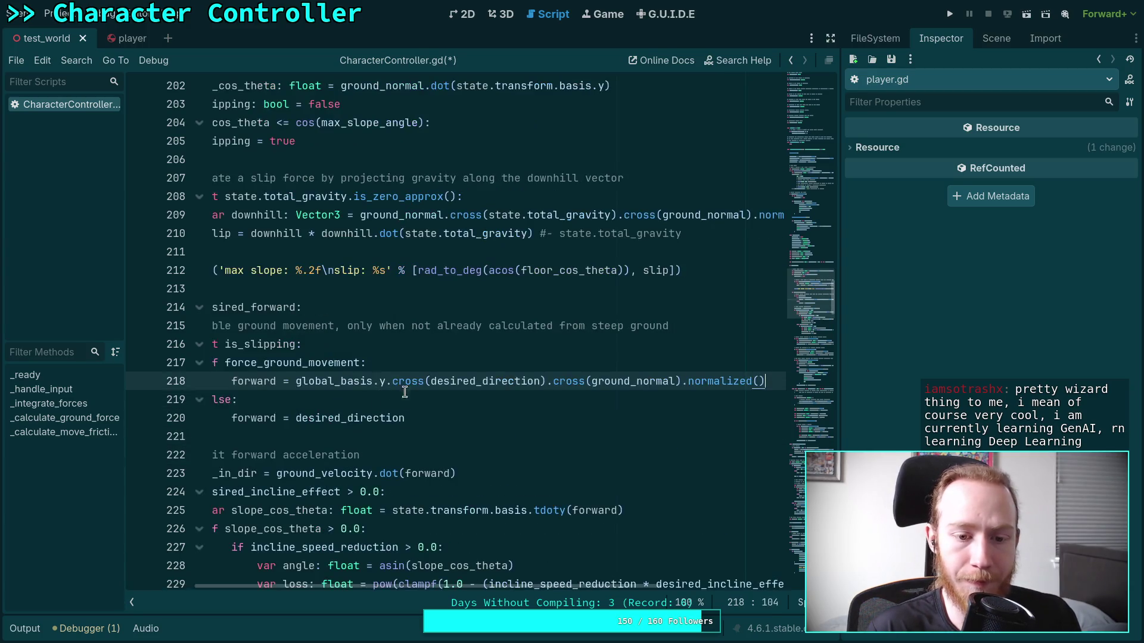
scroll(384, 345, "left", 2)
scroll(384, 345, "up", 2)
left_click(474, 271)
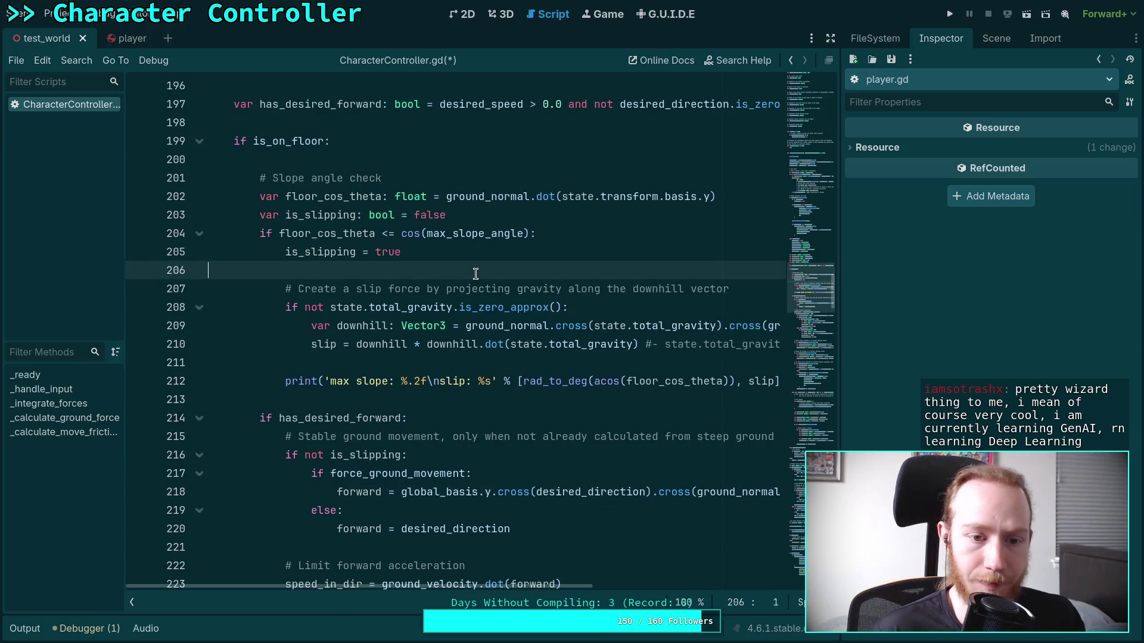
Paste the slip block at line 207 and remove its 'if is_slipping:' line.
key("Return")
key("Return")
key("Up")
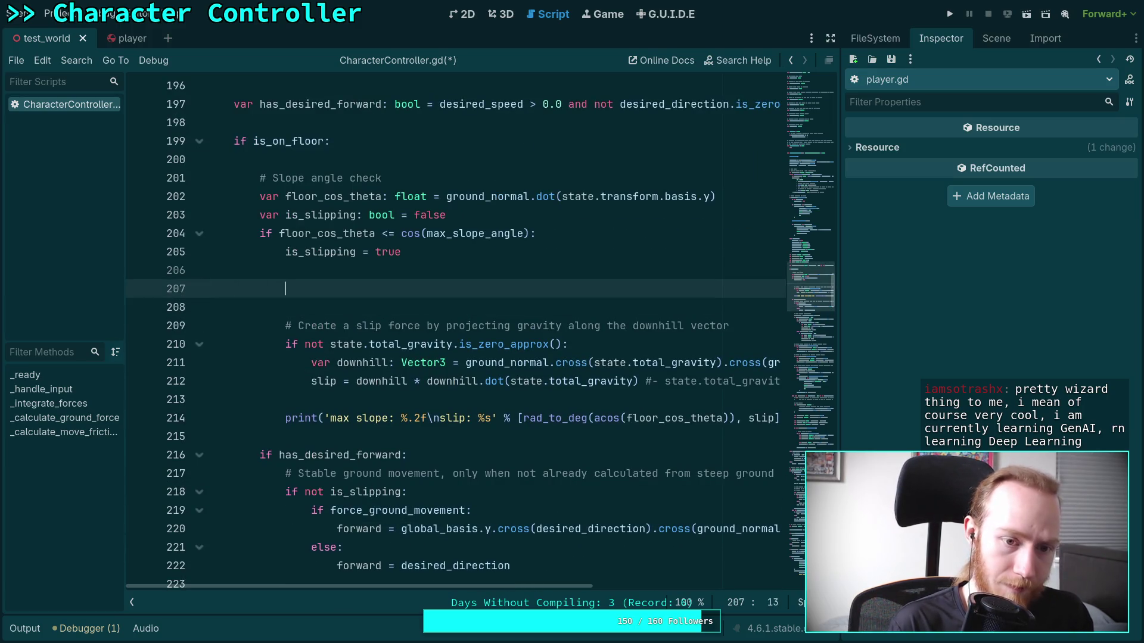
key("ctrl+v")
left_click_drag(384, 289, 429, 271)
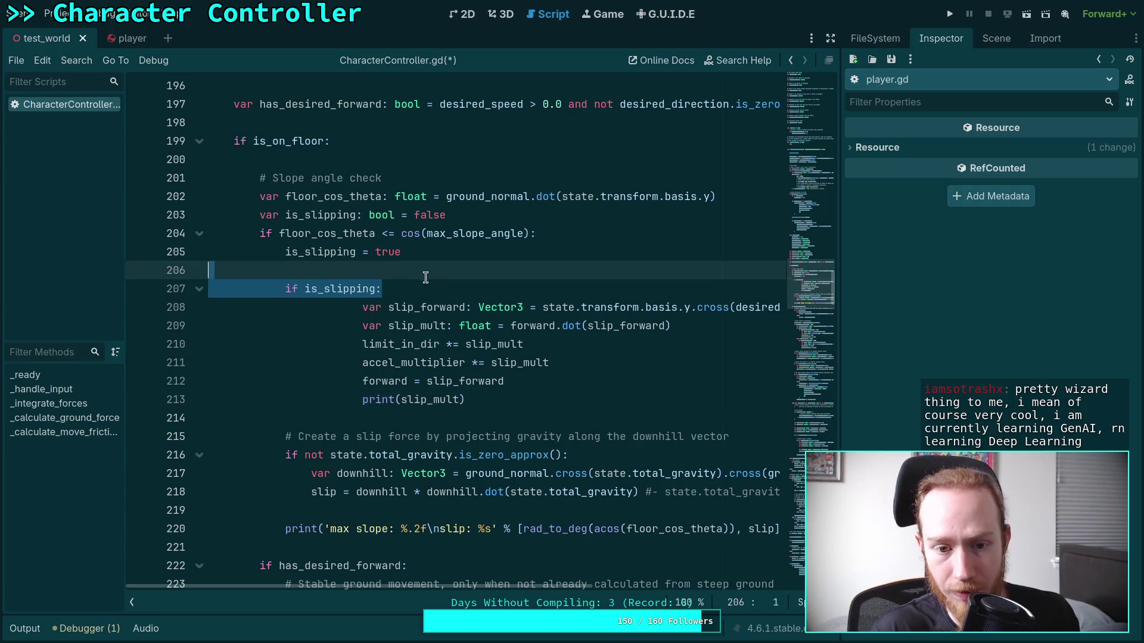
key("BackSpace")
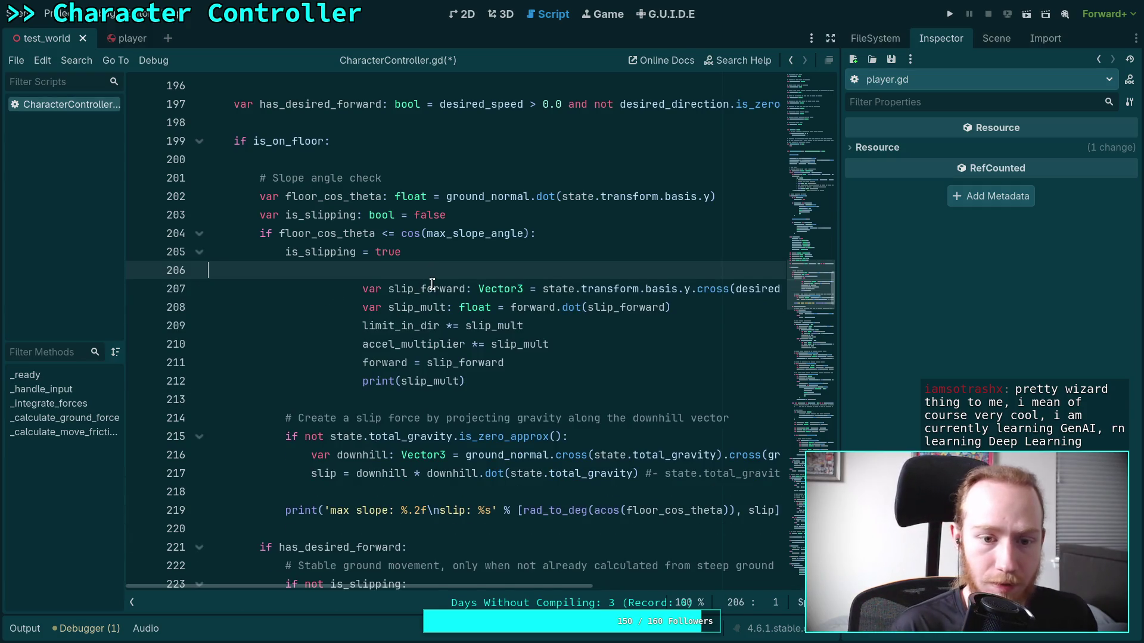
Guard the slip block with 'if has_desired_forward:' and unindent its body one level.
key("Return")
key("Tab")
key("Tab")
key("Tab")
type("if")
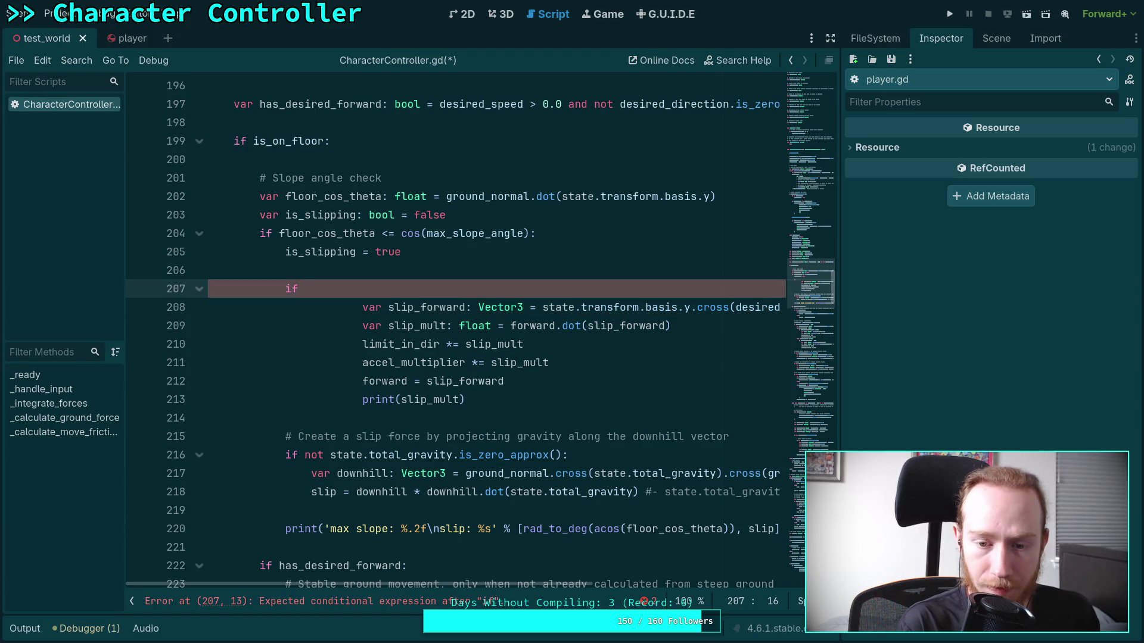
scroll(511, 433, "right", 3)
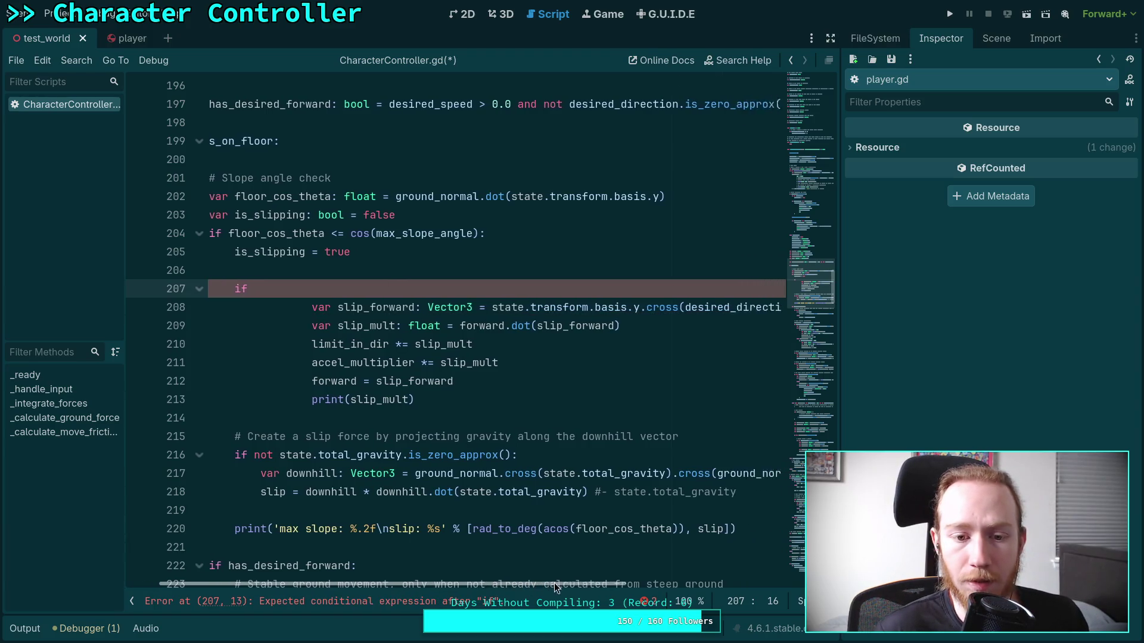
left_click_drag(840, 335, 946, 335)
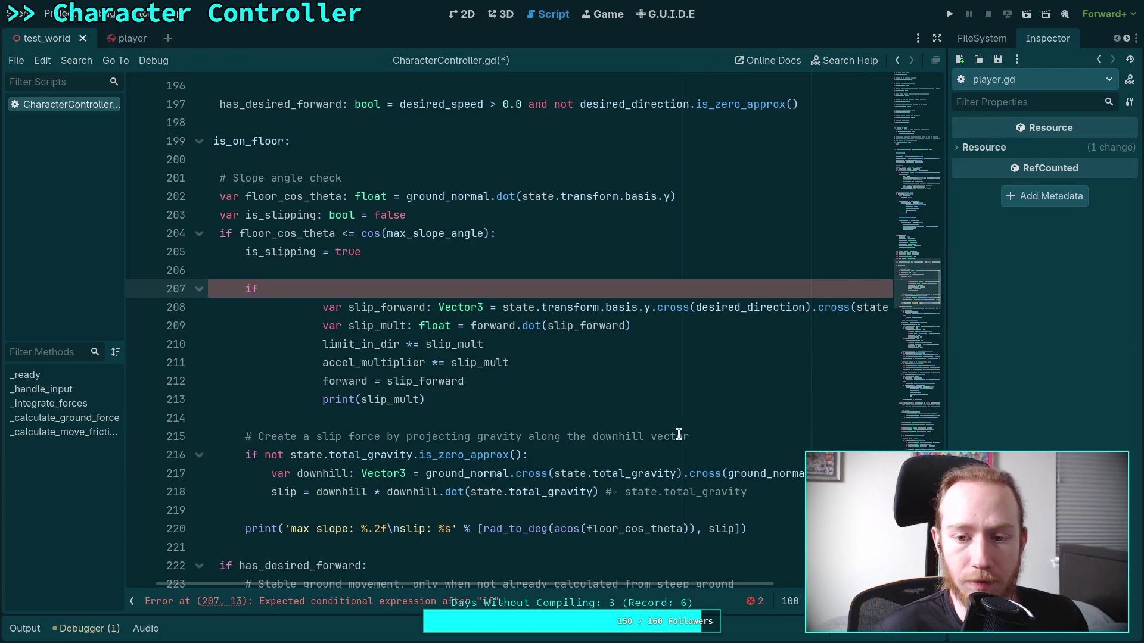
type("h")
key("Return")
mouse_move(323, 307)
left_mouse_down()
mouse_move(325, 364)
mouse_move(373, 396)
left_mouse_up()
key("shift+Tab")
key("shift+Tab")
left_click(446, 293)
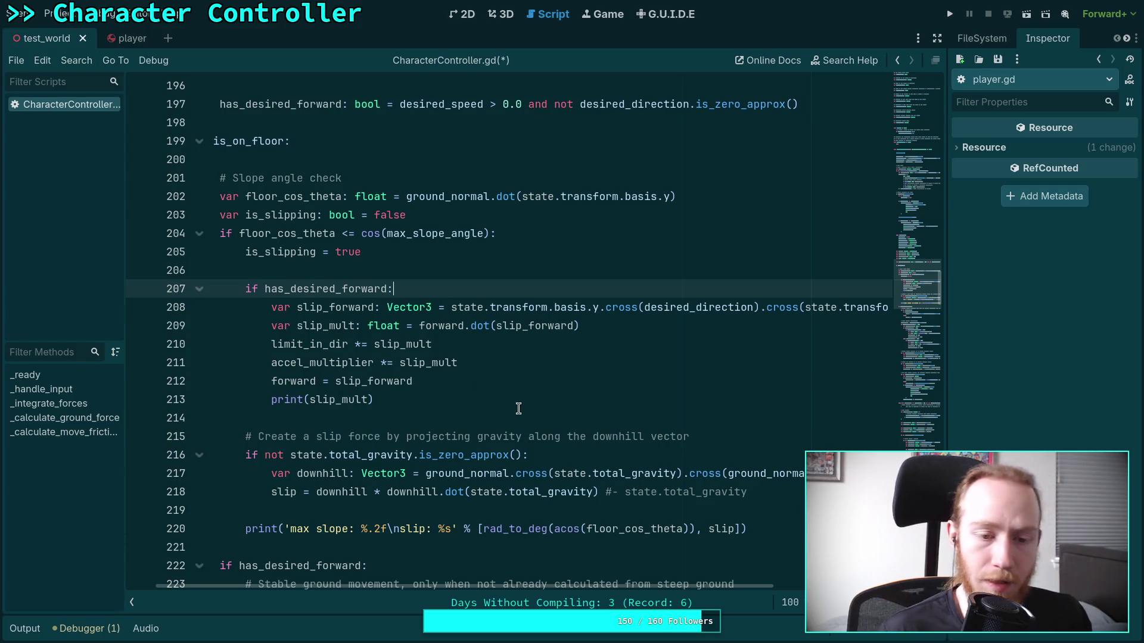
Hide the script list and undo the edits back to the original nested slip block.
scroll(447, 372, "down", 3)
scroll(447, 373, "up", 2)
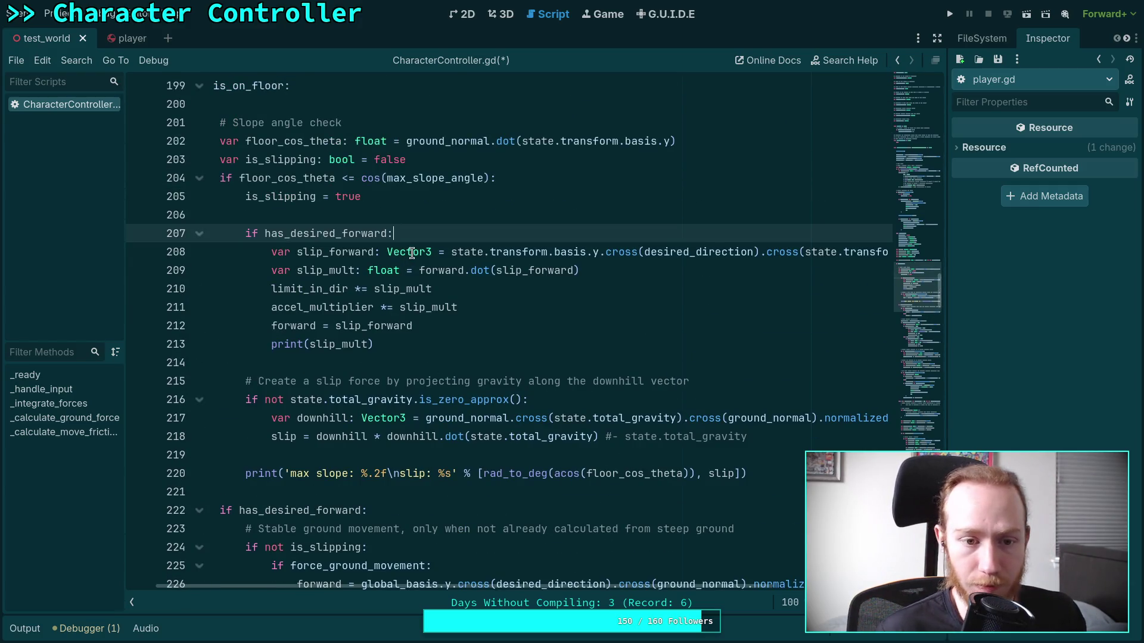
key("Return")
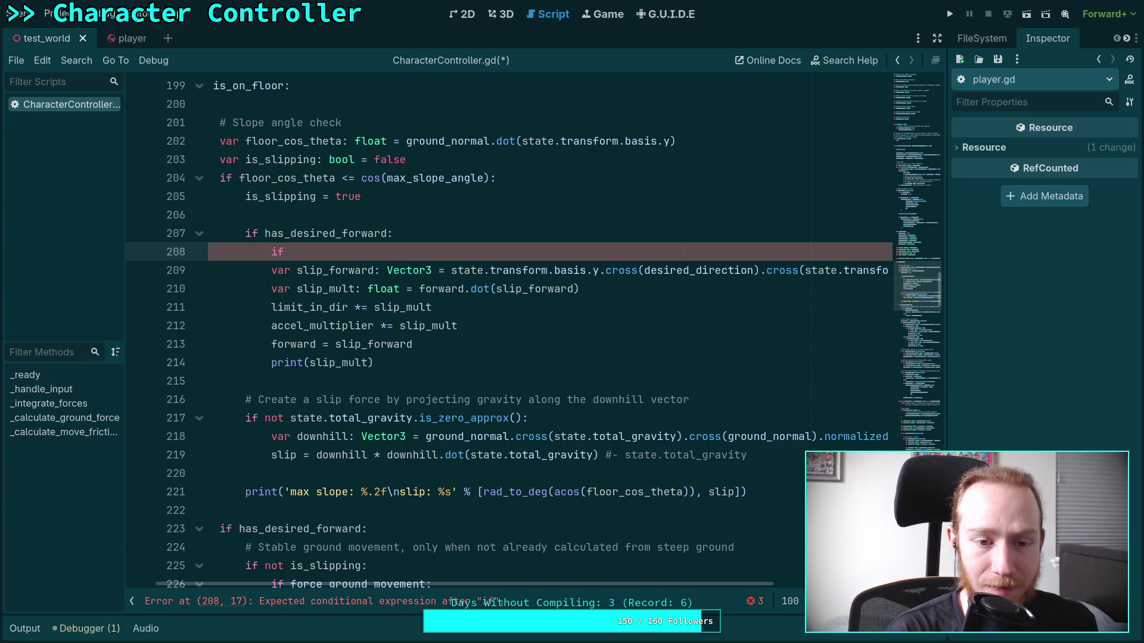
type("if")
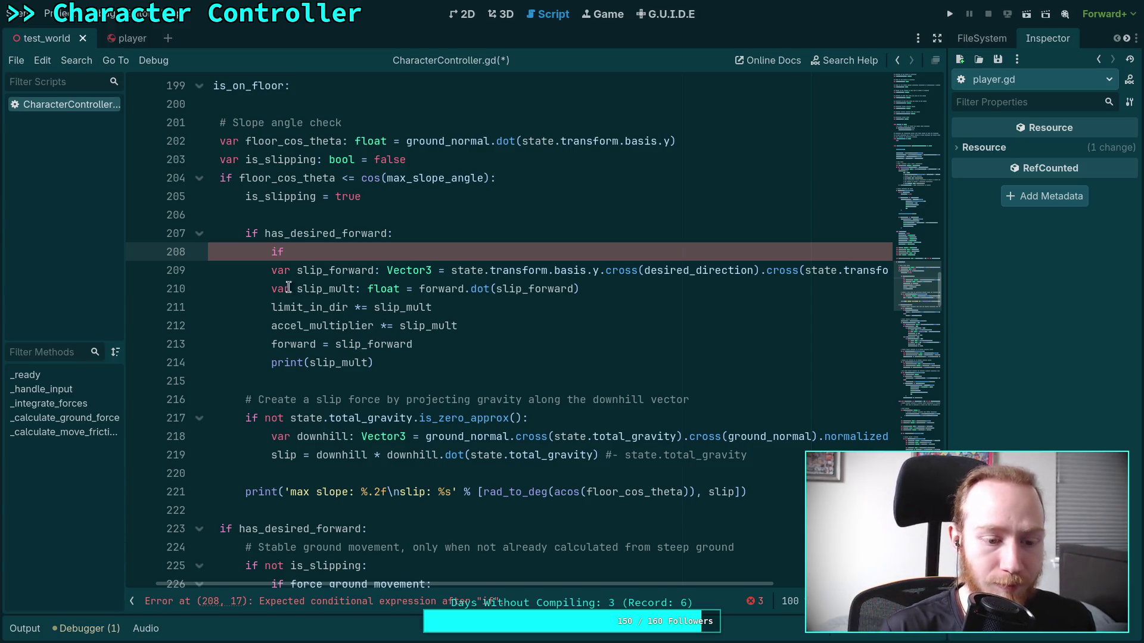
key("ctrl+backslash")
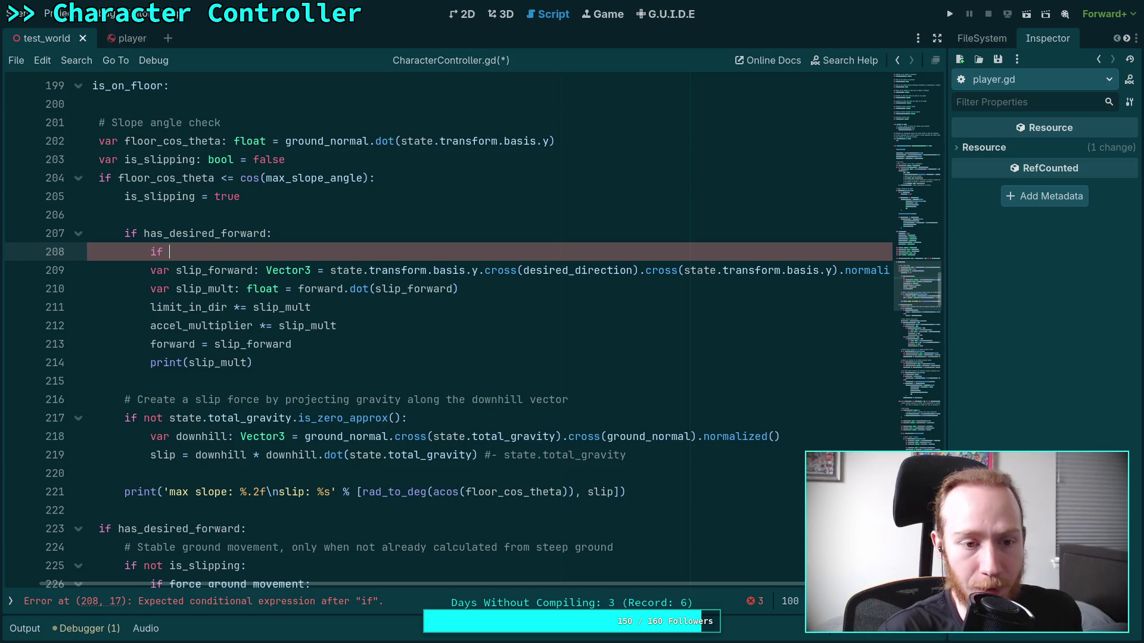
key("ctrl+z")
key("ctrl+z")
key("ctrl+z")
key("ctrl+z")
key("ctrl+z")
key("ctrl+z")
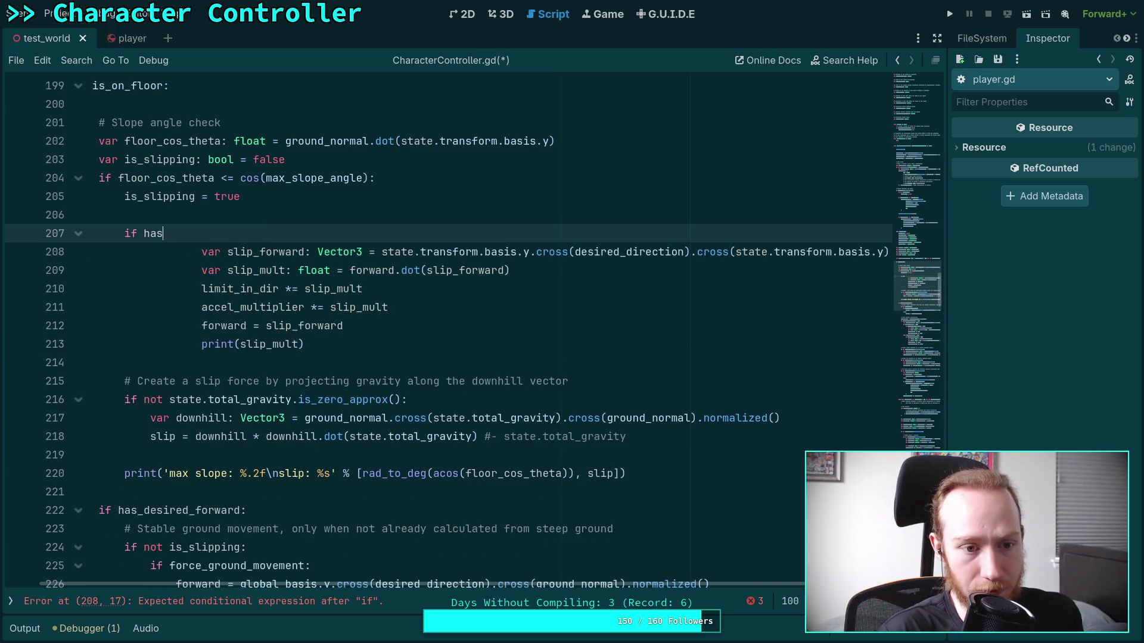
key("ctrl+z")
key("ctrl+z")
key("ctrl+z")
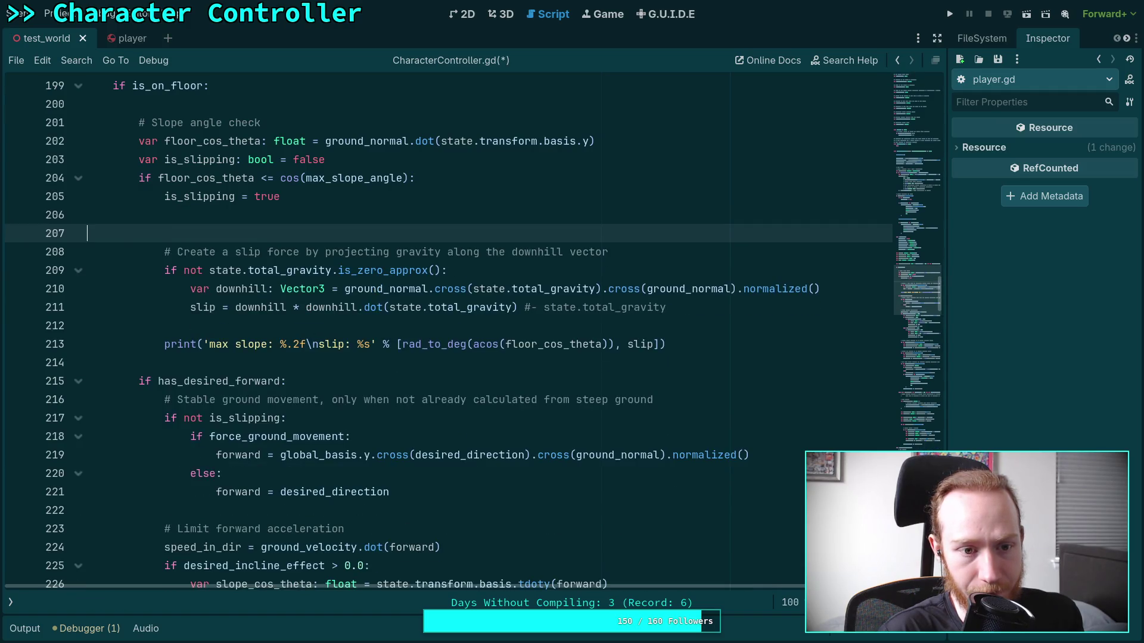
key("ctrl+z")
key("ctrl+z")
key("ctrl+z")
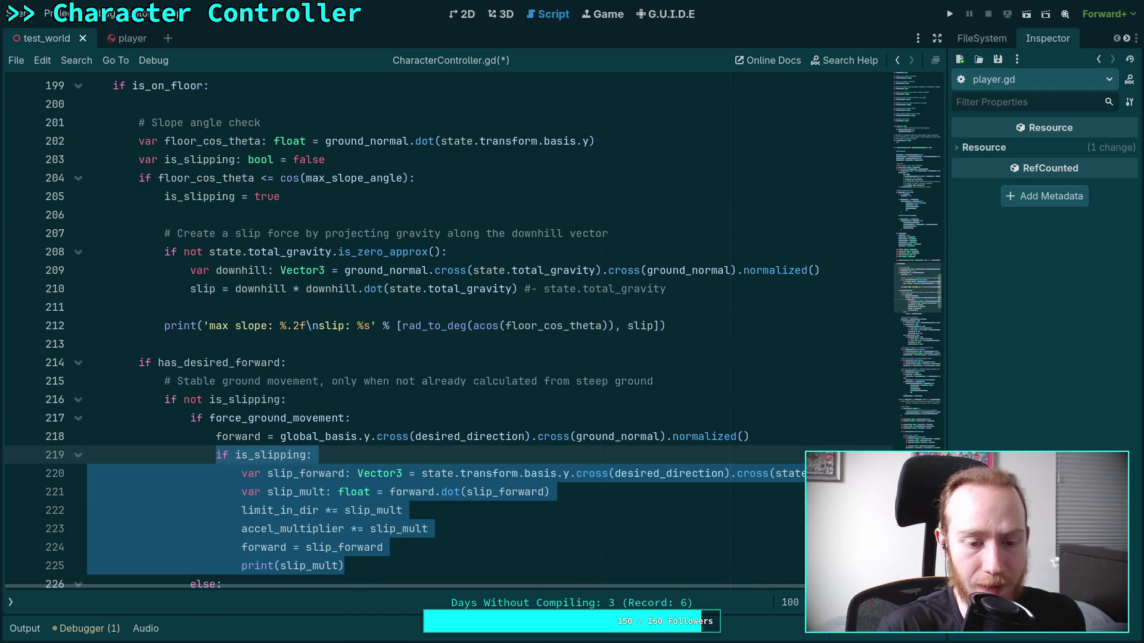
Highlight every use of slip_forward and slip_mult in the restored block.
left_click(426, 495)
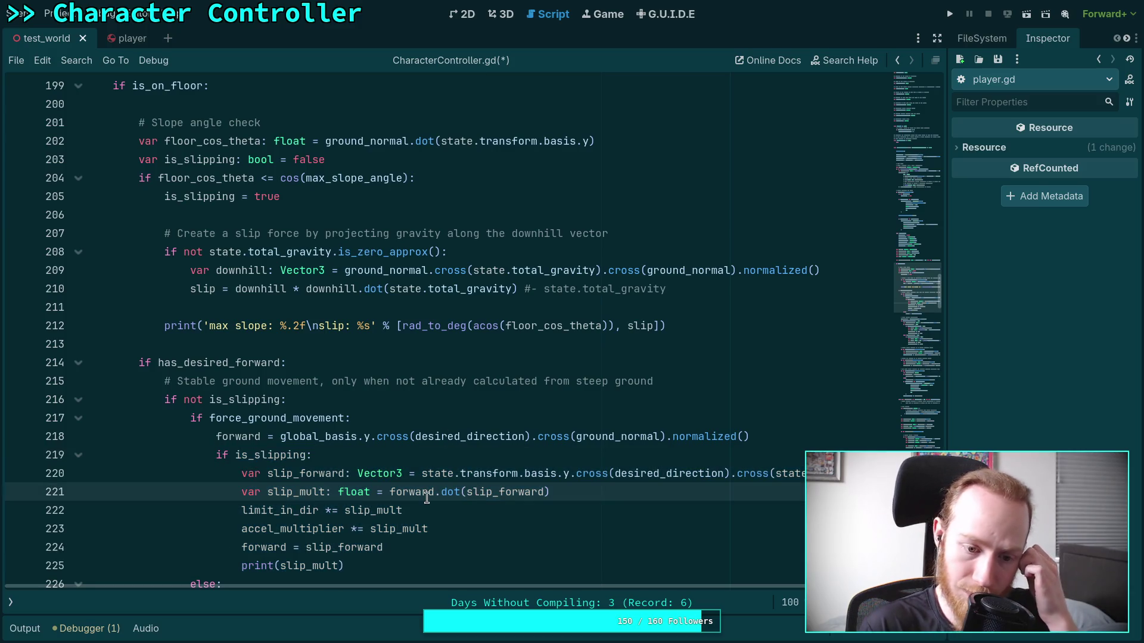
double_click(357, 547)
scroll(398, 498, "down", 1)
scroll(398, 506, "down", 1)
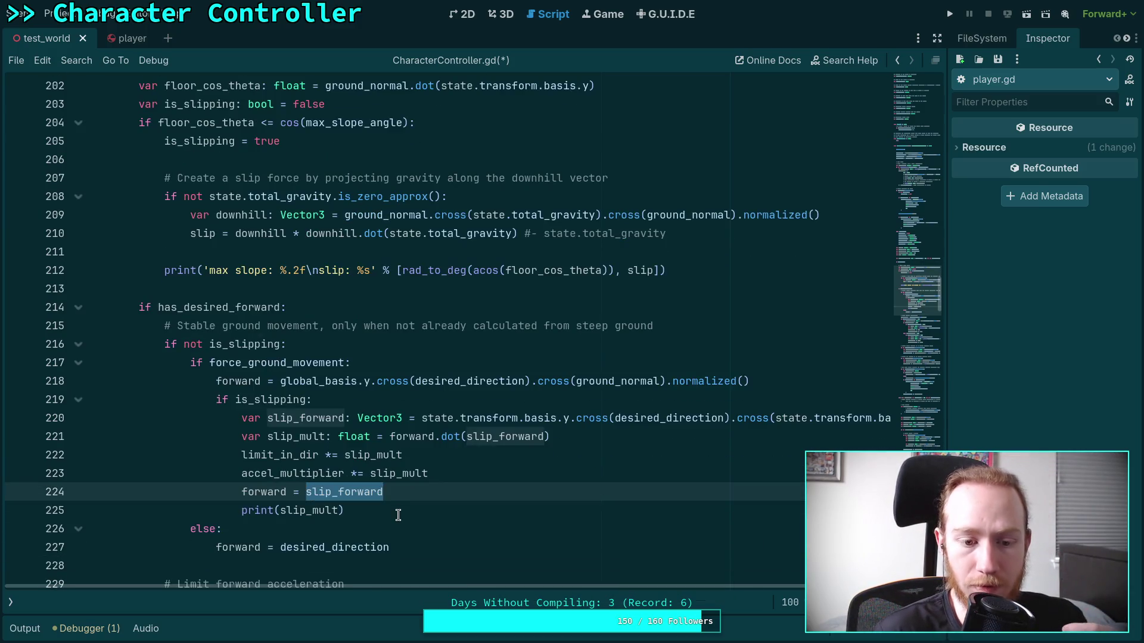
left_click(401, 510)
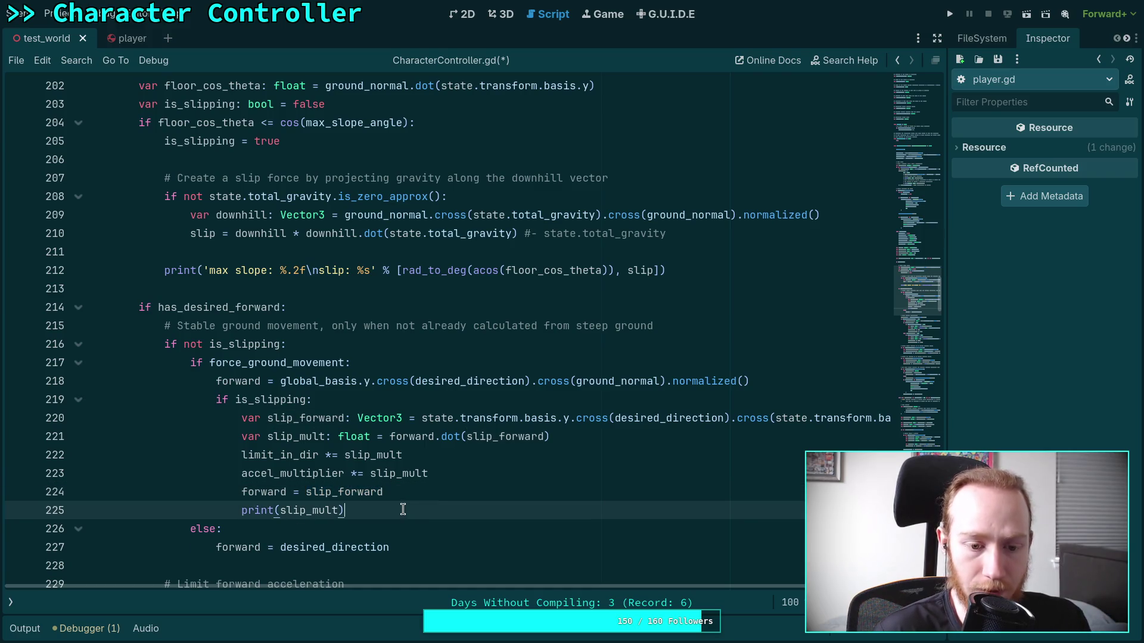
double_click(310, 506)
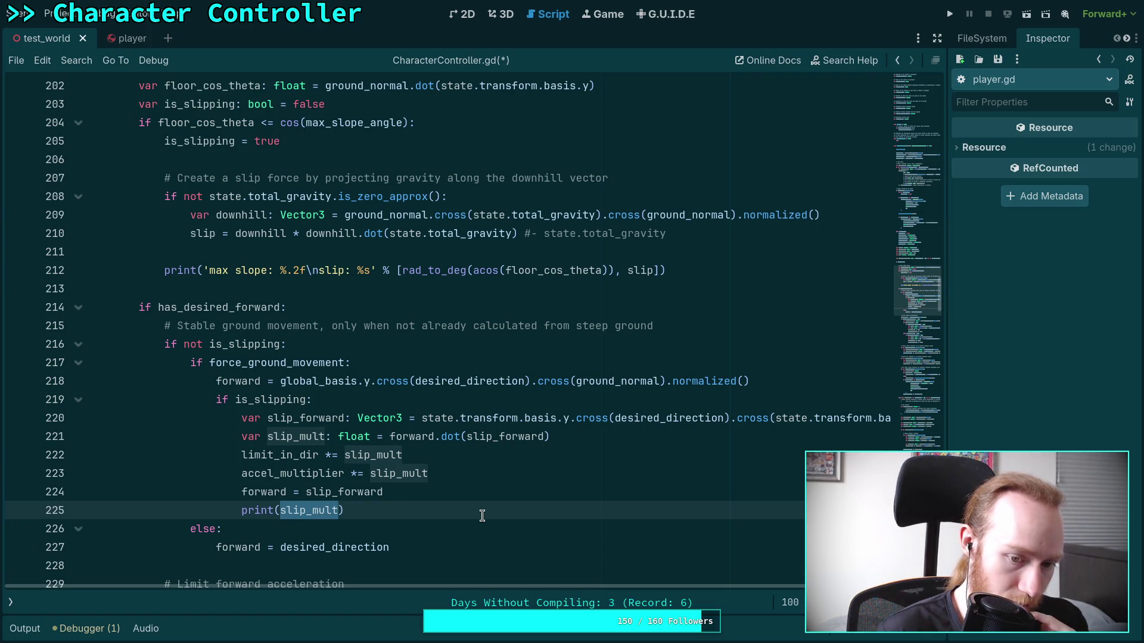
Highlight every use of limit_in_dir and forward to trace them through the script.
left_click(481, 474)
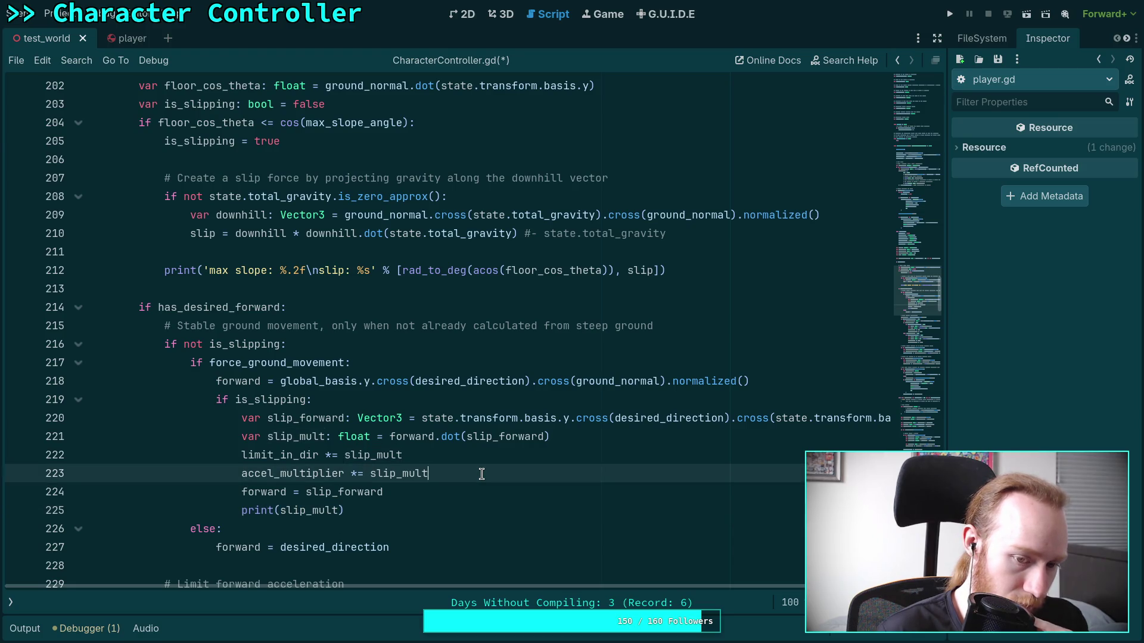
double_click(280, 455)
scroll(211, 478, "down", 1)
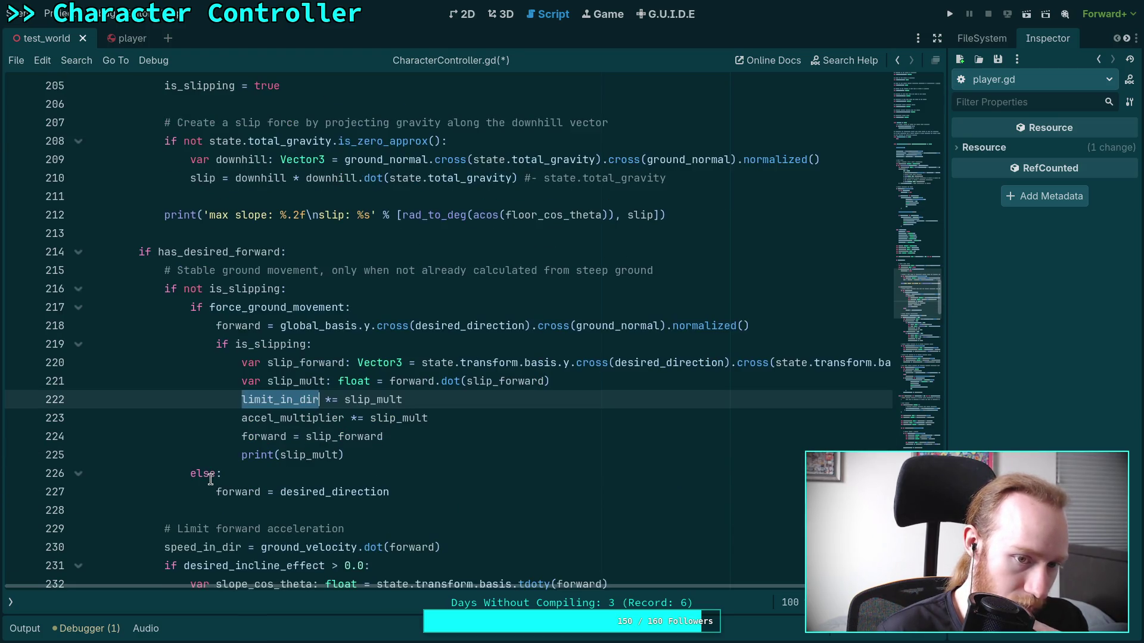
scroll(210, 479, "down", 3)
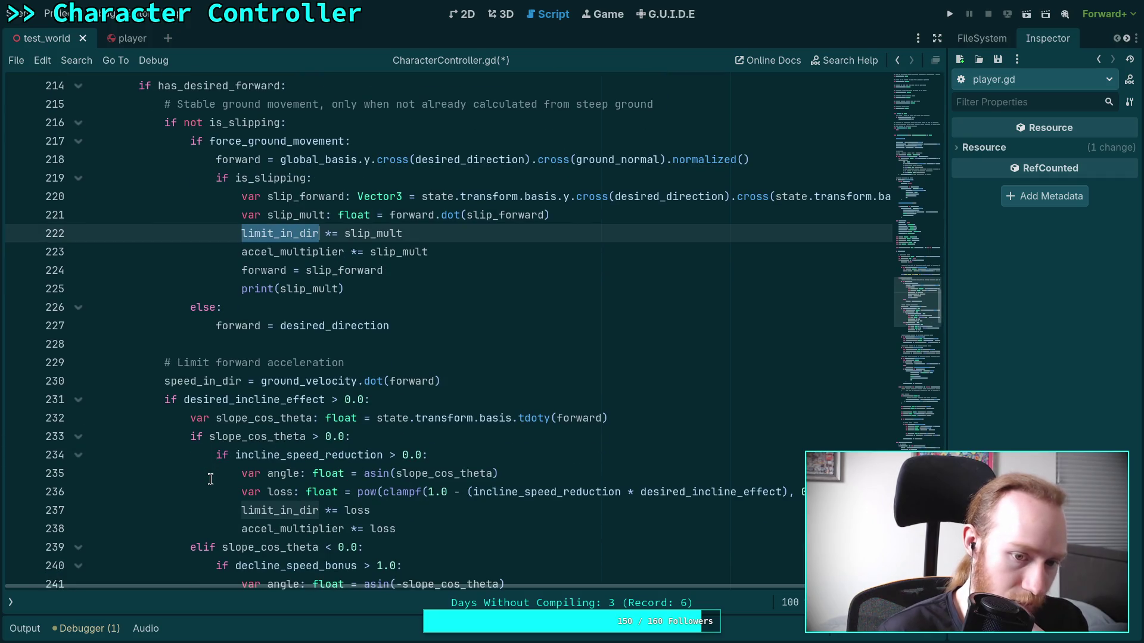
scroll(210, 480, "down", 1)
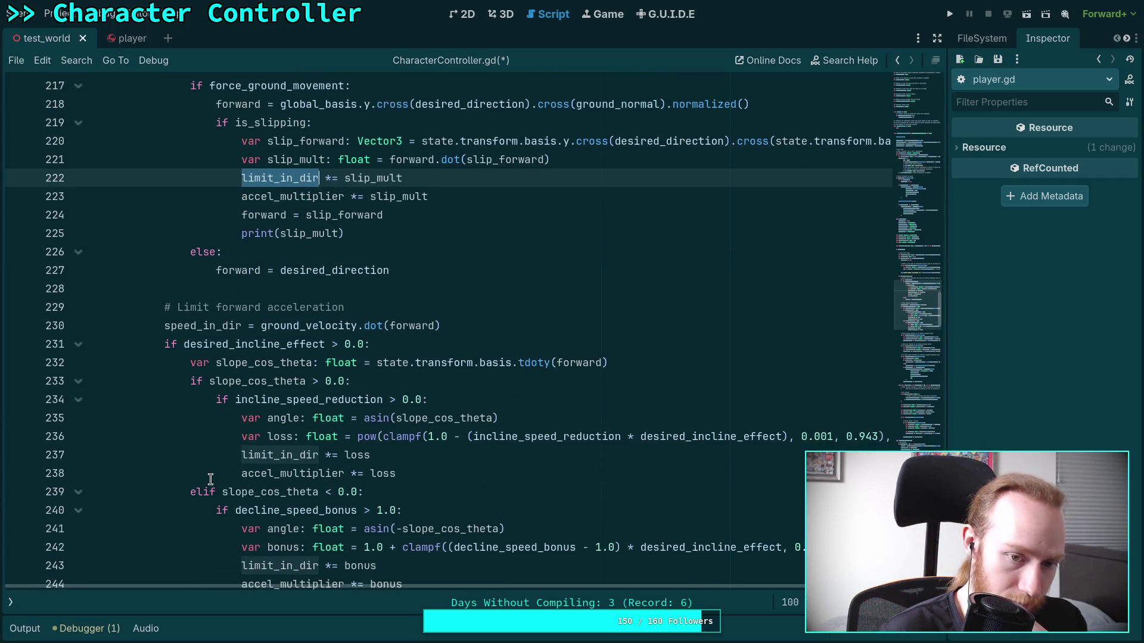
scroll(210, 480, "down", 2)
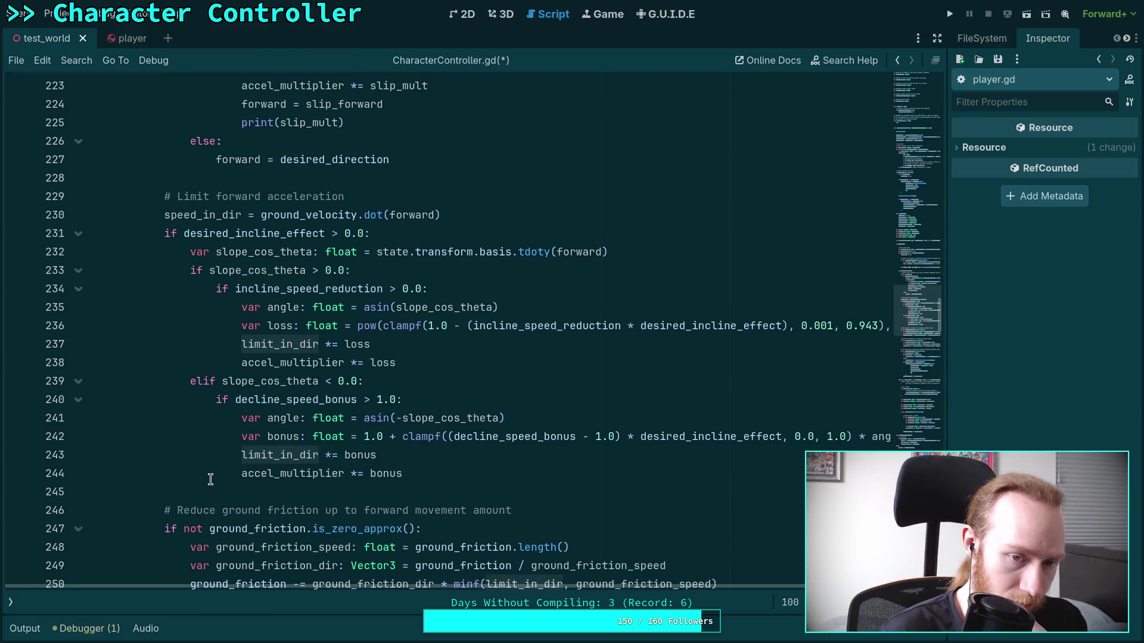
scroll(210, 479, "up", 4)
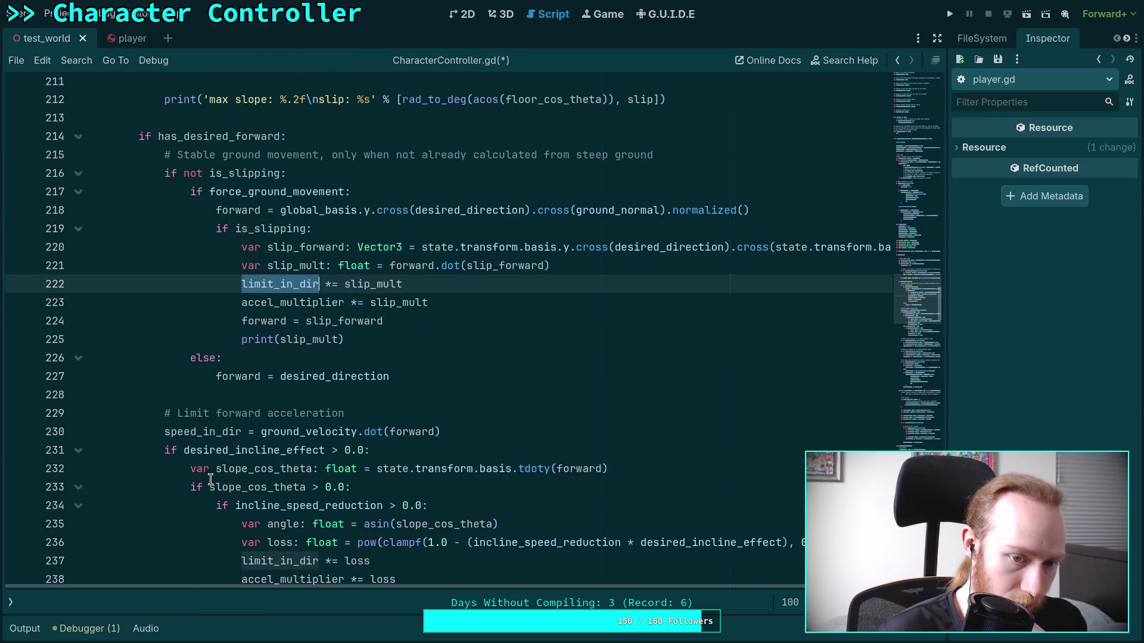
double_click(411, 436)
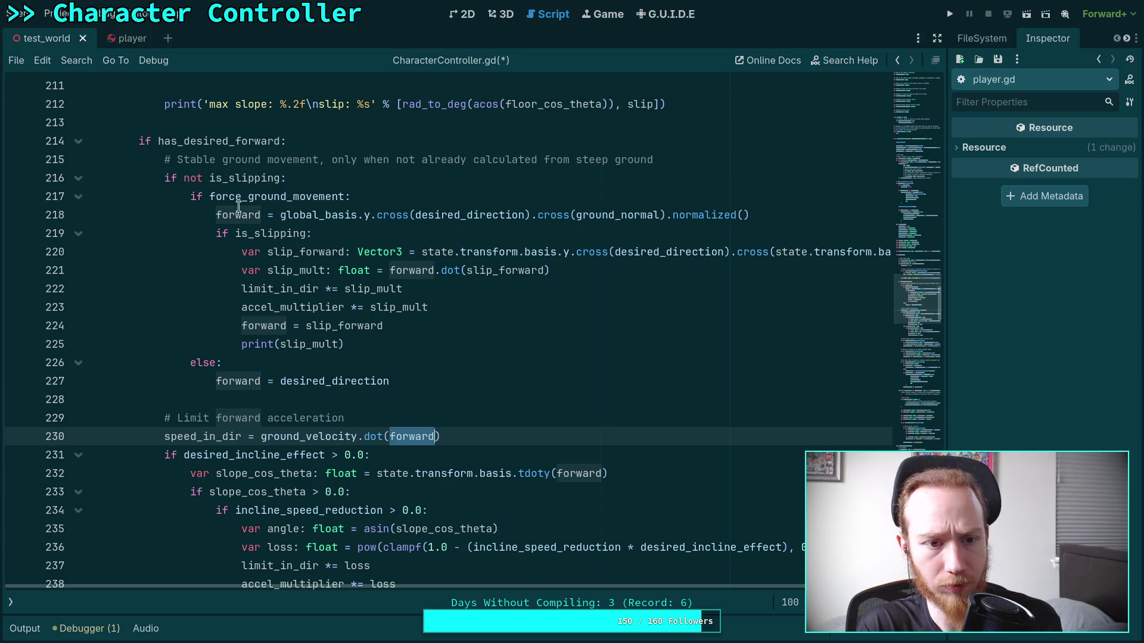
Delete the 'if not is_slipping:' line and dedent the ground-movement block one level.
triple_click(318, 180)
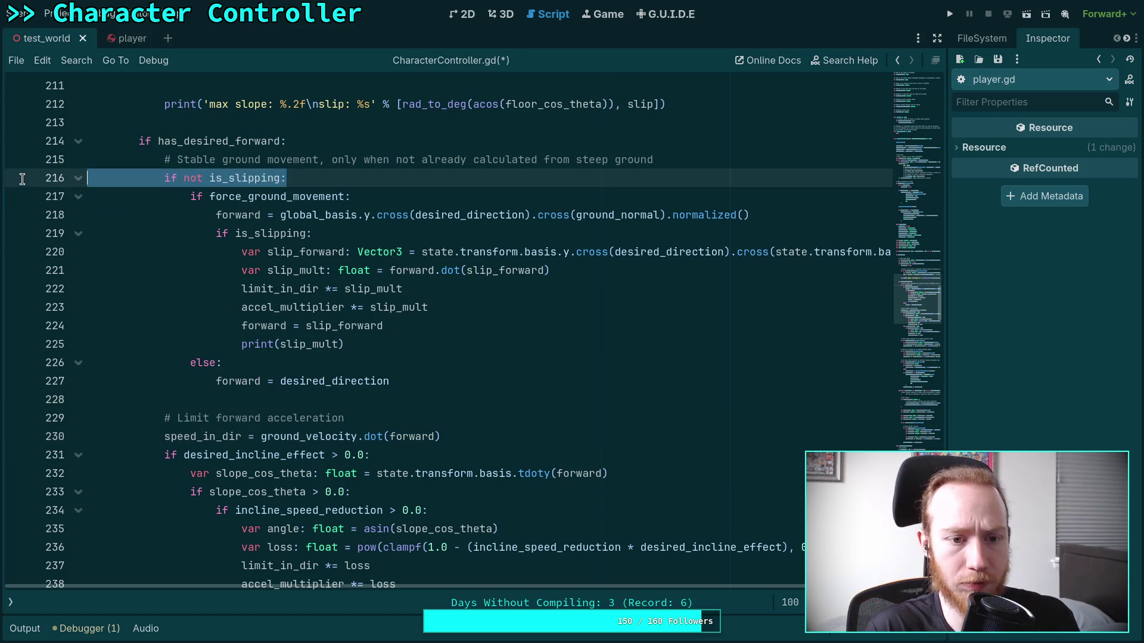
key("BackSpace")
key("BackSpace")
mouse_move(256, 179)
left_mouse_down()
mouse_move(418, 253)
mouse_move(445, 374)
left_mouse_up()
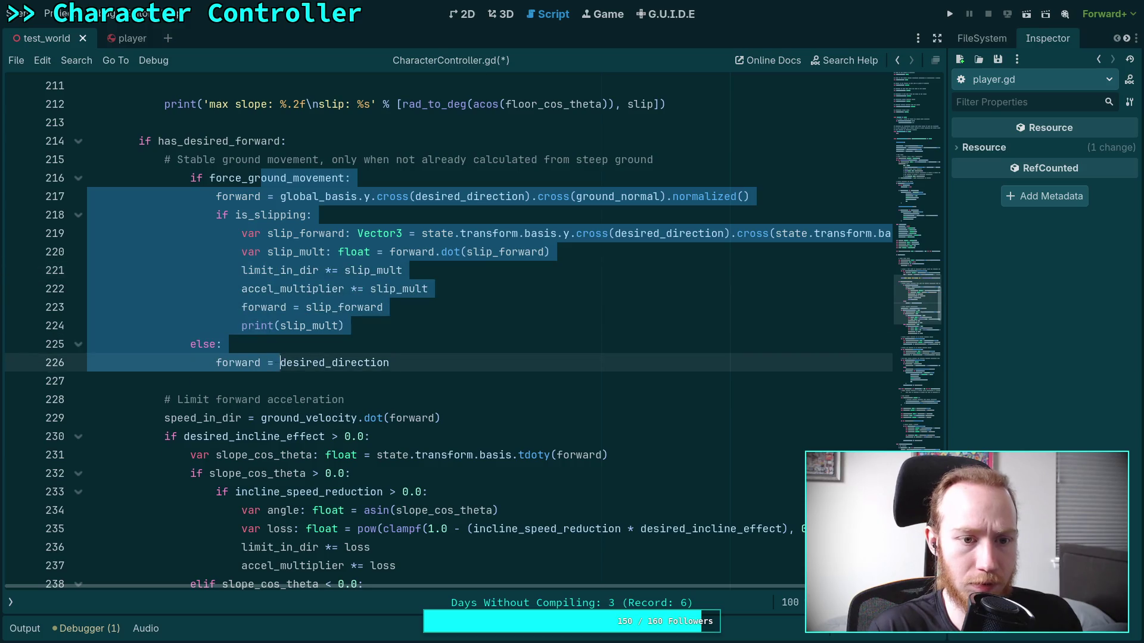
key("shift+Tab")
left_click(444, 374)
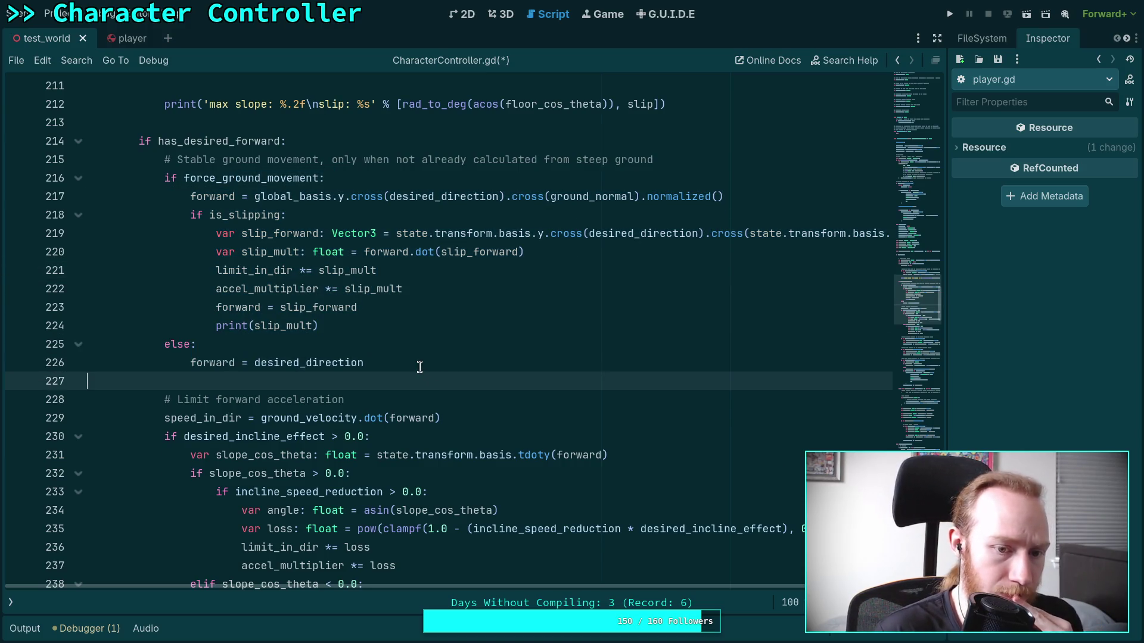
Recheck the uses of forward and save CharacterController.gd.
double_click(405, 417)
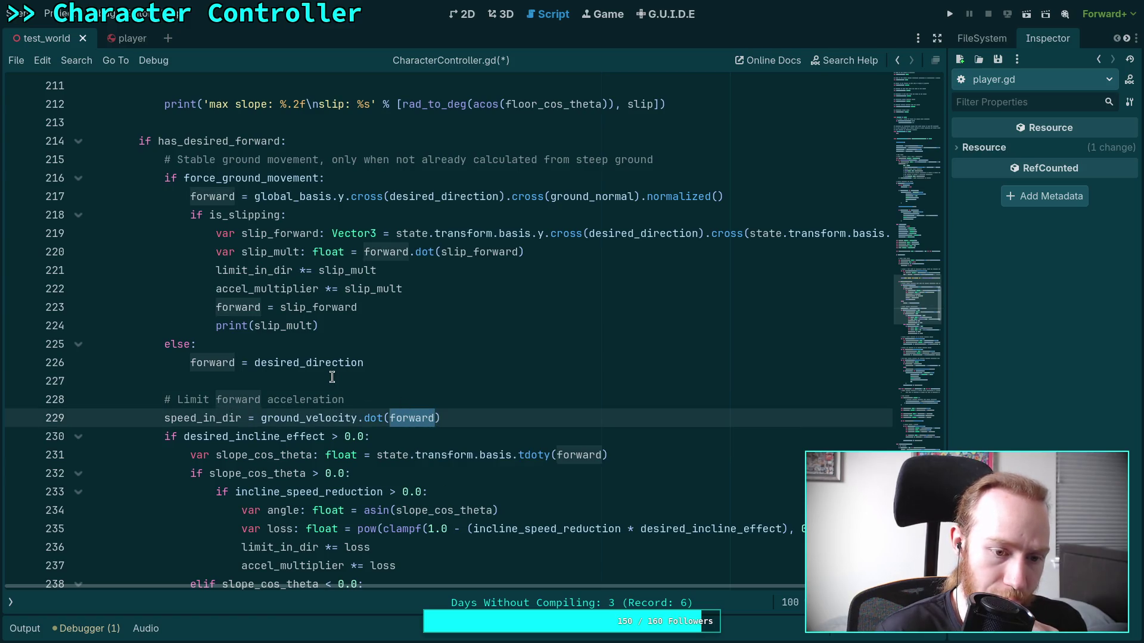
scroll(332, 376, "down", 5)
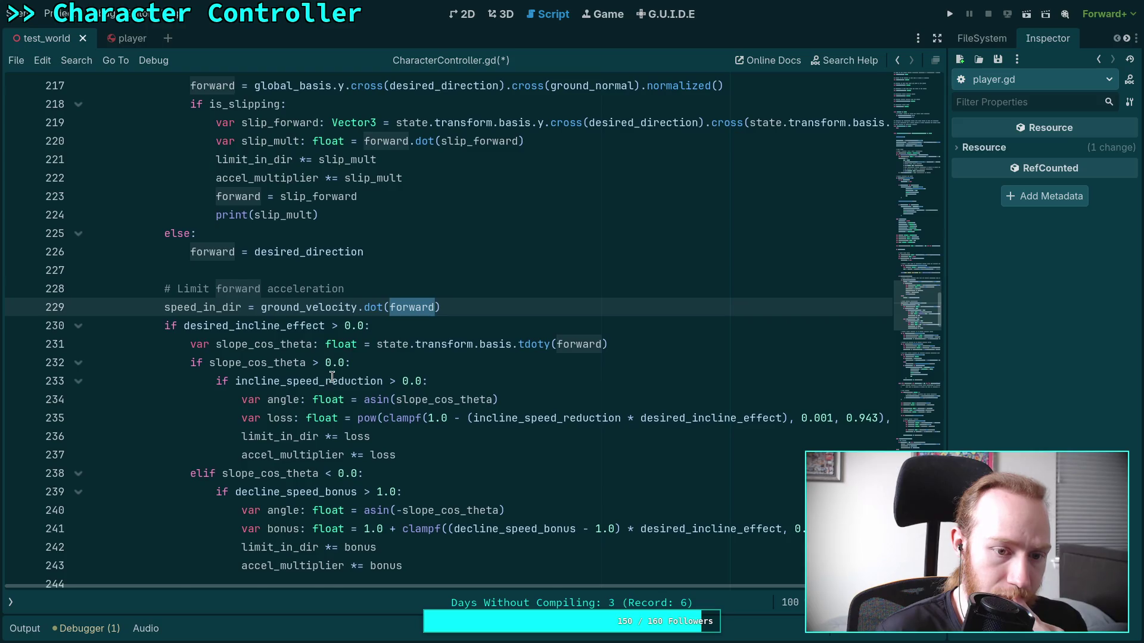
scroll(332, 376, "down", 2)
key("ctrl+s")
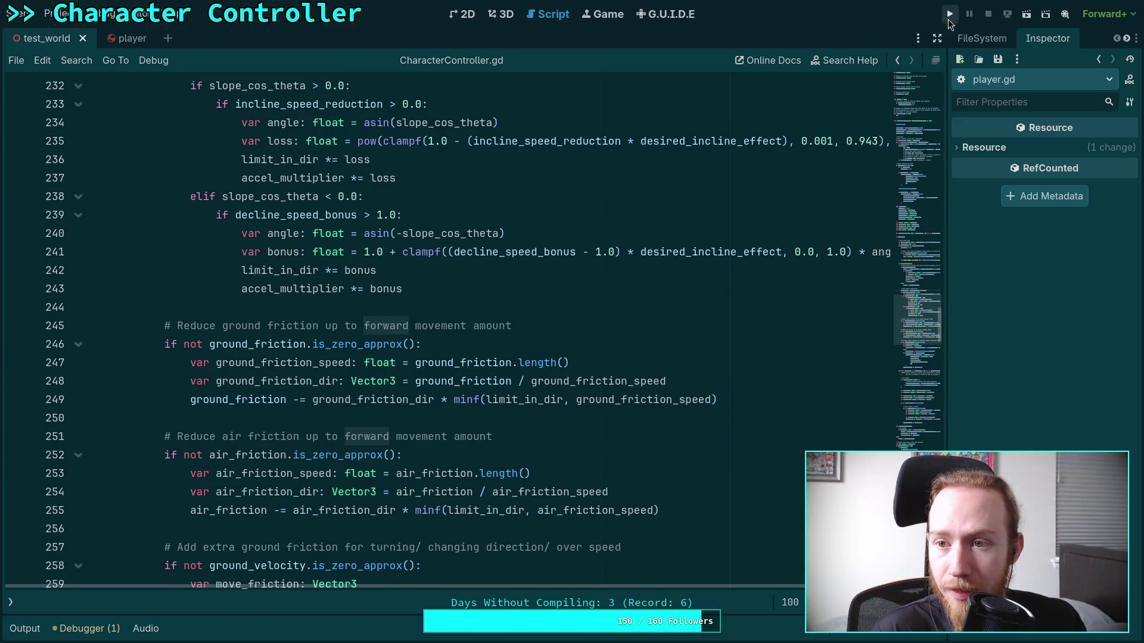
Playtest by walking the character up the blue ramp, then stop the game.
left_click(950, 14)
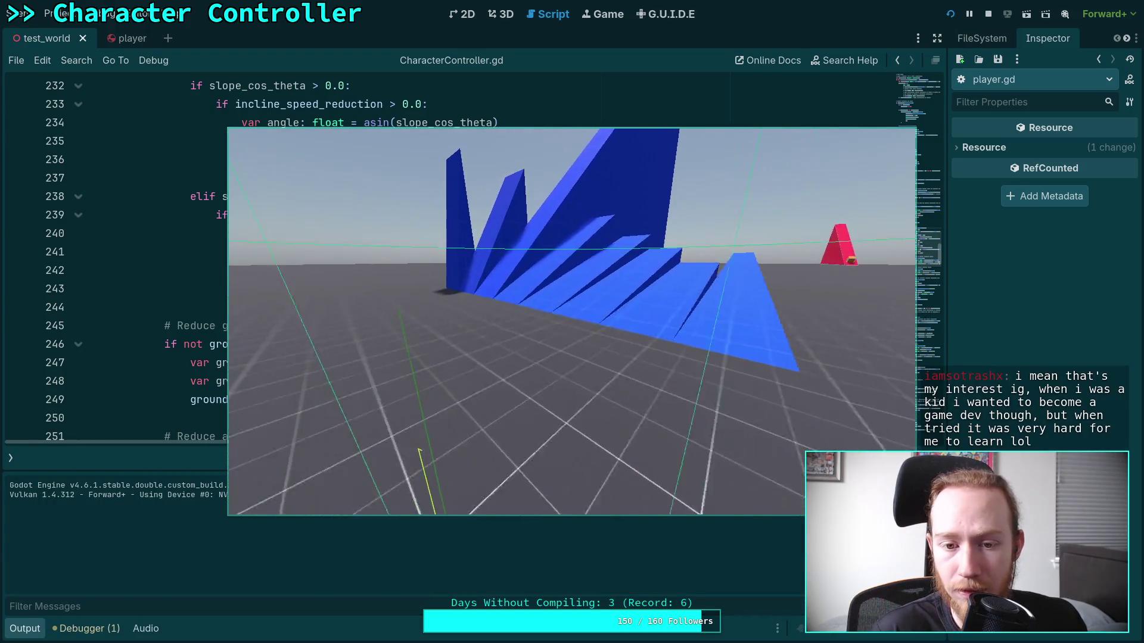
key("w")
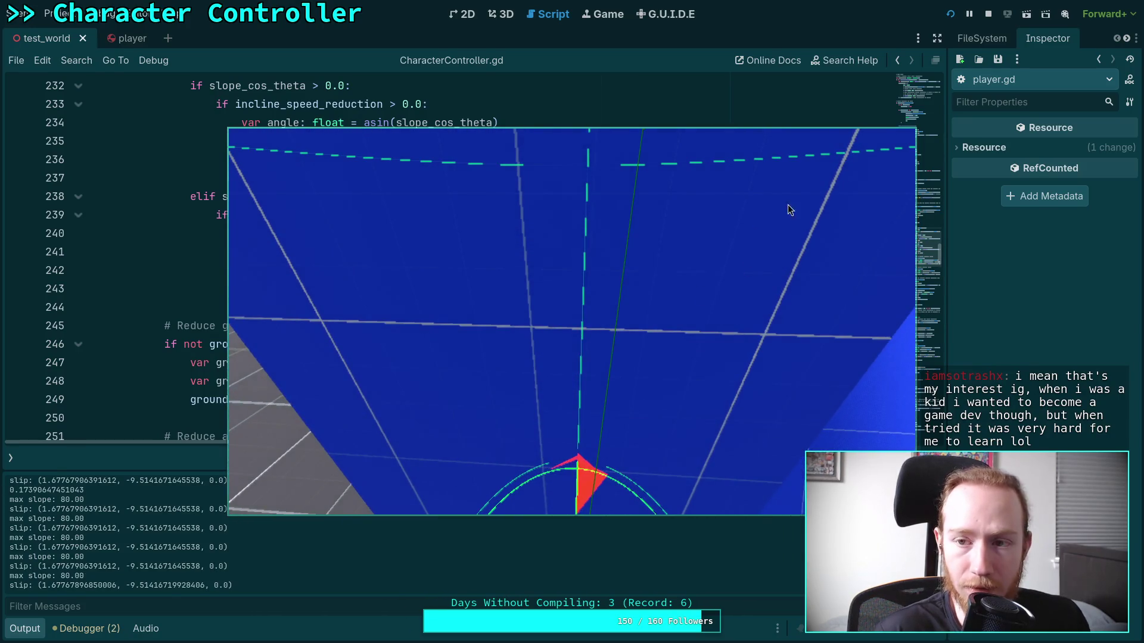
left_click(988, 13)
left_click(501, 310)
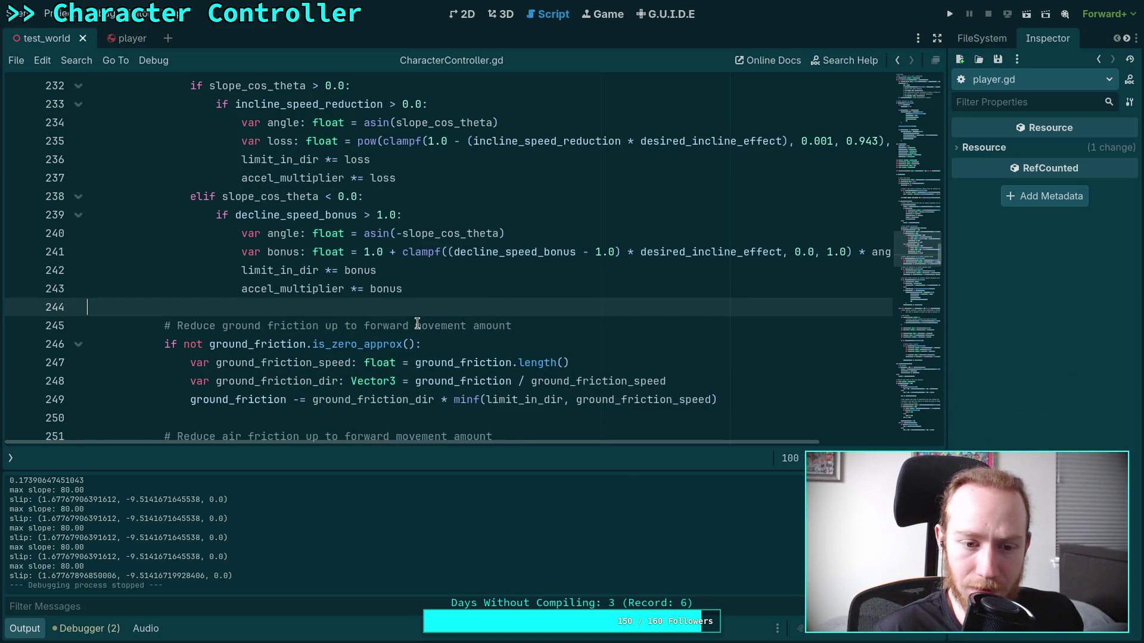
scroll(417, 324, "up", 2)
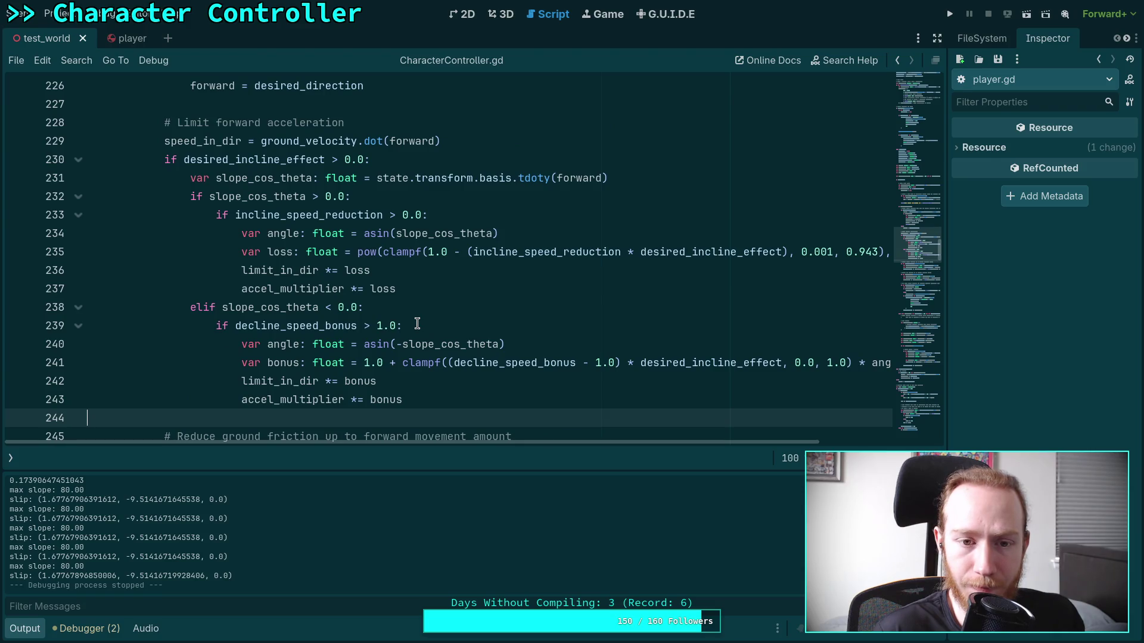
Highlight the uses of slip_forward and inspect the slip_forward code on line 220.
scroll(417, 324, "up", 5)
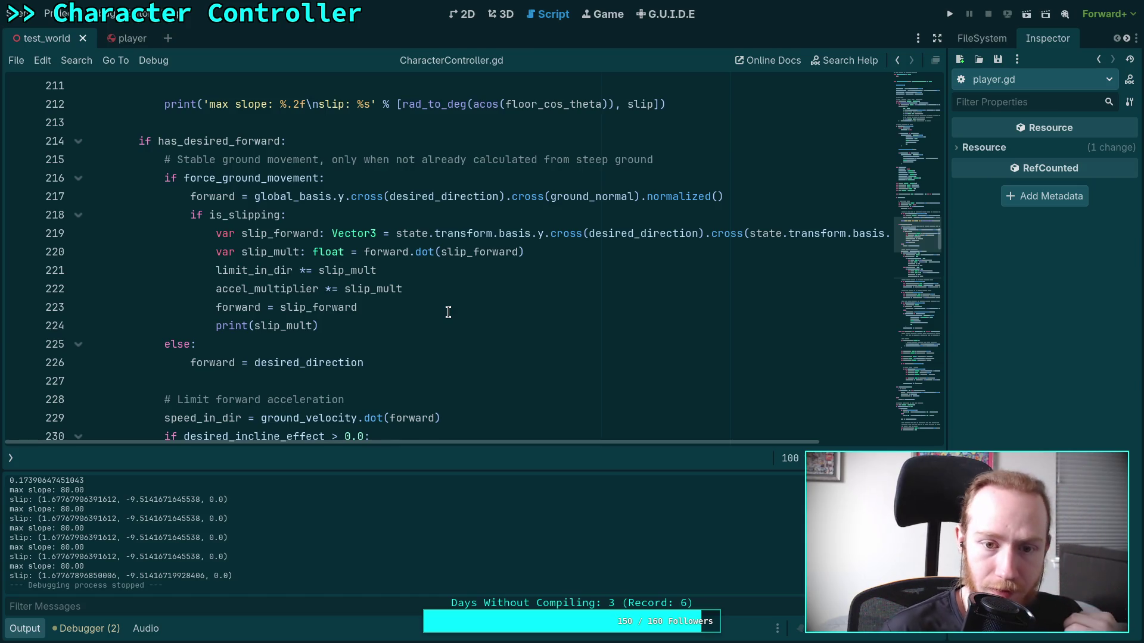
double_click(480, 255)
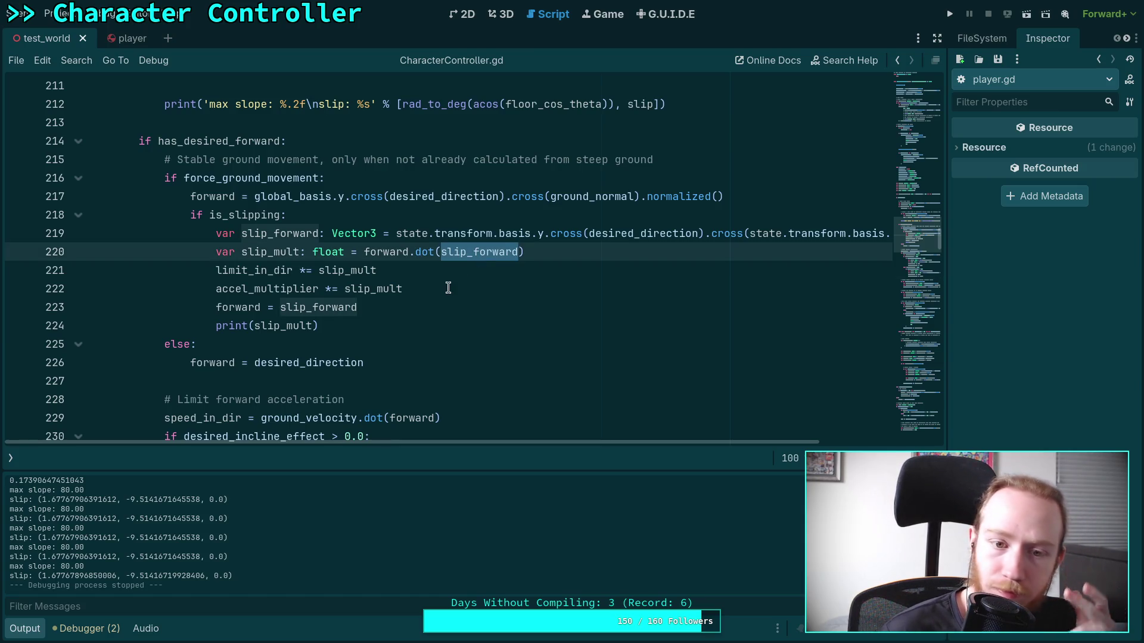
left_click(524, 253)
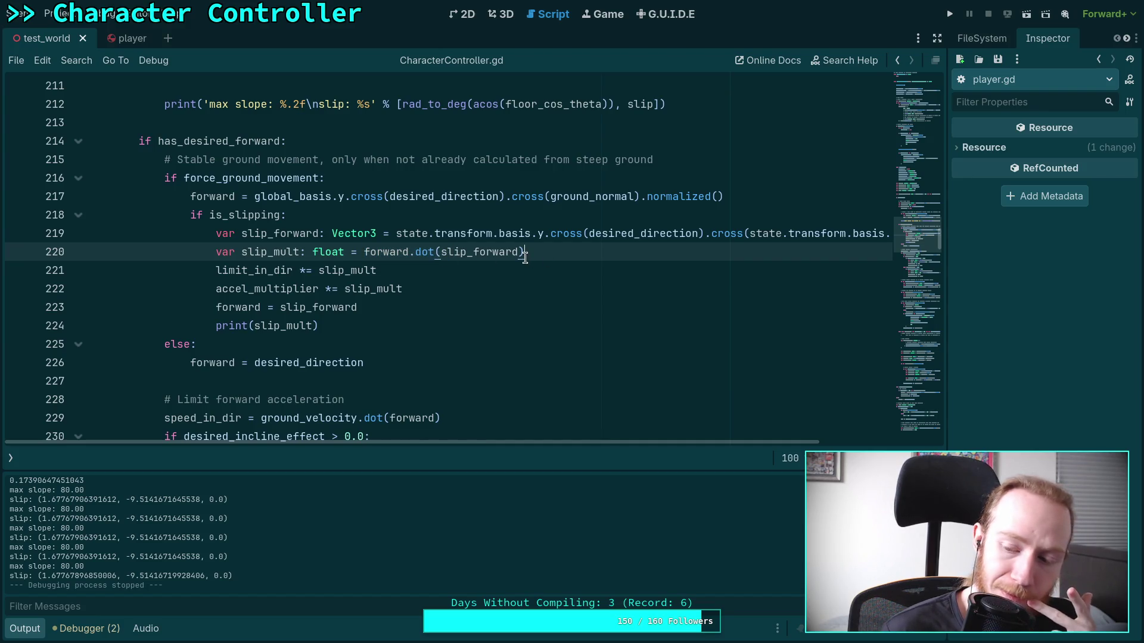
left_click_drag(524, 253, 346, 253)
left_click(345, 253)
scroll(566, 401, "up", 1)
mouse_move(673, 444)
left_mouse_down()
mouse_move(745, 448)
mouse_move(679, 452)
left_mouse_up()
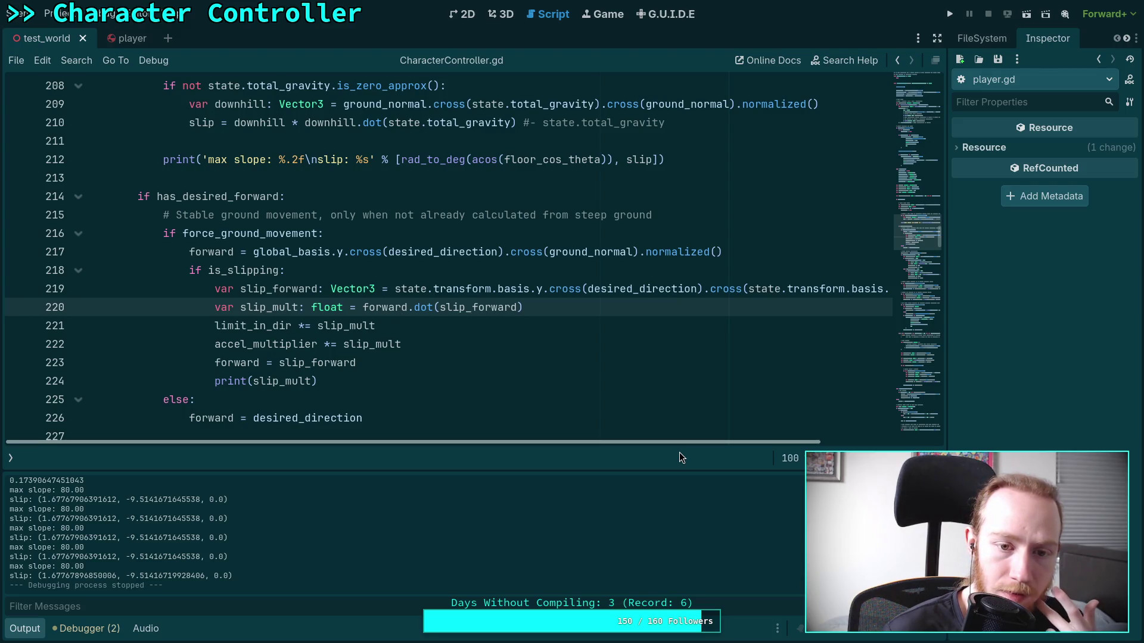
mouse_move(679, 453)
left_mouse_down()
mouse_move(796, 453)
mouse_move(675, 460)
left_mouse_up()
Check the slip_forward definition, rerun the game, and bring up the Desmos graph.
double_click(474, 306)
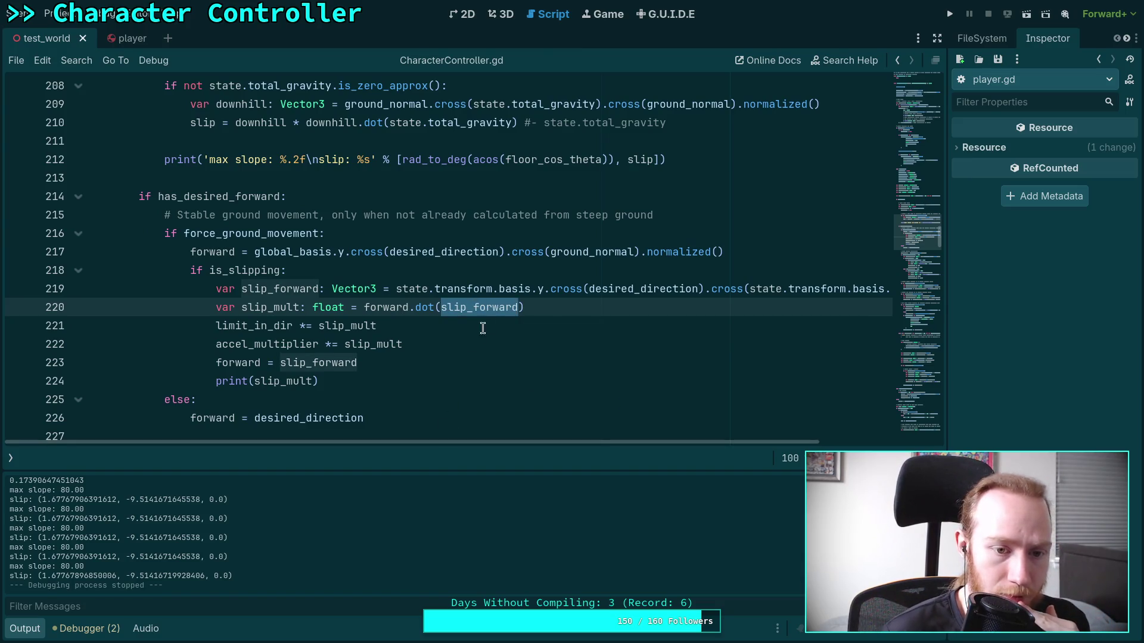
left_click(559, 301)
left_click(535, 290)
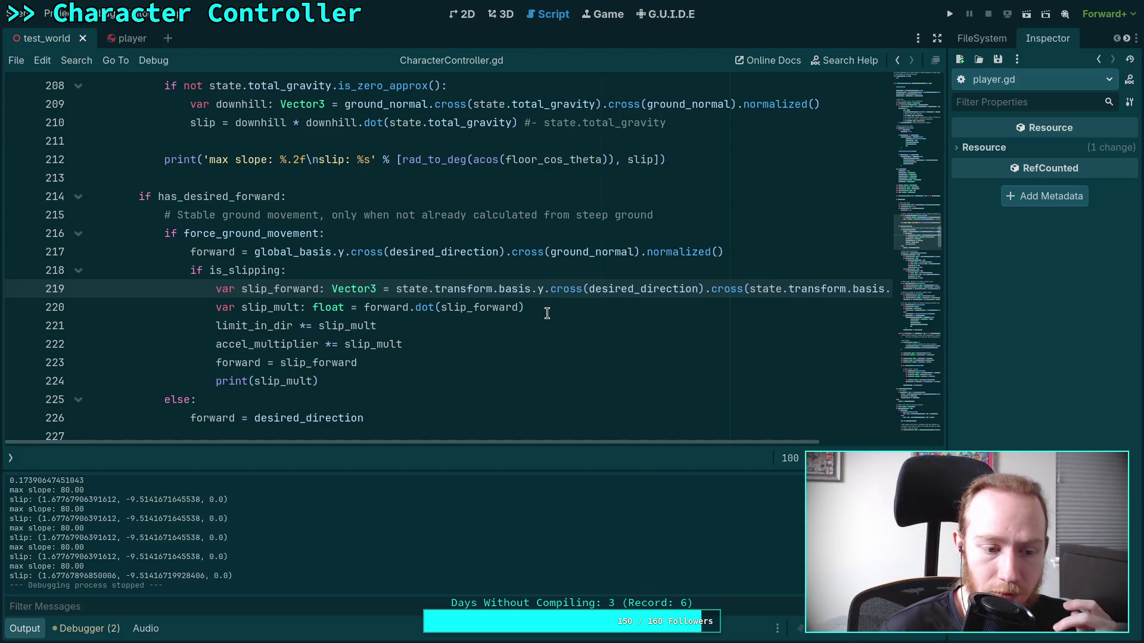
key("F5")
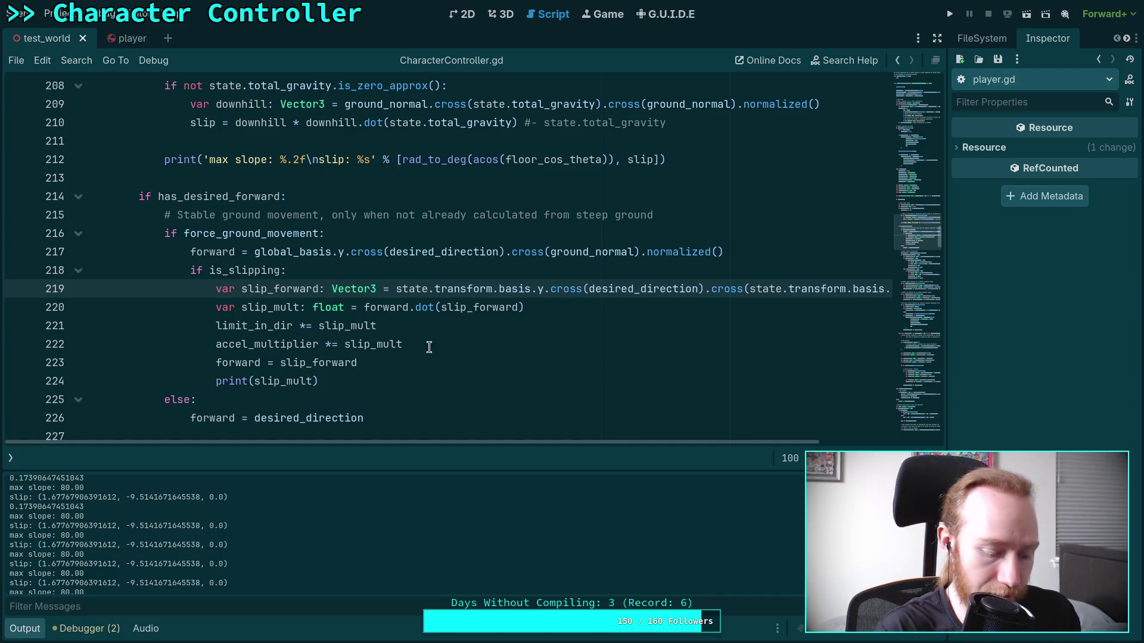
key("super+4")
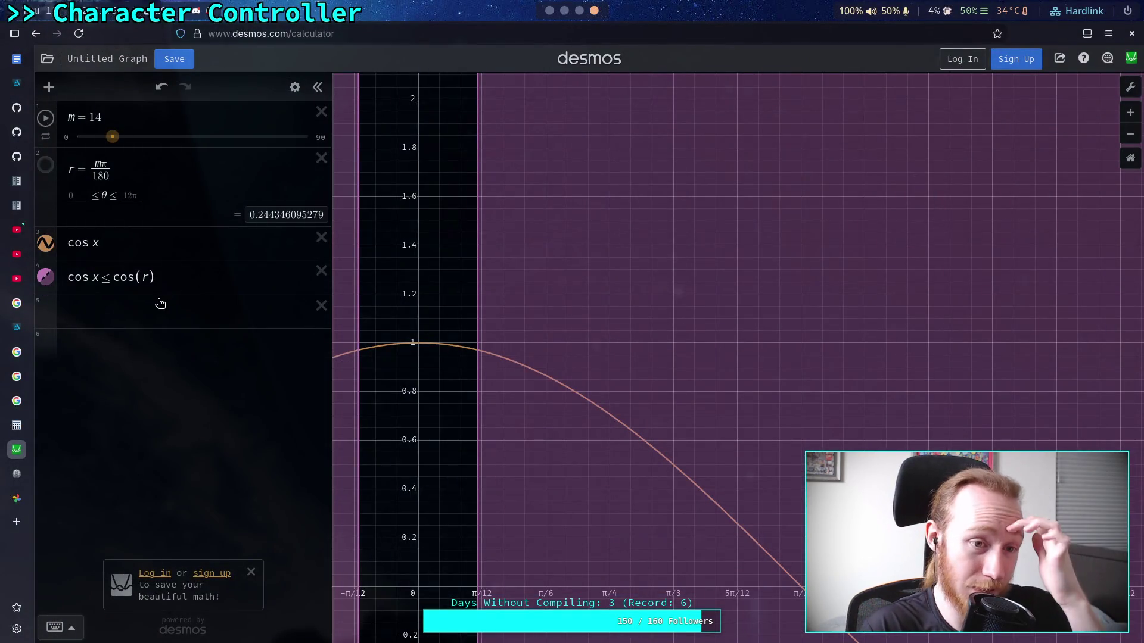
Lower the Desmos slope m, then check the 80_deg ramp in Godot's 3D view.
left_click_drag(116, 139, 81, 151)
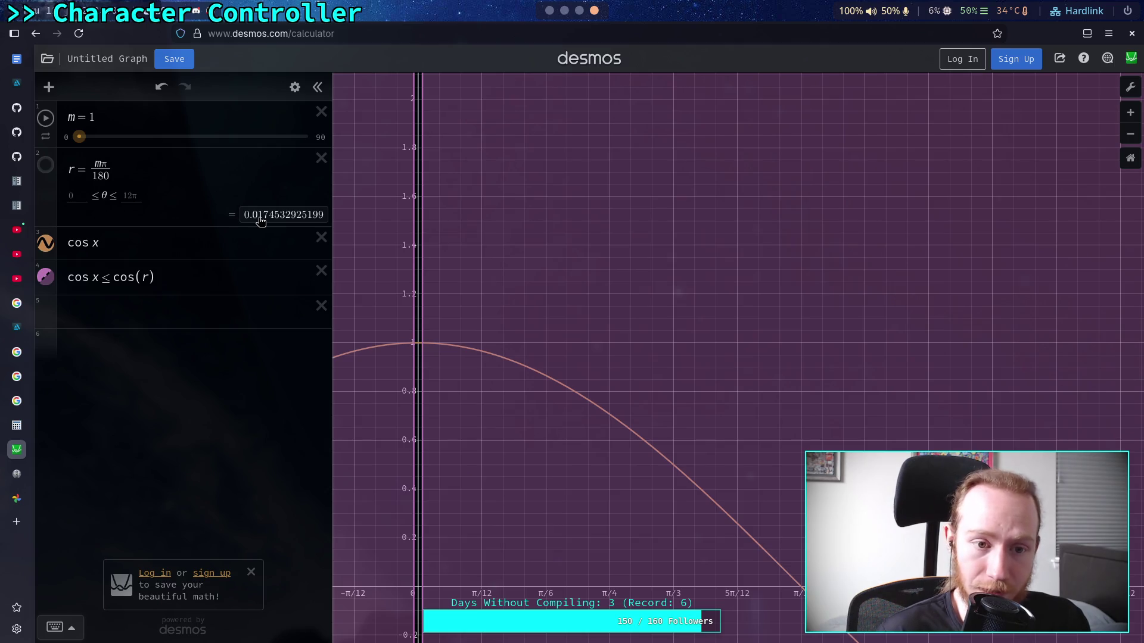
left_click(553, 20)
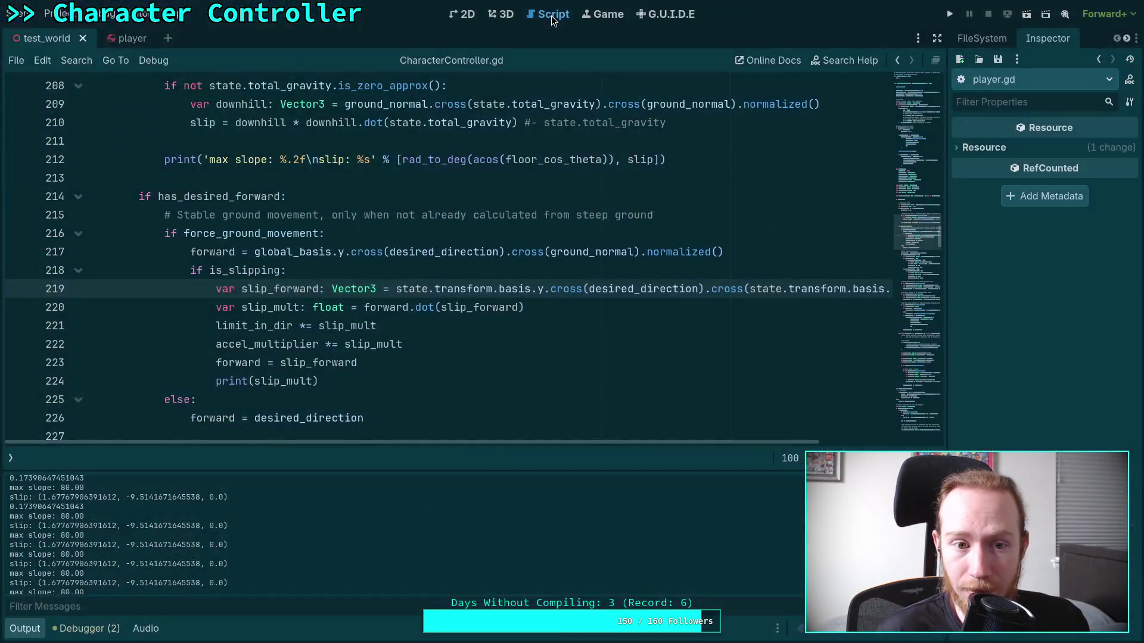
left_click(513, 13)
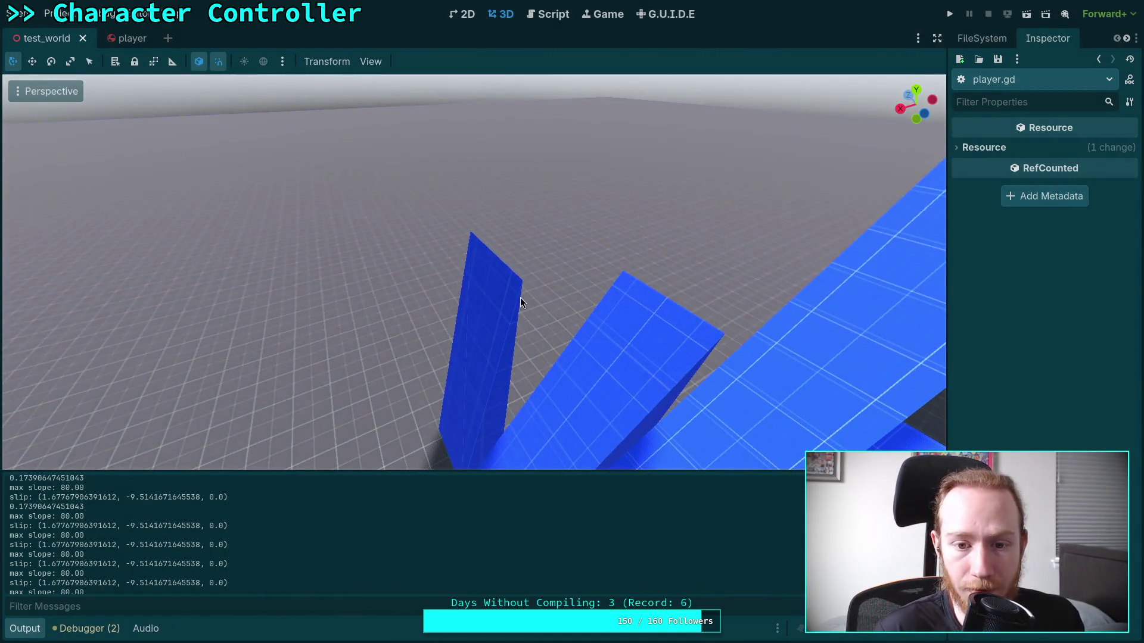
left_click(520, 298)
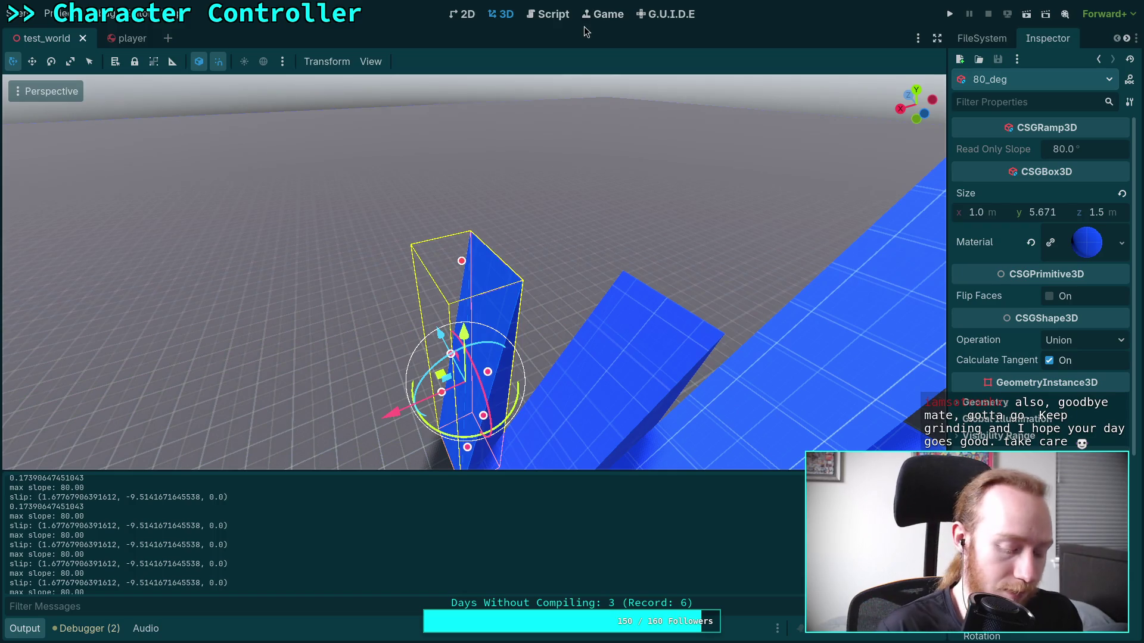
key("alt+Tab")
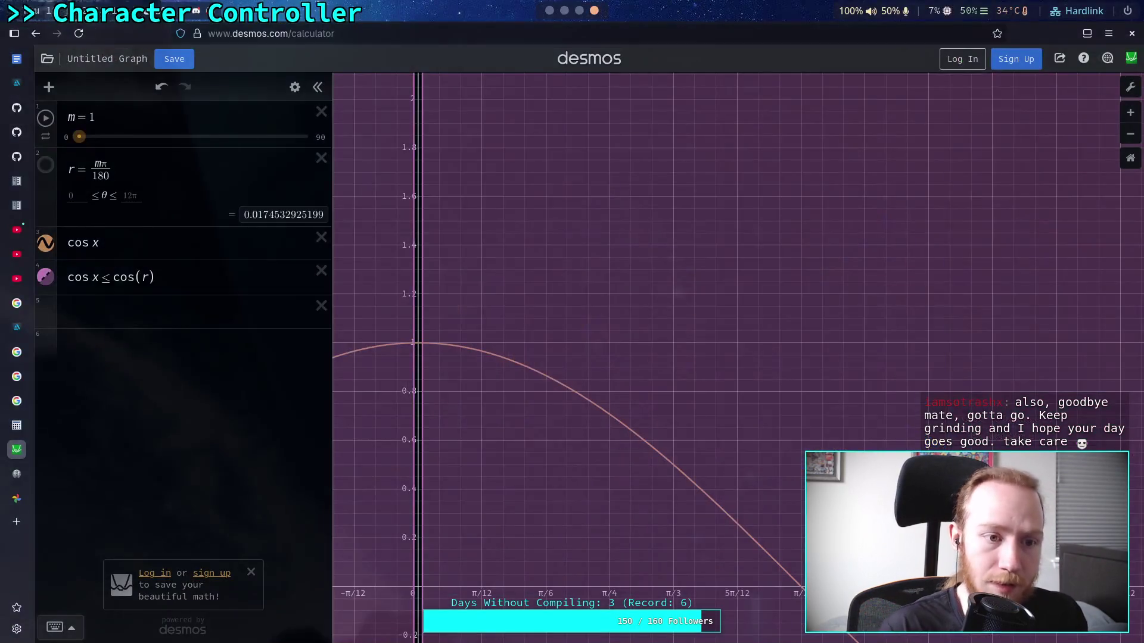
Set m to 10, remove the empty fifth expression, and return to Godot.
left_click_drag(84, 139, 107, 138)
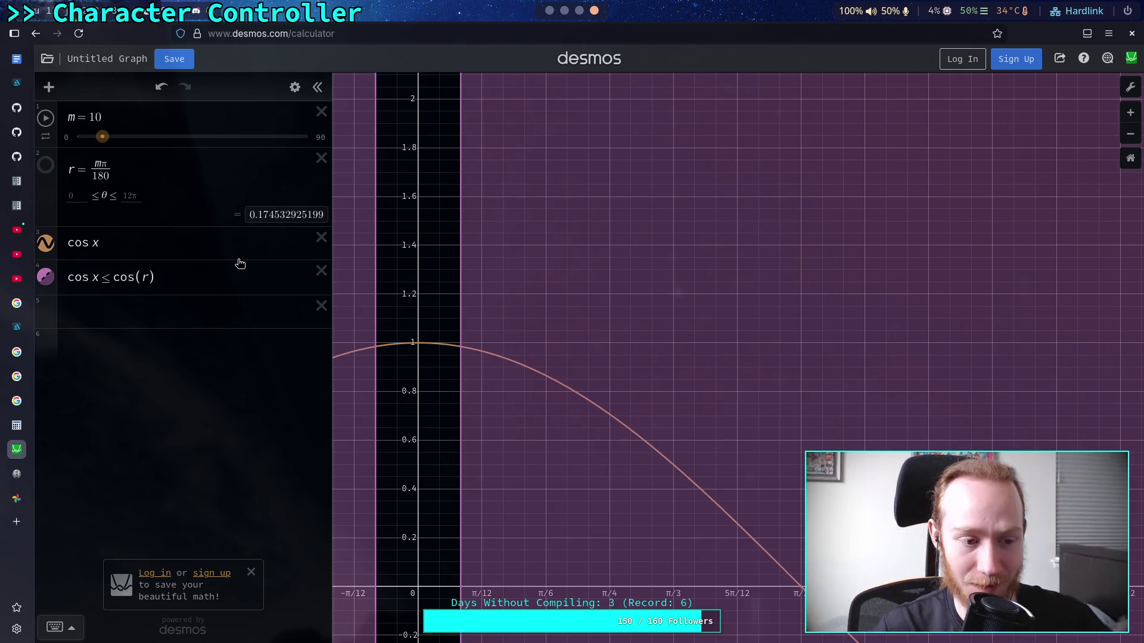
left_click(216, 311)
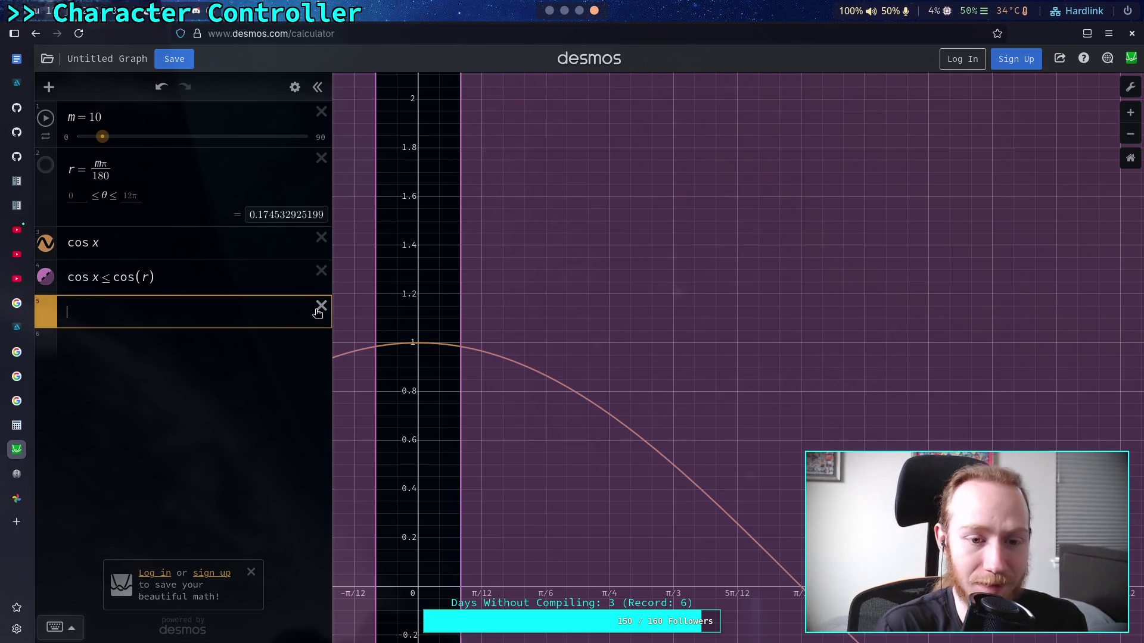
left_click(322, 306)
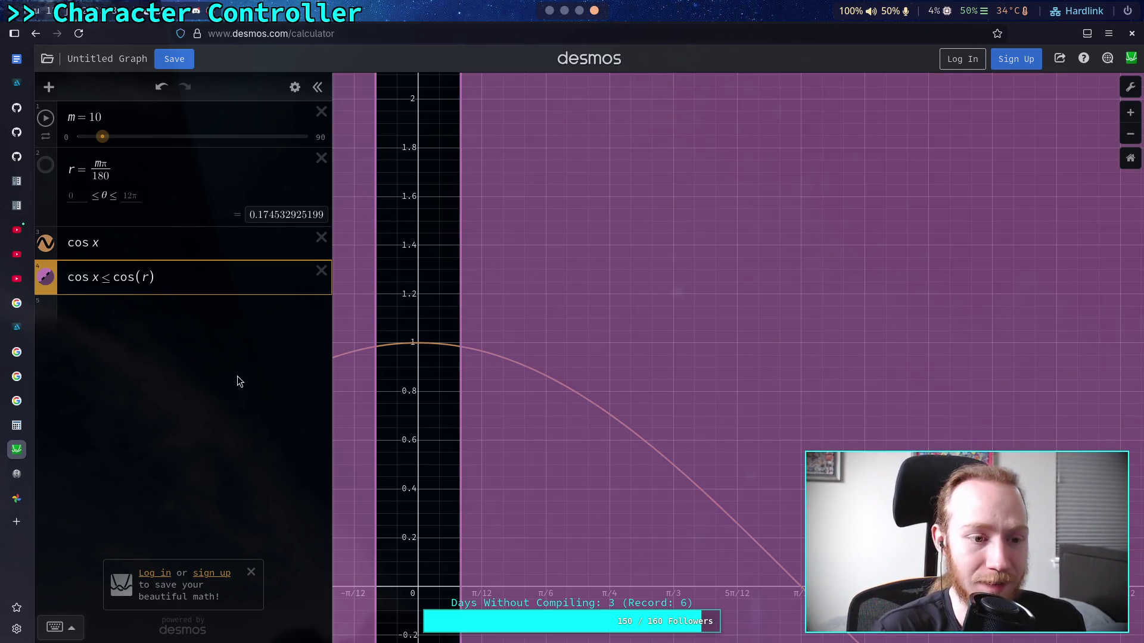
left_click(549, 12)
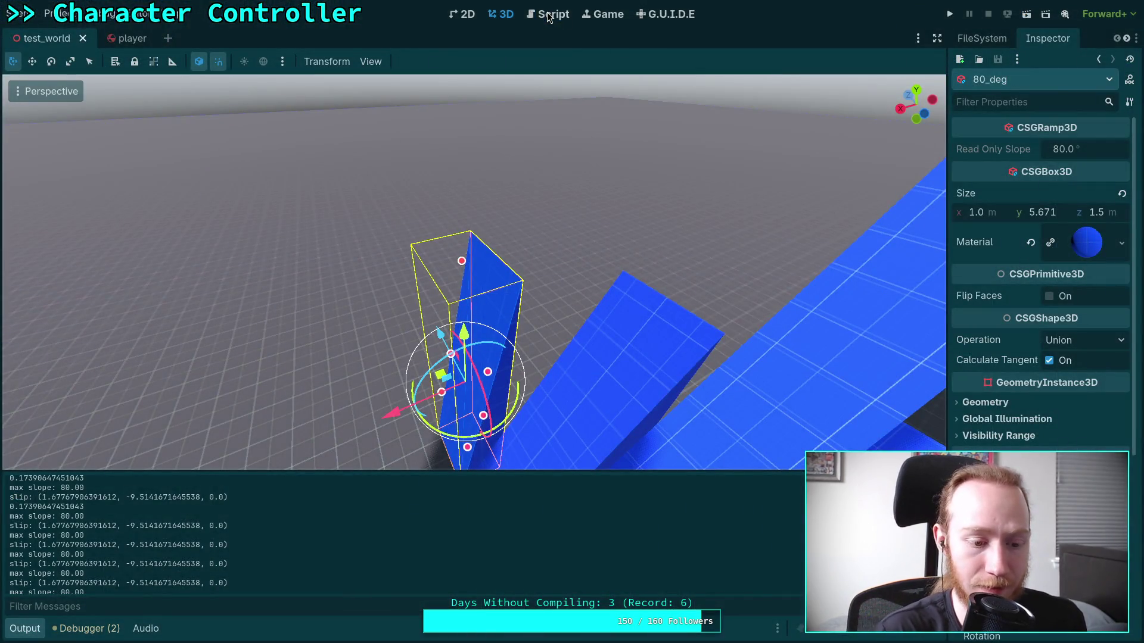
Frame the 80_deg box in the 3D view, then return to CharacterController.gd at print(slip_mult).
left_click(25, 628)
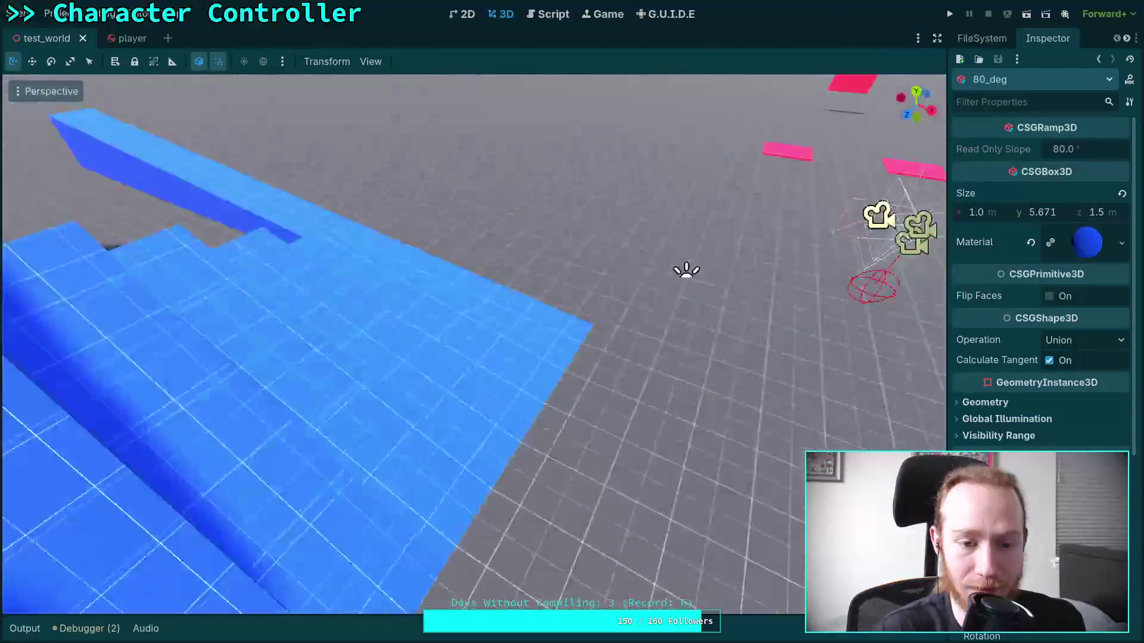
key("f")
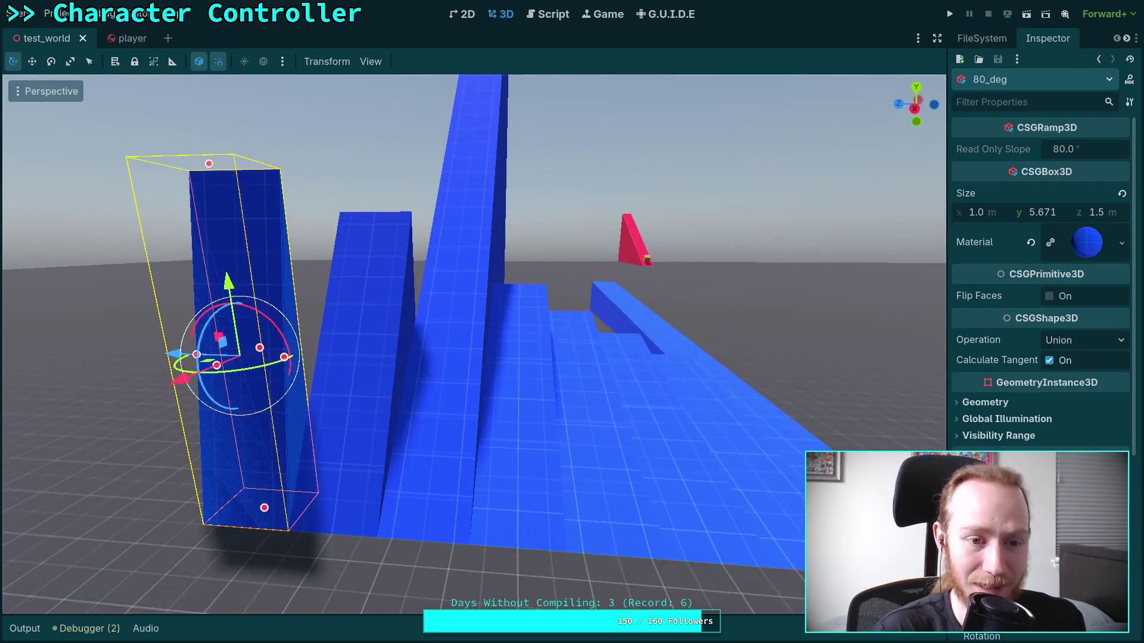
left_click(366, 174)
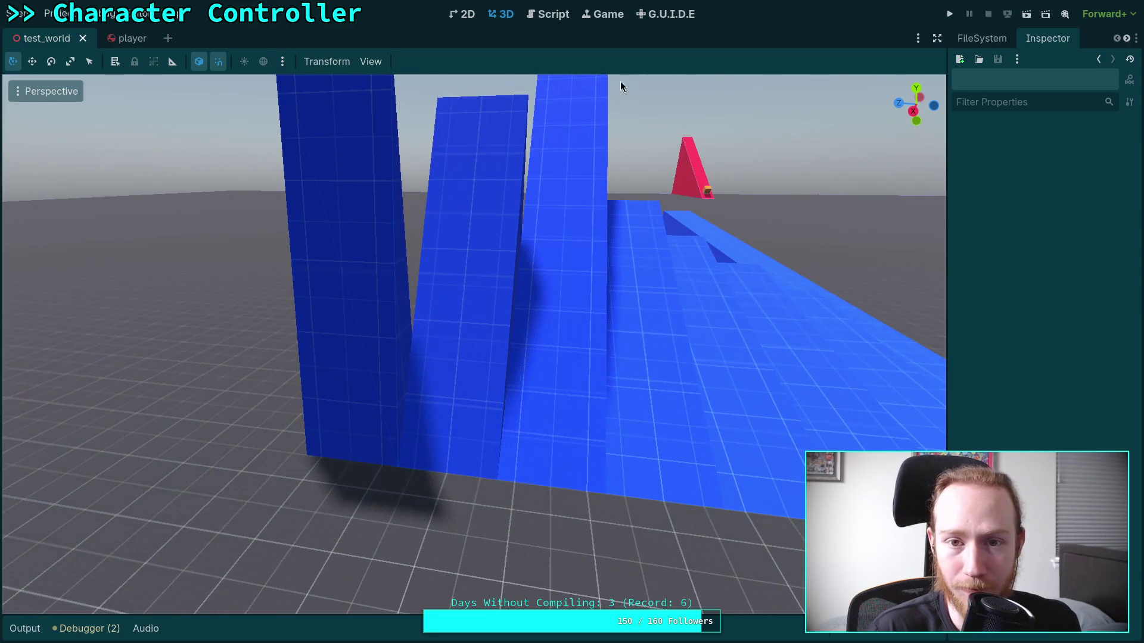
left_click(548, 14)
scroll(386, 360, "up", 1)
left_click(380, 441)
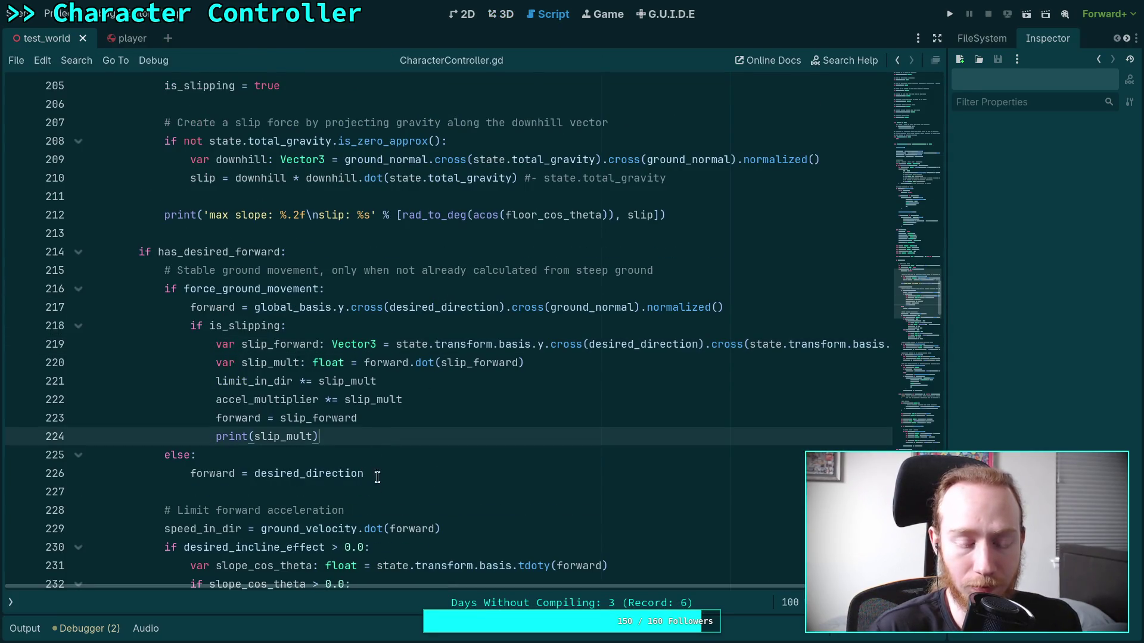
Move the speed_in_dir line up into the else block with Alt+Up.
scroll(406, 589, "left", 1)
mouse_move(407, 589)
left_mouse_down()
mouse_move(560, 592)
mouse_move(345, 585)
left_mouse_up()
left_click(381, 485)
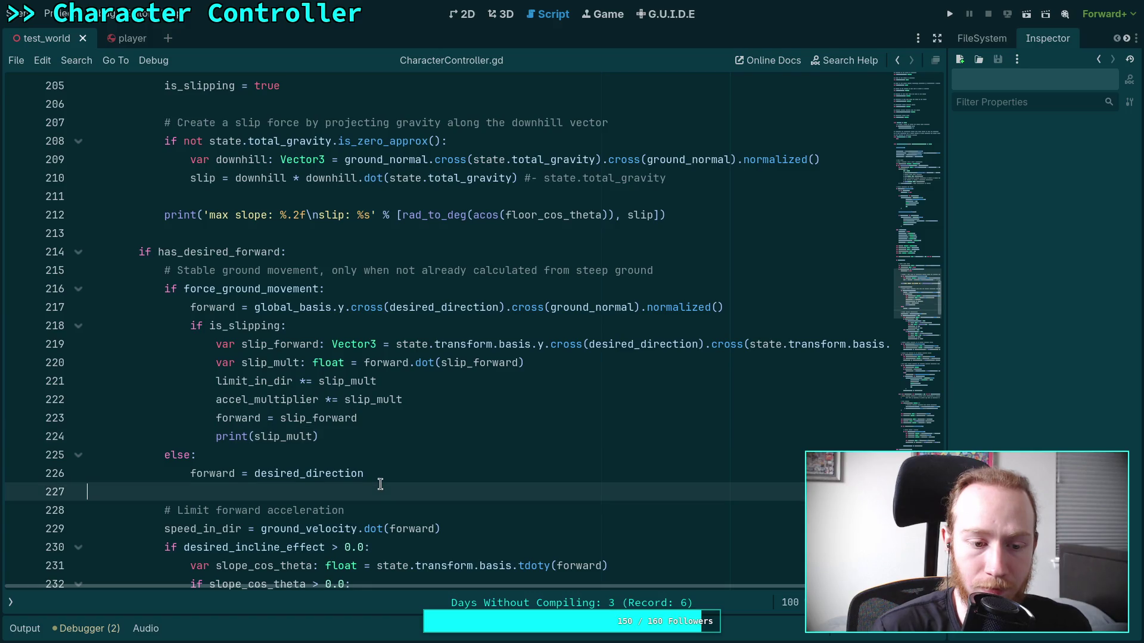
scroll(424, 492, "down", 1)
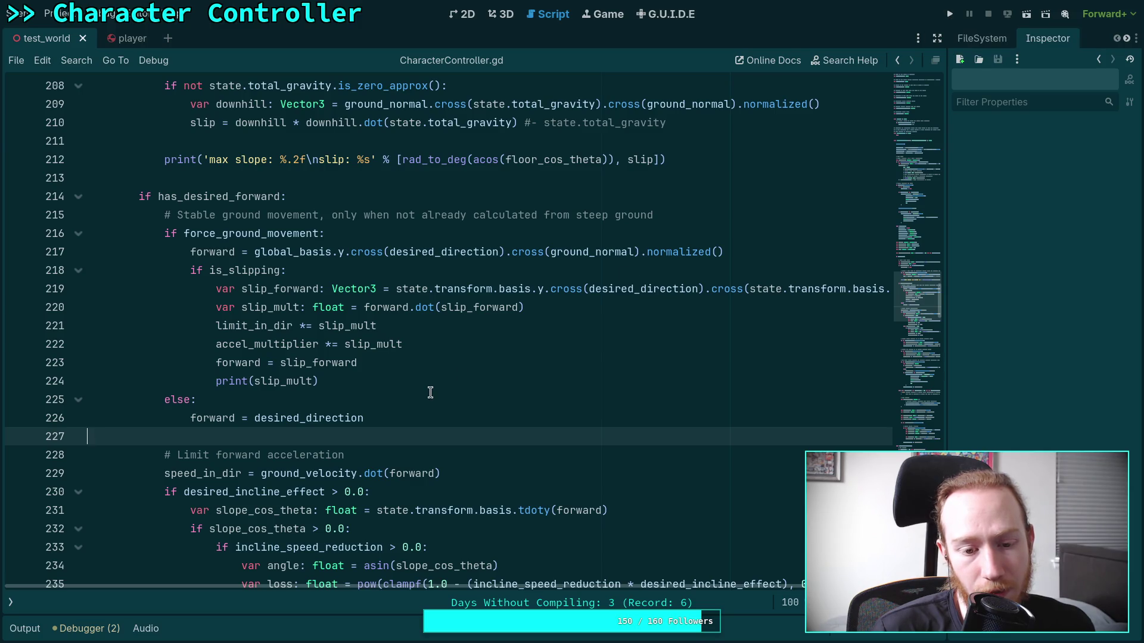
double_click(197, 475)
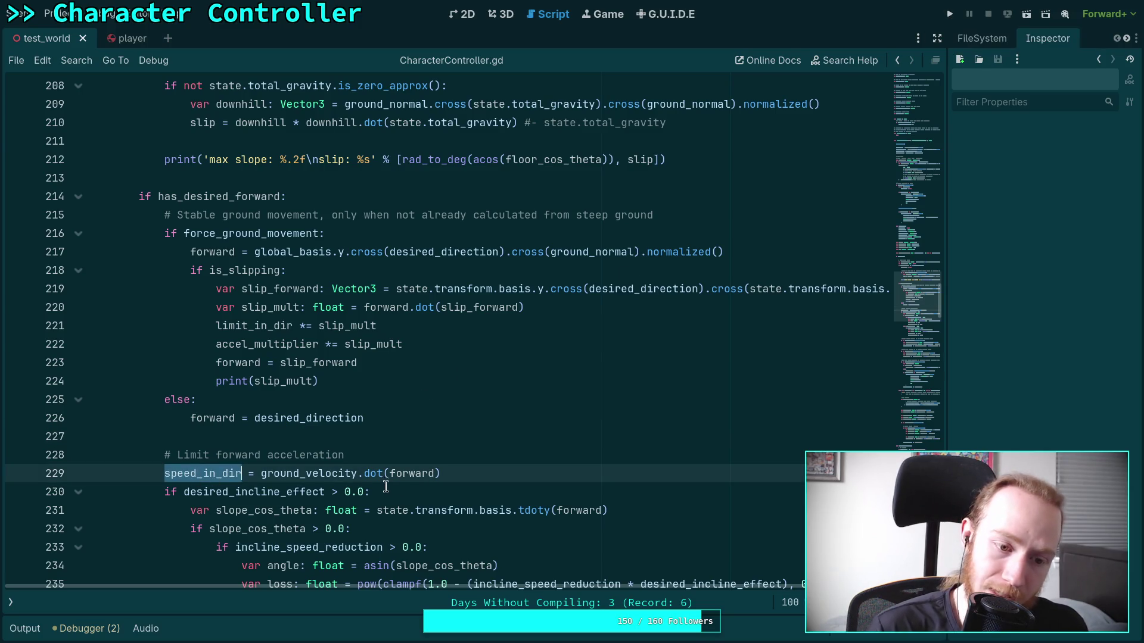
left_click(192, 475)
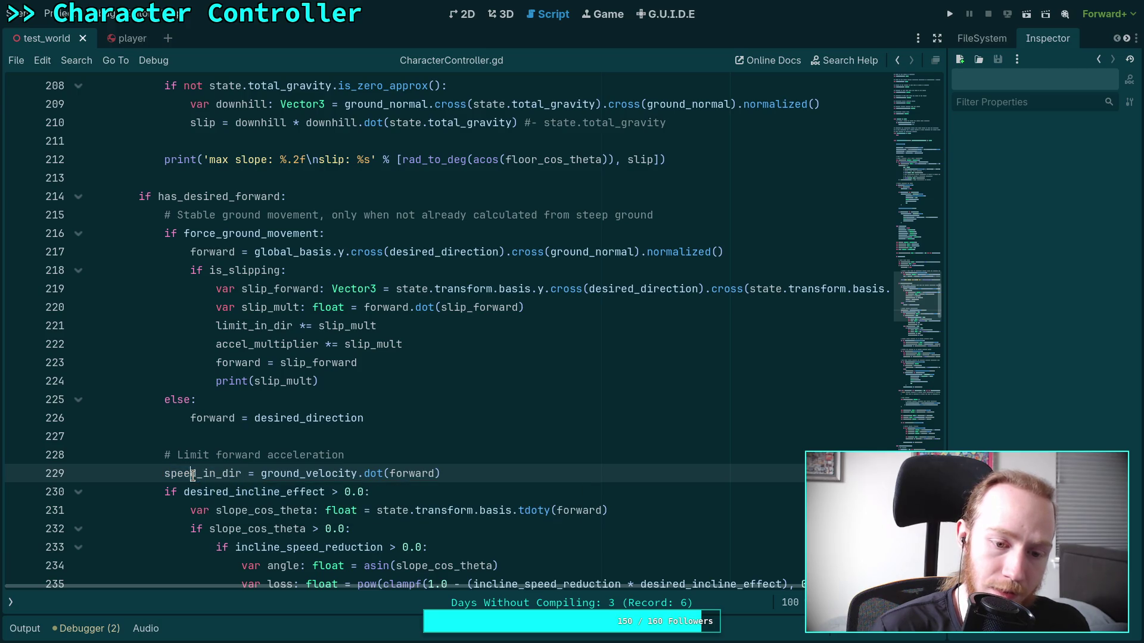
left_click(165, 473)
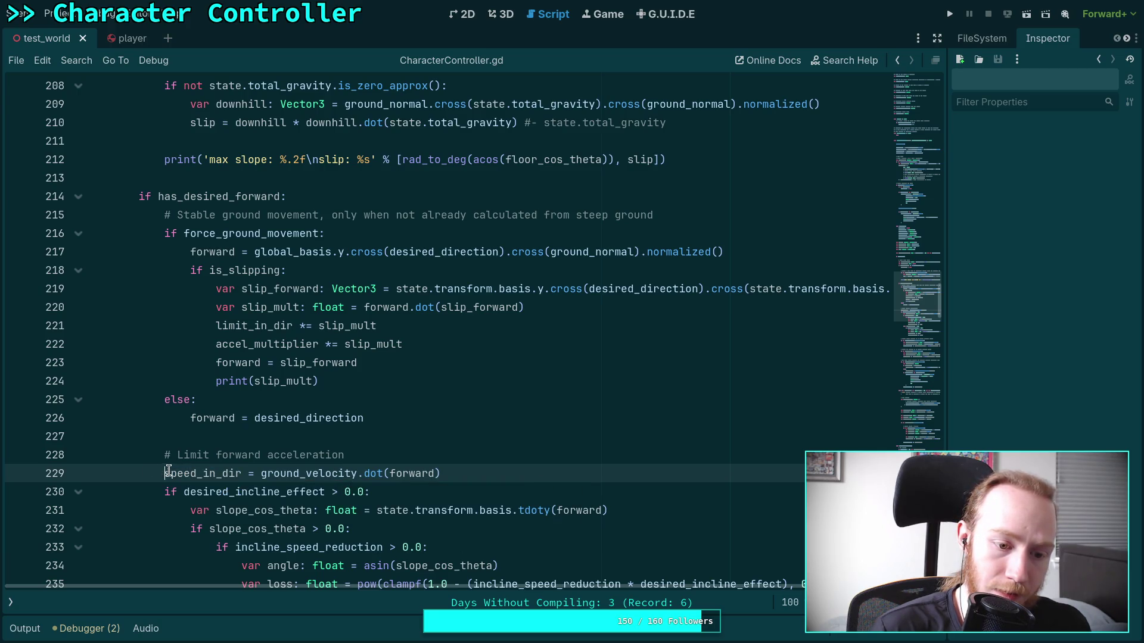
key("alt+Up")
key("alt+Up")
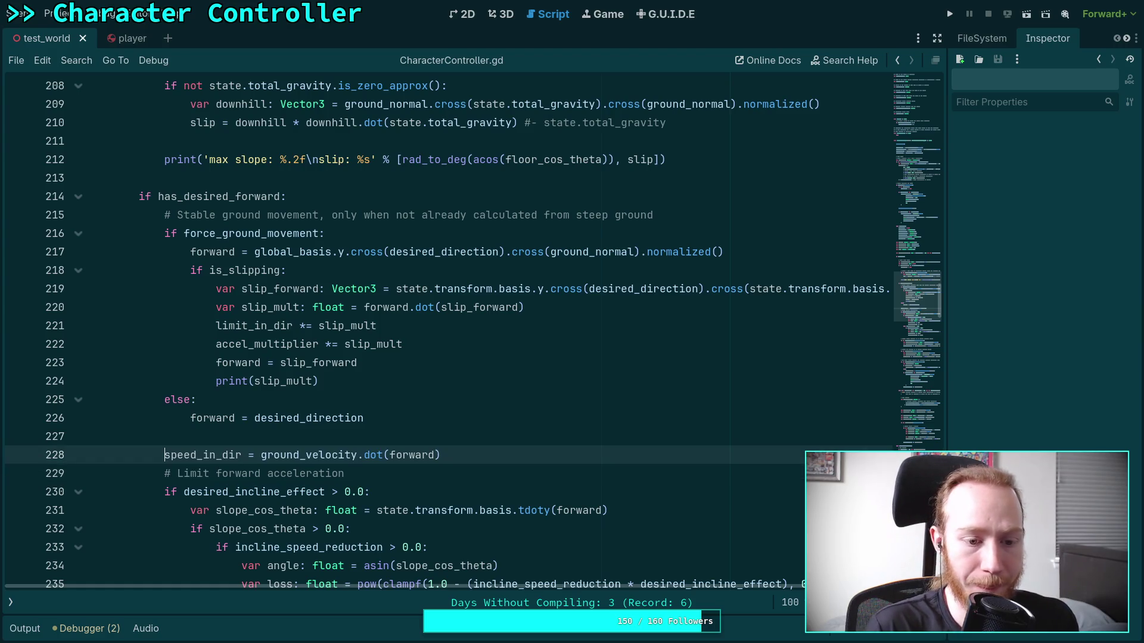
key("Tab")
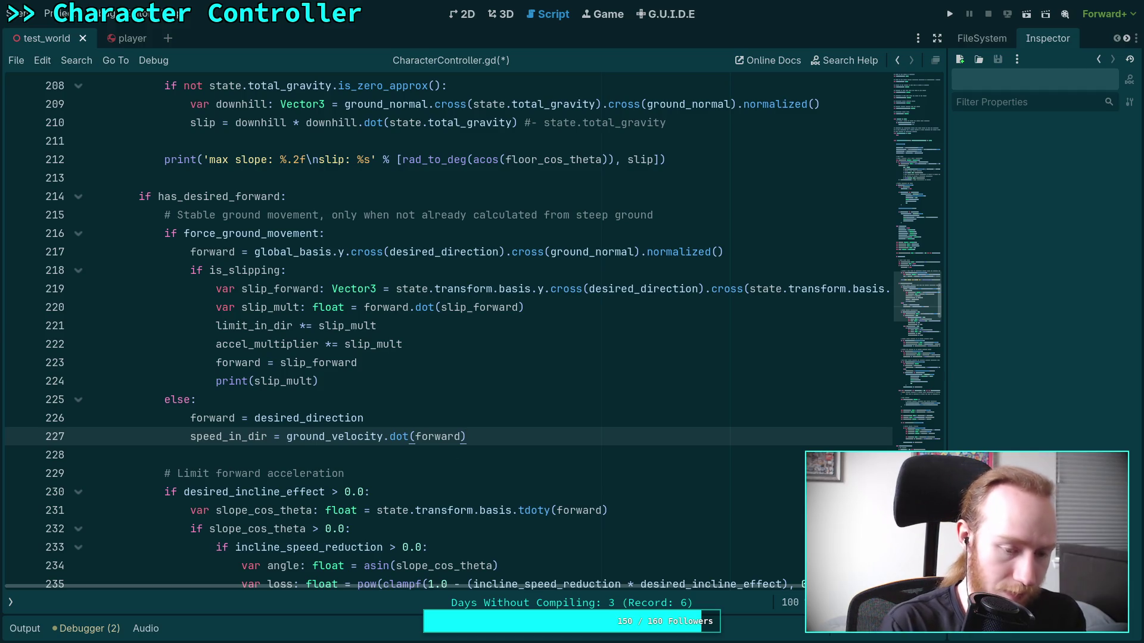
Paste speed_in_dir under the forward calculation on line 217, save, and start a playtest.
left_click(724, 251)
key("Return")
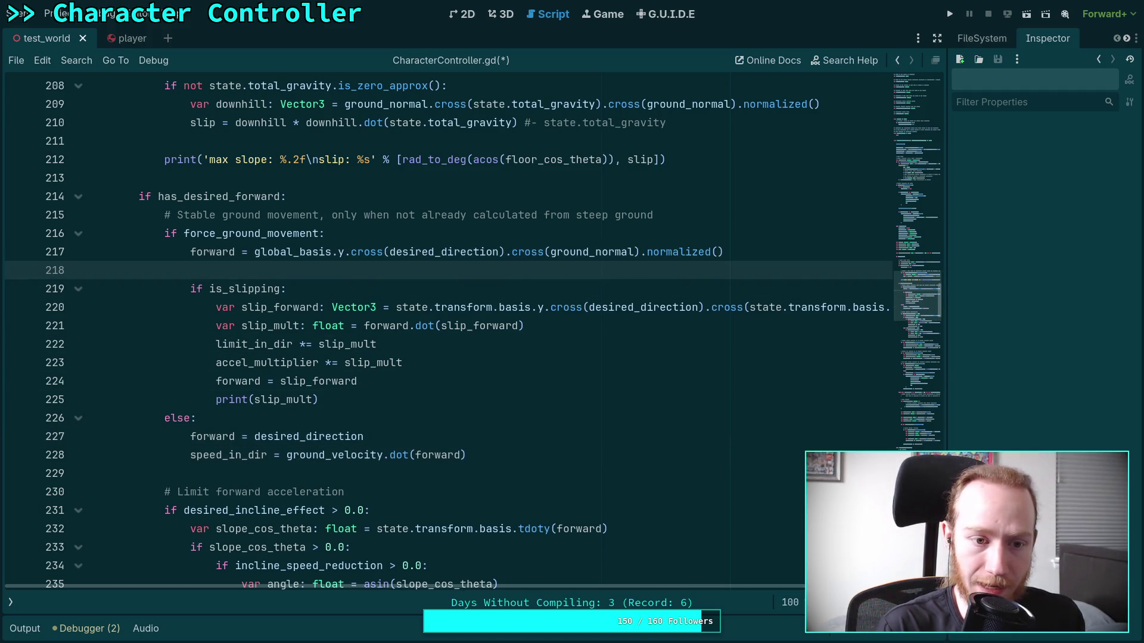
key("ctrl+v")
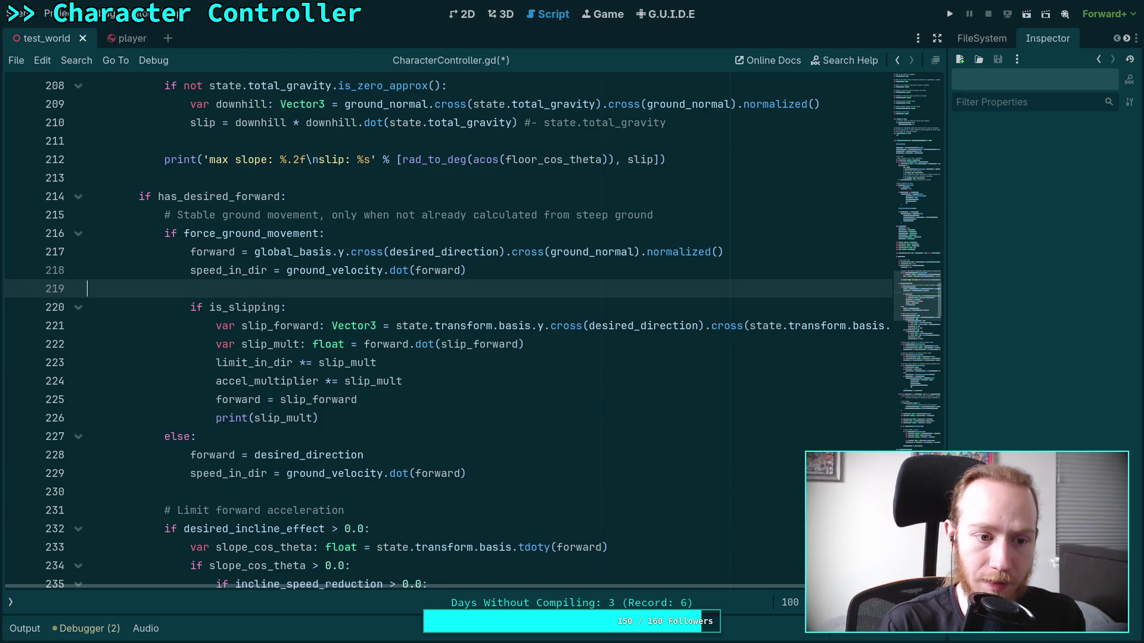
key("BackSpace")
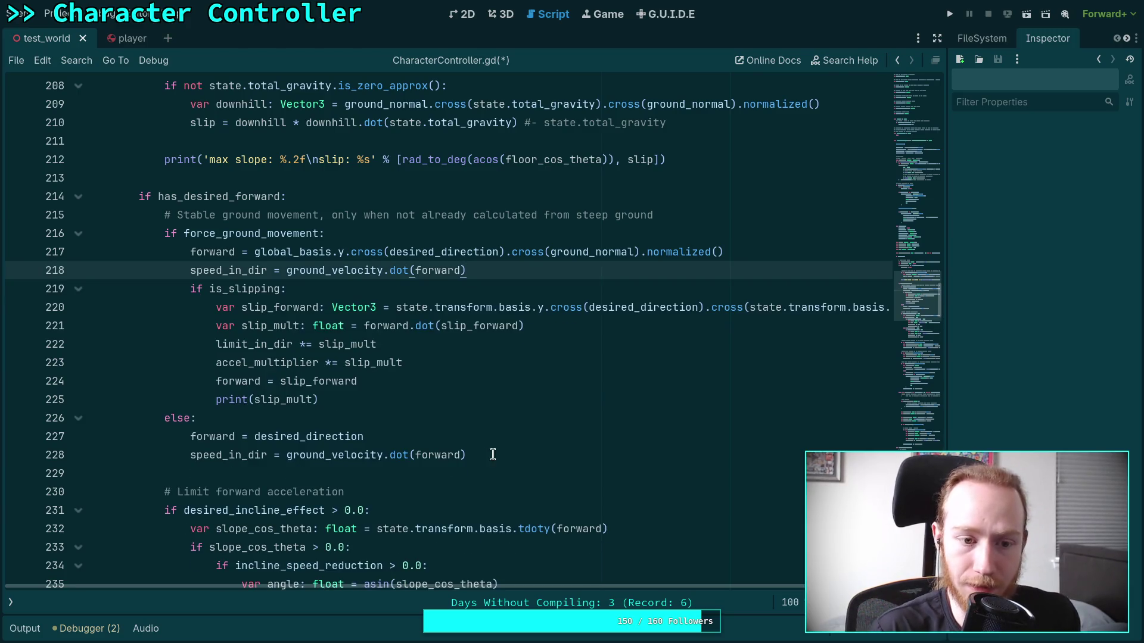
key("ctrl+s")
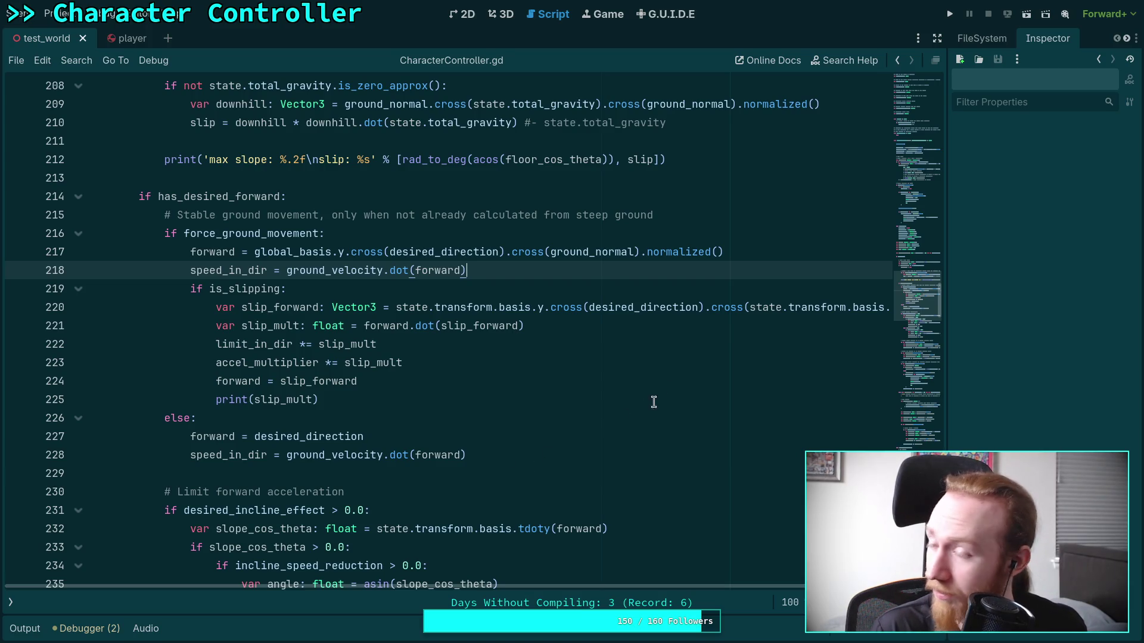
left_click(950, 14)
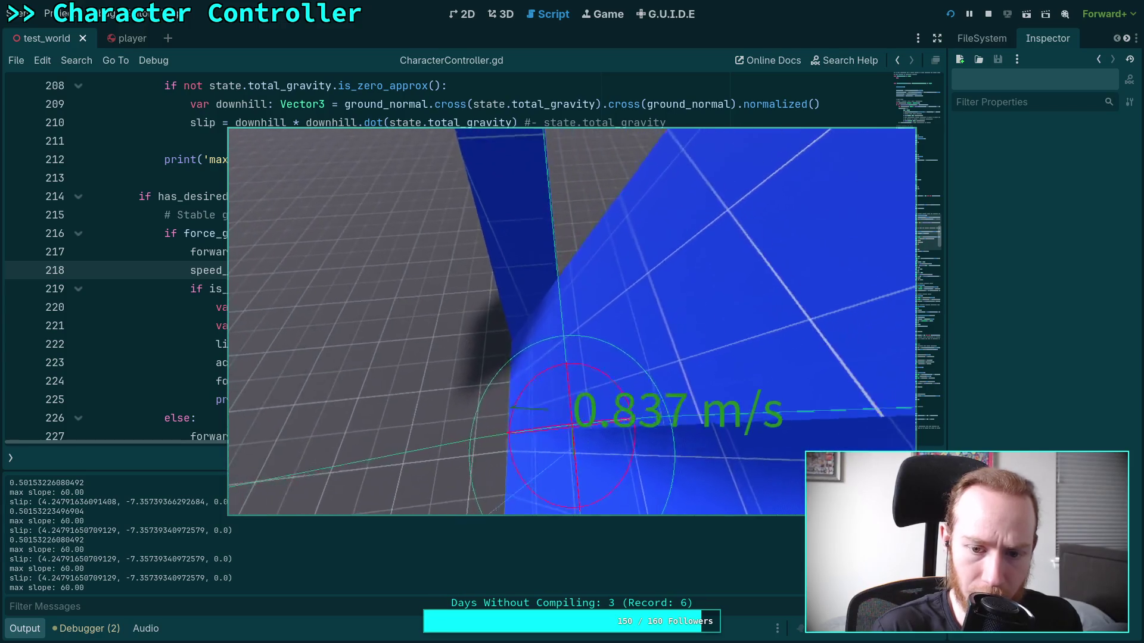
Stop the running ramp playtest, leaving max slope 60.00 slip values in Output.
left_click(989, 14)
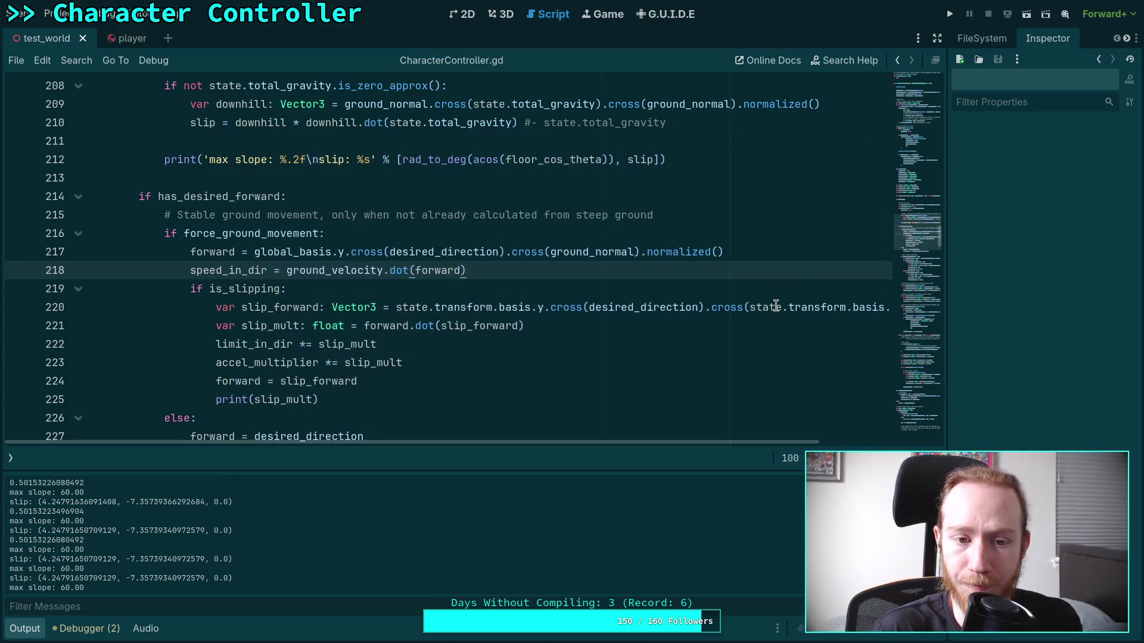
Rerun the game for another ramp test, stop it, and hide the Output panel.
left_click(448, 326)
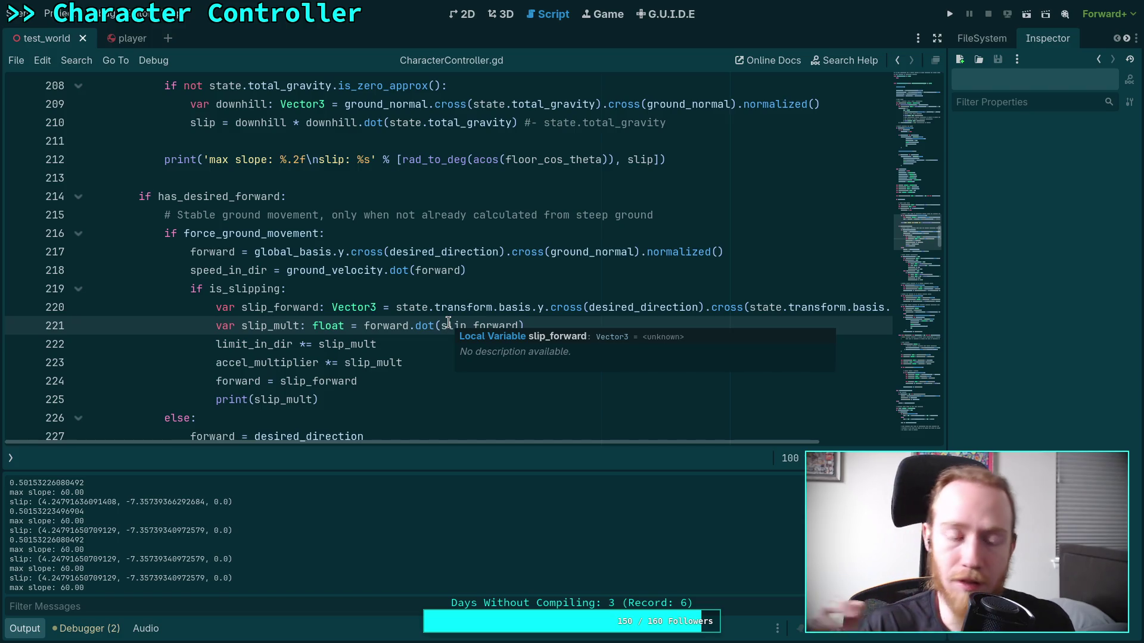
key("F5")
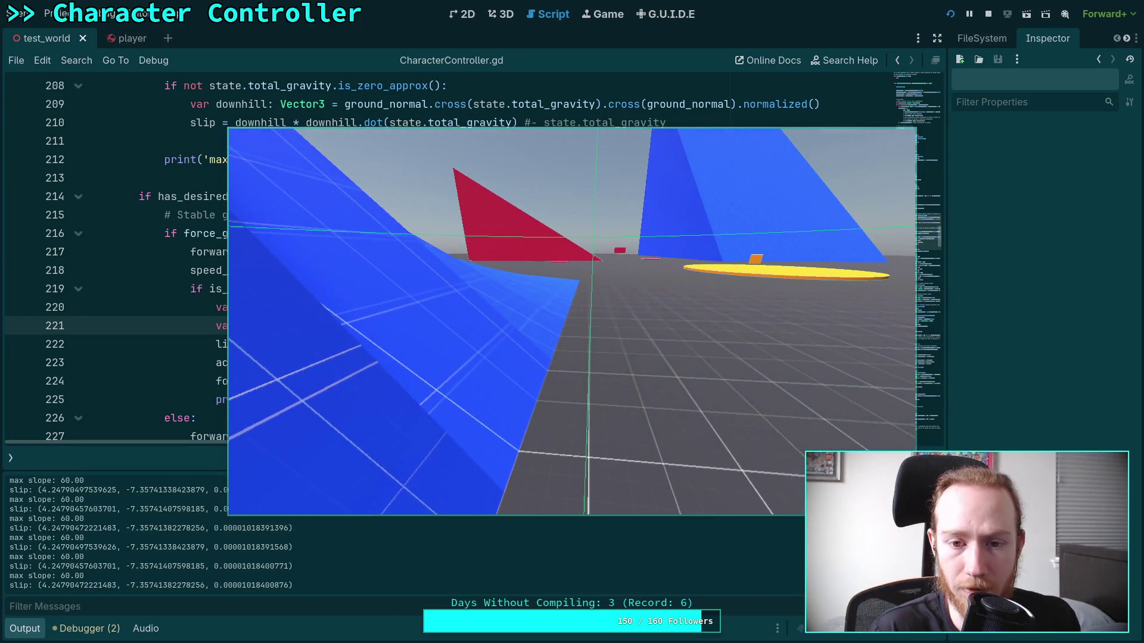
key("Escape")
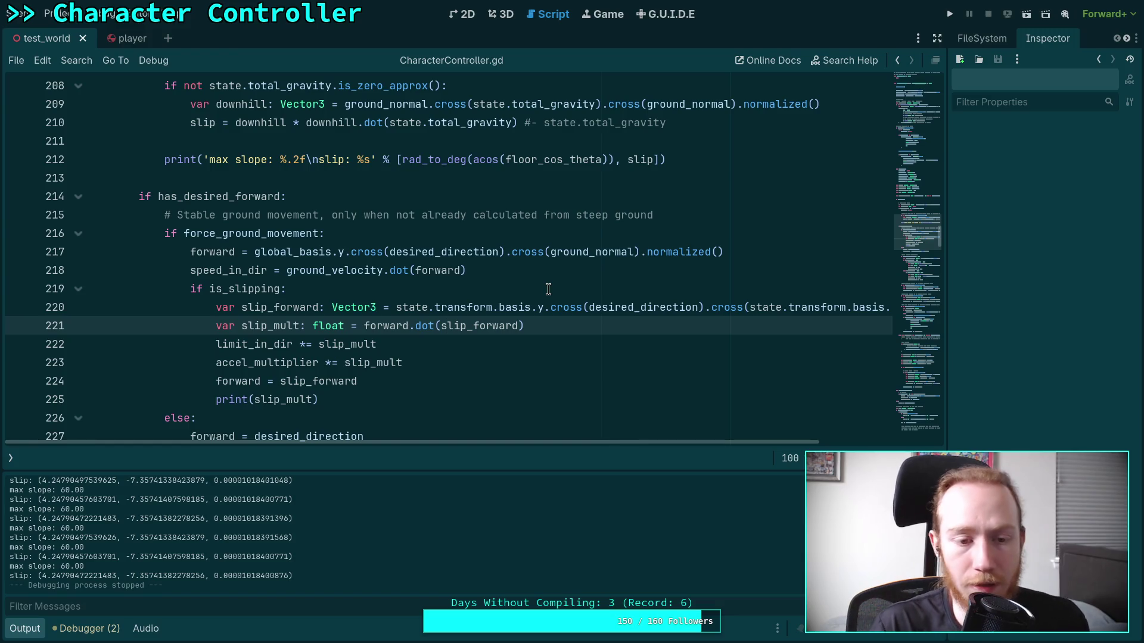
left_click(36, 633)
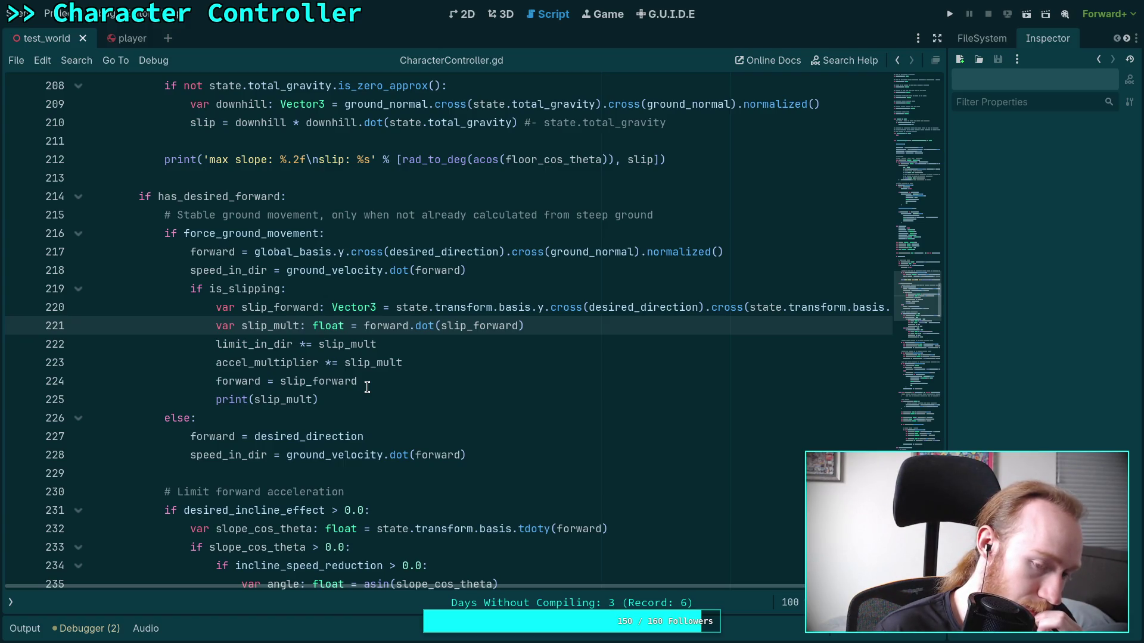
Review the slip_forward cross-product code on lines 224 and 220.
left_click(376, 383)
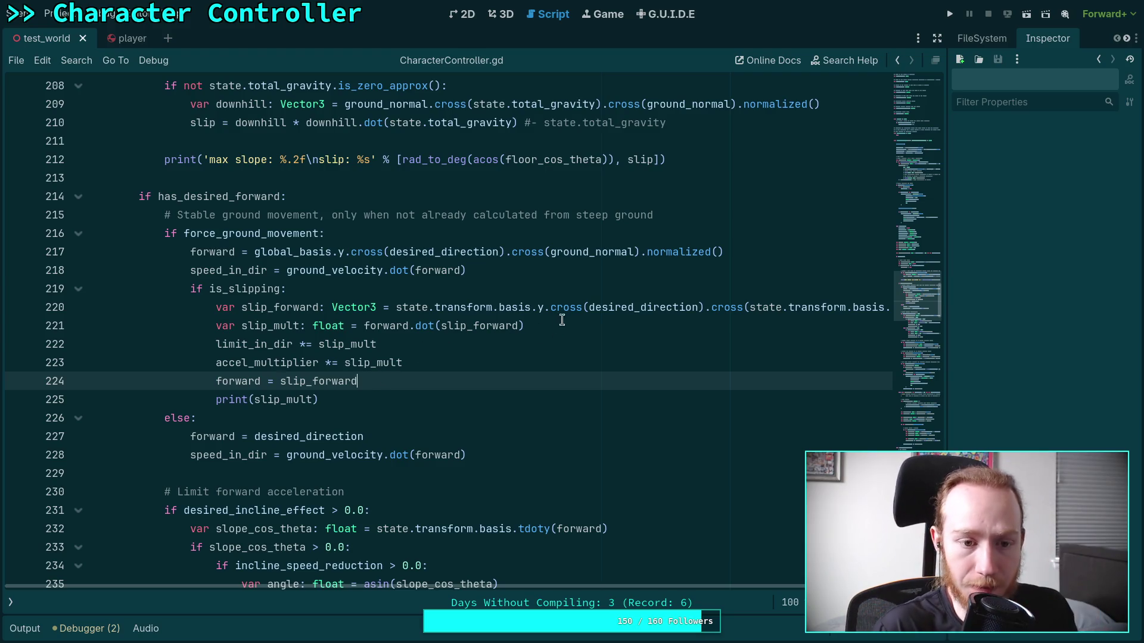
left_click(584, 307)
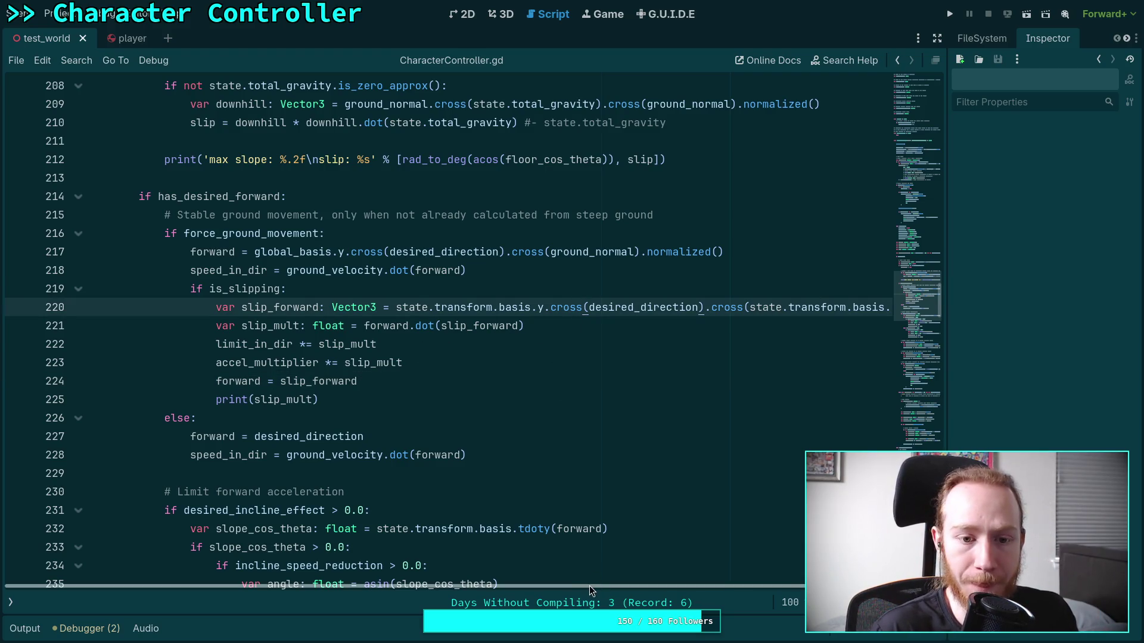
left_click_drag(581, 586, 727, 587)
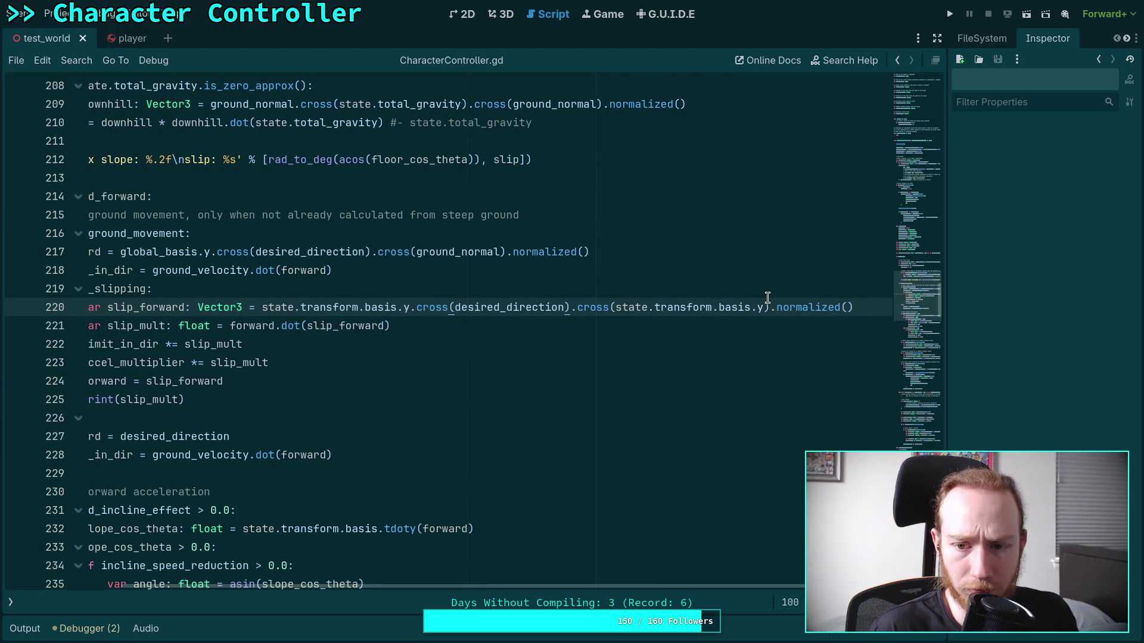
Add a new line after the is_slipping condition declaring var wall_normal: Vector3.
left_click(512, 297)
key("Return")
type("var wall_normal")
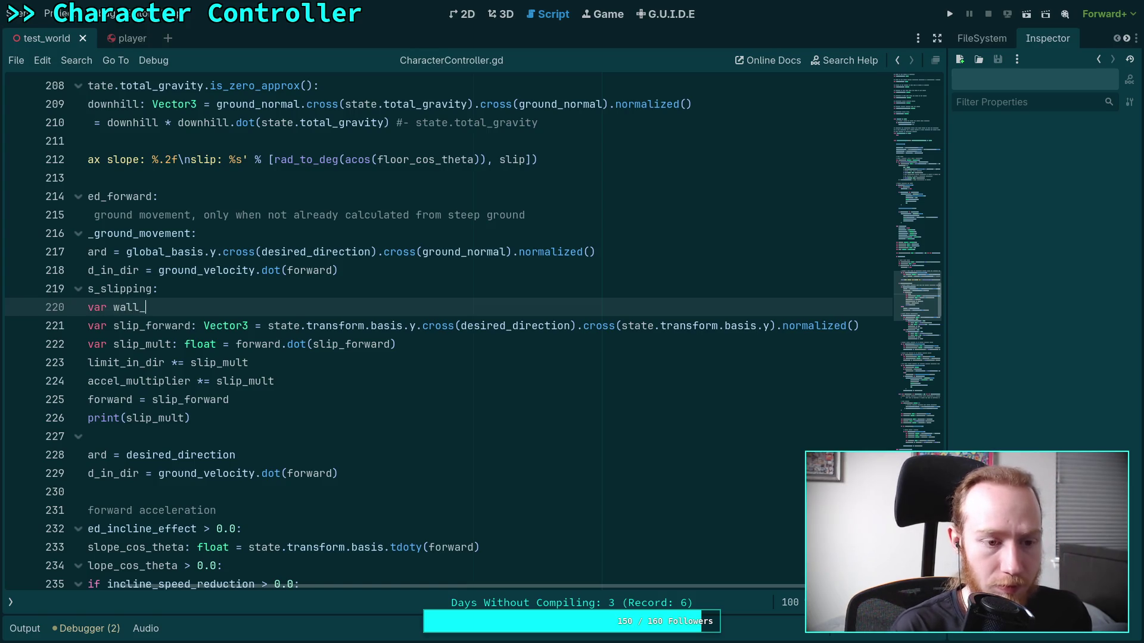
type(": Vector3")
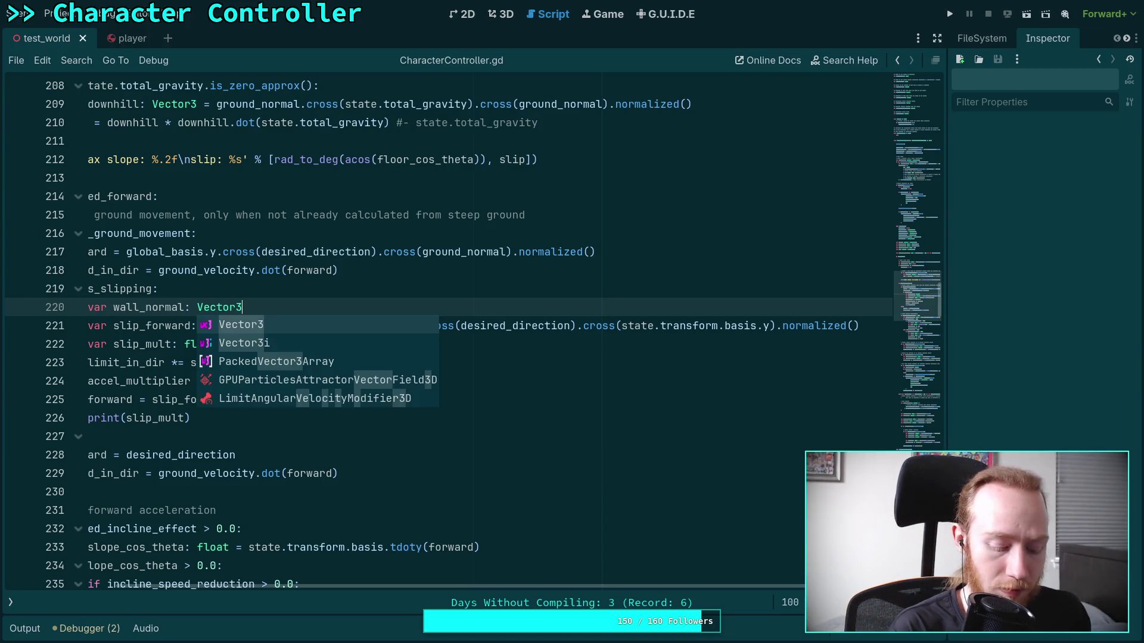
type(" = ")
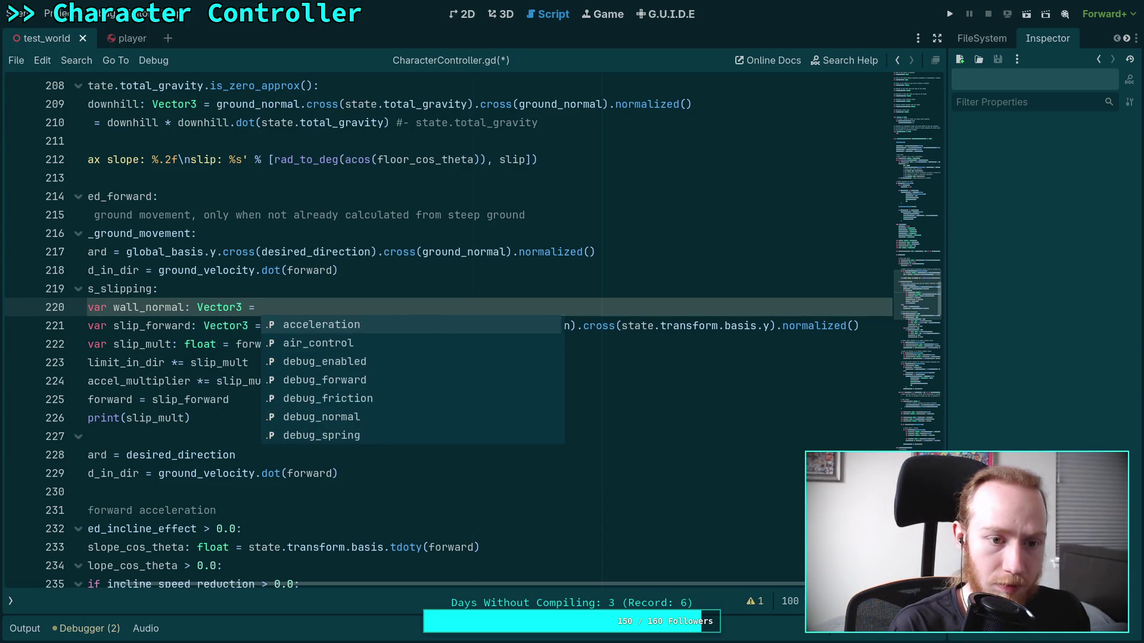
type("gr")
key("Down")
key("Down")
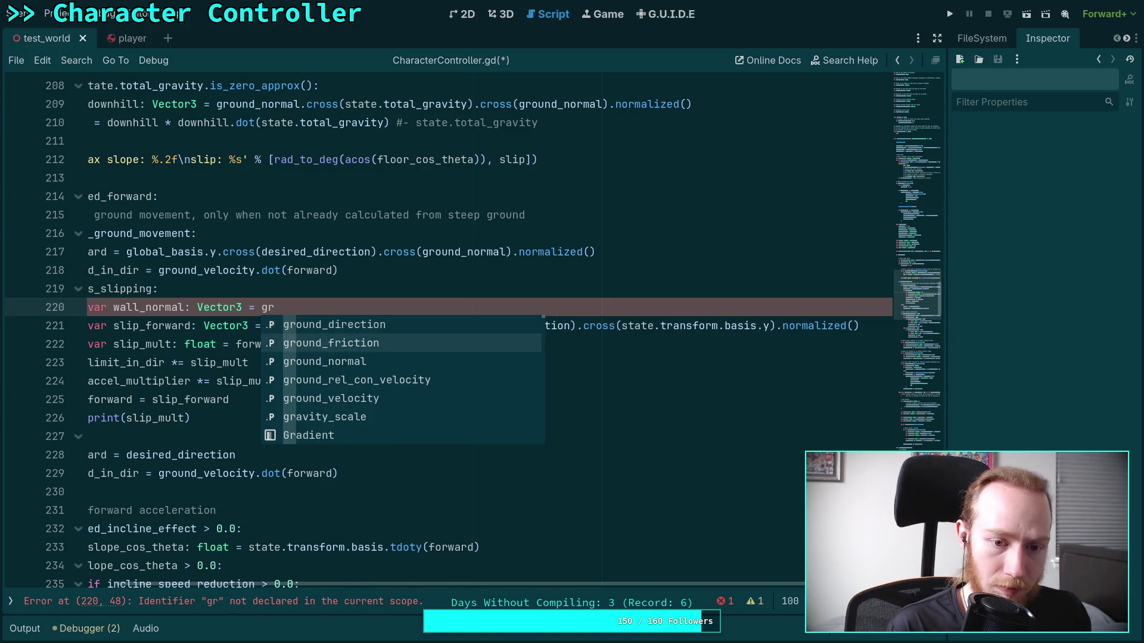
key("Return")
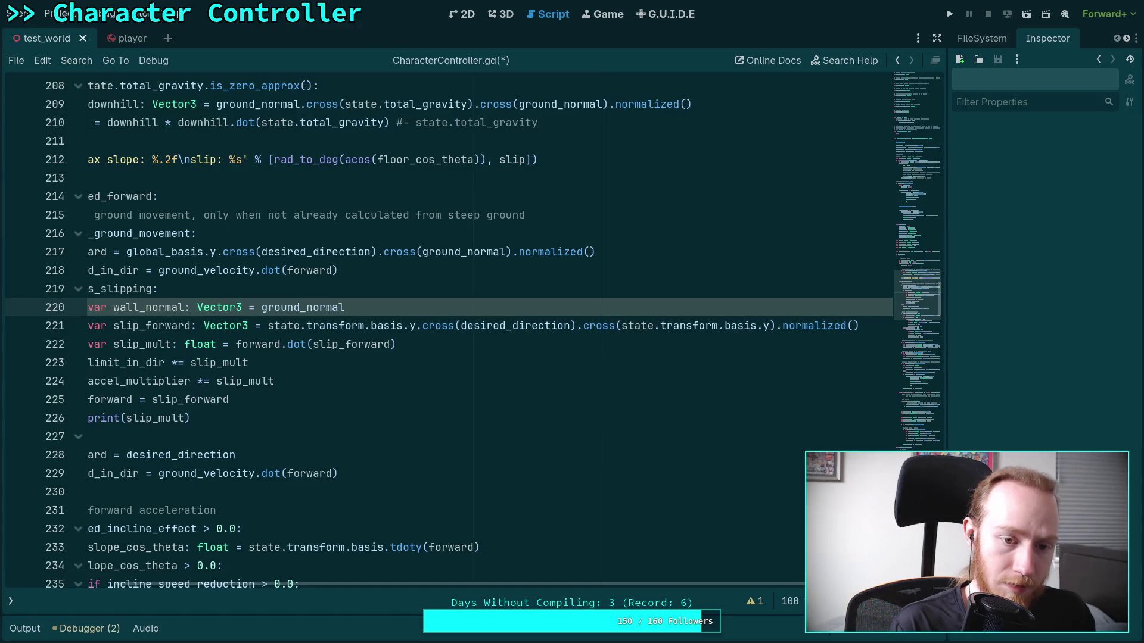
key("BackSpace")
key("BackSpace")
key("BackSpace")
Assign wall_normal the value Vector3(ground_normal.x, 0.0, ground_normal.z).normalized().
type("Vect")
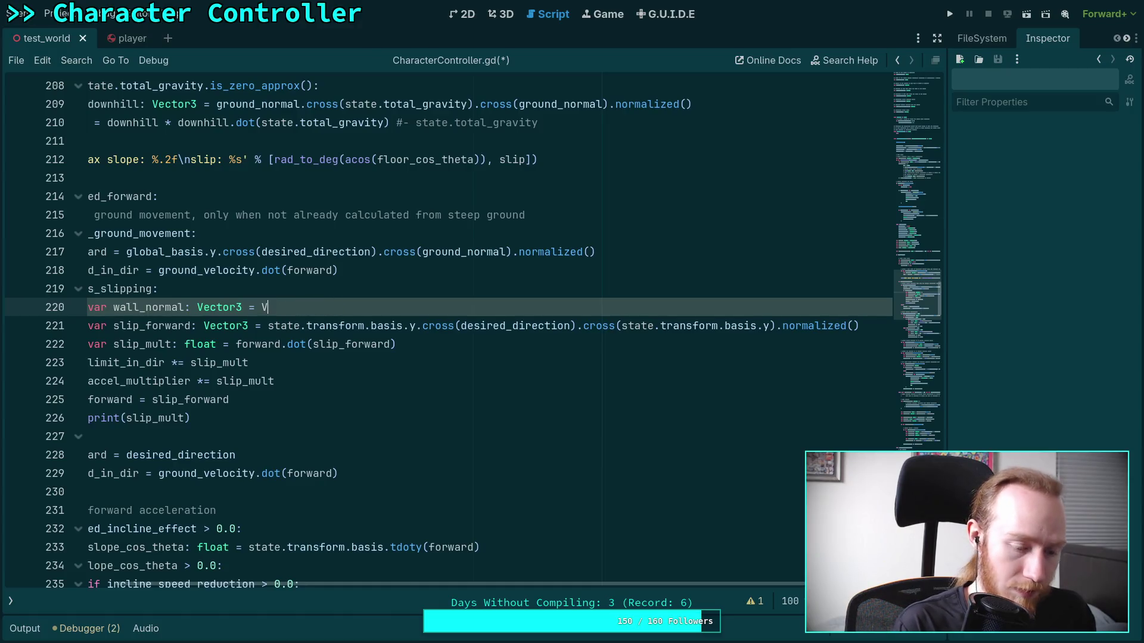
type("or3(grou")
key("Down")
key("Down")
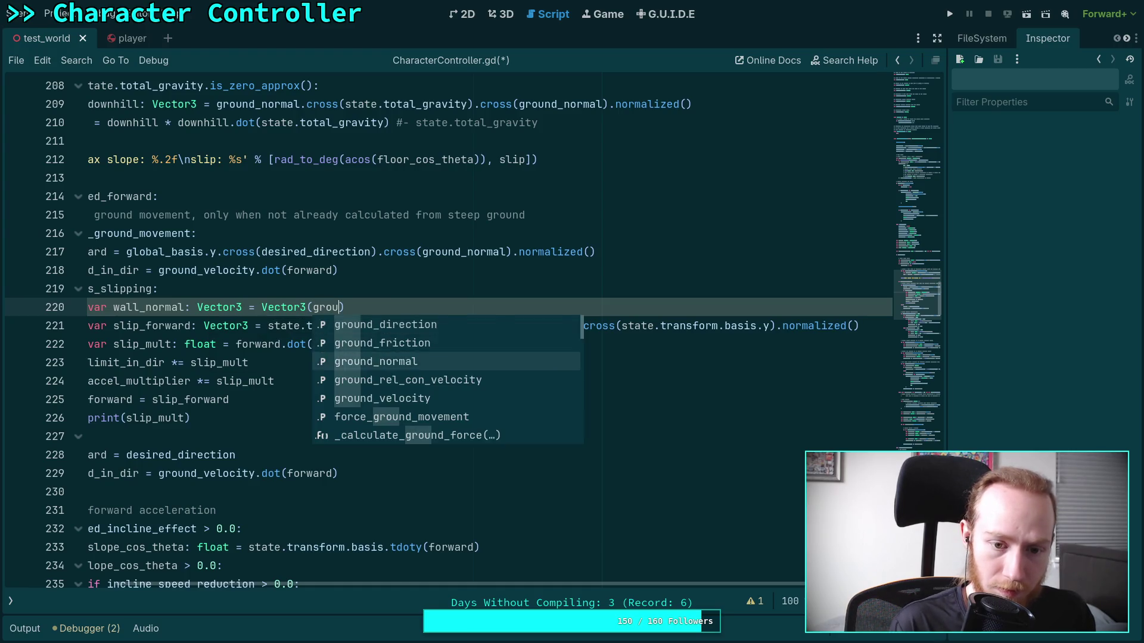
key("Return")
type(".x, 0")
type(".0, groundS")
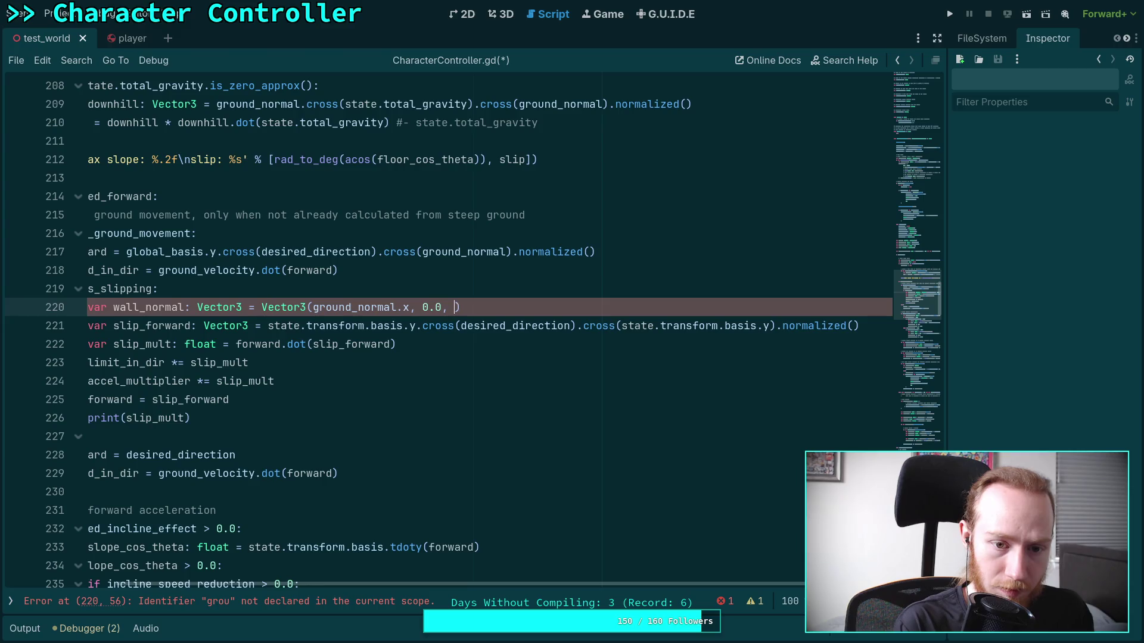
key("BackSpace")
type("_no")
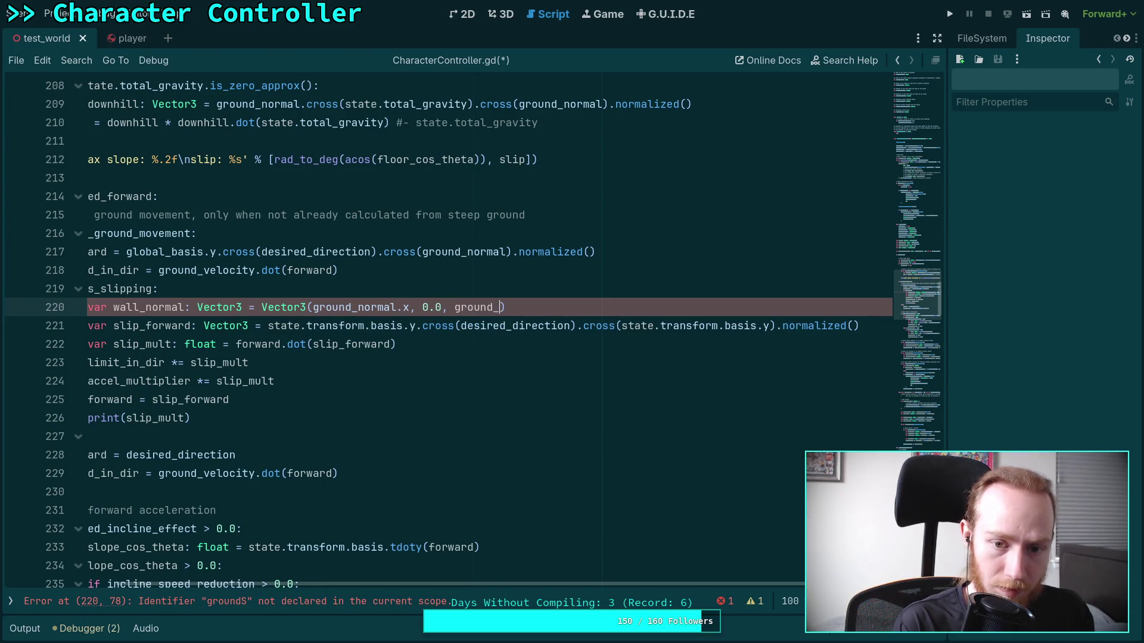
key("Return")
type(".z")
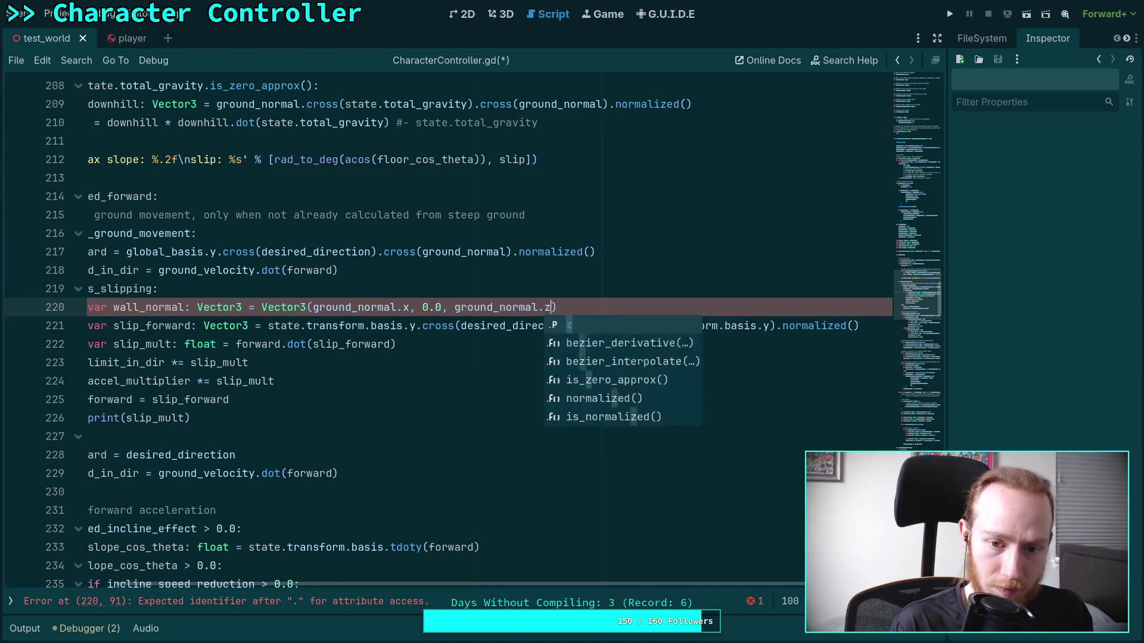
key("Return")
type("norm")
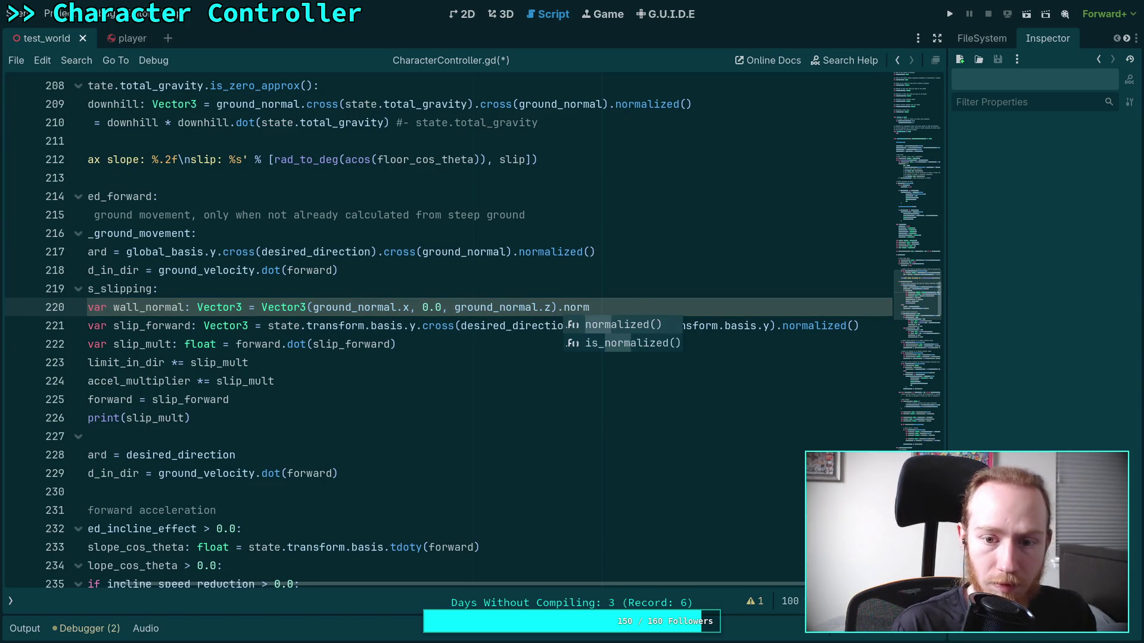
key("Return")
scroll(513, 584, "left", 3)
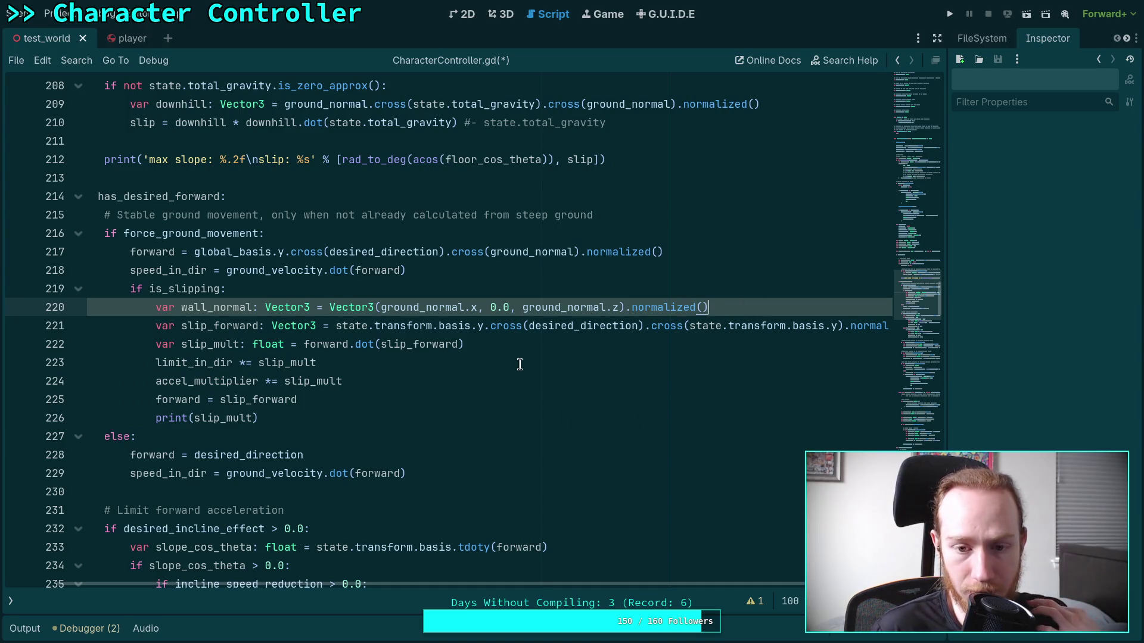
Replace the forward.dot( part of the slip_mult line with a dot against wall_normal.
left_click(182, 326)
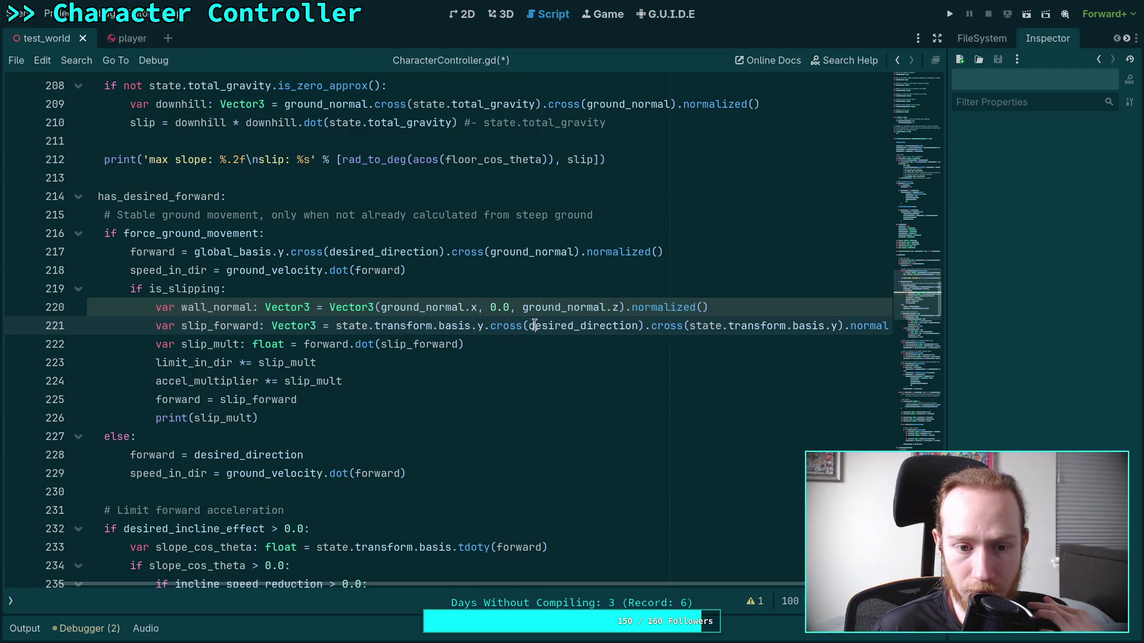
key("ctrl+Return")
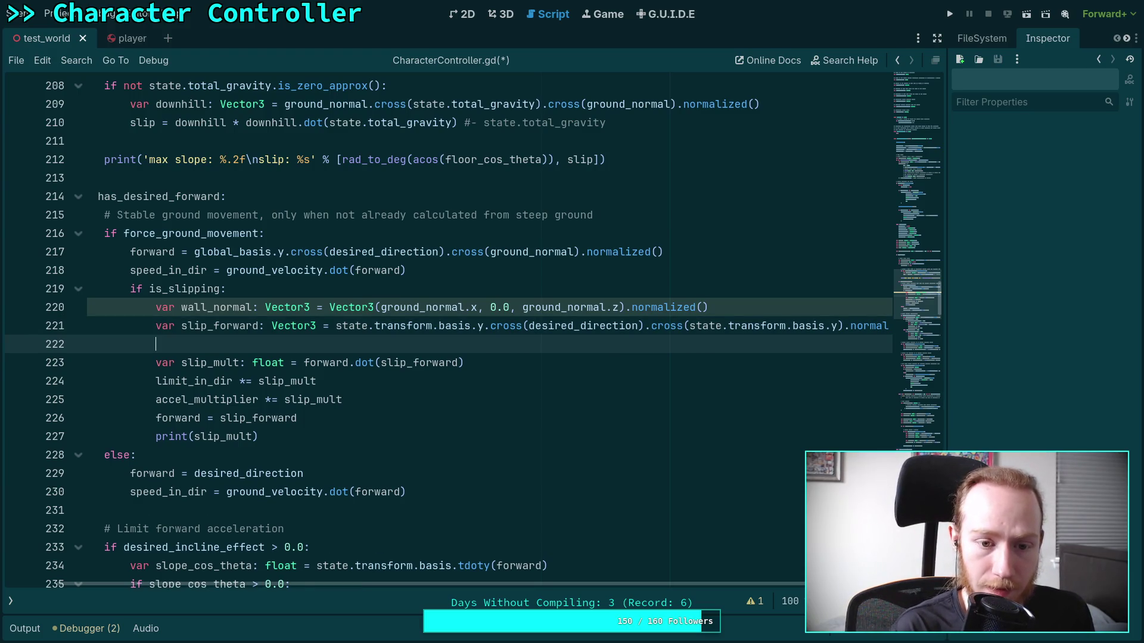
scroll(524, 365, "left", 3)
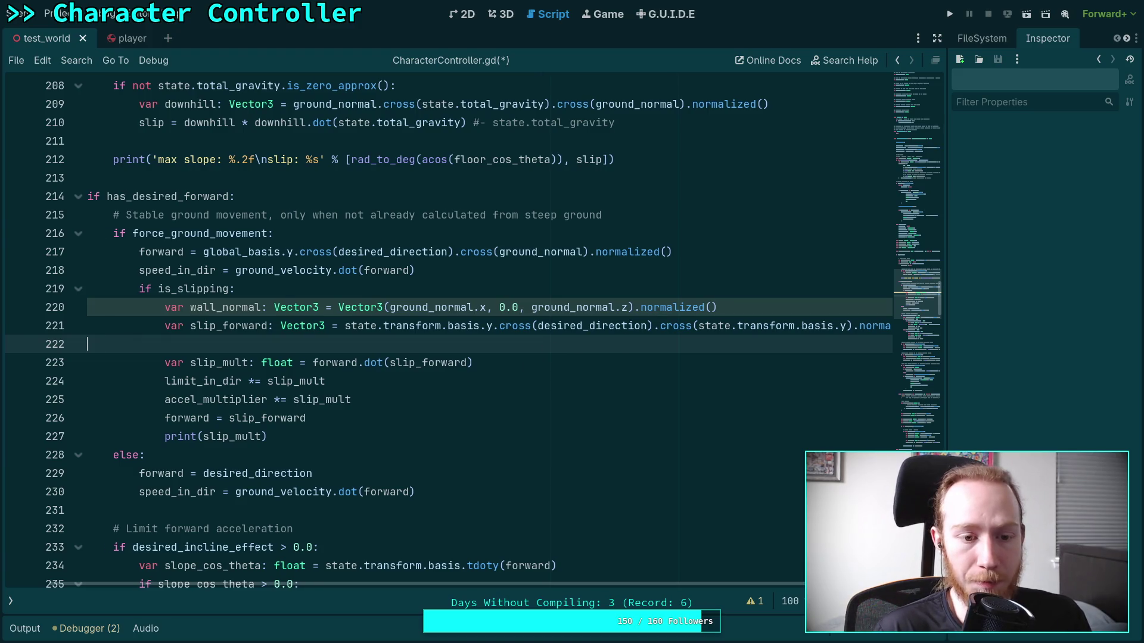
key("BackSpace")
double_click(386, 345)
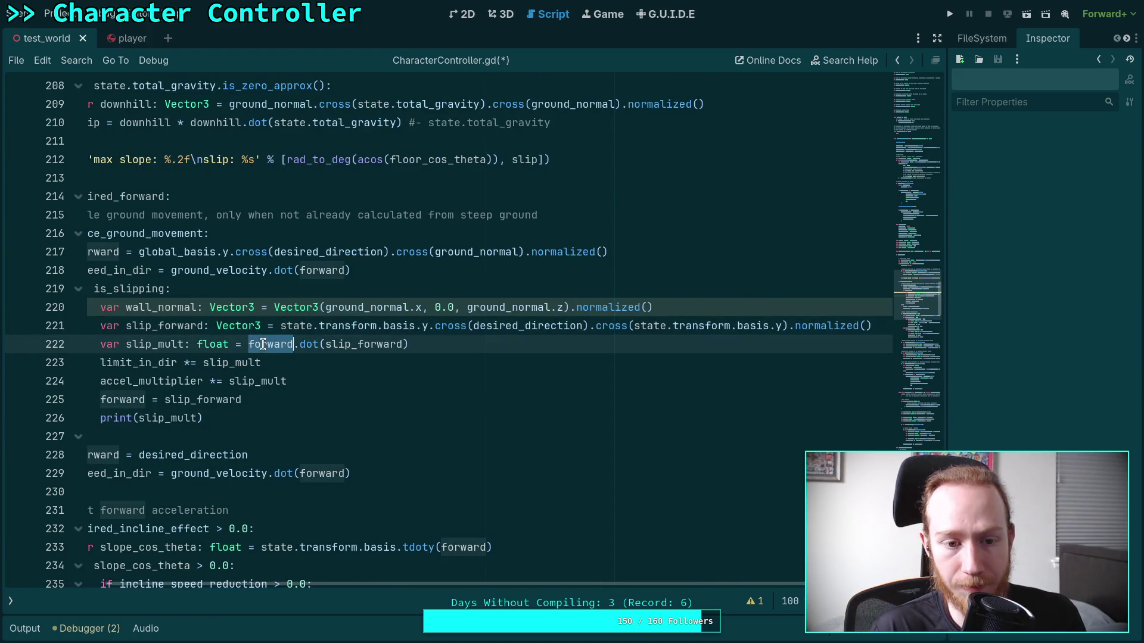
scroll(442, 583, "right", 4)
scroll(443, 582, "left", 1)
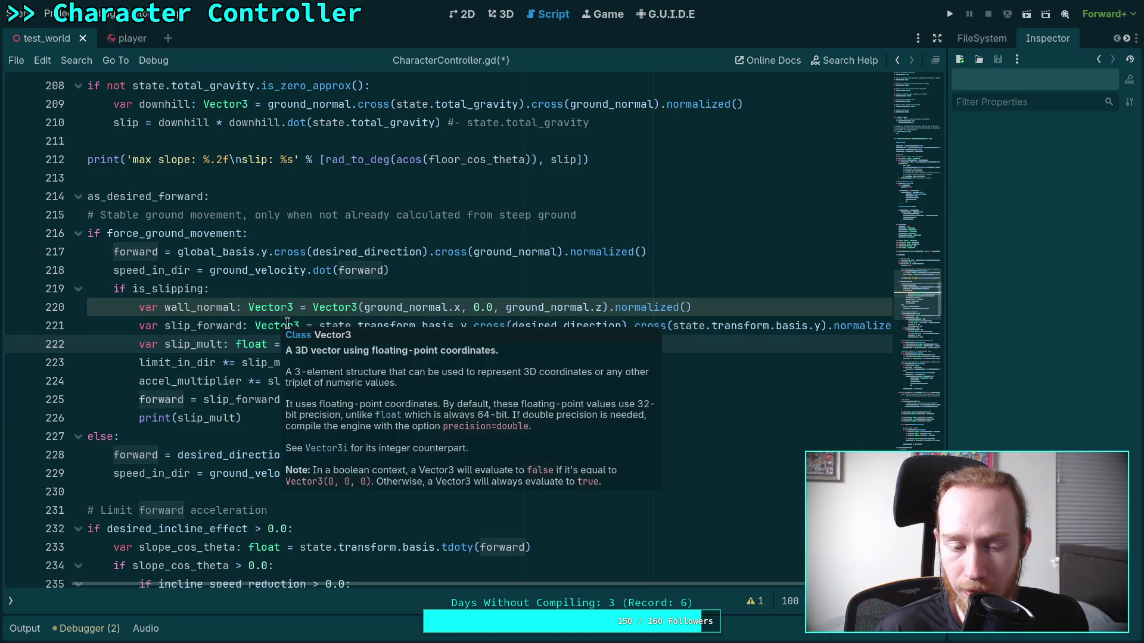
left_click(268, 326)
left_click_drag(290, 344, 365, 344)
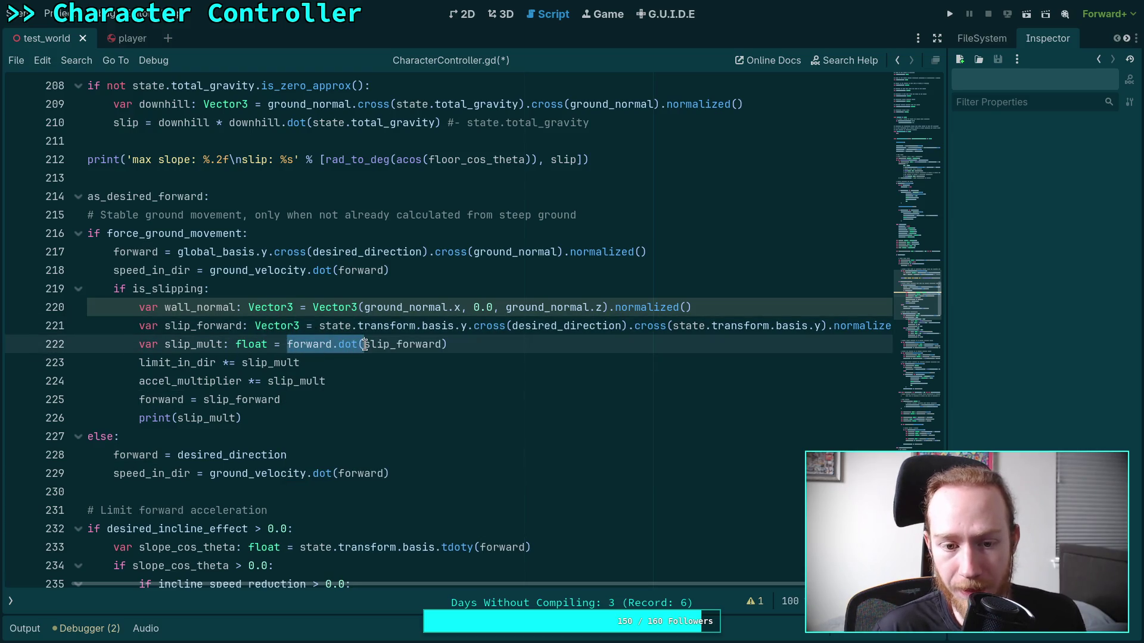
key("BackSpace")
key("BackSpace")
type(".")
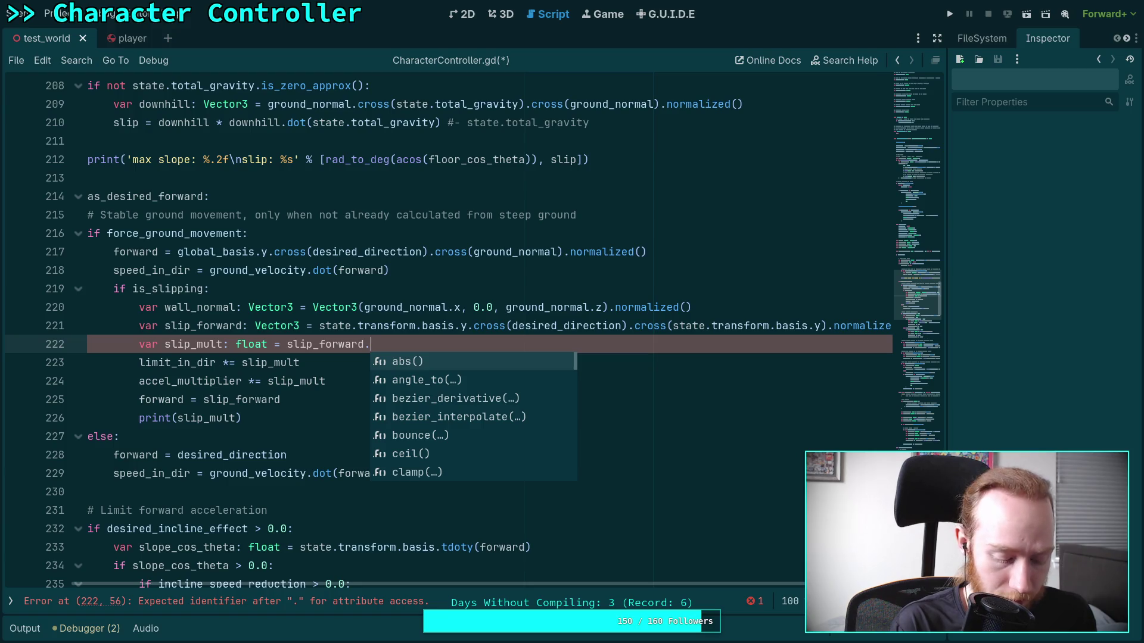
type("dot")
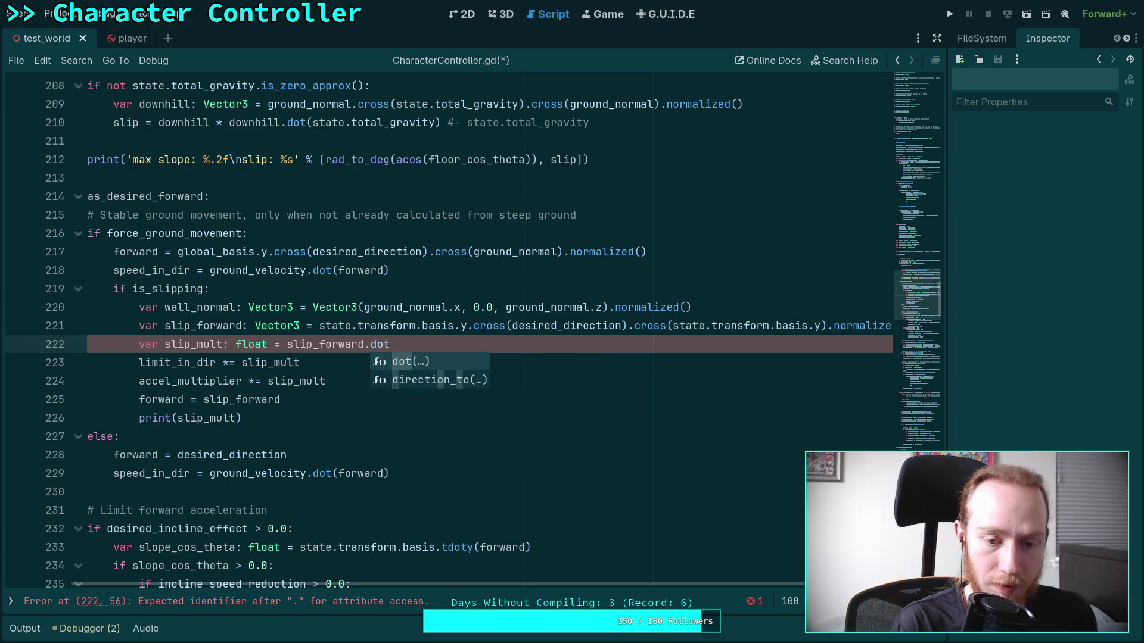
type("(wa")
key("Return")
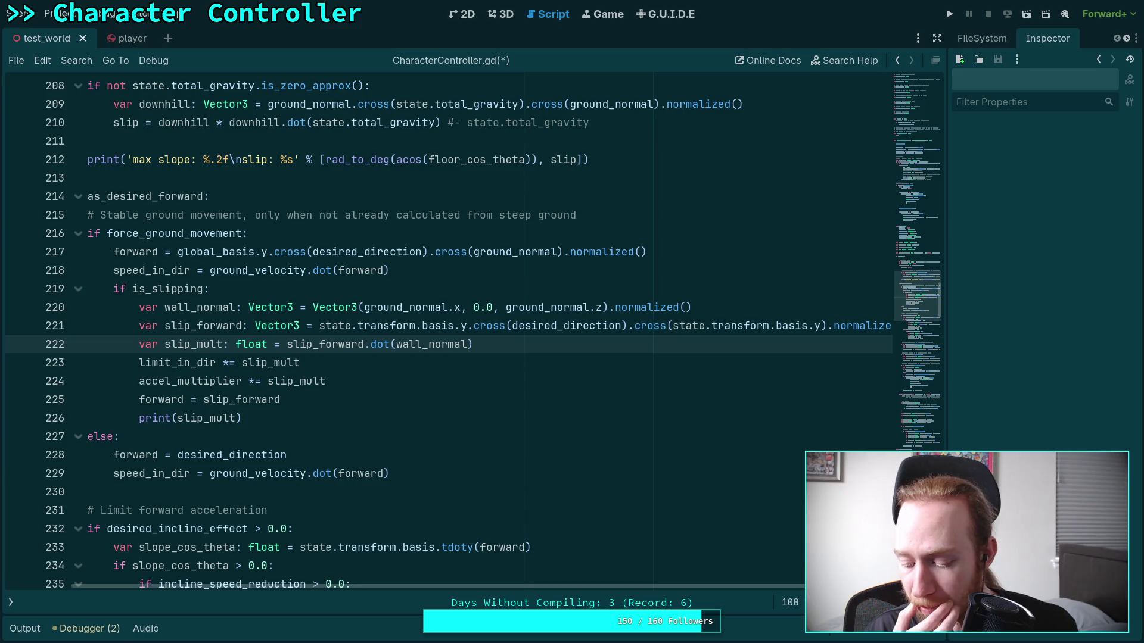
Rewrite slip_mult as slip_forward.dot(slip_forward.slide(wall_normal)) and save CharacterController.gd.
key("BackSpace")
key("BackSpace")
key("BackSpace")
key("BackSpace")
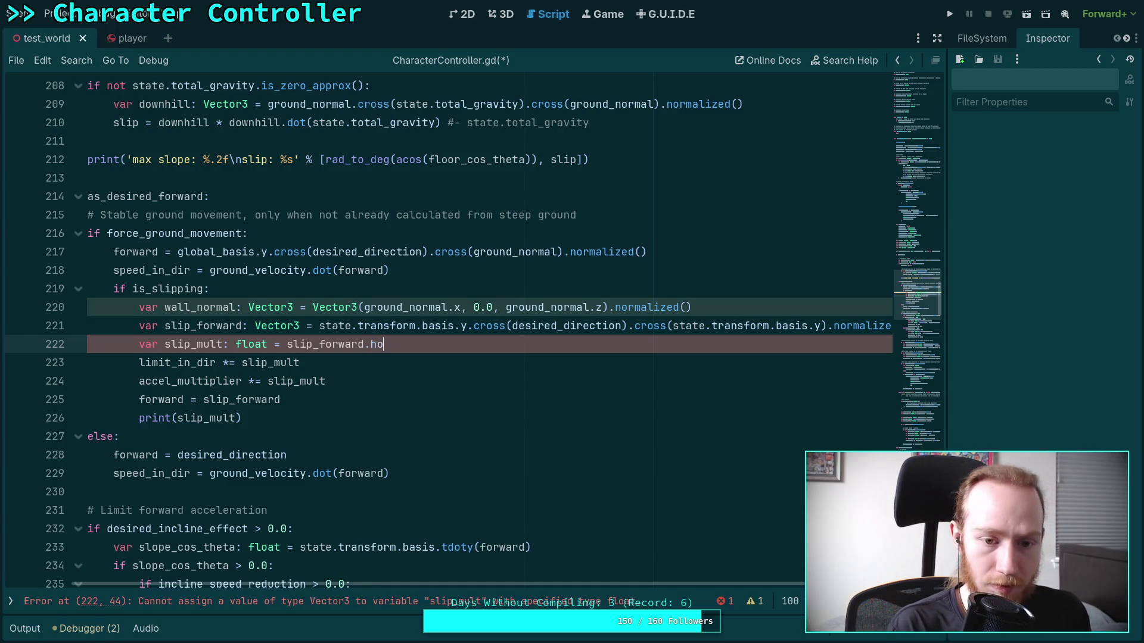
key("BackSpace")
key("BackSpace")
type("do")
key("Return")
type("sl")
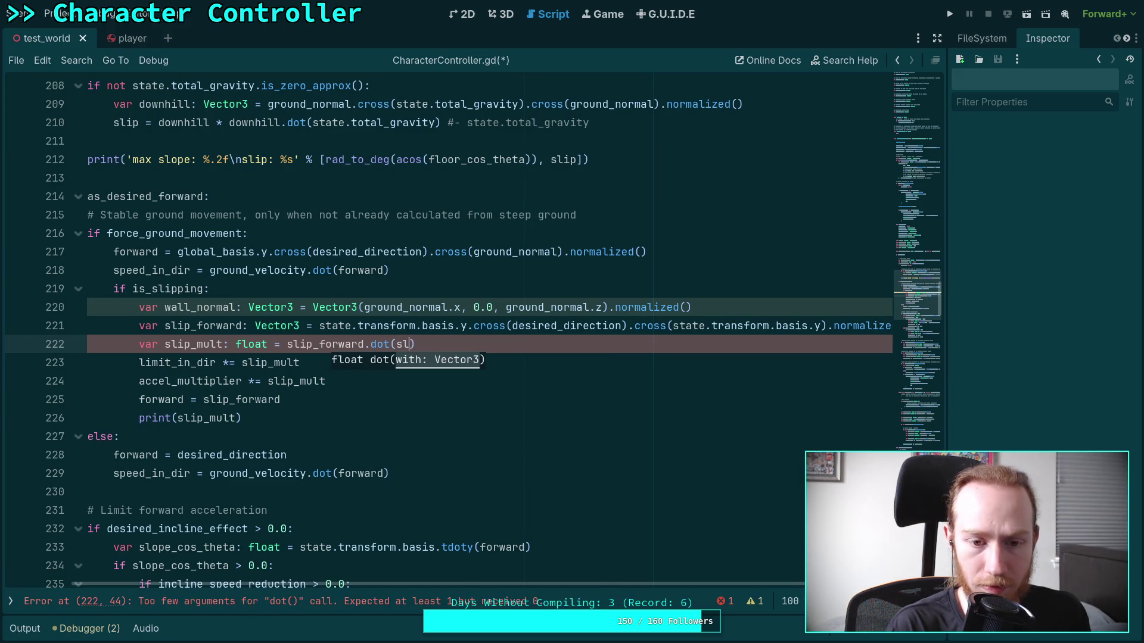
key("Return")
type(".li")
key("BackSpace")
key("BackSpace")
type("sl")
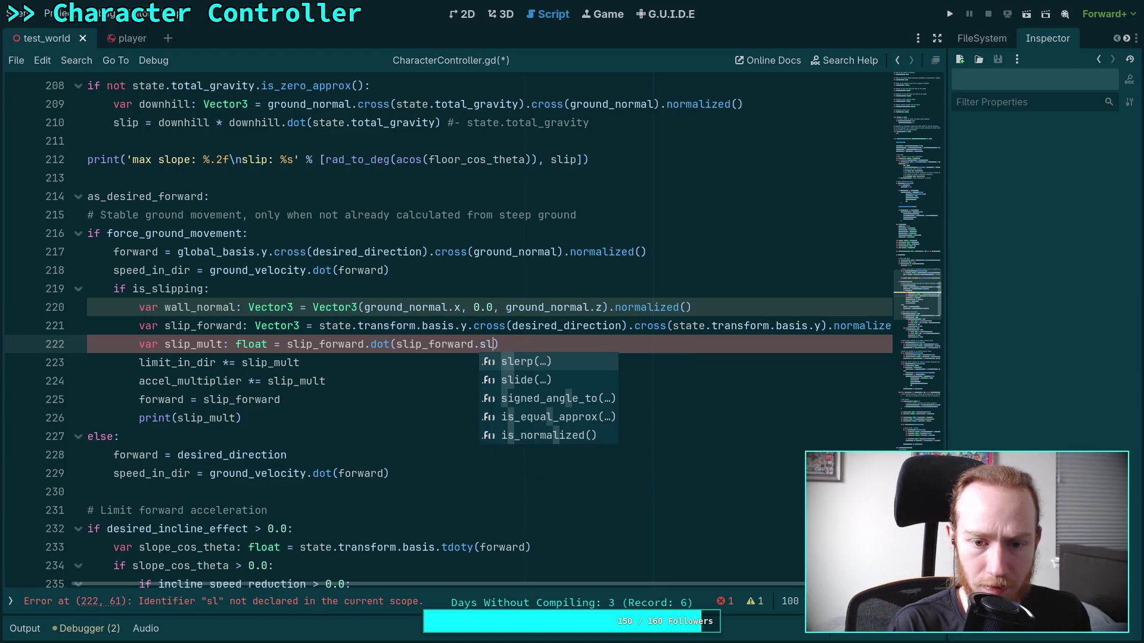
key("Down")
key("Return")
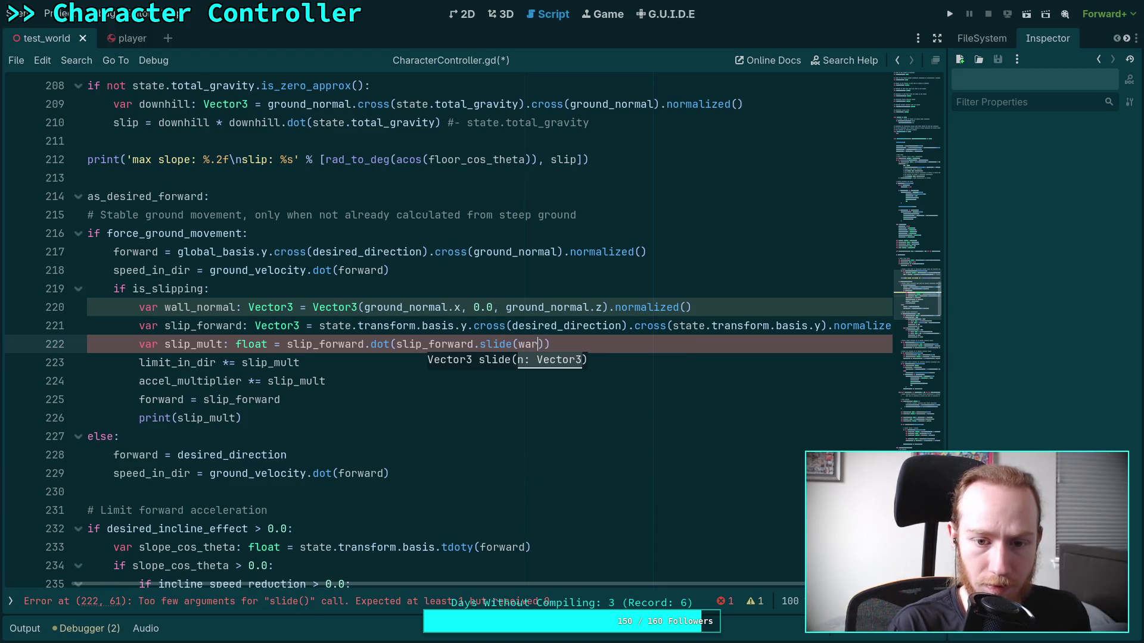
key("Return")
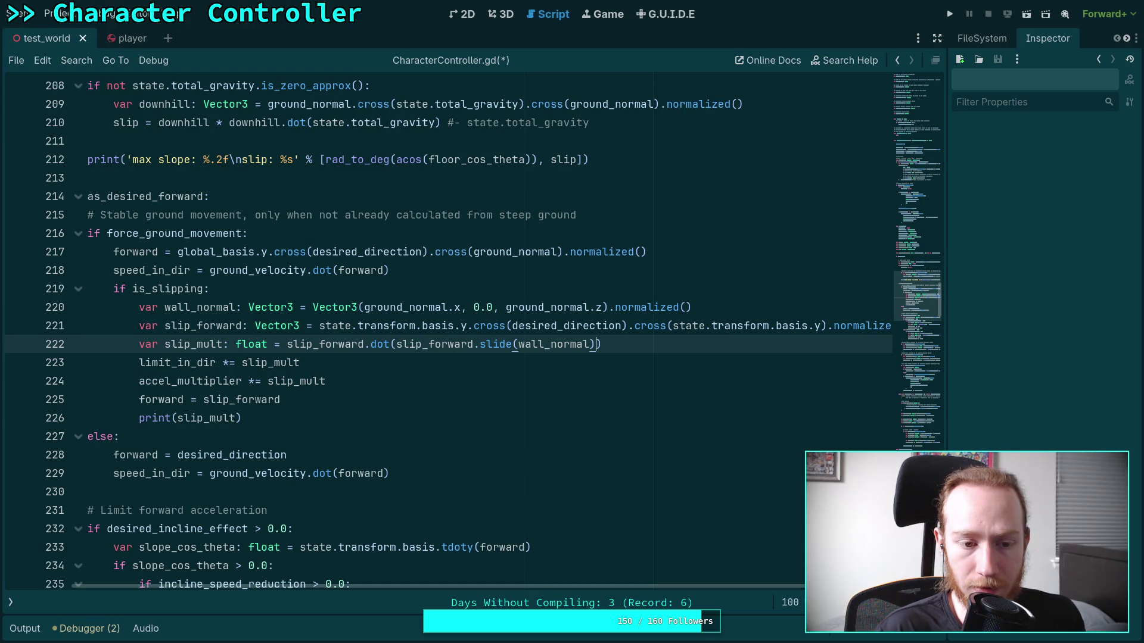
key("ctrl+s")
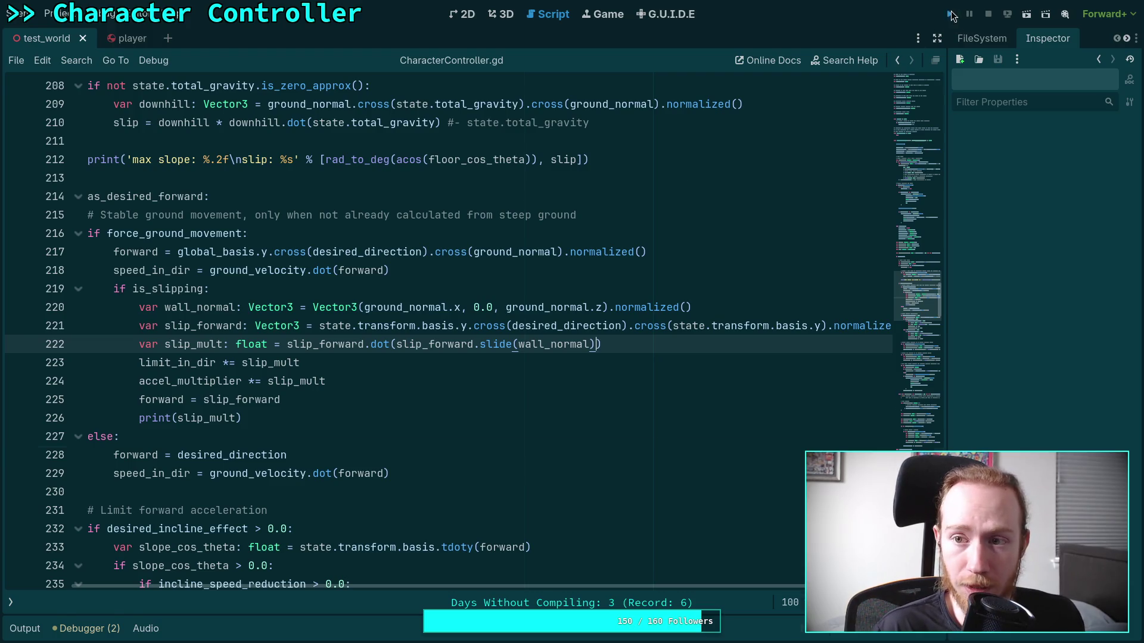
Run the project and walk the character into the blue ramp, checking slip_mult around 0.3706.
left_click(951, 14)
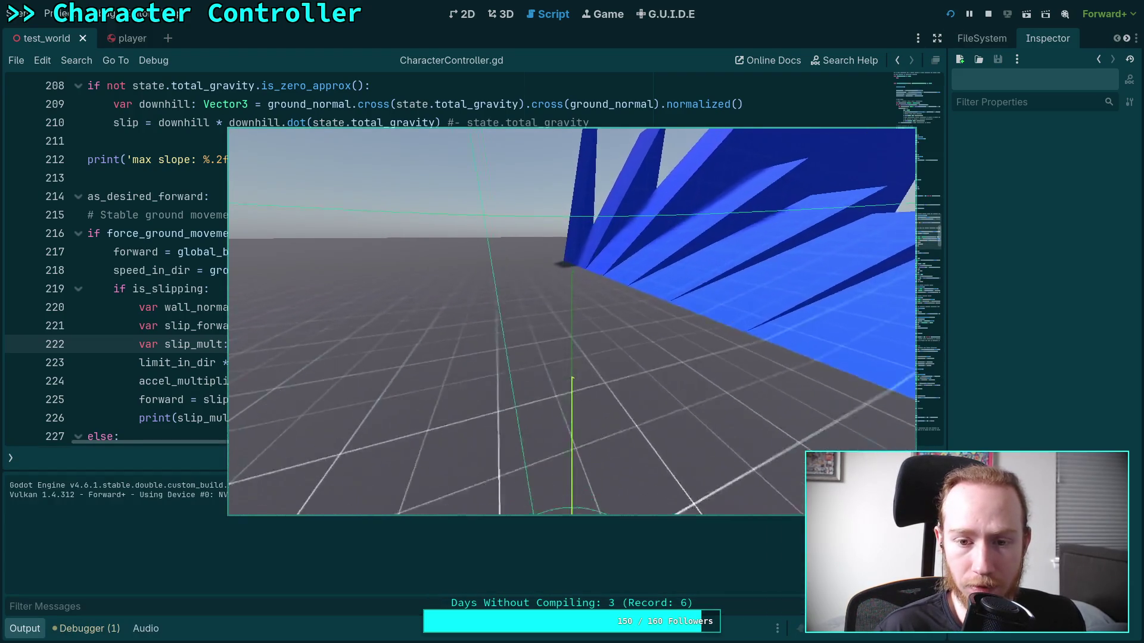
key("w")
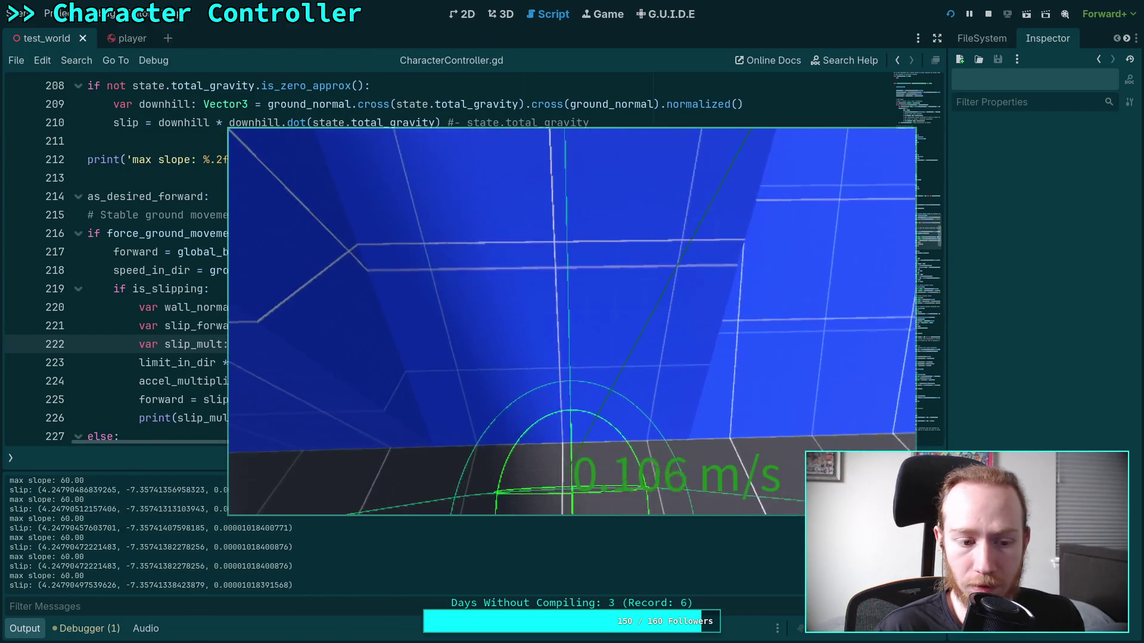
key("w")
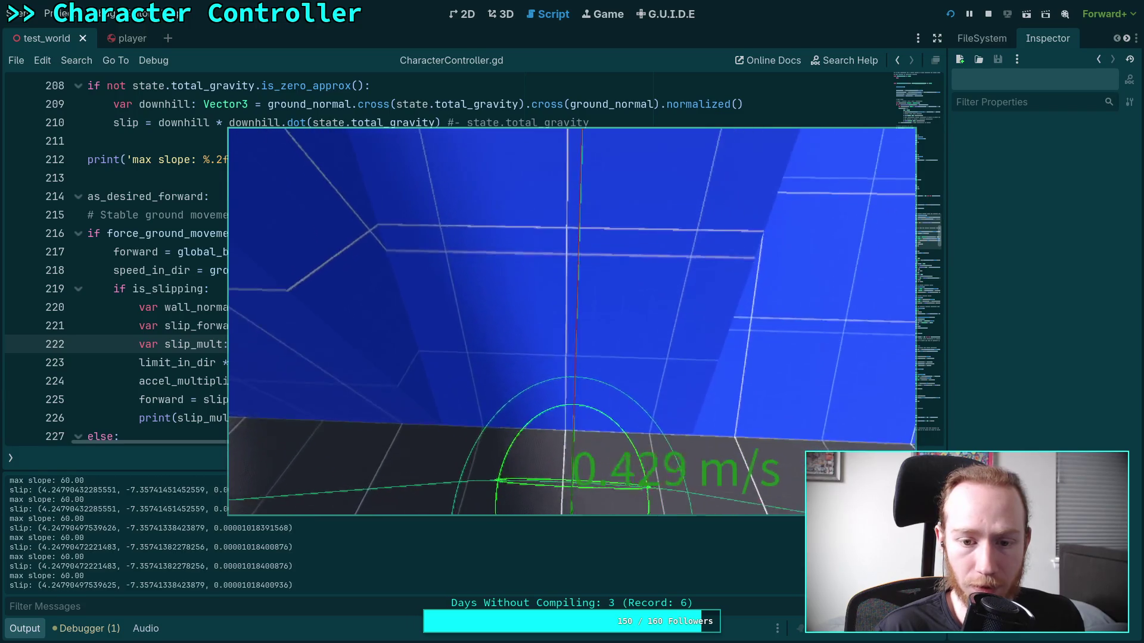
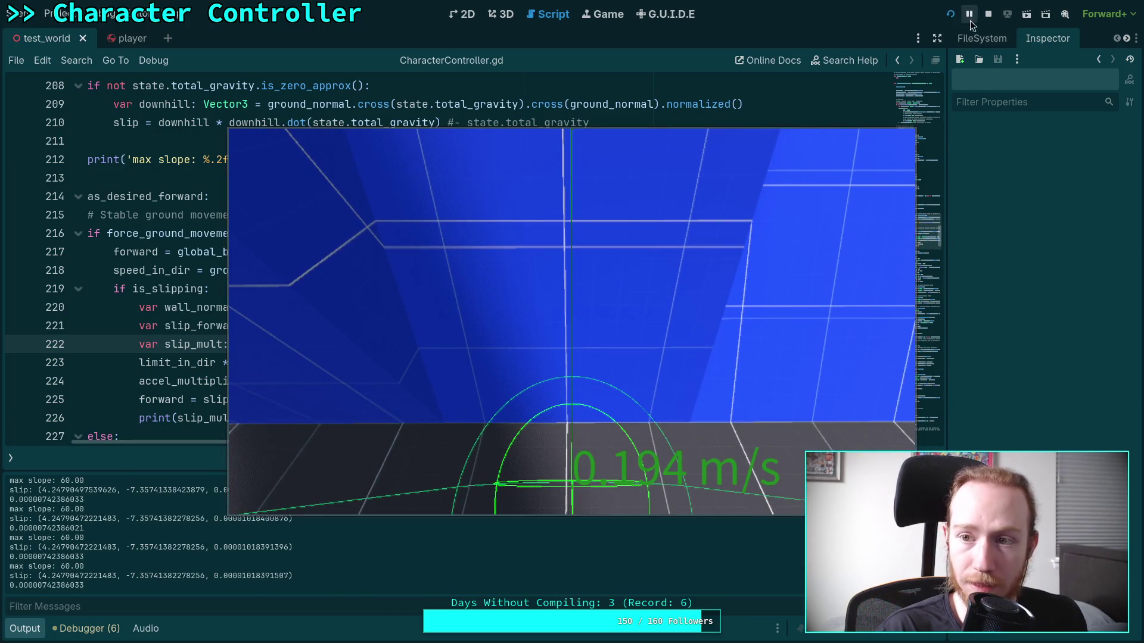
Stop the game, delete the print(slip_mult) debug line at line 226, and relaunch the game.
left_click(988, 18)
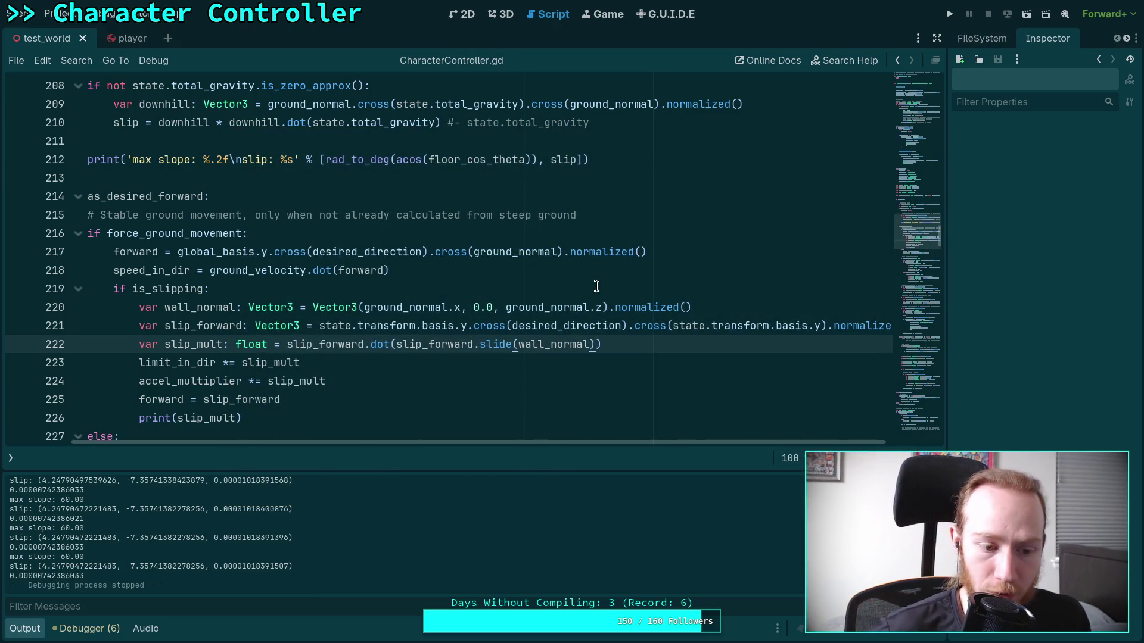
double_click(196, 383)
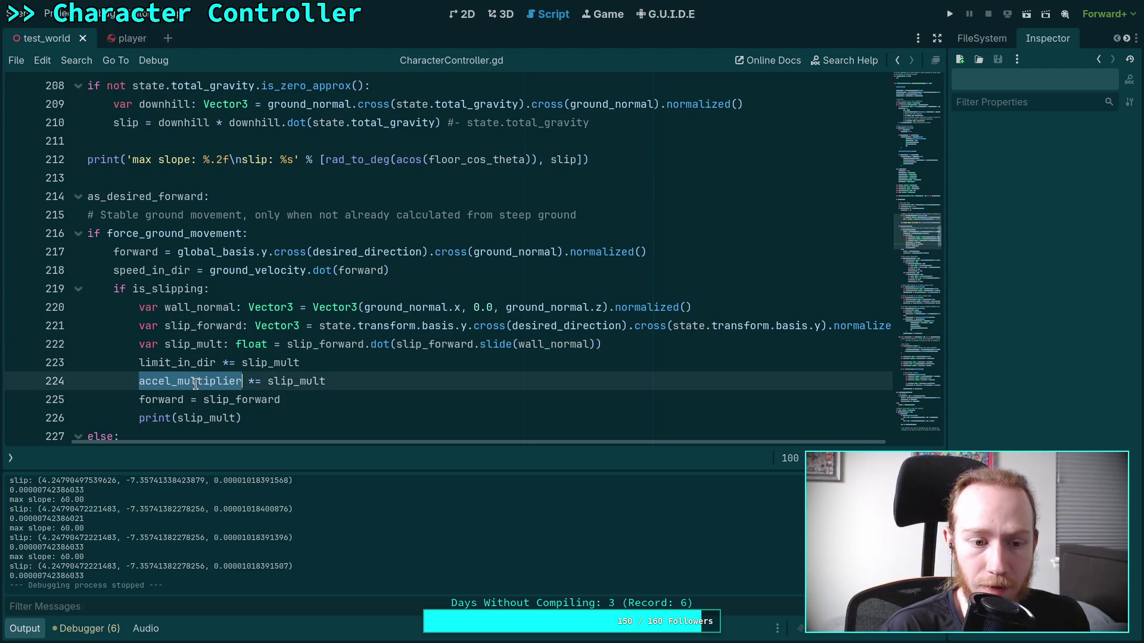
left_click_drag(334, 437, 234, 433)
scroll(324, 364, "down", 3)
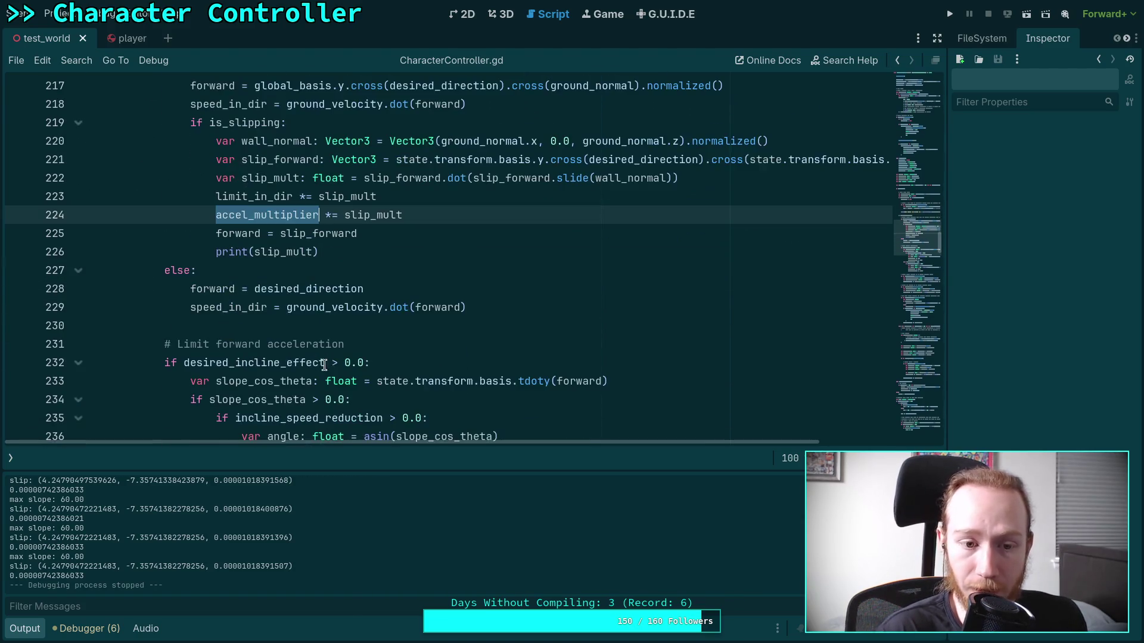
scroll(371, 315, "up", 1)
left_click_drag(406, 291, 415, 306)
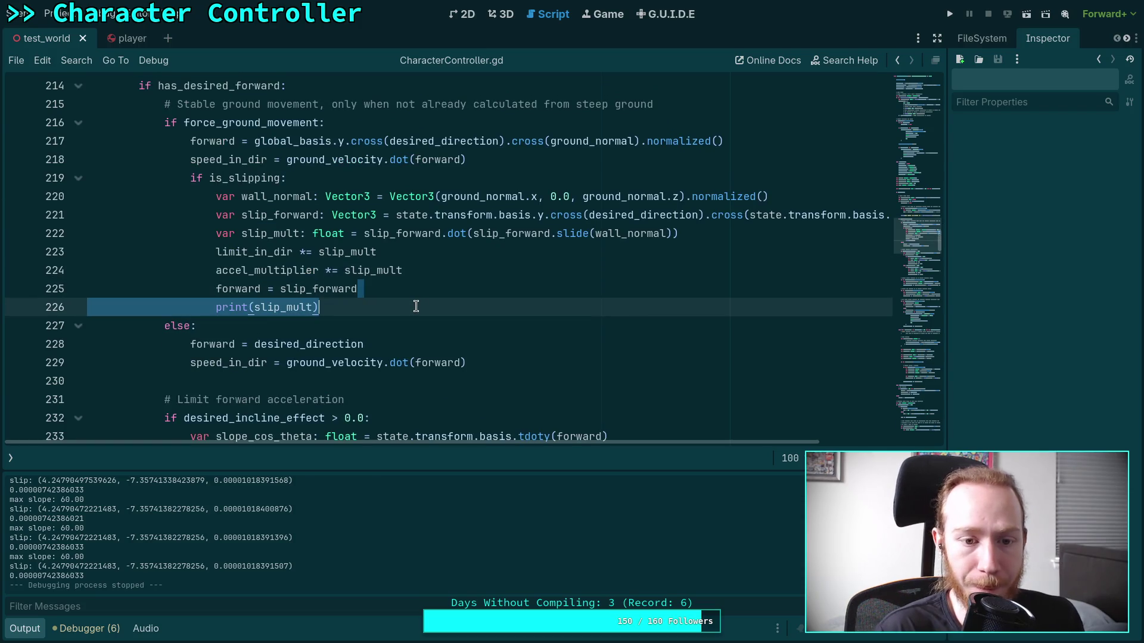
key("BackSpace")
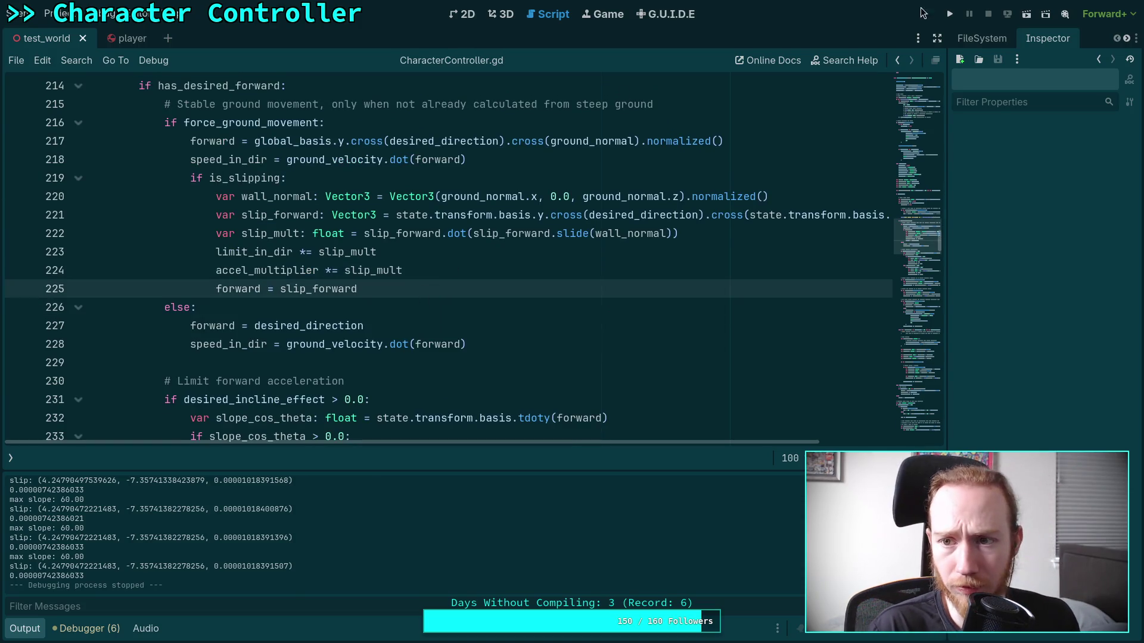
left_click(949, 17)
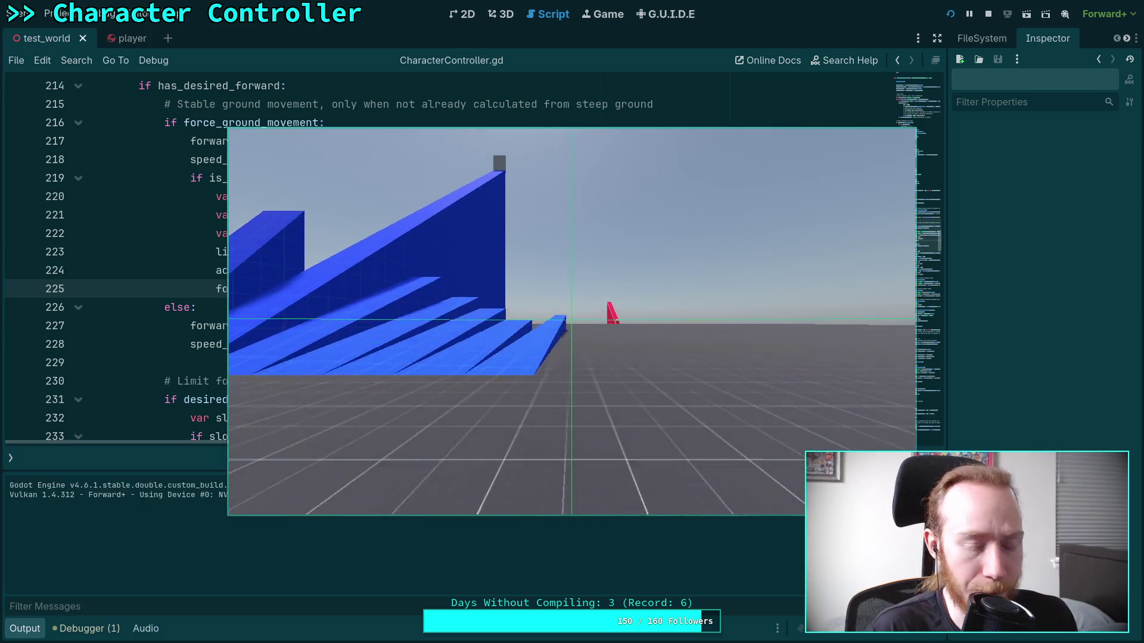
Walk the character into the steep blue walls and slide along them, then stop the game.
key("w")
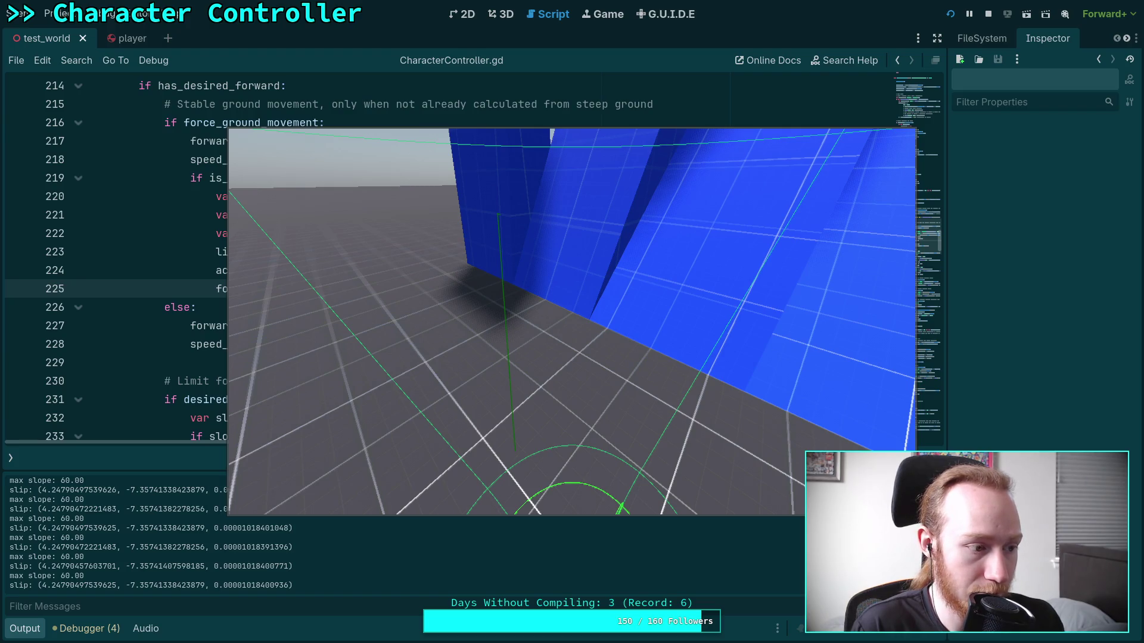
key("Escape")
left_click(529, 369)
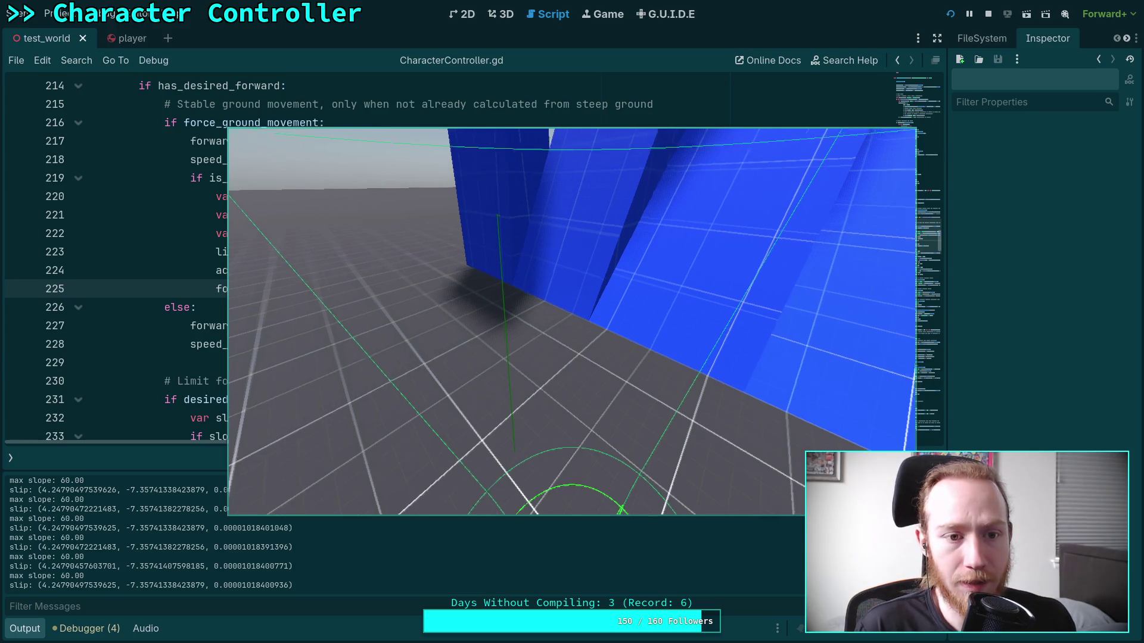
key("w")
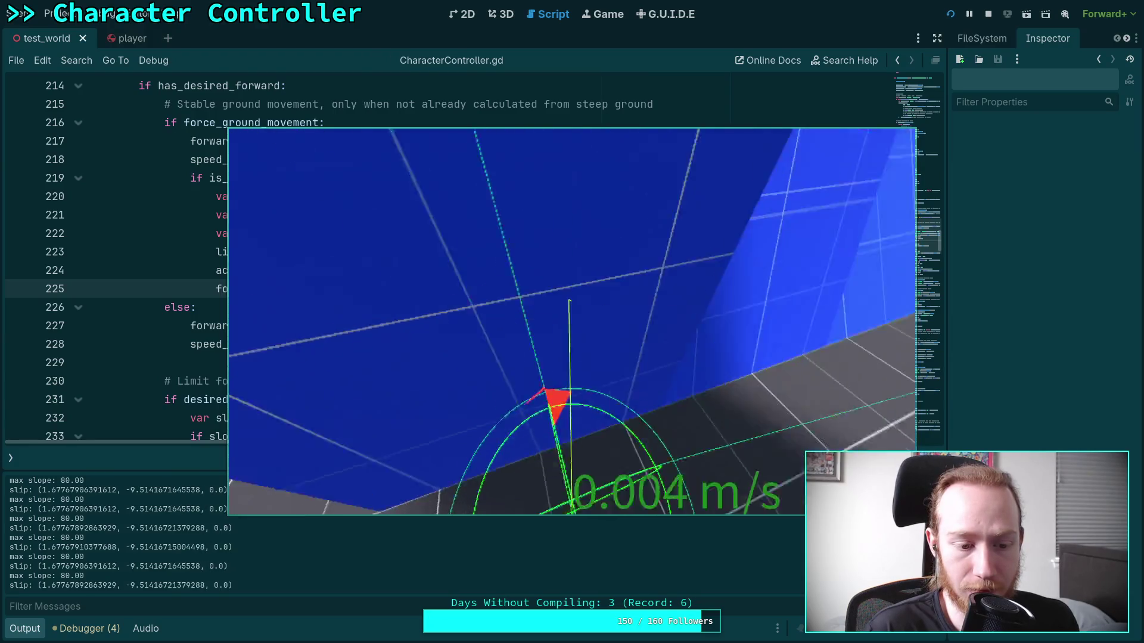
key("w")
key("w")
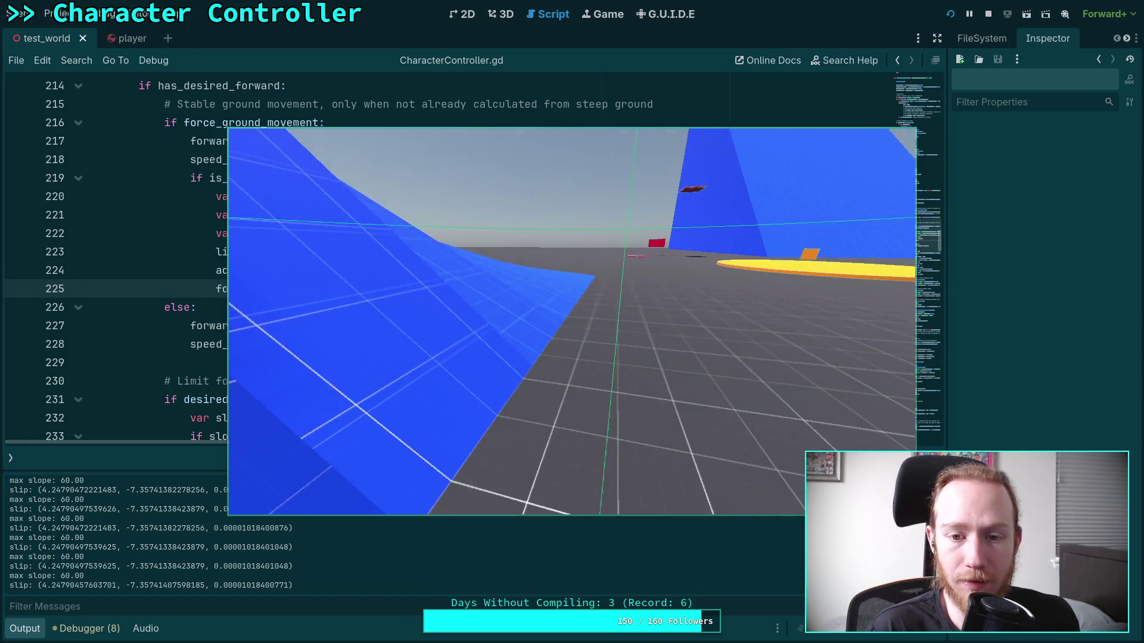
key("Escape")
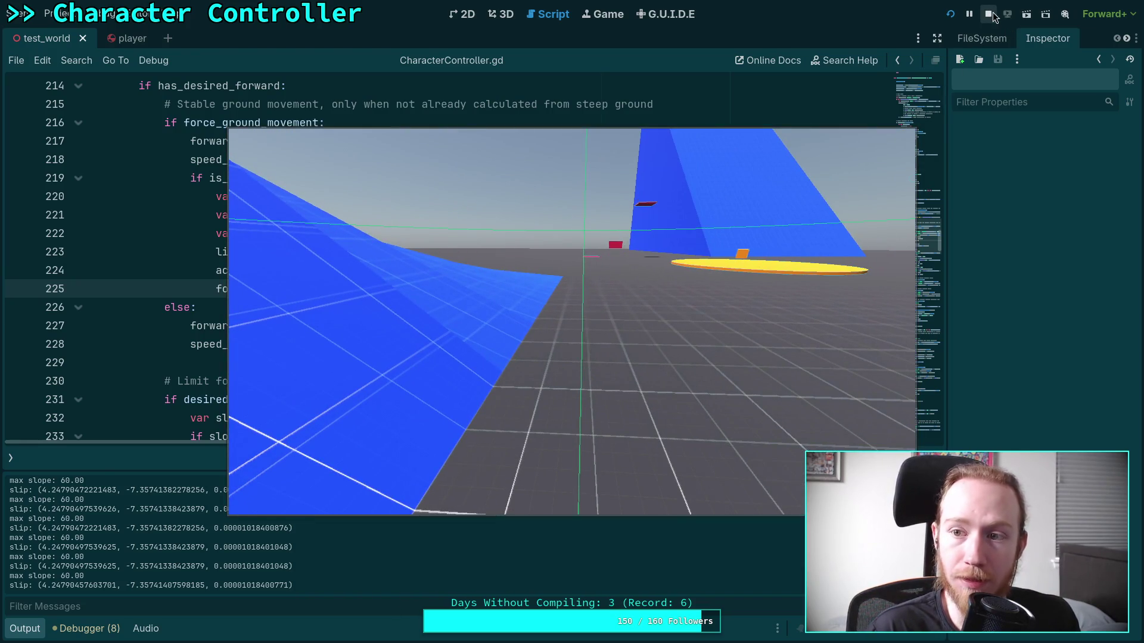
left_click(988, 14)
Collapse the Output panel and scroll CharacterController.gd back to the top.
left_click(15, 630)
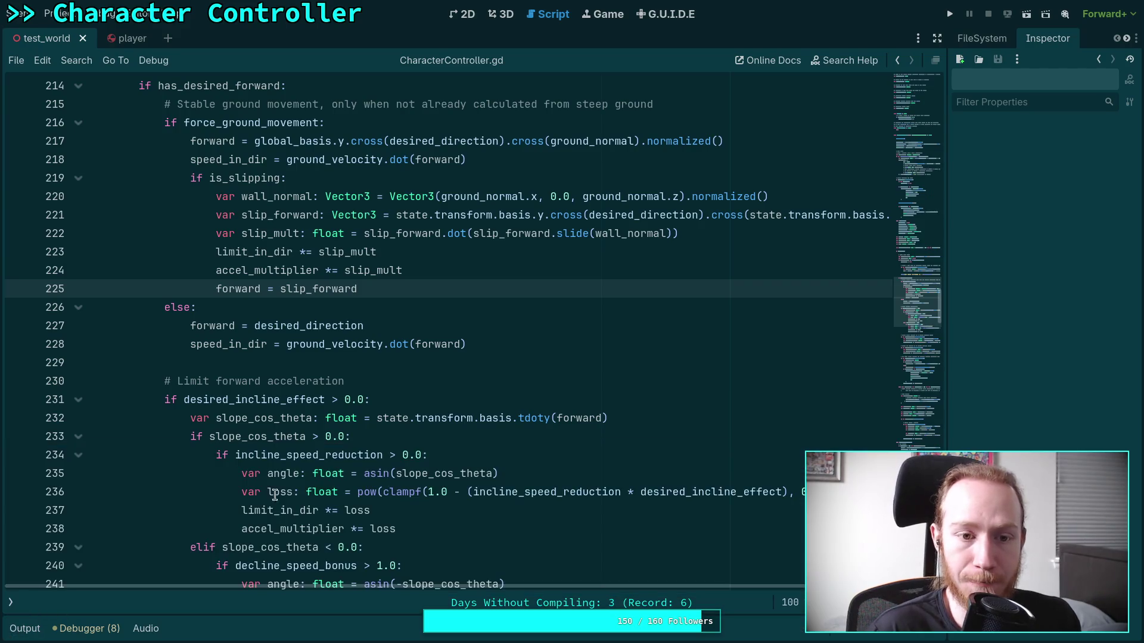
scroll(787, 290, "up", 3)
scroll(787, 291, "up", 20)
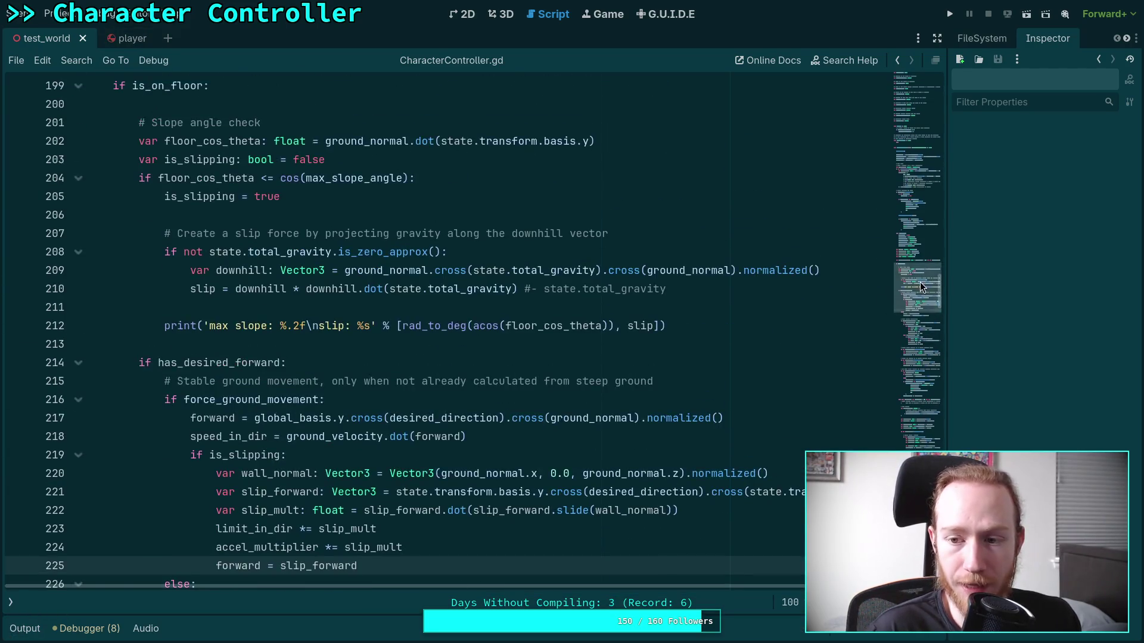
scroll(337, 307, "down", 6)
scroll(358, 307, "up", 5)
left_click(10, 603)
left_click(132, 603)
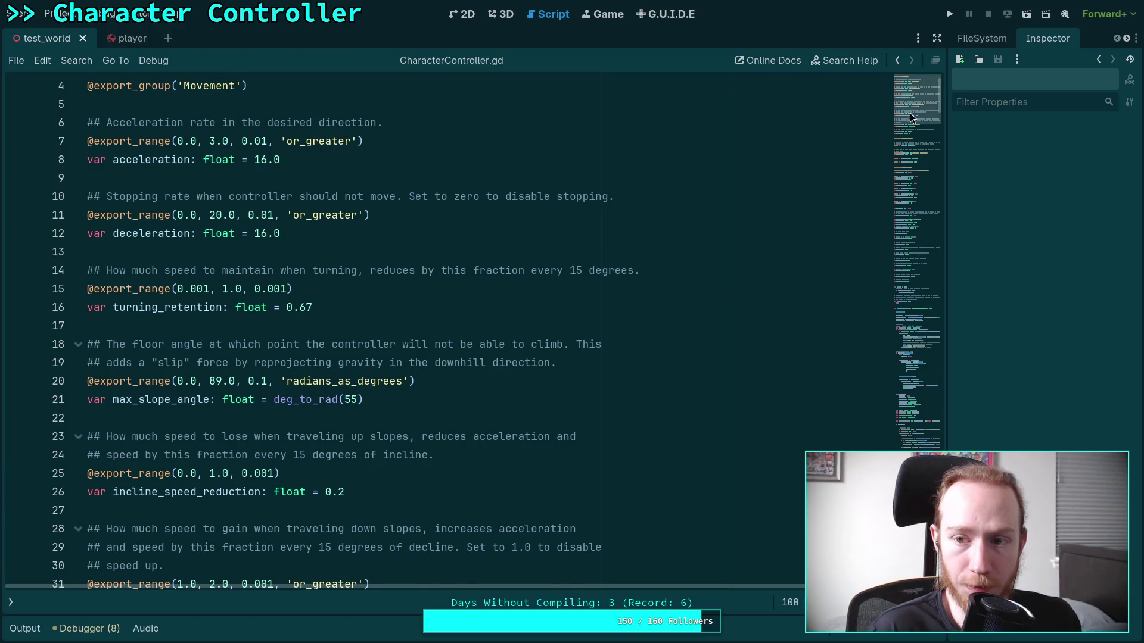
scroll(910, 113, "up", 1)
Use Lookup Symbol on the CharacterController class name.
right_click(235, 89)
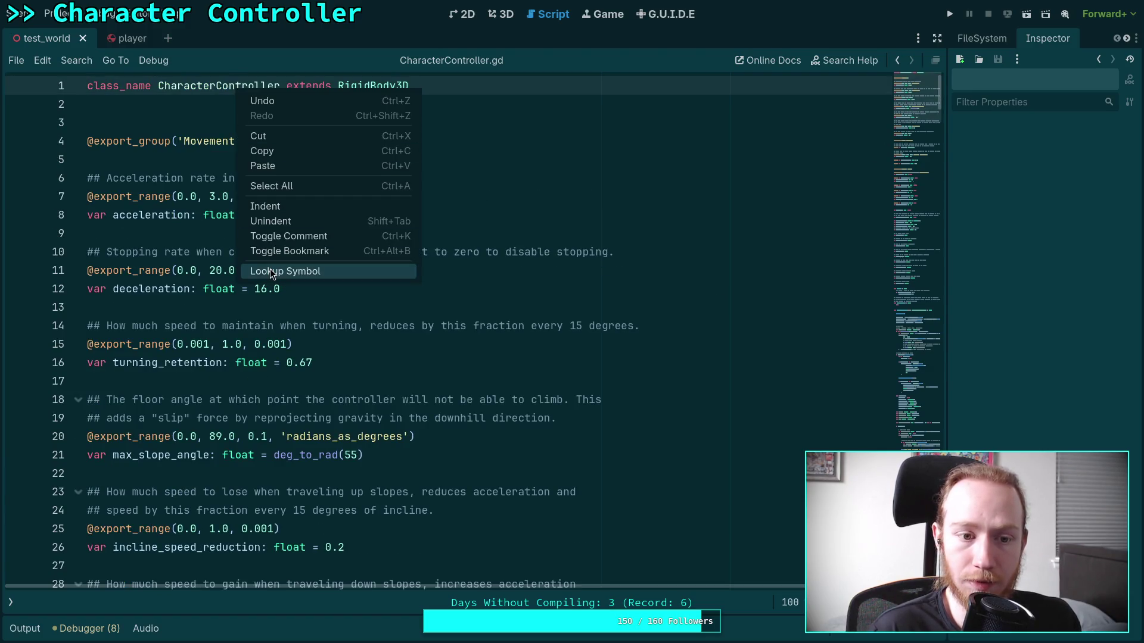
left_click(269, 271)
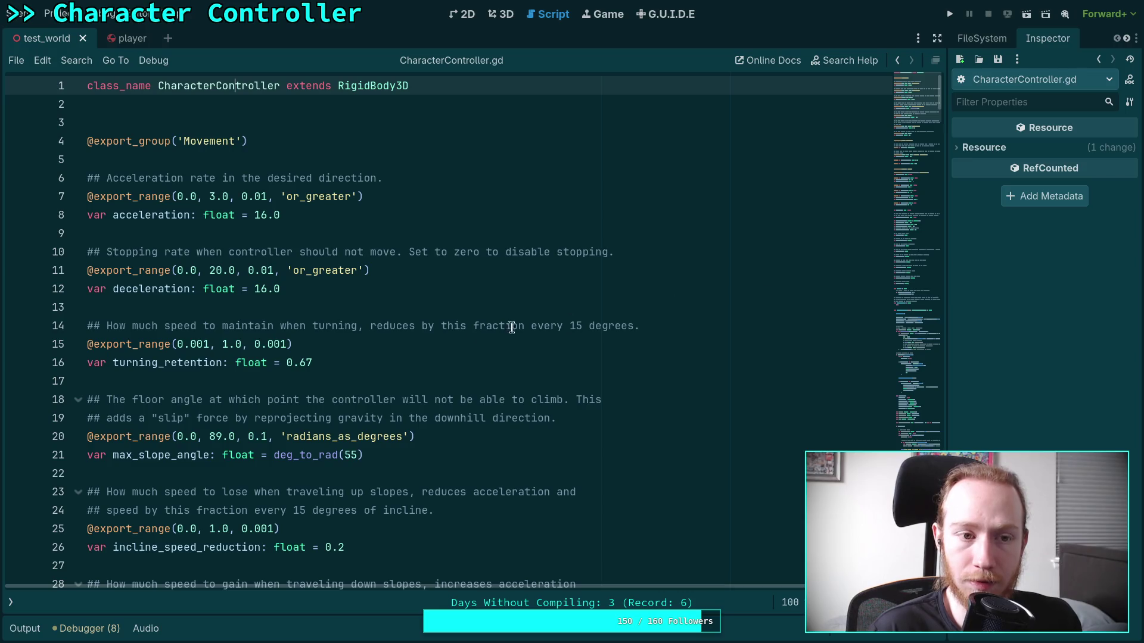
left_click(10, 603)
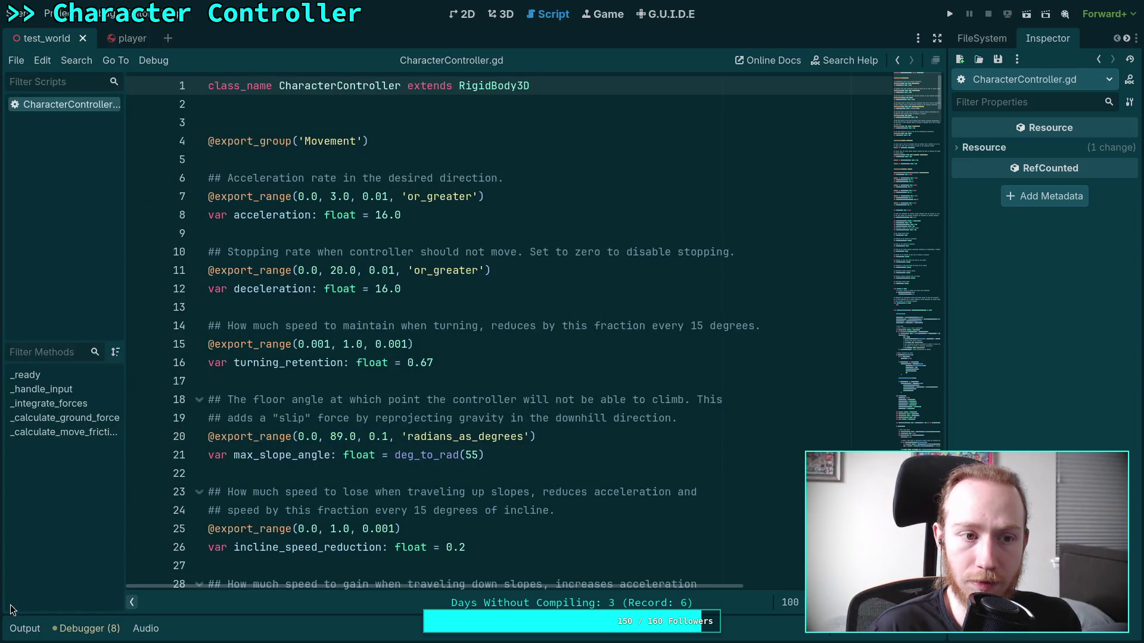
left_click(132, 603)
Browse down to the Floor Collision settings, then switch to the player scene.
left_click(254, 436)
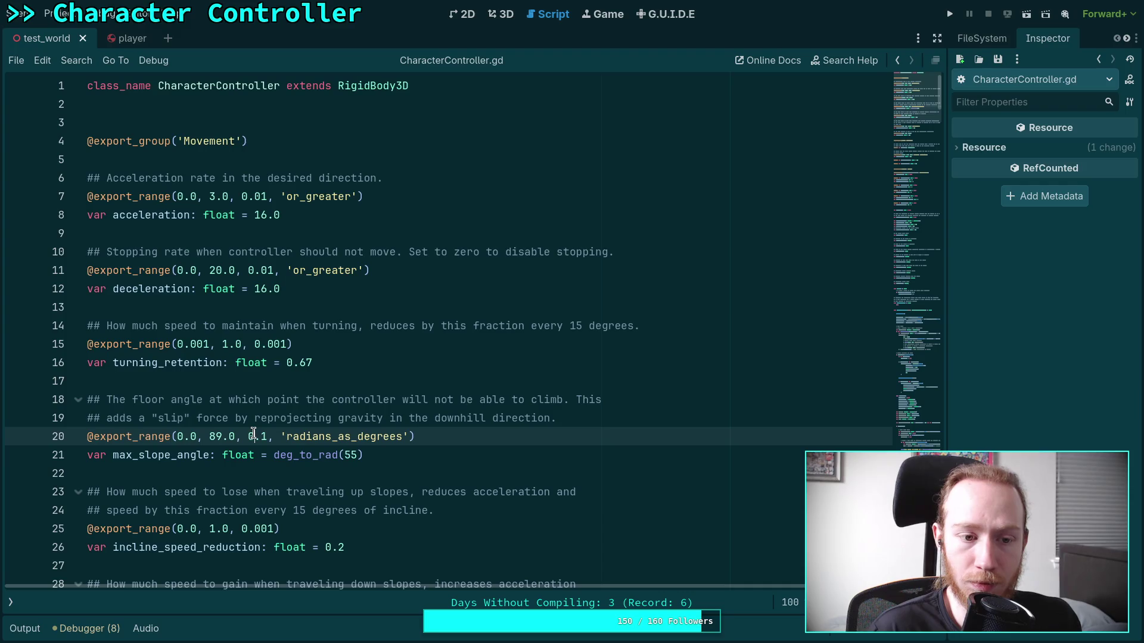
scroll(257, 411, "down", 8)
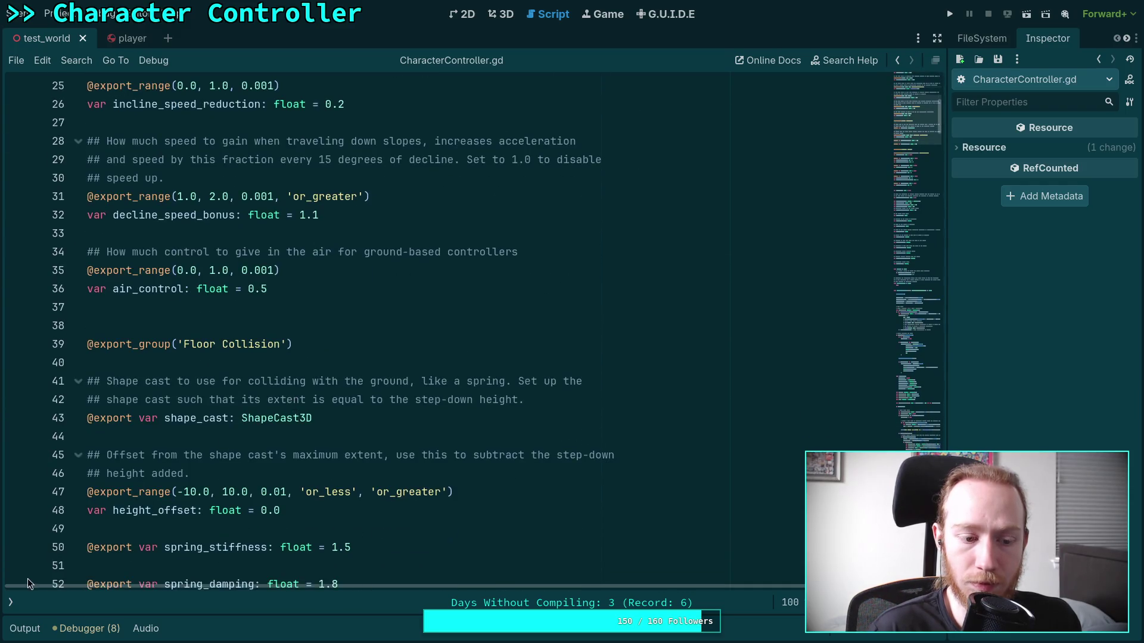
scroll(225, 484, "down", 2)
left_click(318, 421)
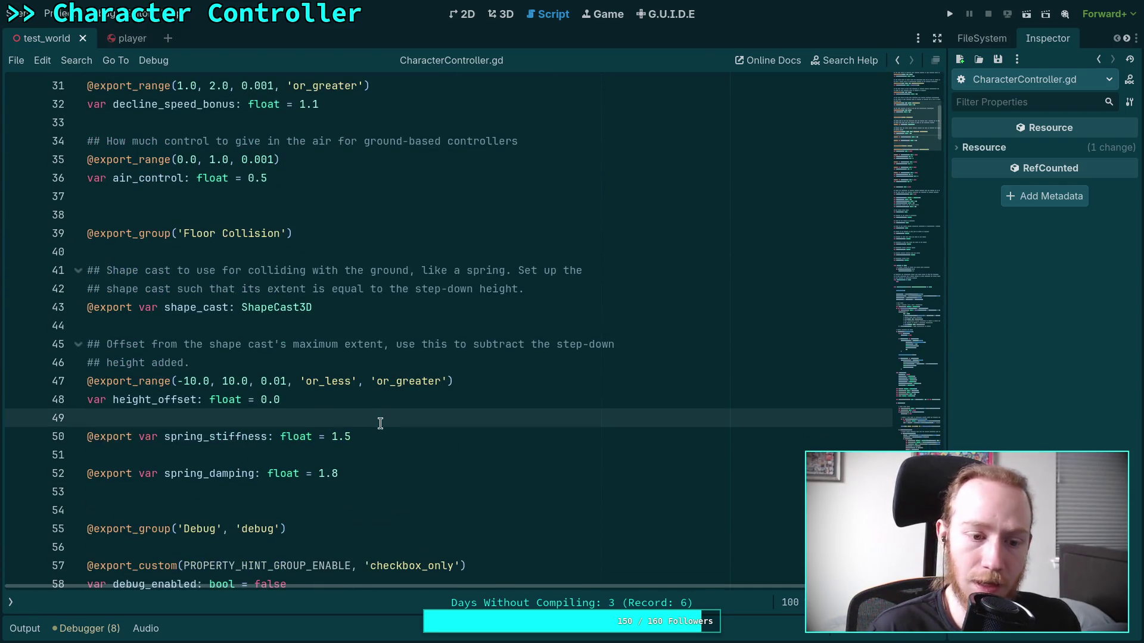
scroll(380, 423, "down", 1)
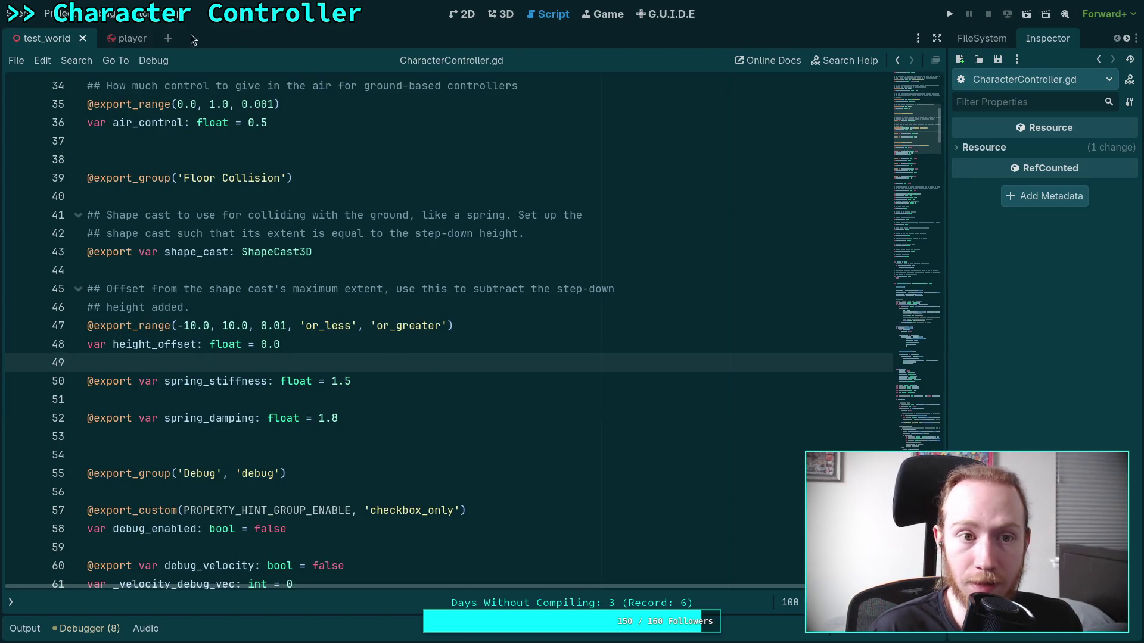
key("ctrl+Tab")
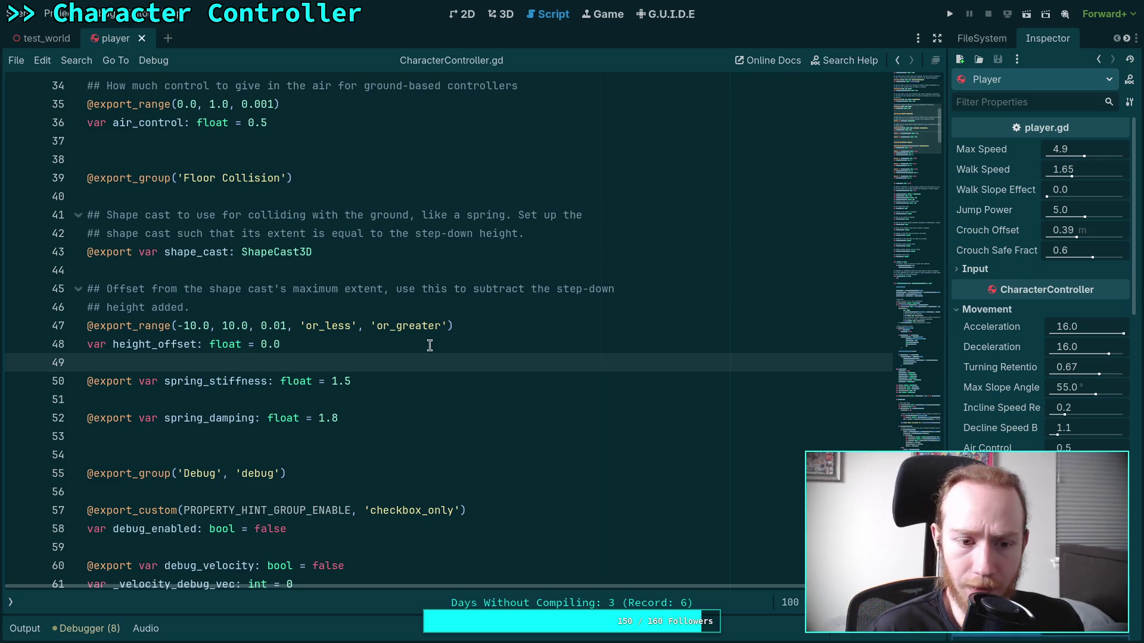
Edit the spring_damping value on line 52 and save the script.
left_click(397, 383)
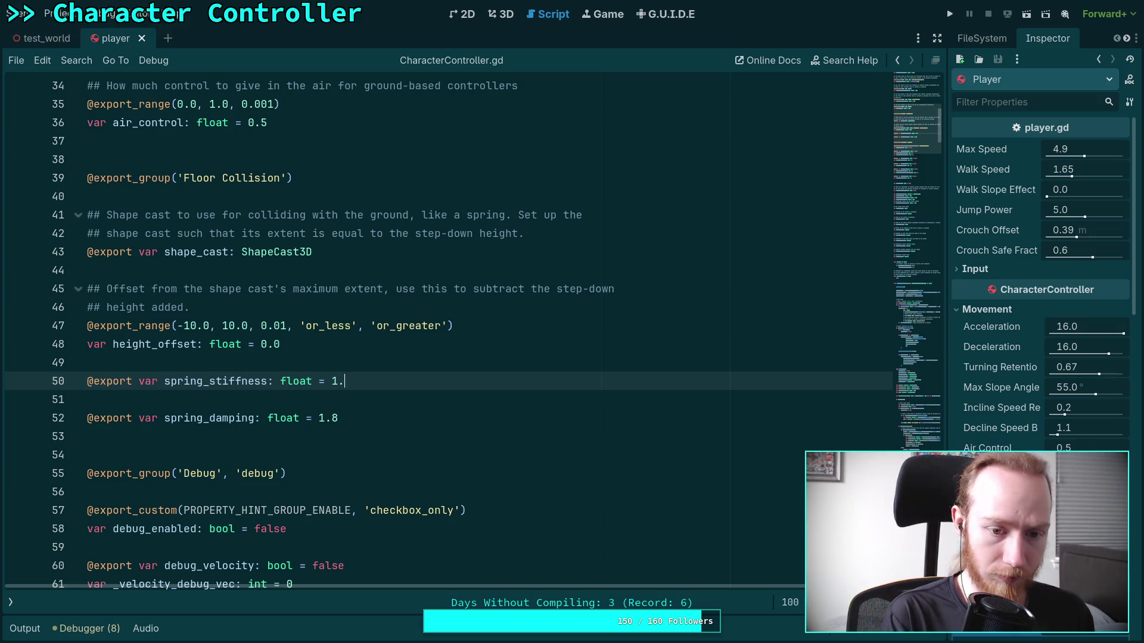
key("Down")
key("Down")
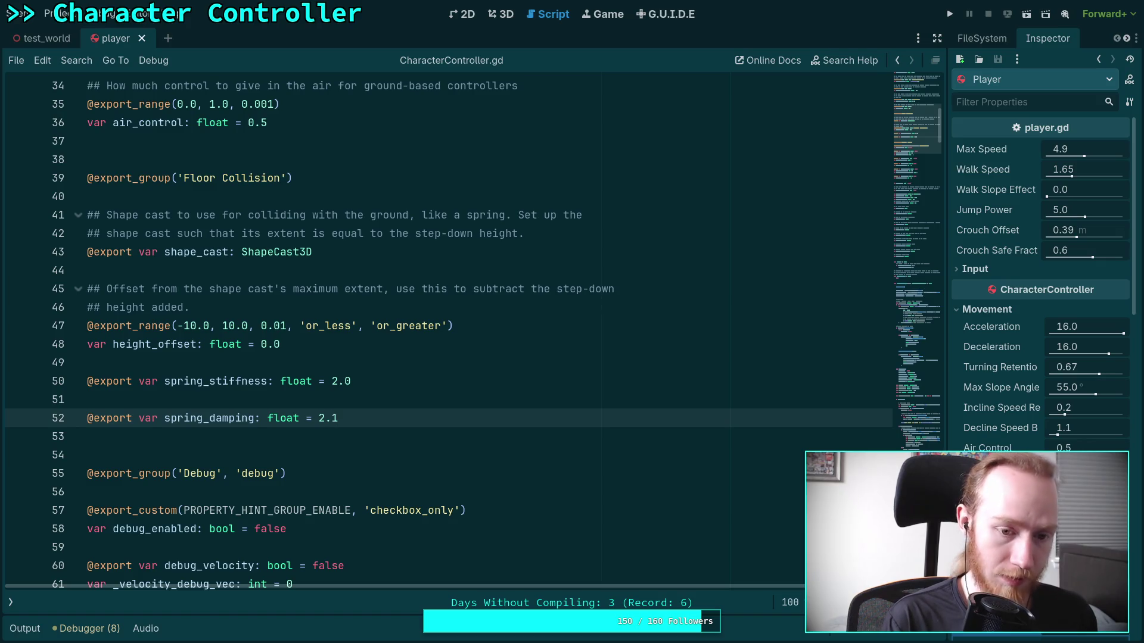
key("BackSpace")
type("1")
key("ctrl+s")
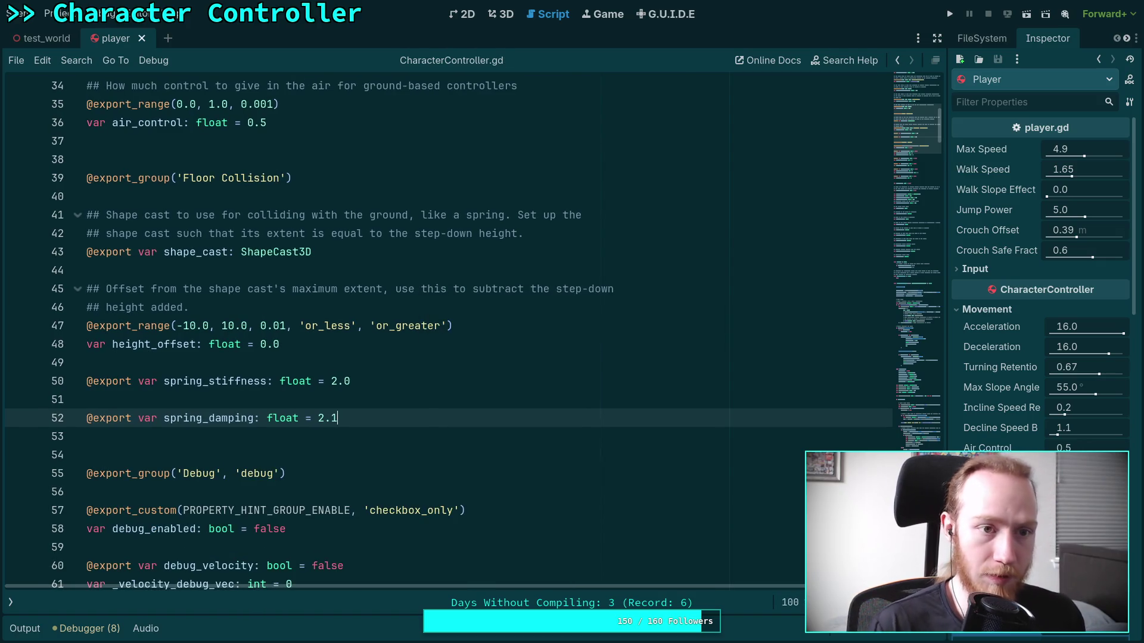
Do three short test runs, walking toward the blue ramps, stopping the game each time.
key("F5")
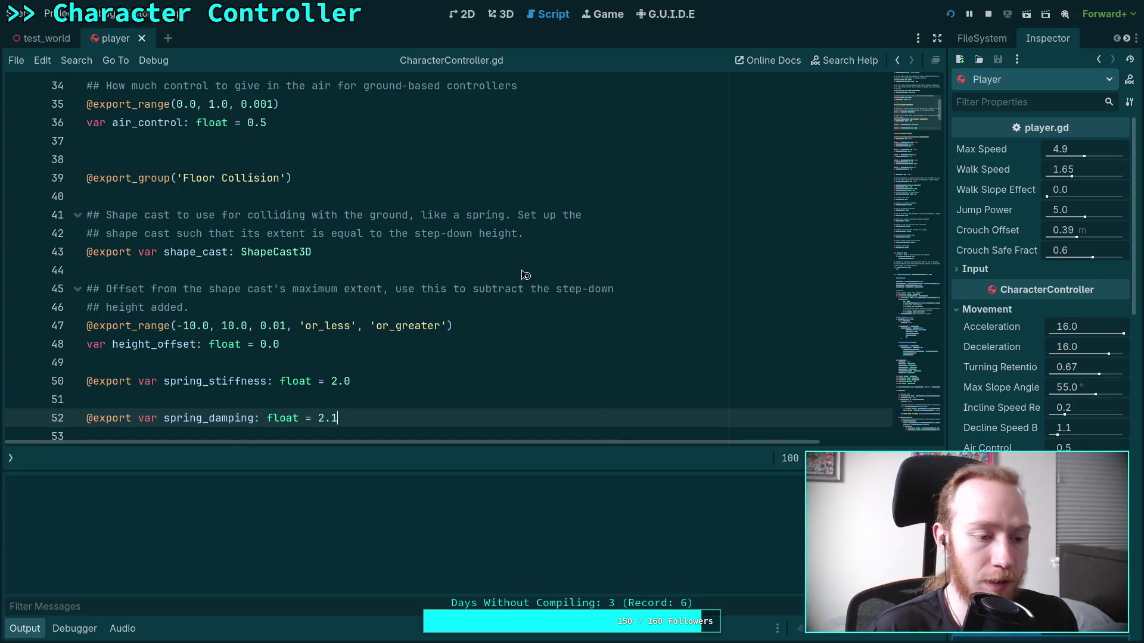
key("w")
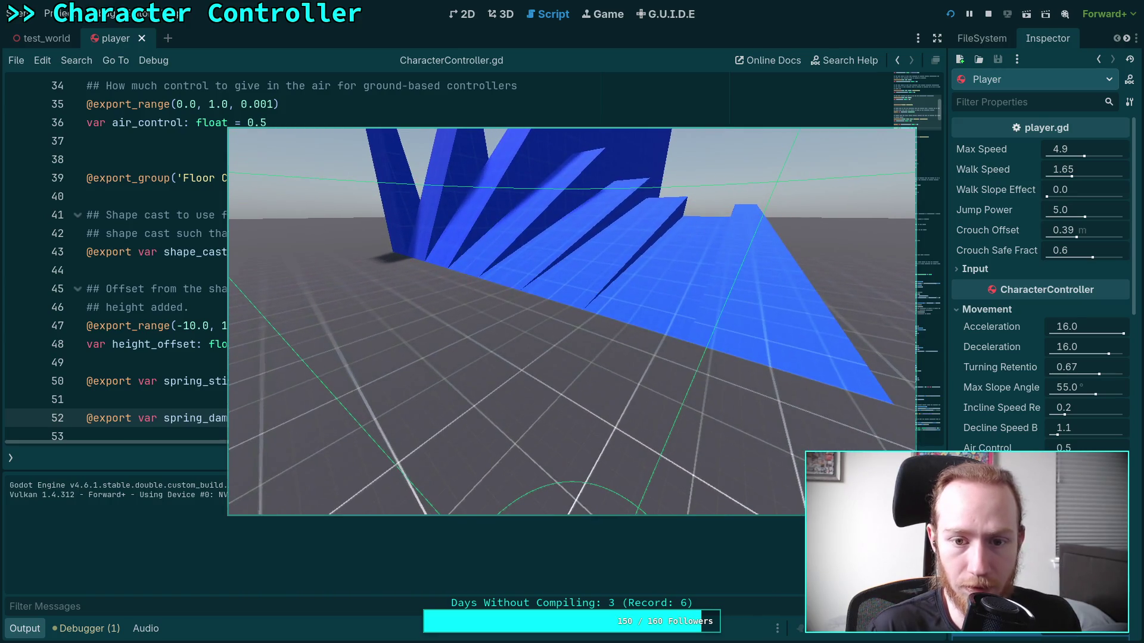
left_click(989, 13)
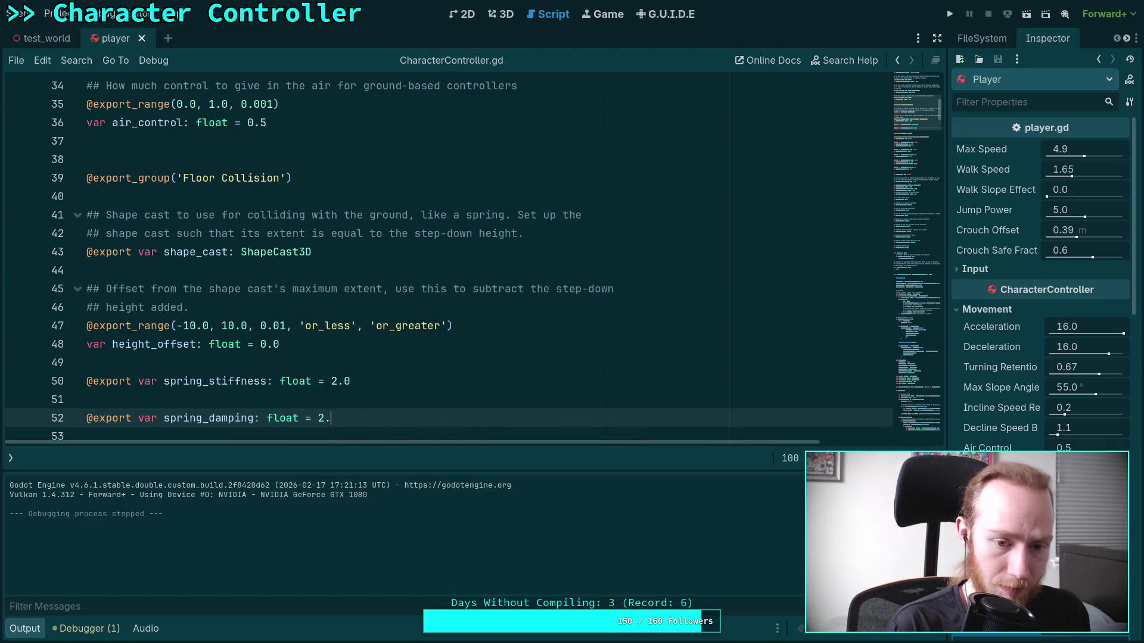
key("F5")
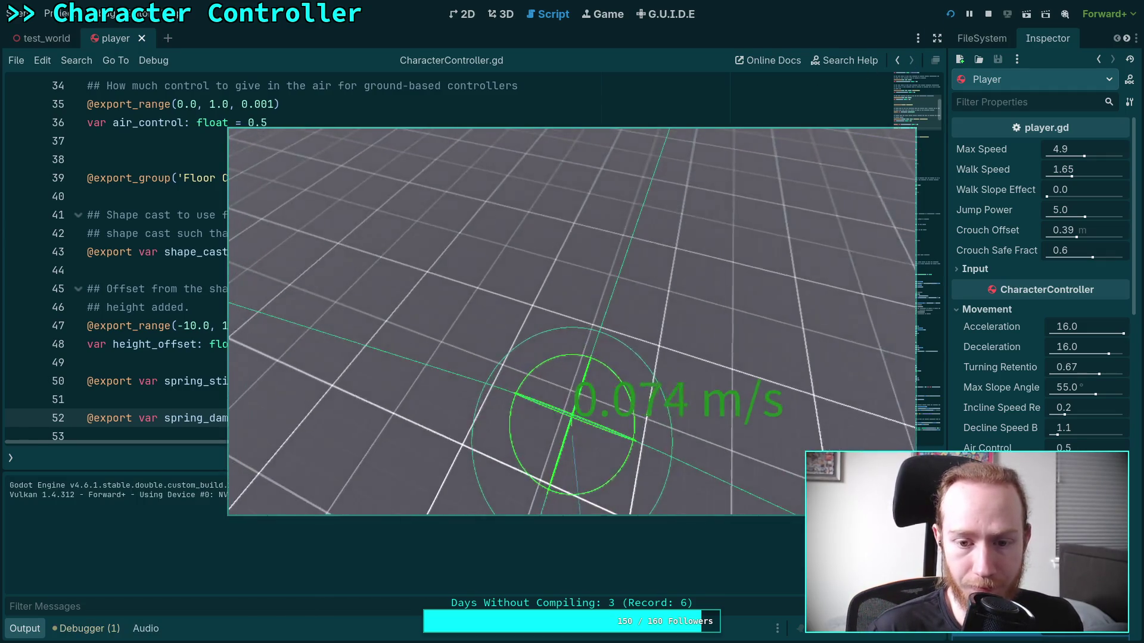
key("space")
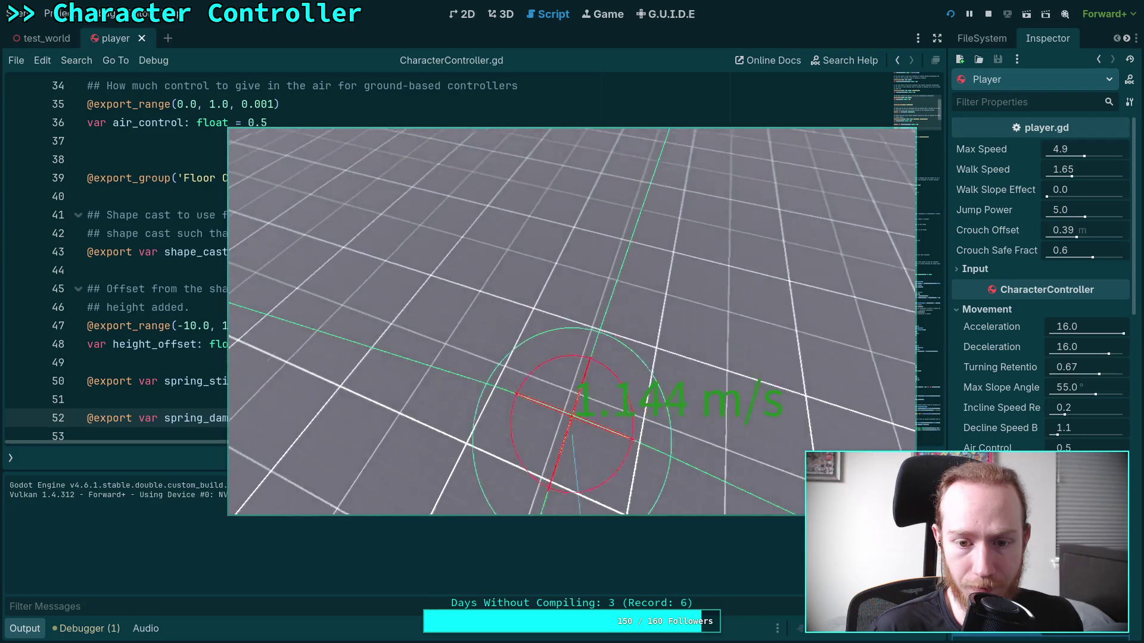
key("w")
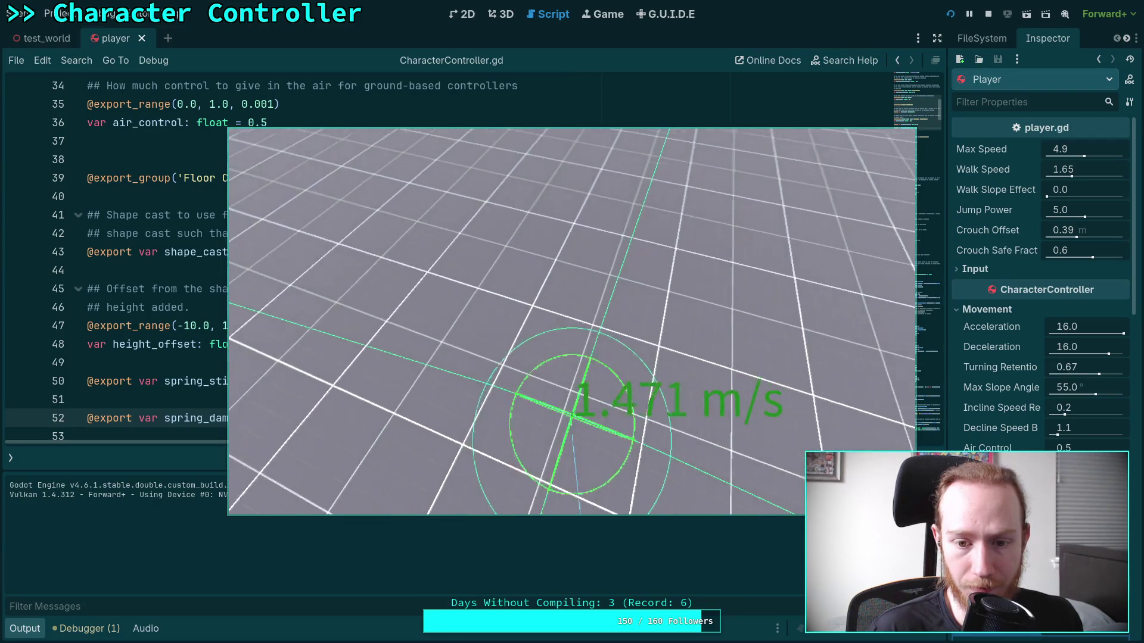
left_click(988, 14)
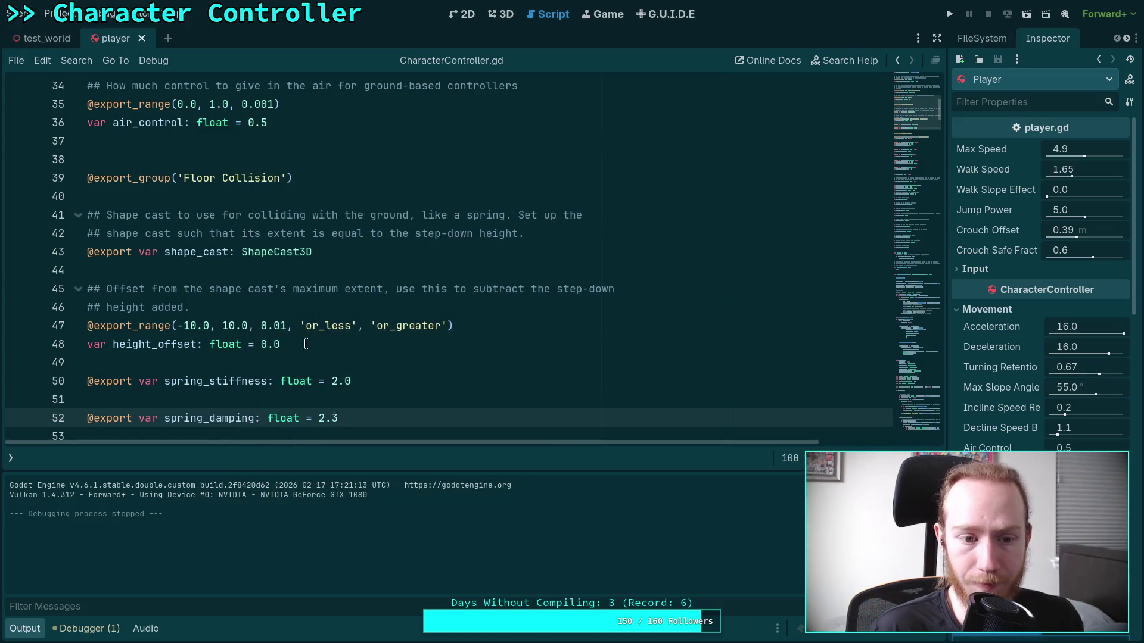
left_click(950, 13)
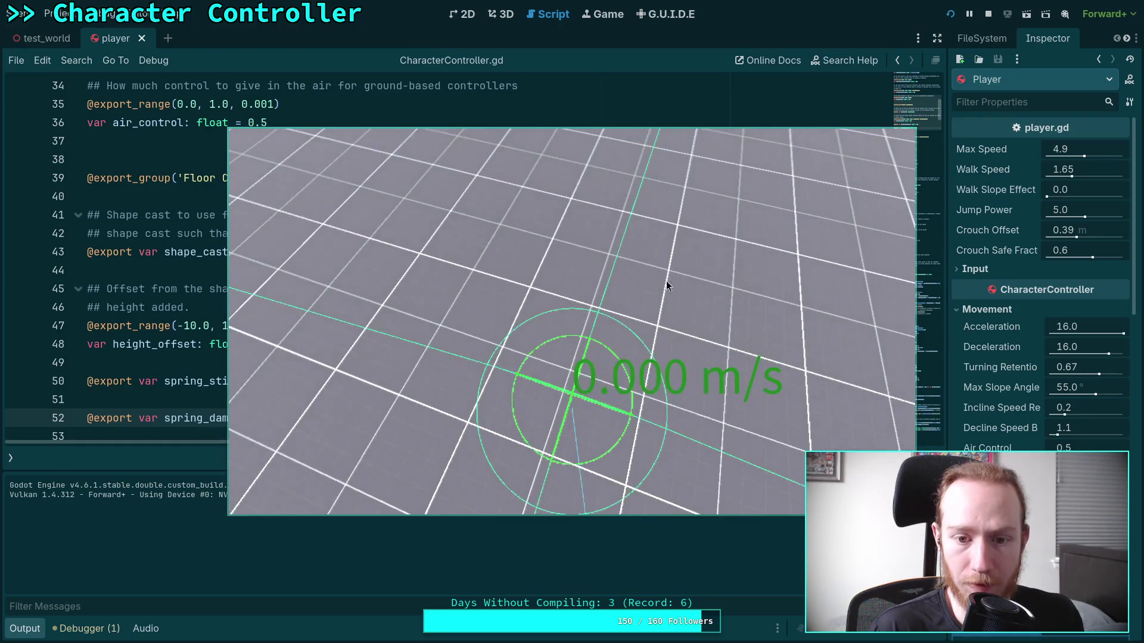
left_click(988, 14)
scroll(385, 416, "down", 2)
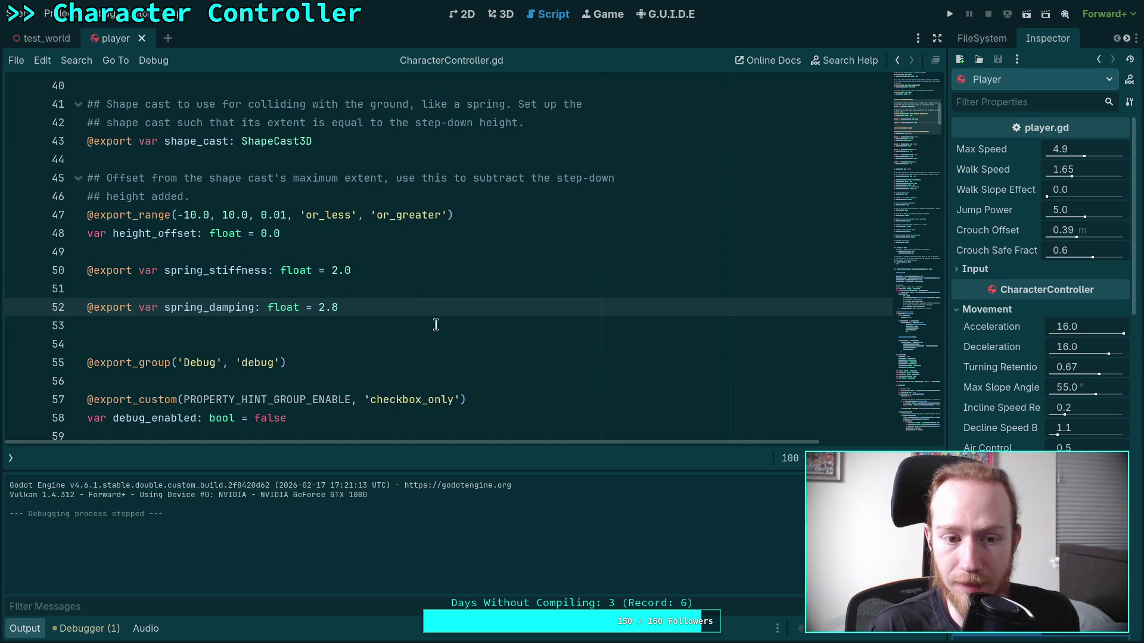
Run the project, test the player against the blue slope walls, then stop it.
key("F5")
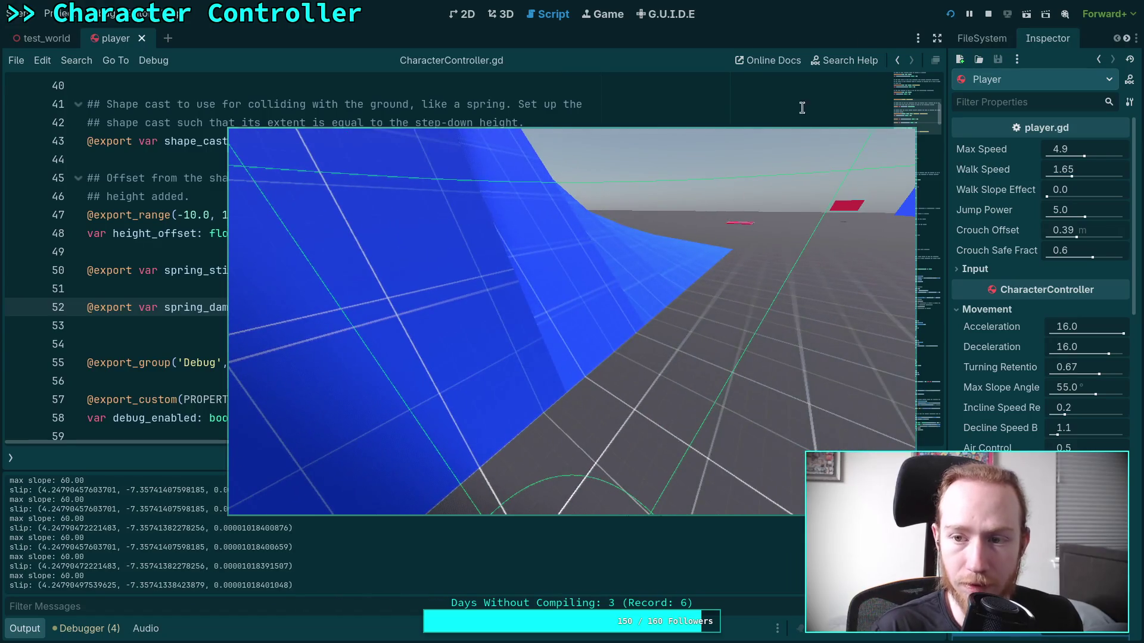
left_click(989, 14)
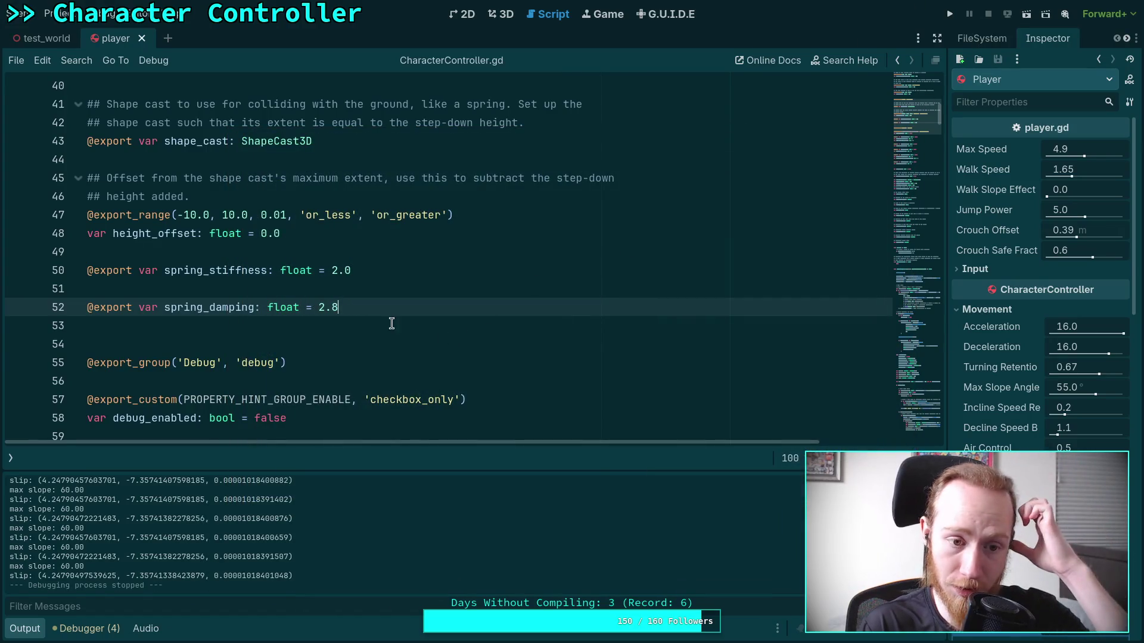
Set spring_stiffness to 1.5 and spring_damping to 2.0, then save the script.
left_click_drag(344, 310, 322, 310)
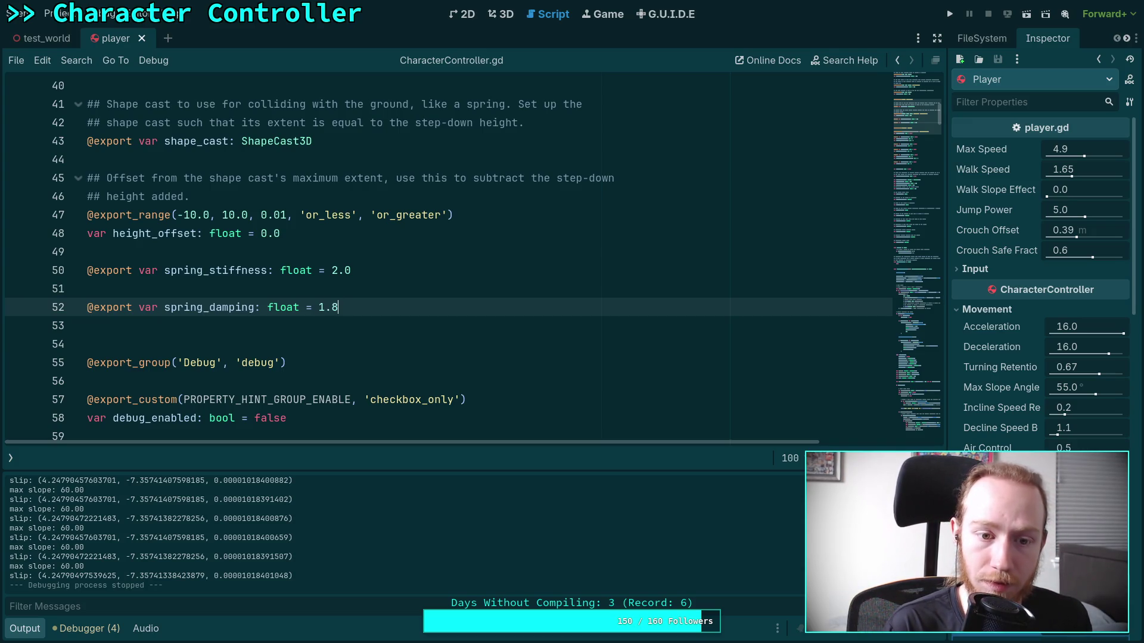
left_click_drag(351, 271, 332, 270)
key("BackSpace")
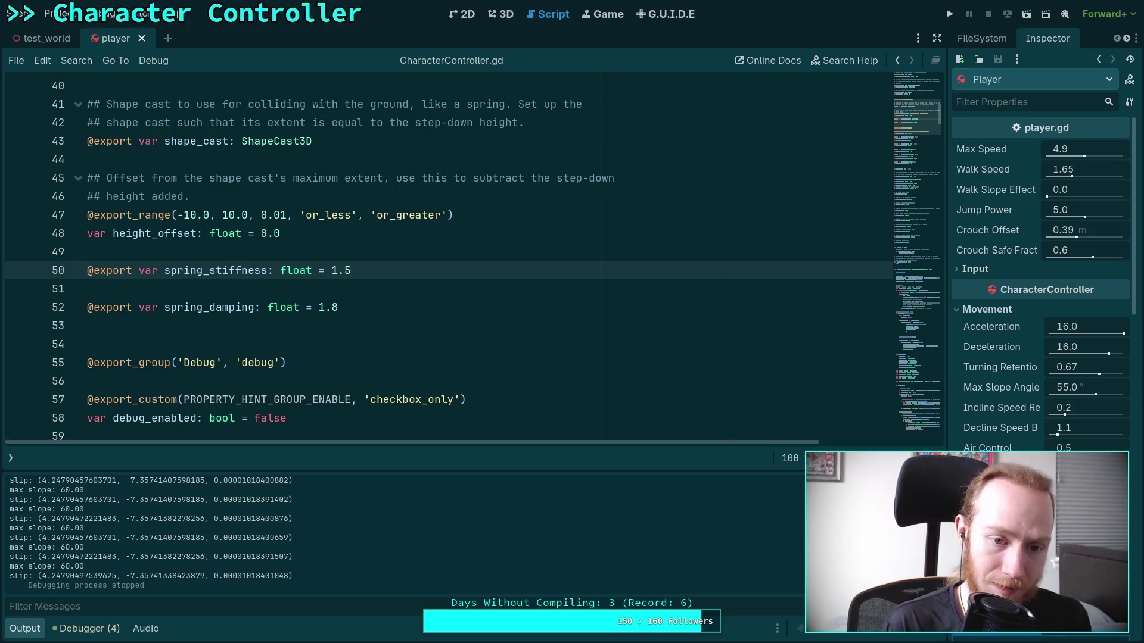
key("Down")
key("Down")
key("Down")
key("Up")
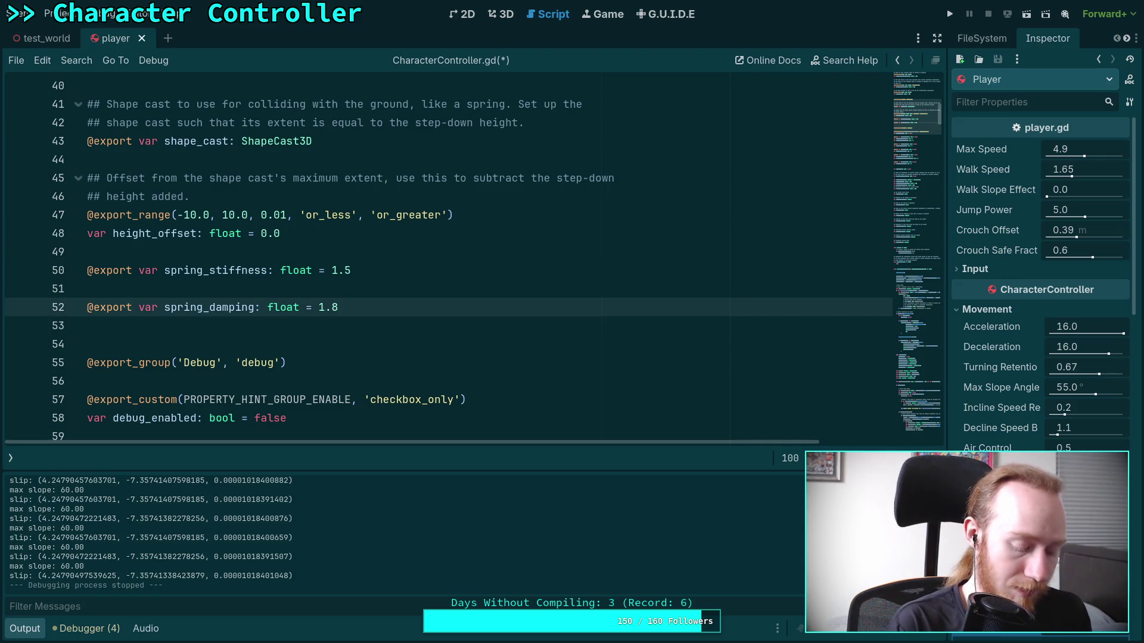
key("ctrl+s")
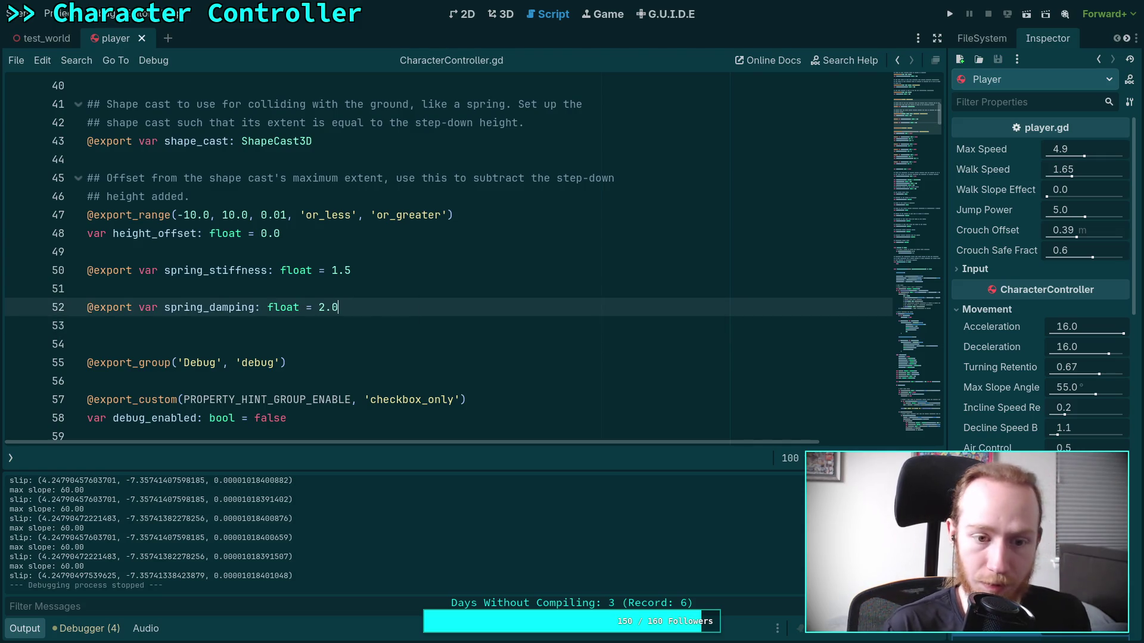
Test-run the game with the new spring values, then stop it.
left_click(950, 14)
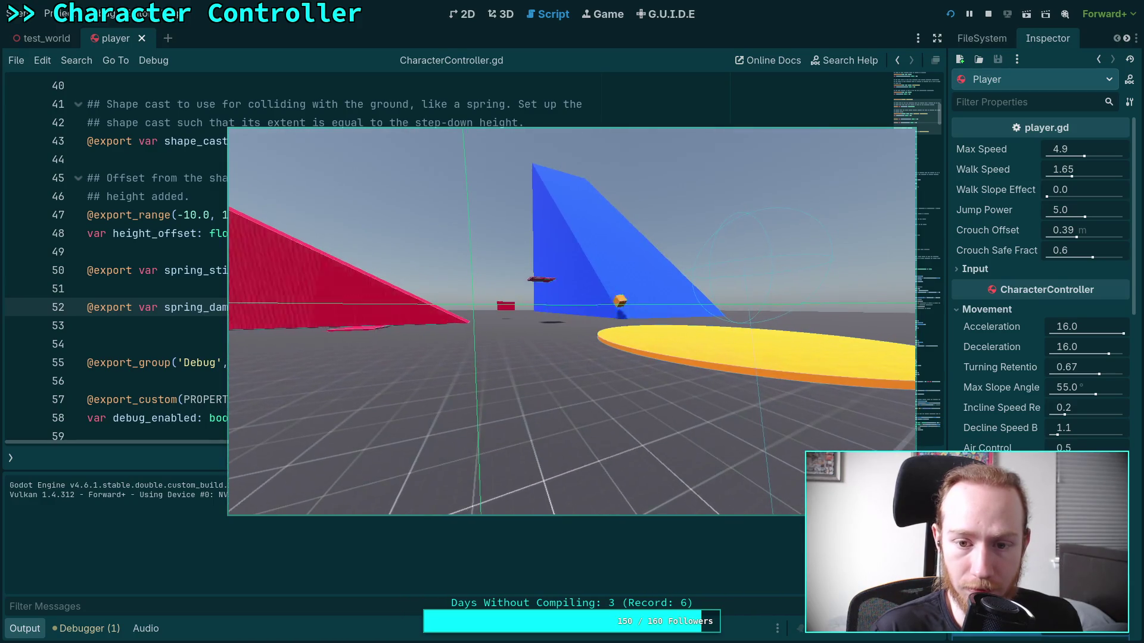
left_click(989, 13)
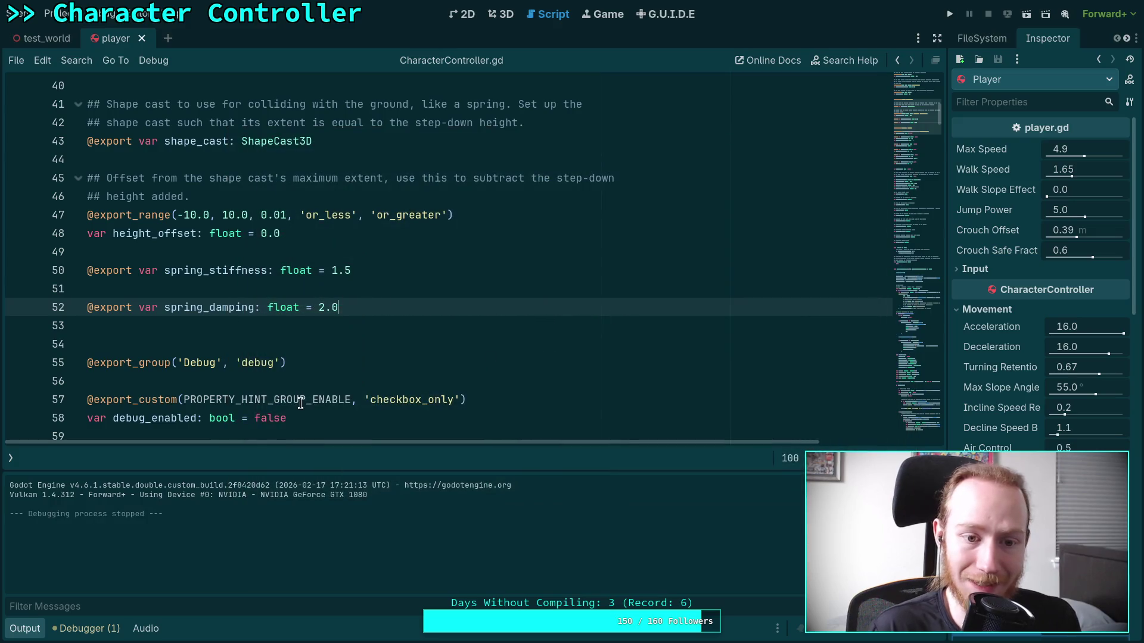
left_click(308, 348)
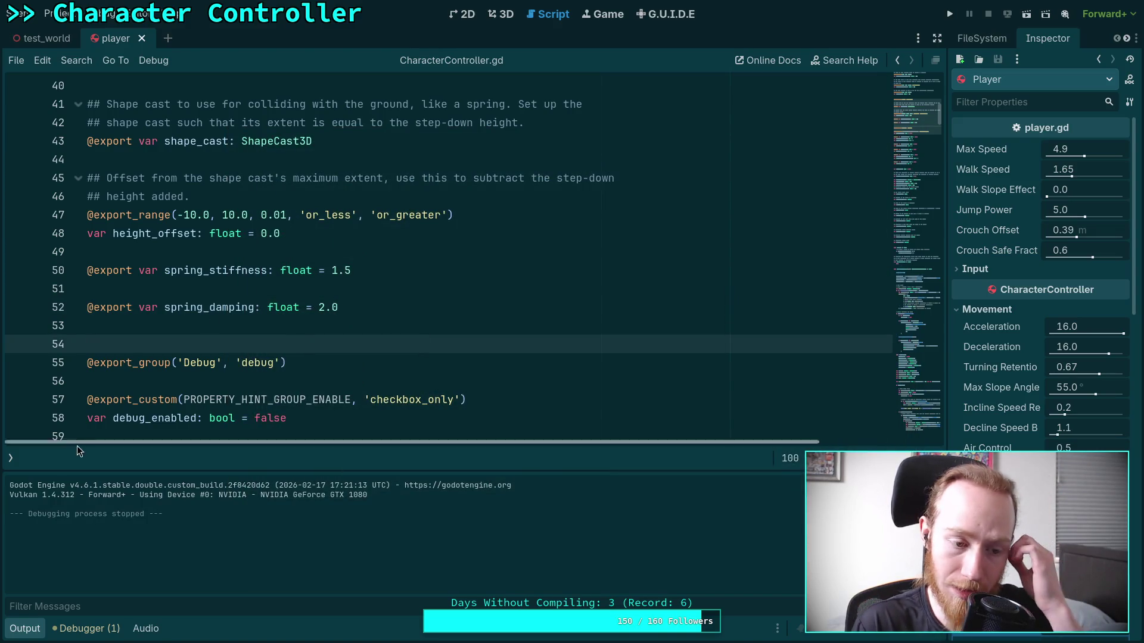
Close the player scene tab and hide the script list and output panels.
left_click(142, 38)
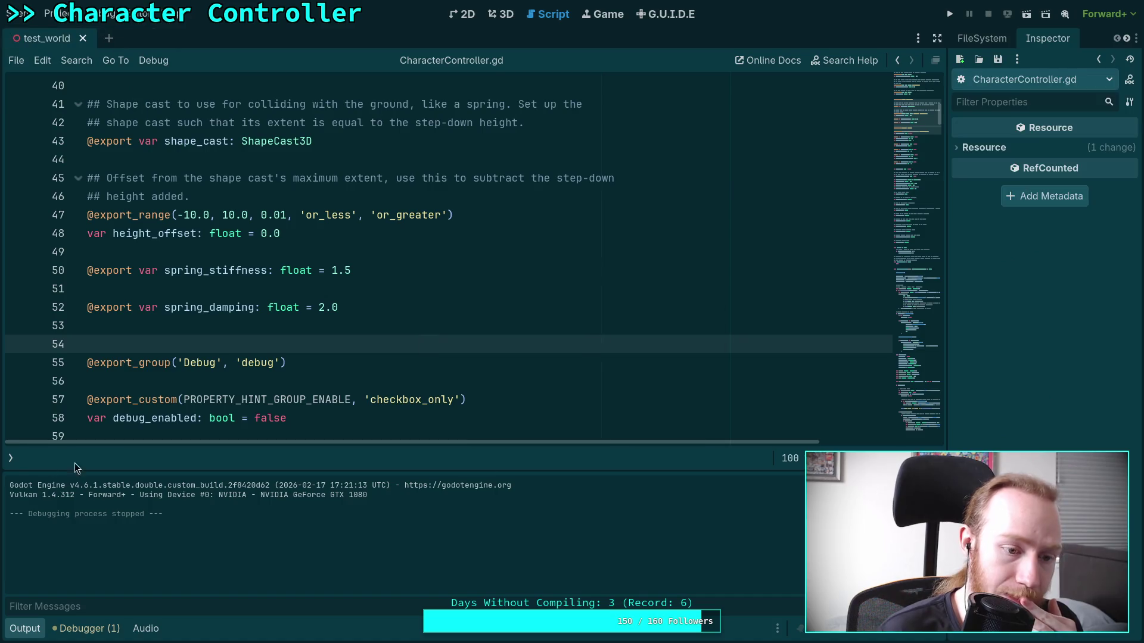
left_click(10, 457)
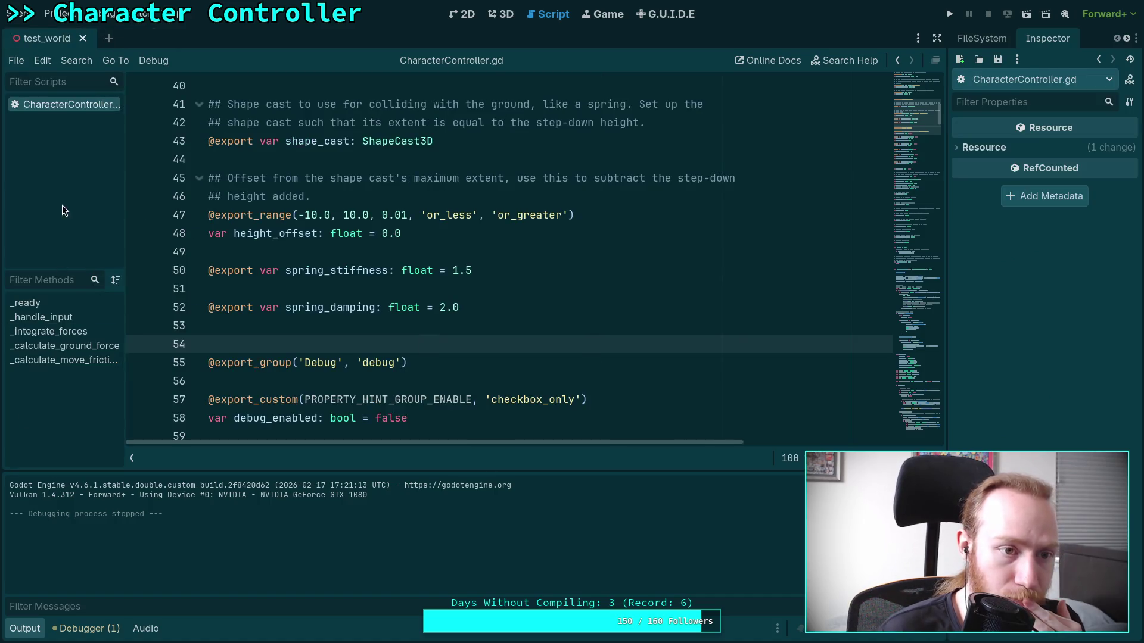
left_click(131, 459)
left_click(25, 628)
scroll(424, 400, "down", 20)
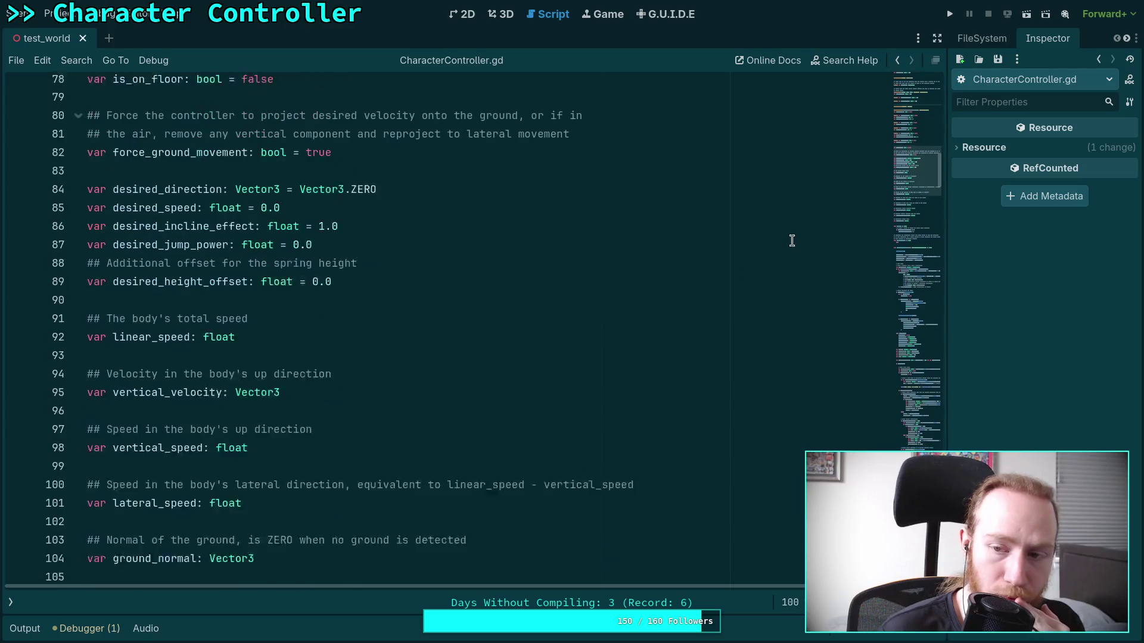
scroll(424, 327, "down", 5)
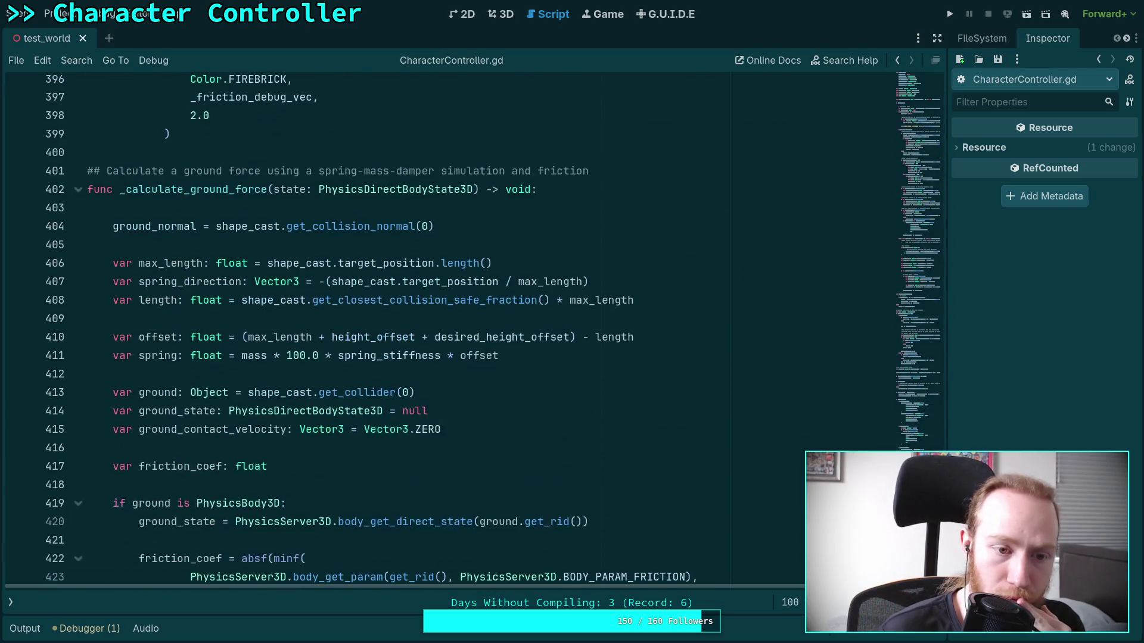
Fold _calculate_ground_force and move up to the slope angle check near line 201.
scroll(424, 328, "down", 6)
scroll(425, 327, "up", 6)
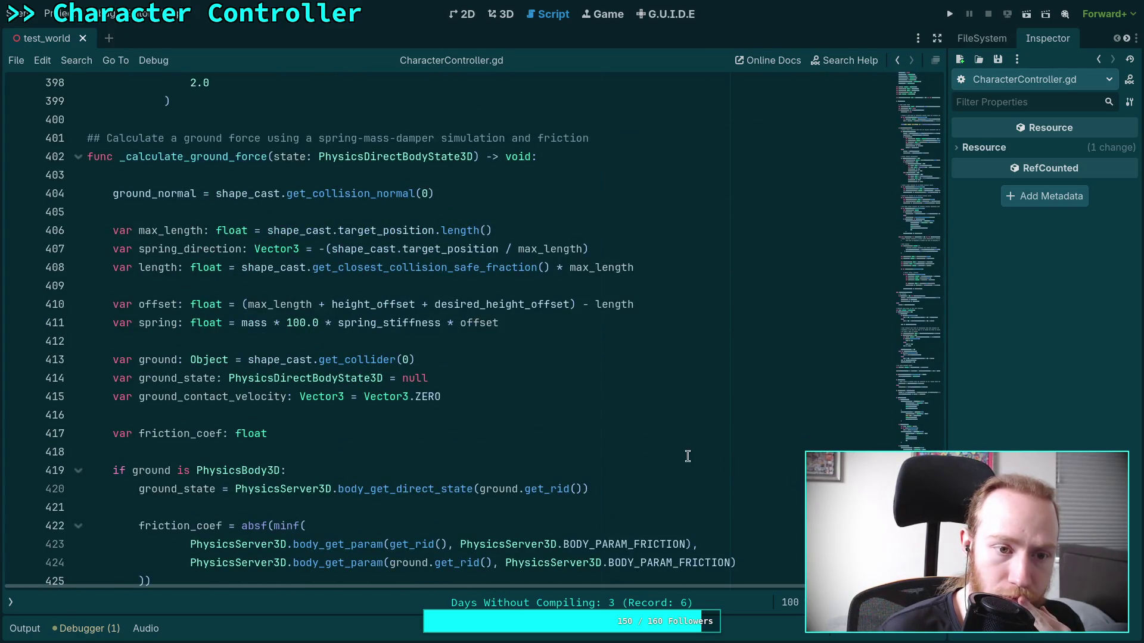
left_click(79, 163)
scroll(181, 270, "up", 14)
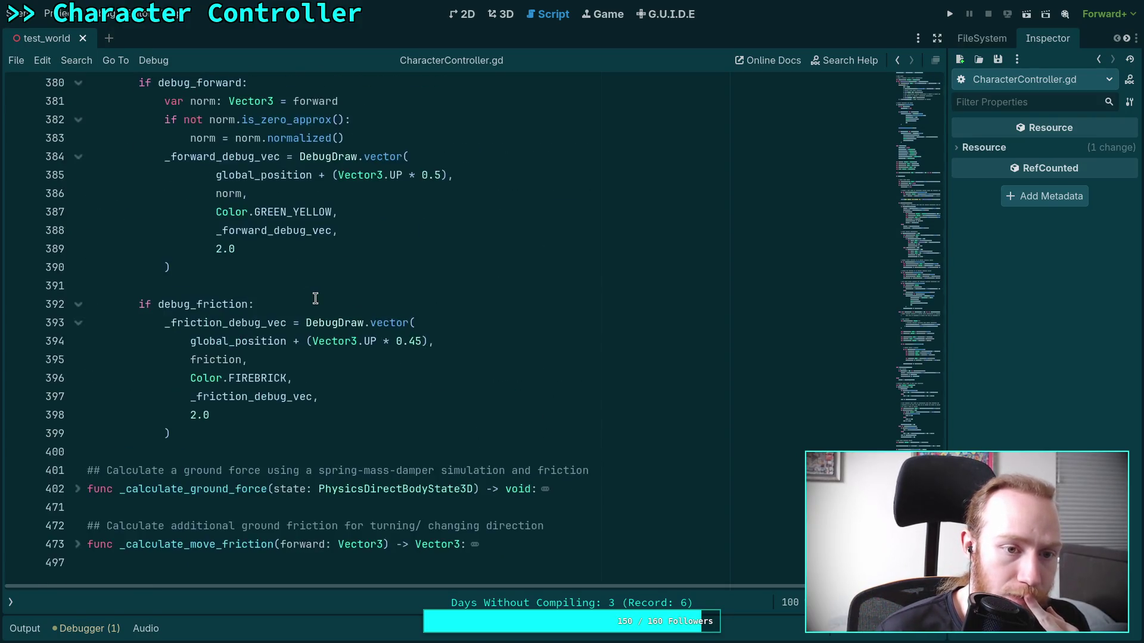
scroll(316, 299, "up", 15)
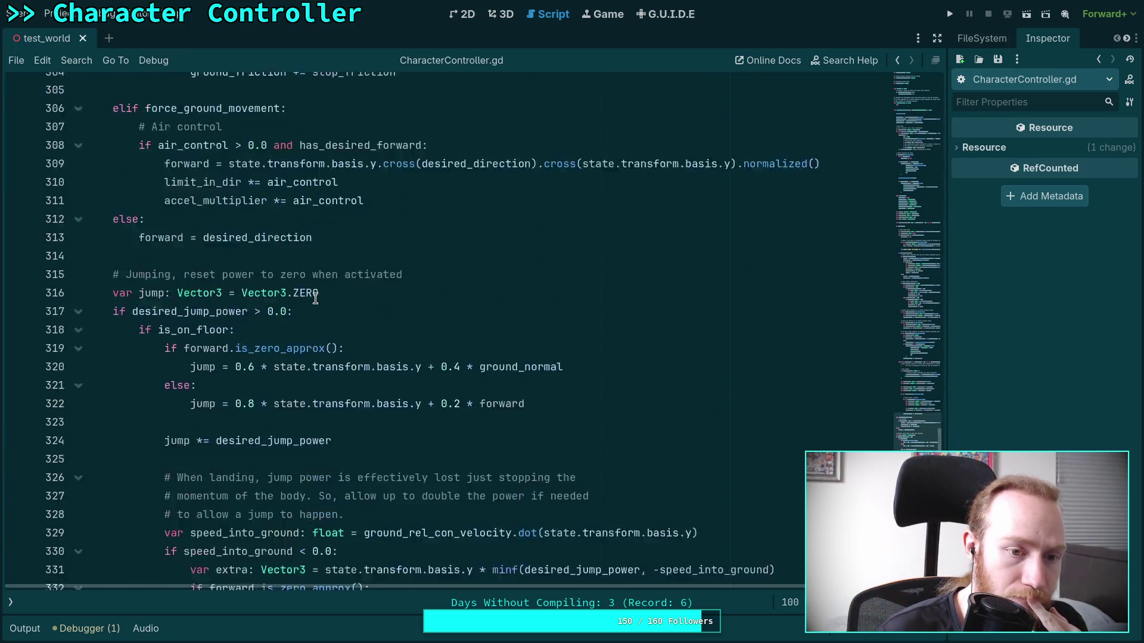
scroll(316, 299, "up", 11)
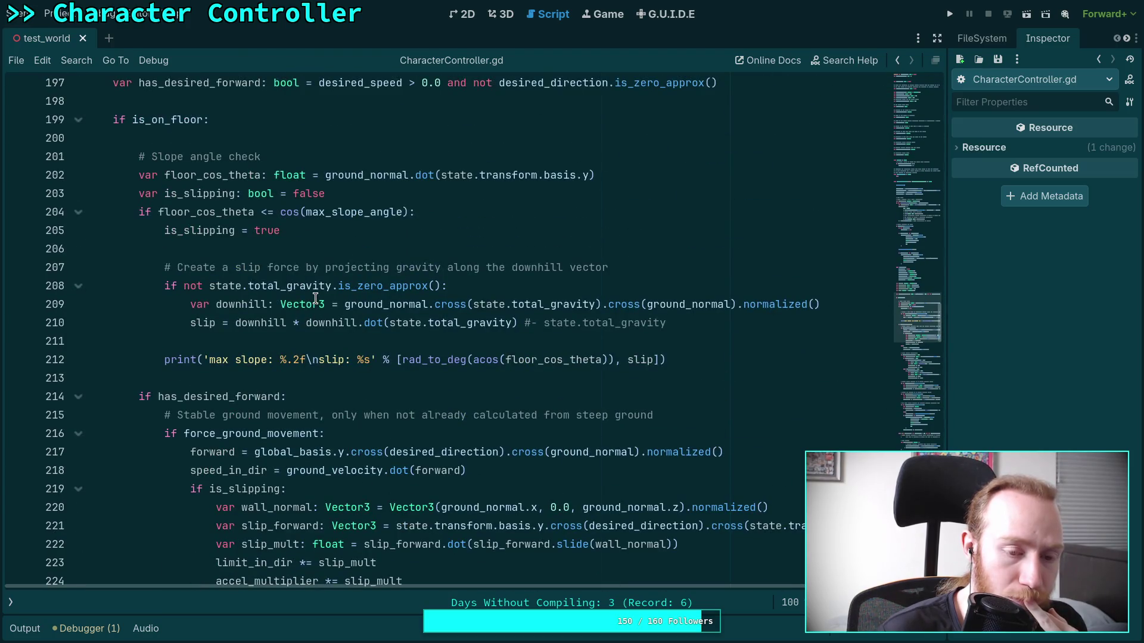
left_click(276, 336)
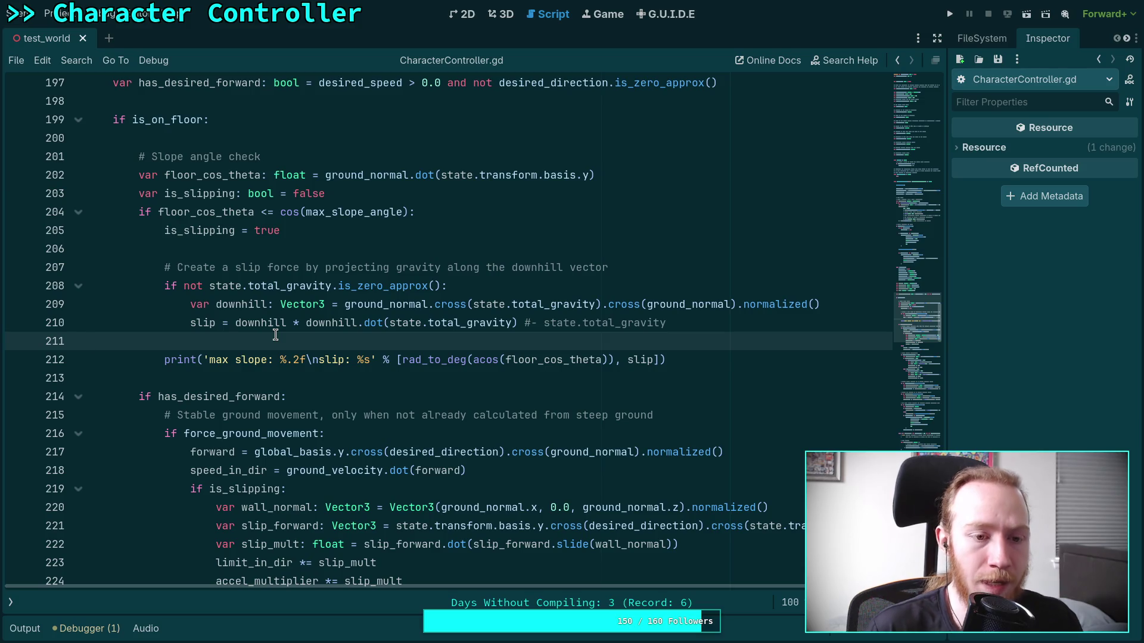
Uncomment '- state.total_gravity' on line 210 and test slipping along the blue wall.
left_click(527, 323)
key("BackSpace")
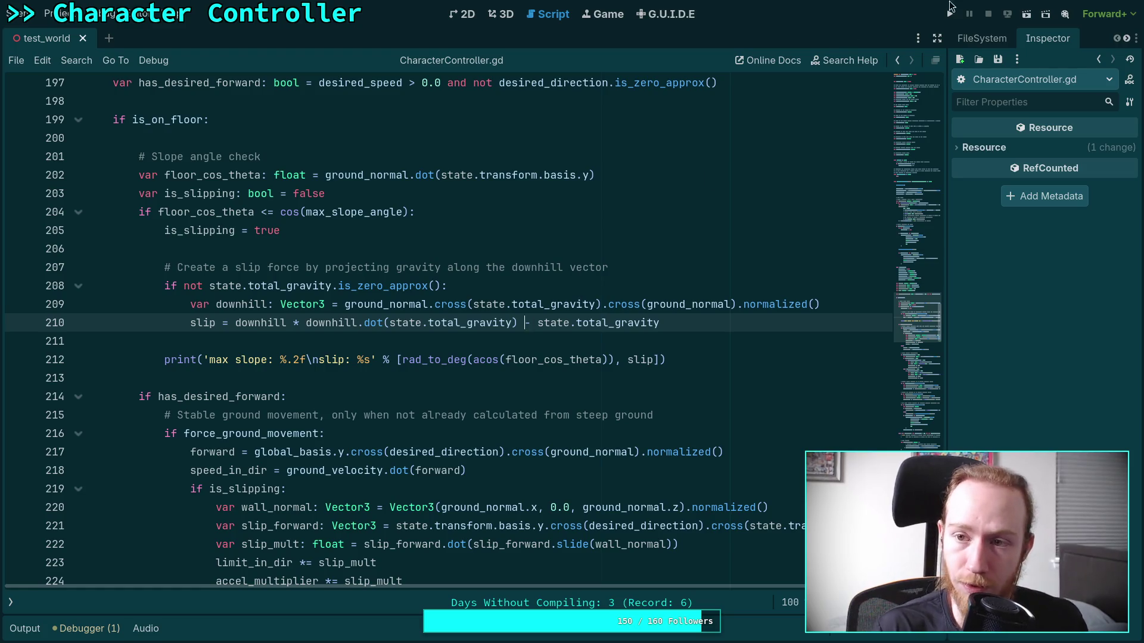
left_click(951, 9)
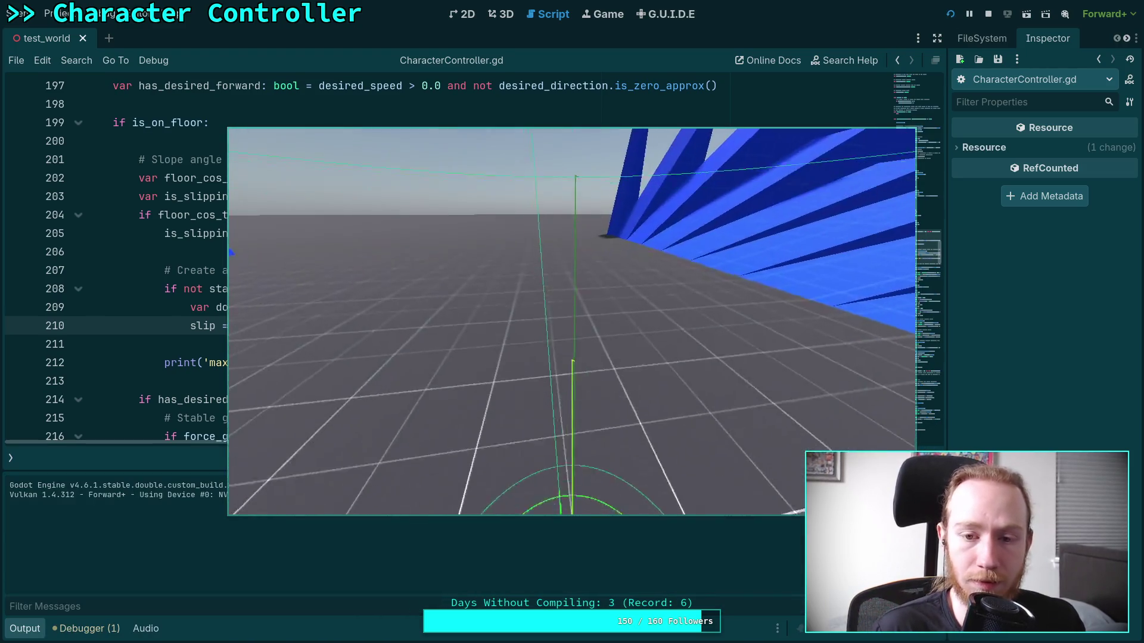
key("w")
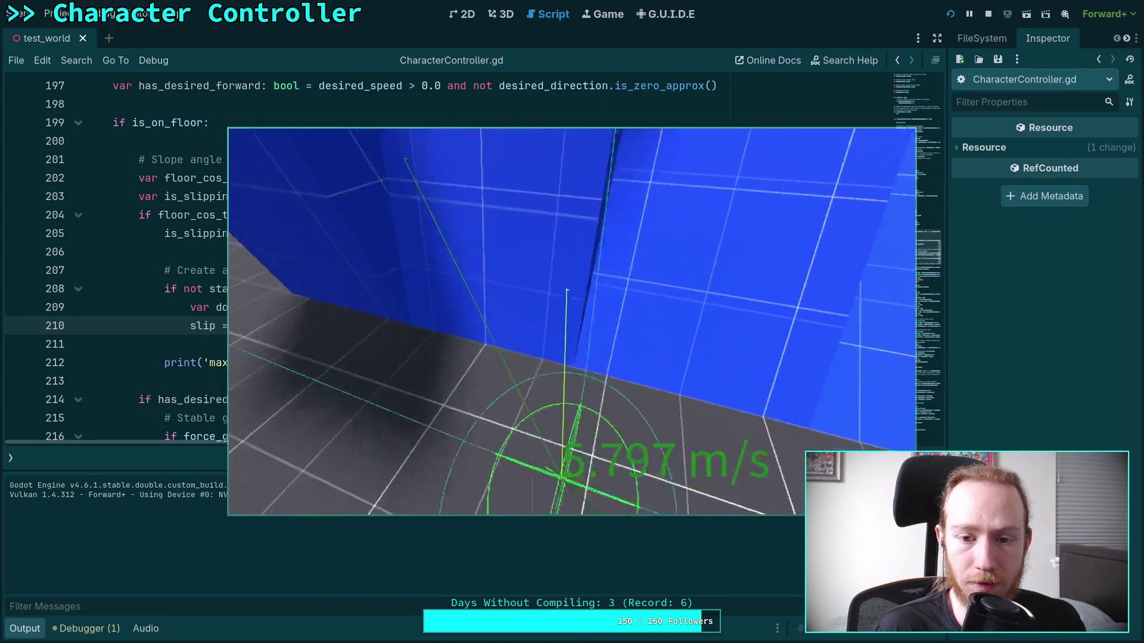
key("w")
key("w")
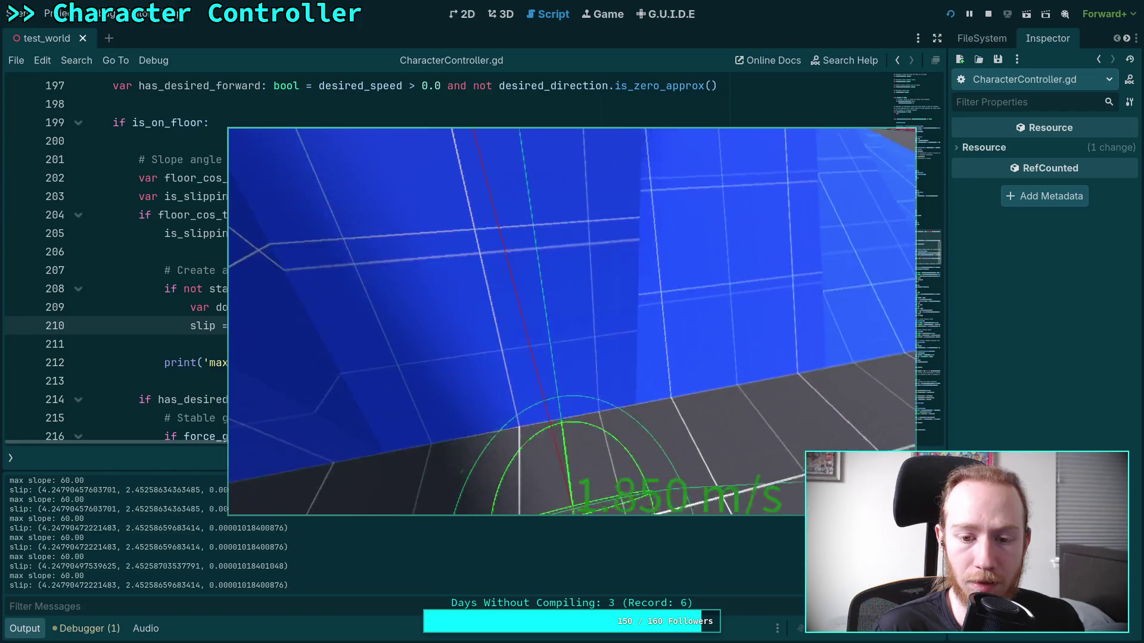
key("w")
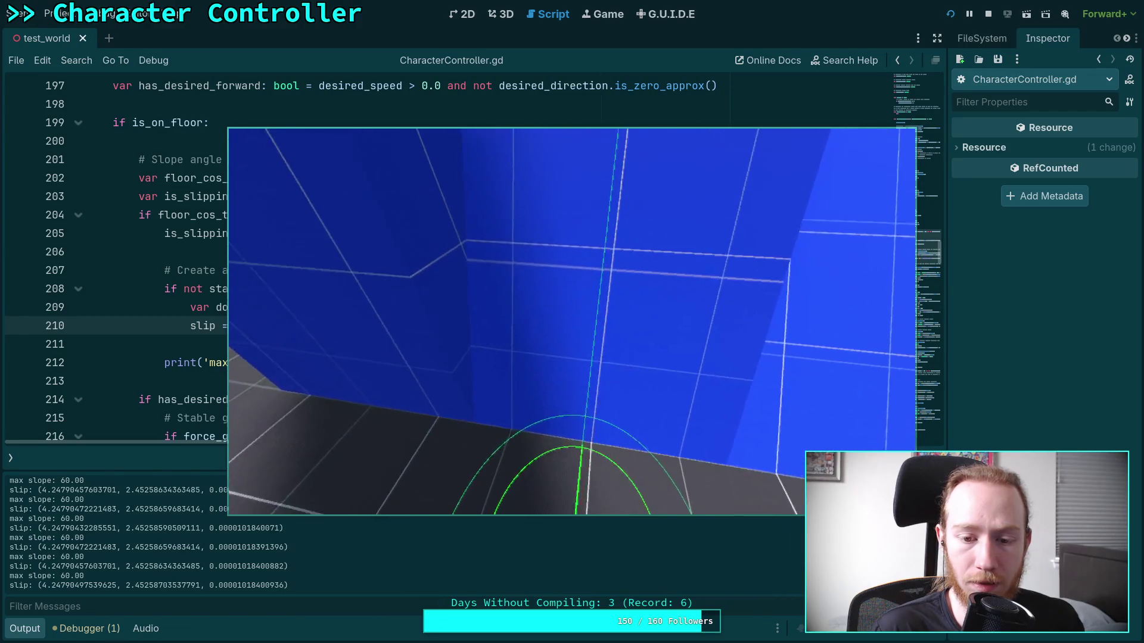
key("w")
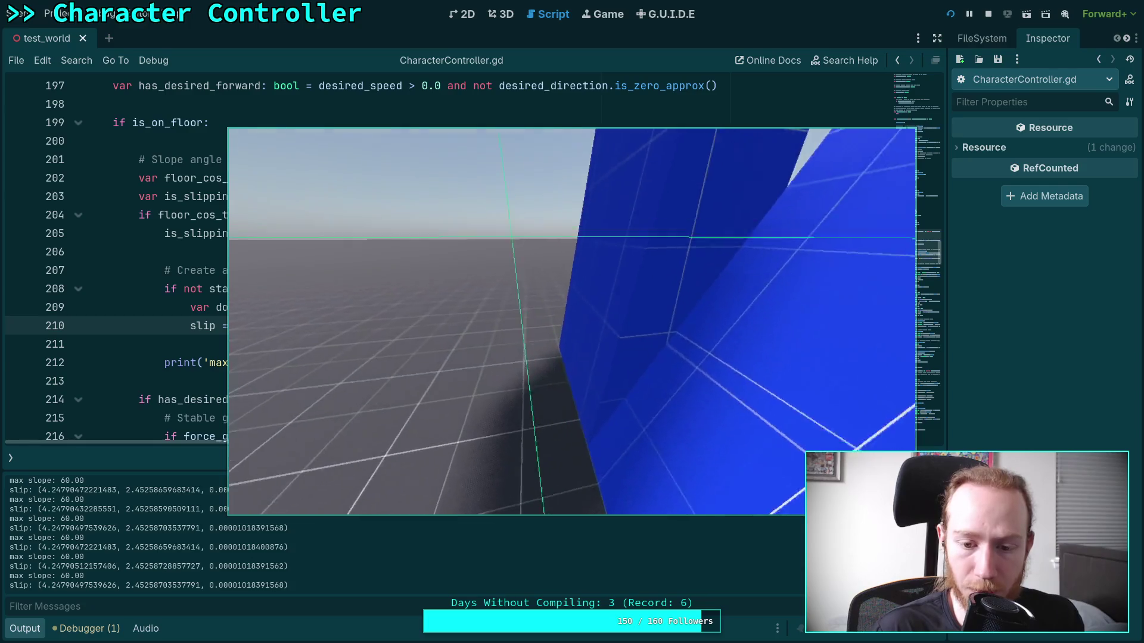
key("Escape")
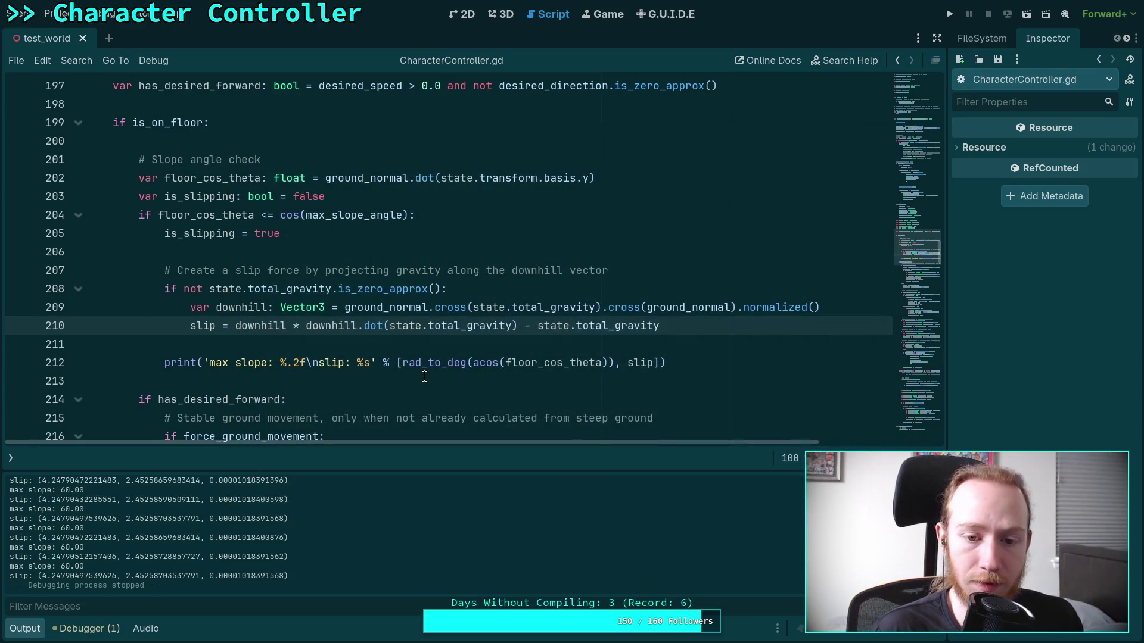
left_click(22, 630)
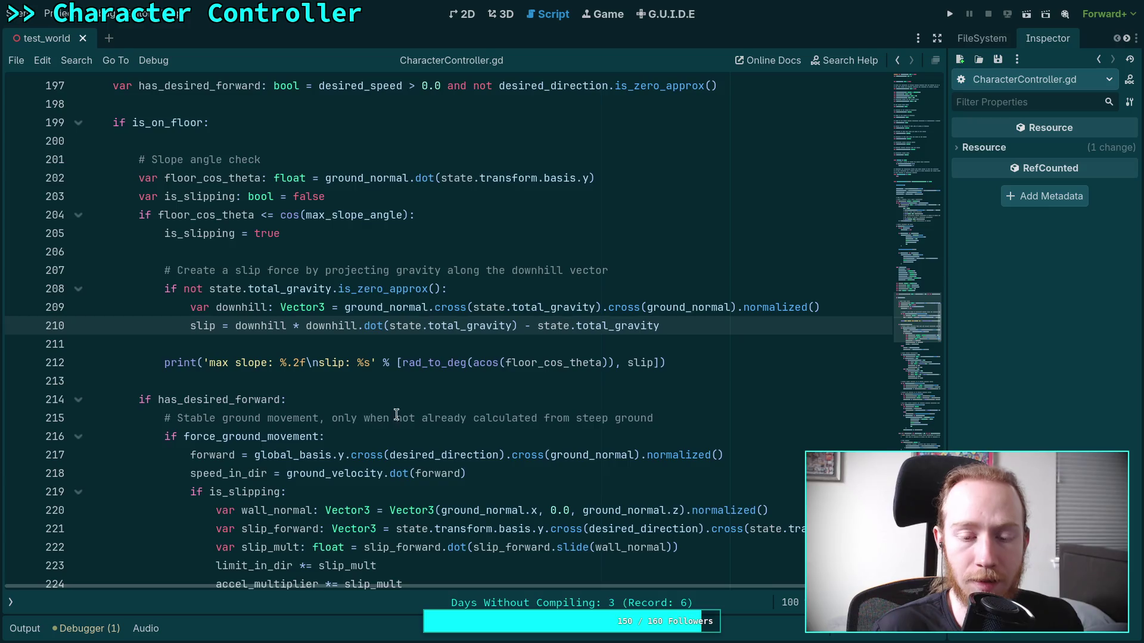
scroll(453, 408, "up", 2)
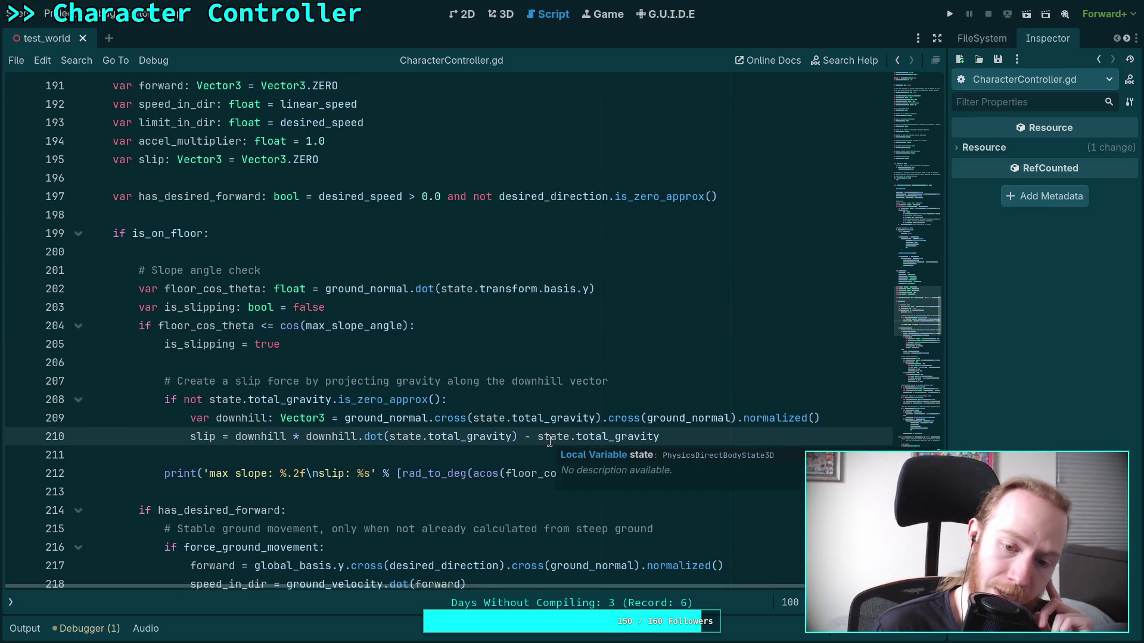
scroll(277, 416, "up", 9)
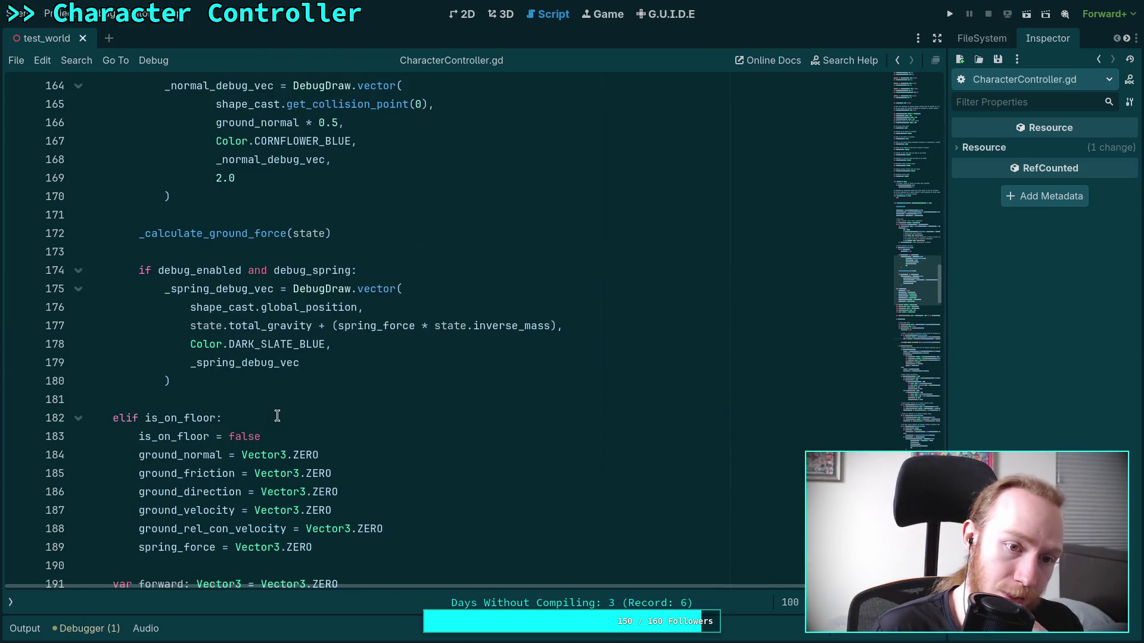
scroll(277, 415, "up", 4)
scroll(277, 404, "down", 3)
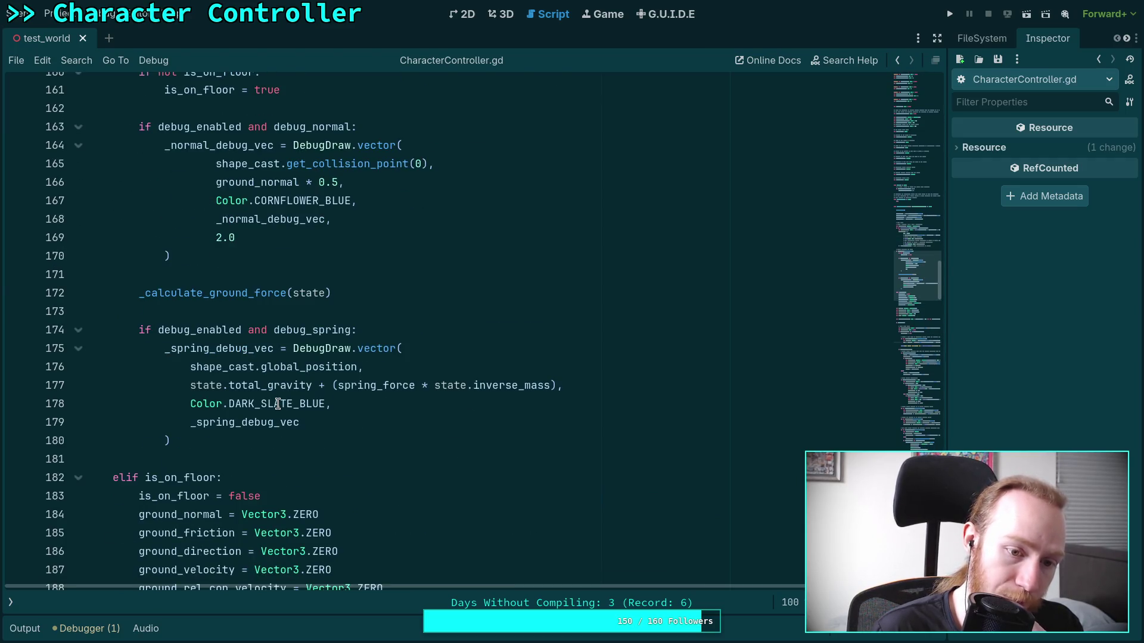
scroll(278, 404, "up", 2)
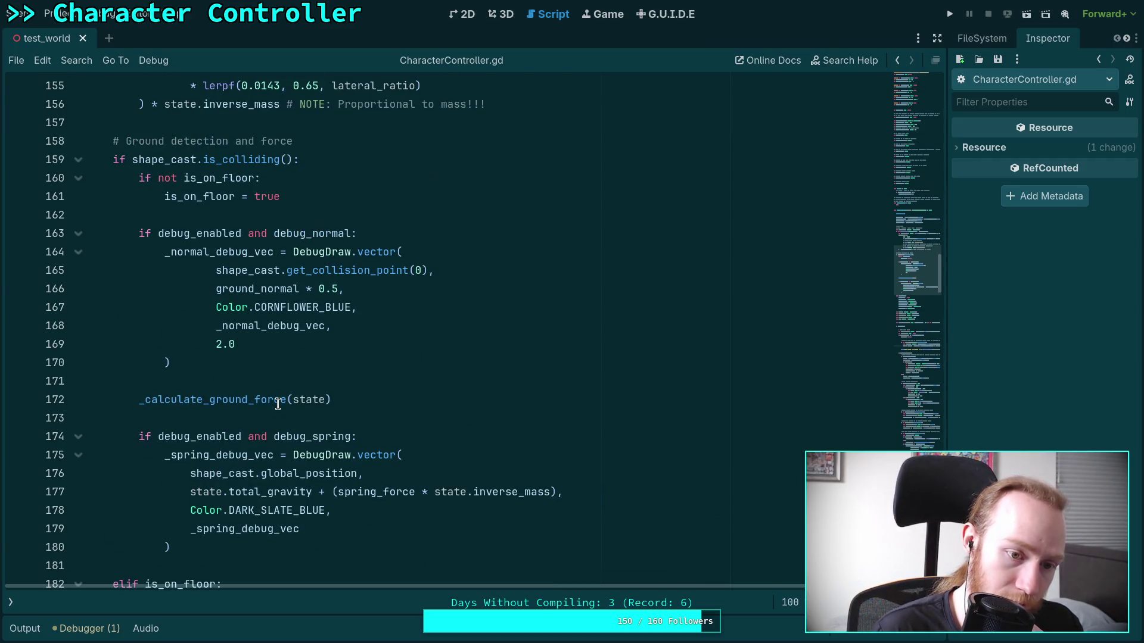
right_click(217, 400)
left_click(292, 579)
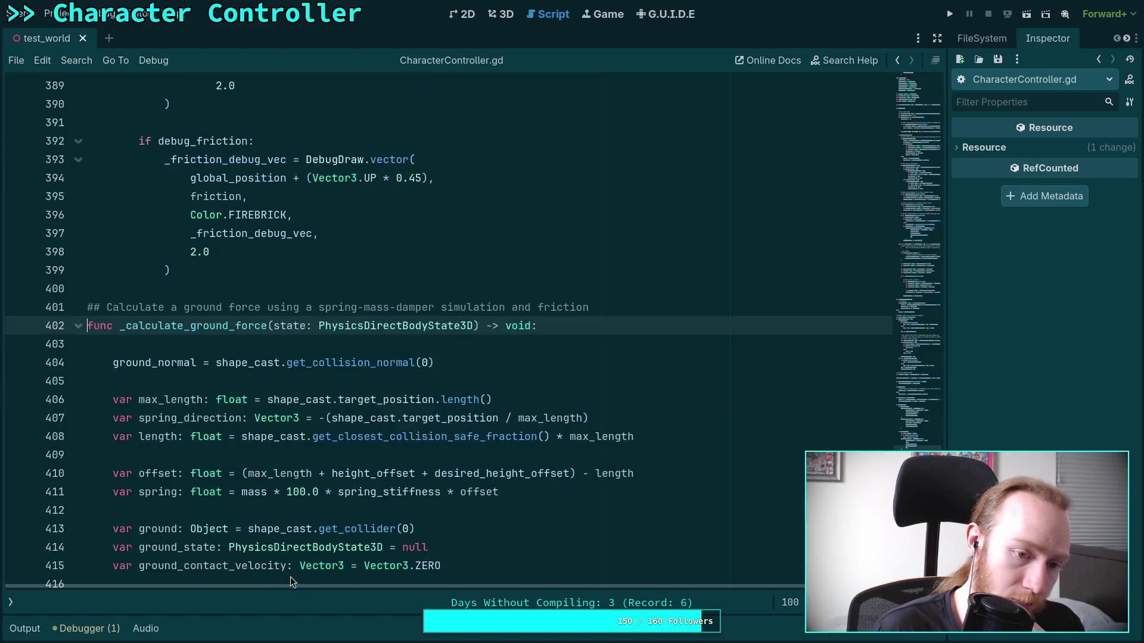
scroll(309, 396, "down", 4)
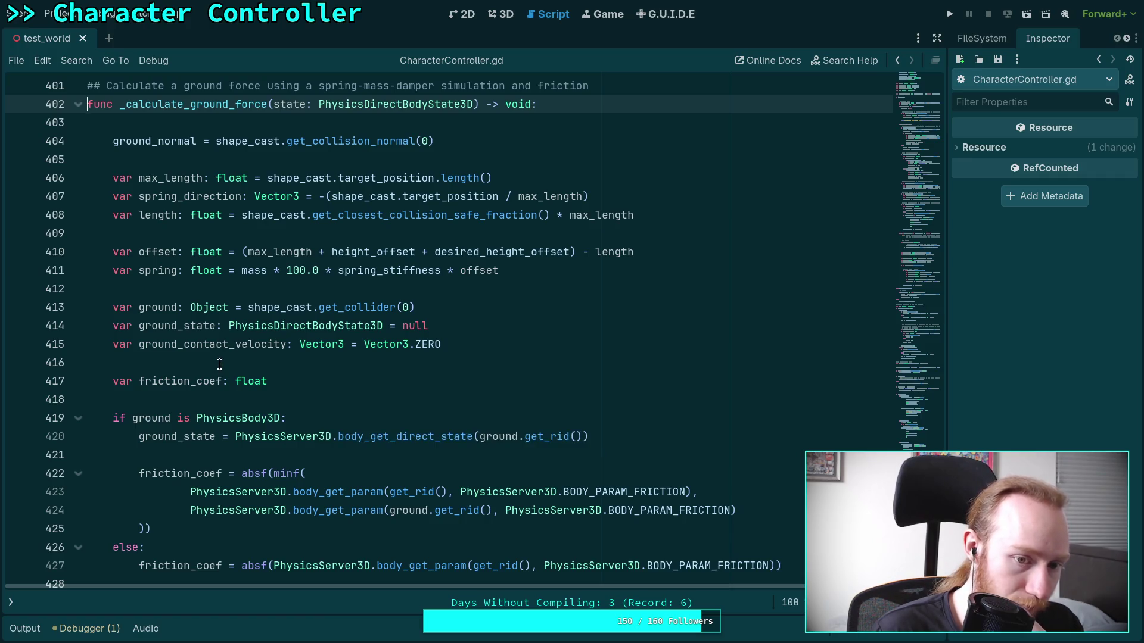
scroll(219, 363, "down", 13)
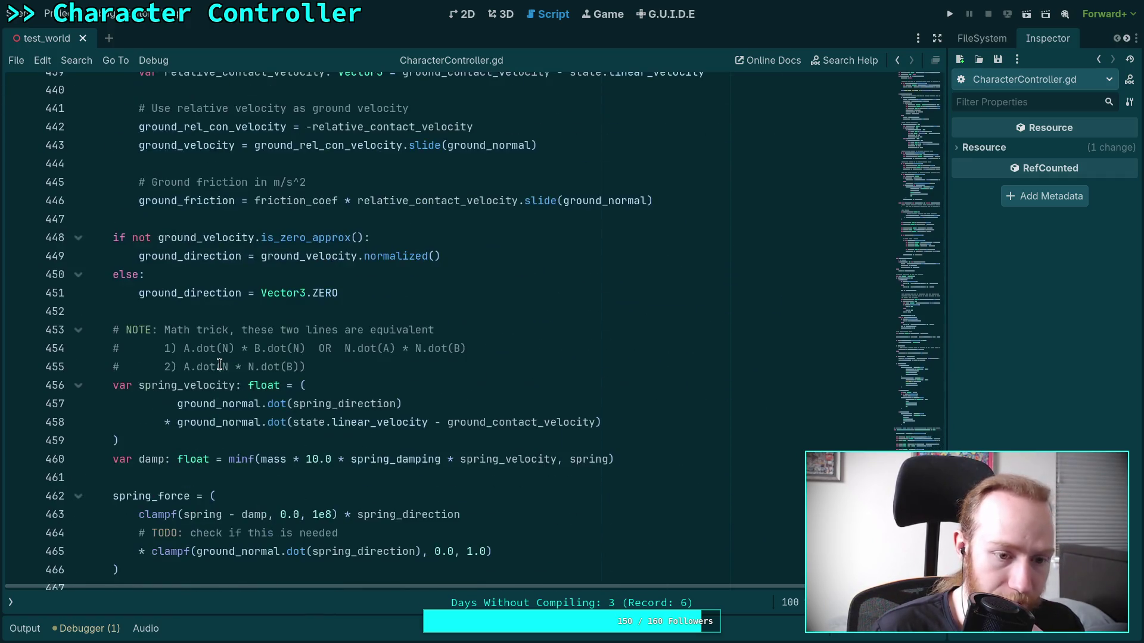
scroll(219, 363, "down", 2)
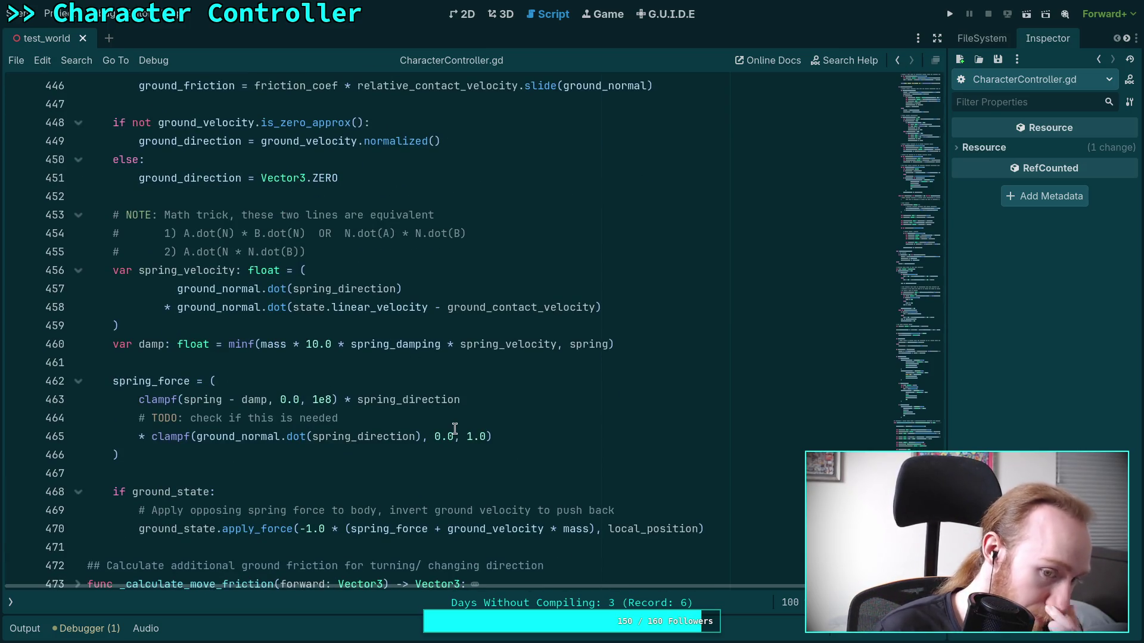
left_click_drag(505, 435, 140, 441)
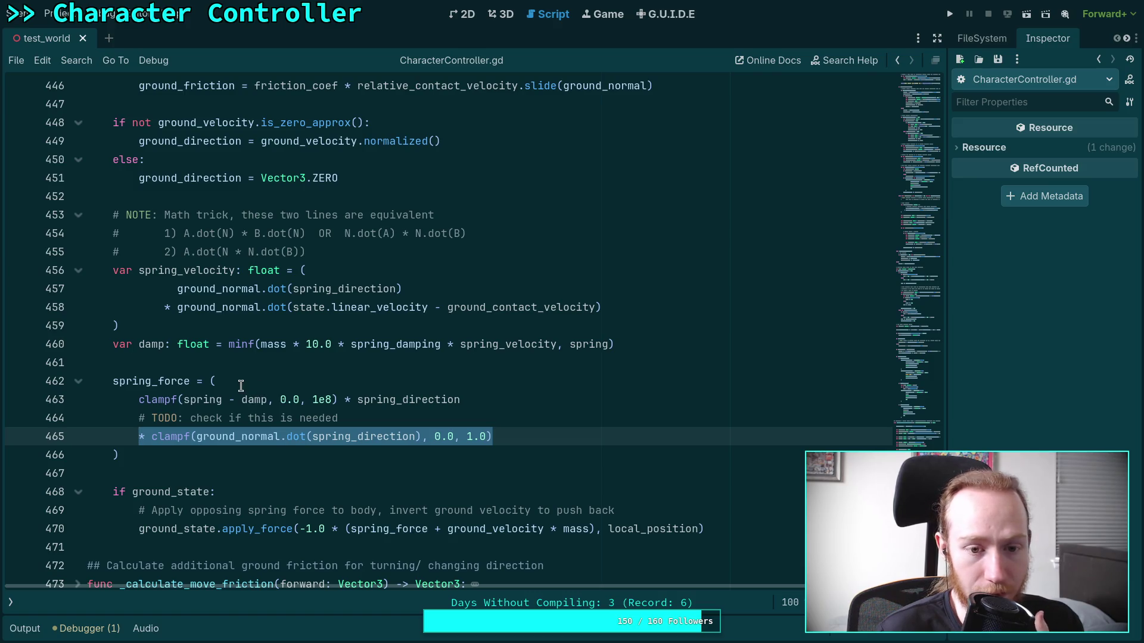
double_click(491, 341)
scroll(336, 358, "up", 5)
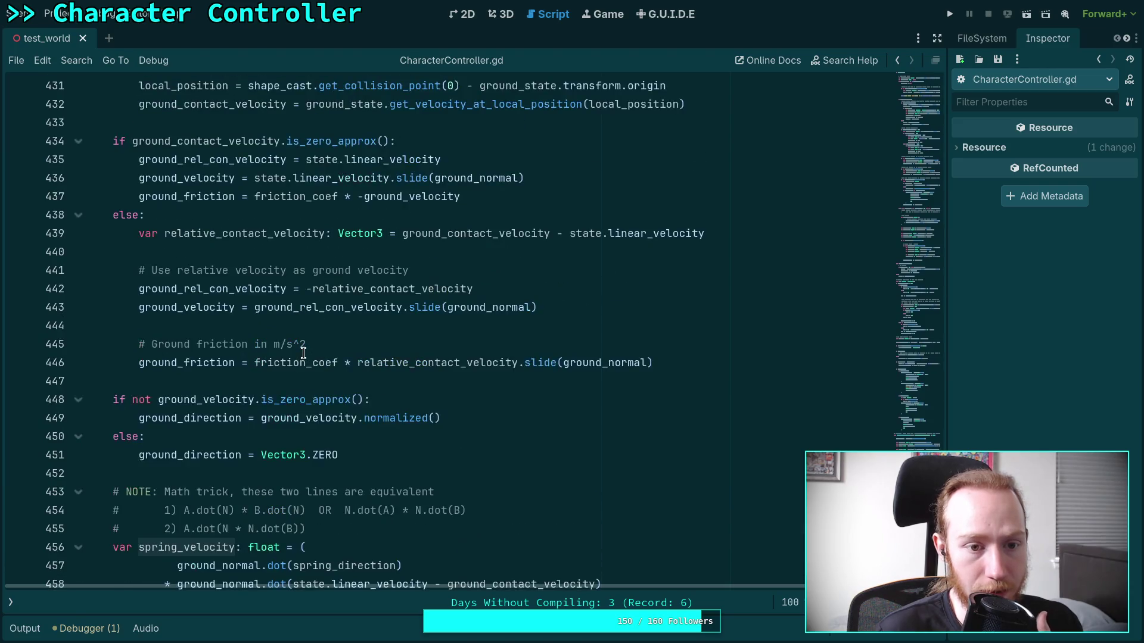
scroll(304, 354, "up", 2)
scroll(304, 354, "down", 3)
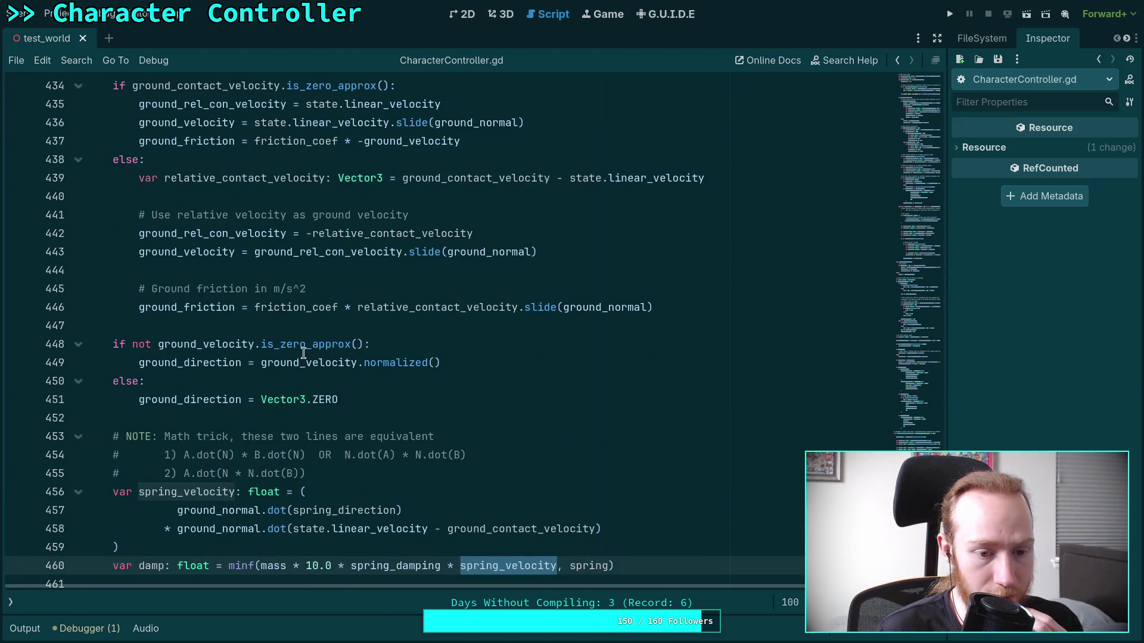
scroll(304, 353, "down", 2)
scroll(303, 353, "up", 7)
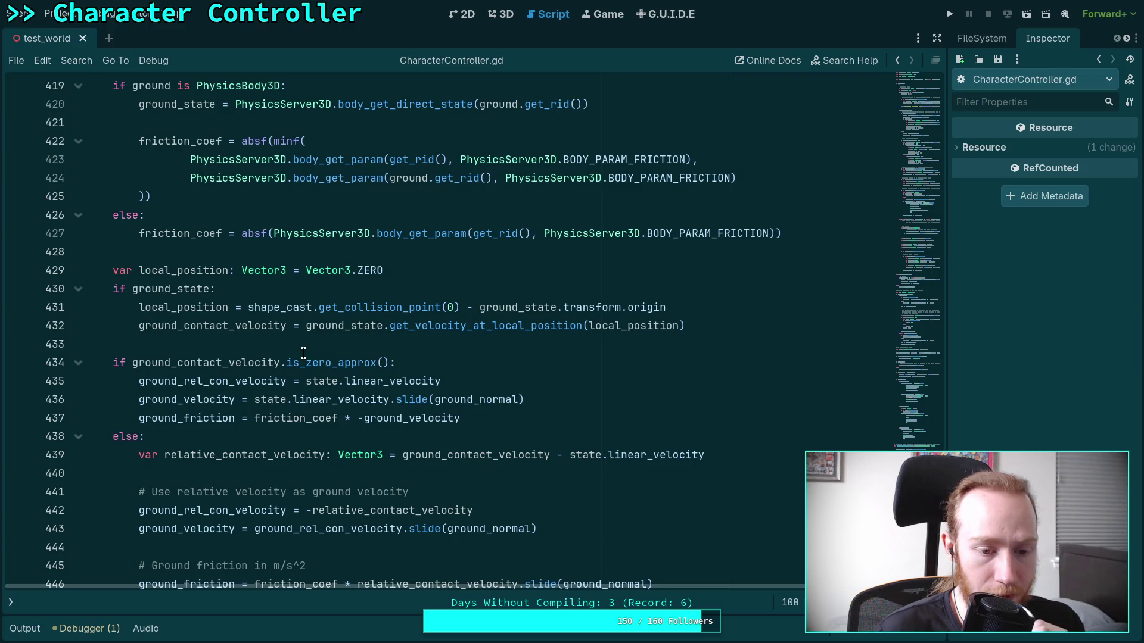
scroll(303, 353, "up", 6)
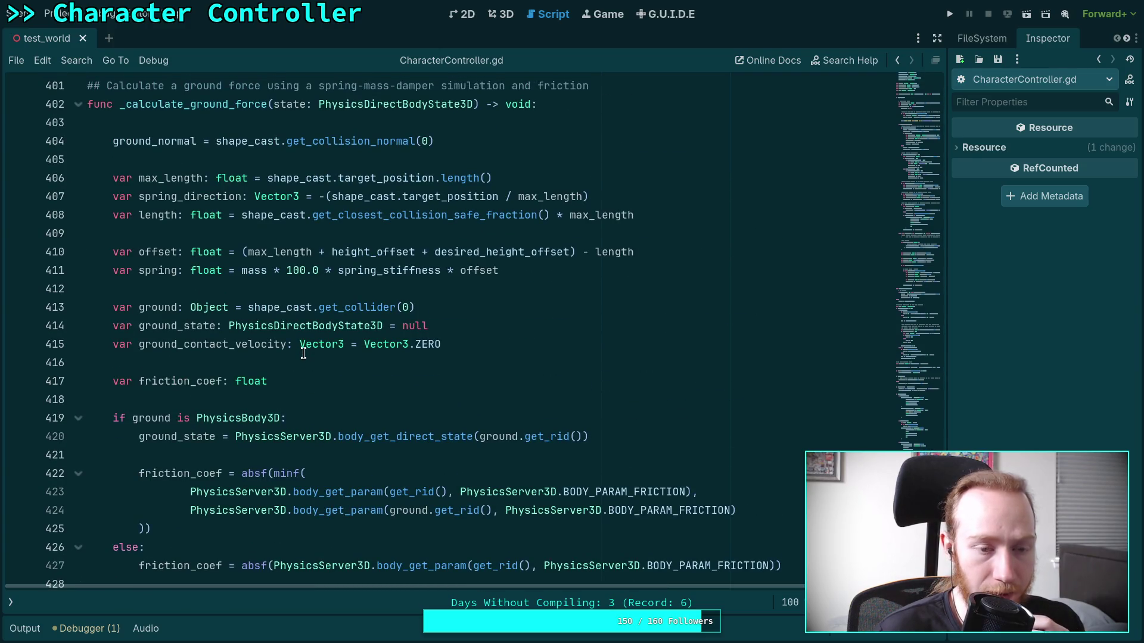
scroll(304, 353, "up", 1)
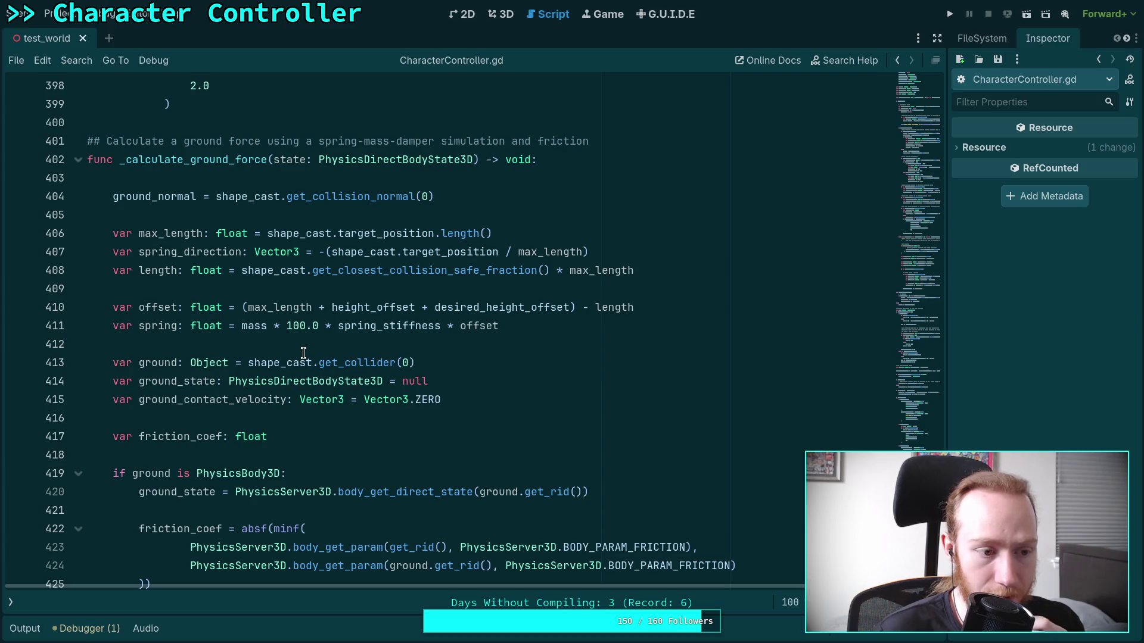
scroll(303, 353, "down", 13)
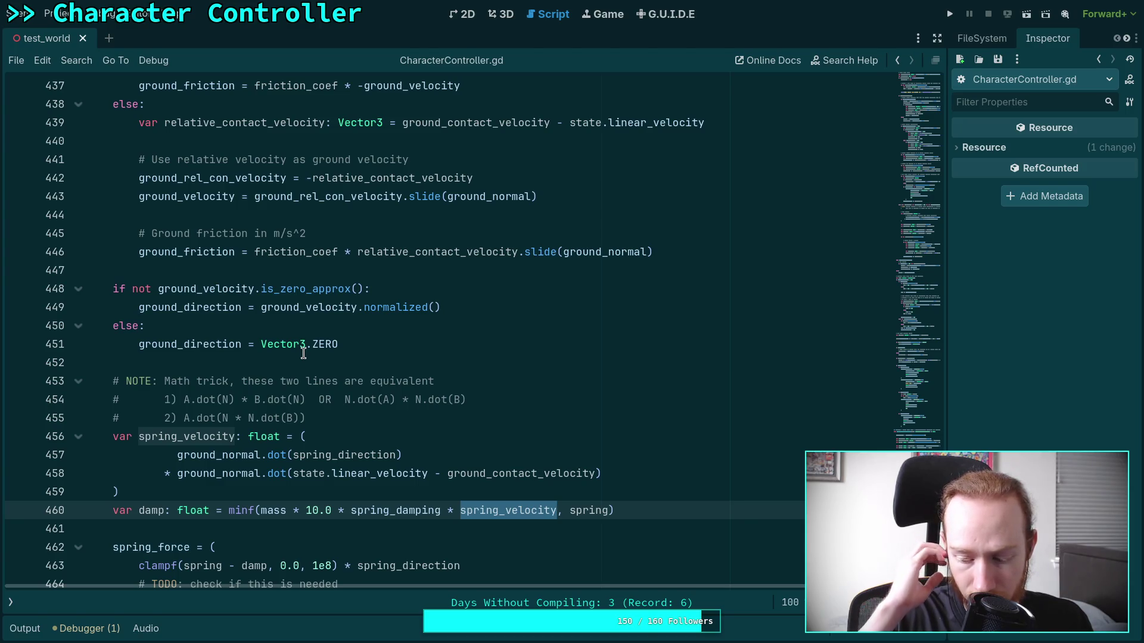
scroll(304, 353, "up", 2)
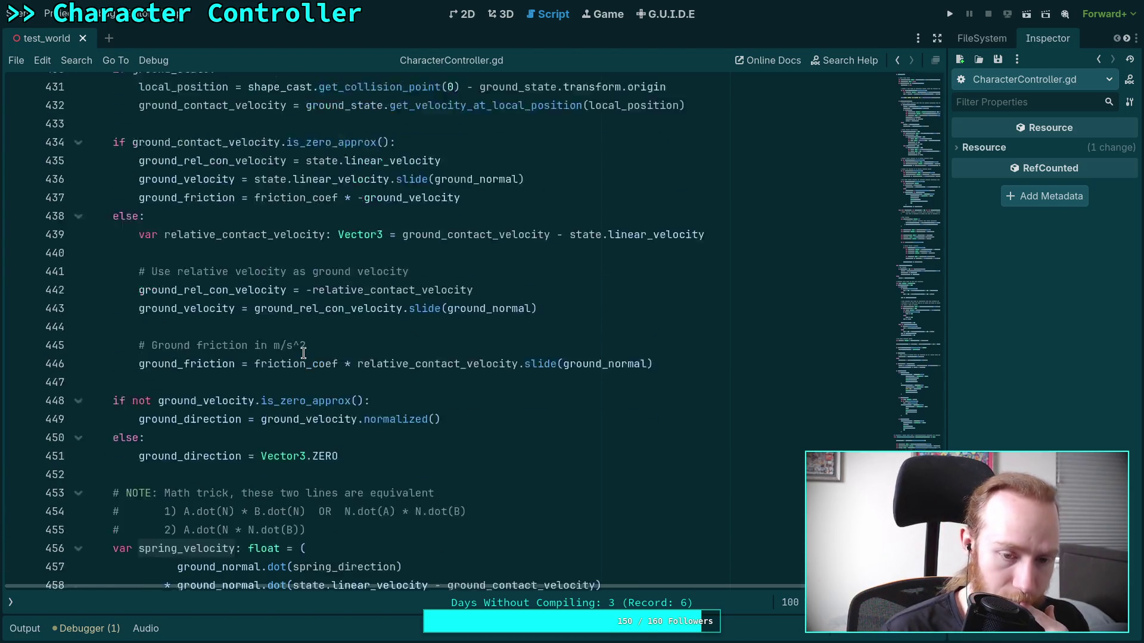
scroll(303, 354, "up", 20)
scroll(364, 361, "up", 15)
scroll(355, 379, "up", 14)
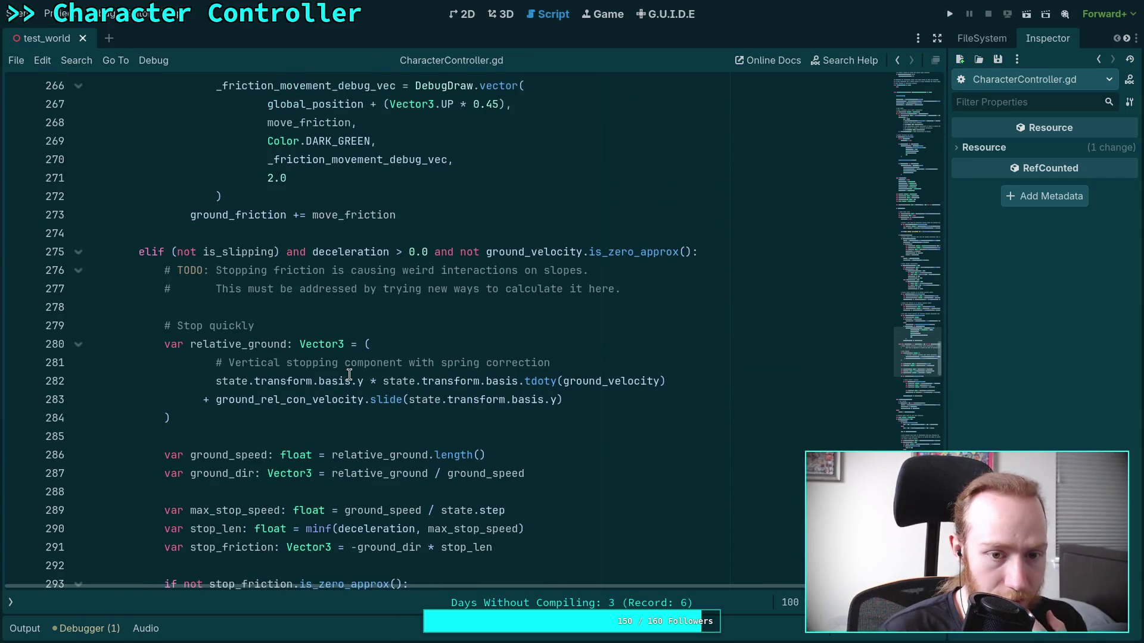
scroll(350, 374, "up", 8)
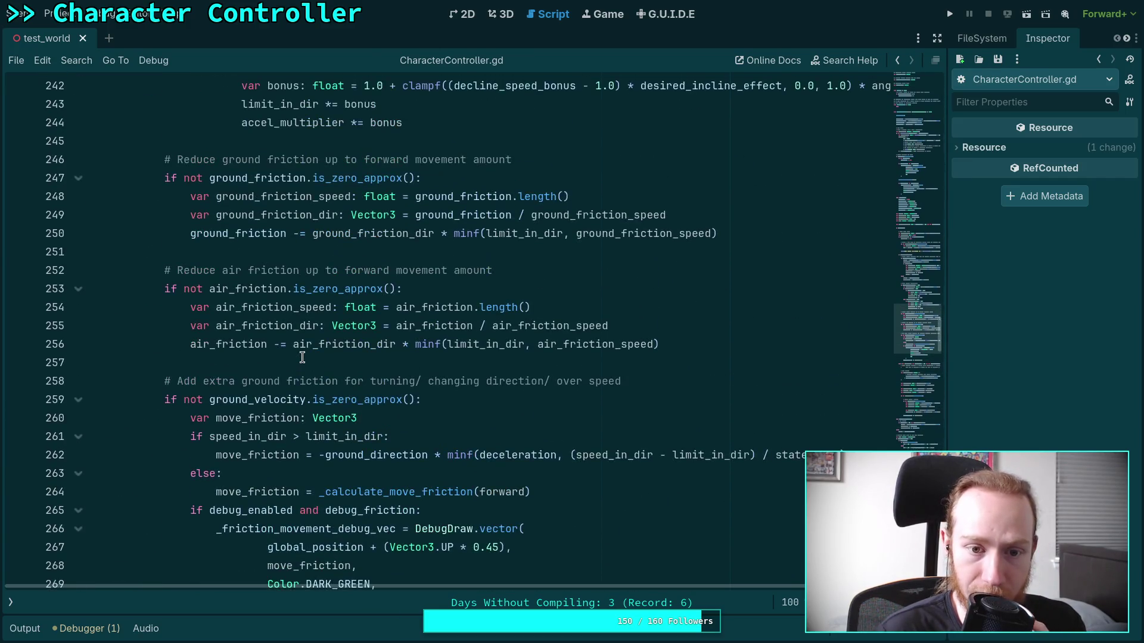
scroll(302, 357, "up", 3)
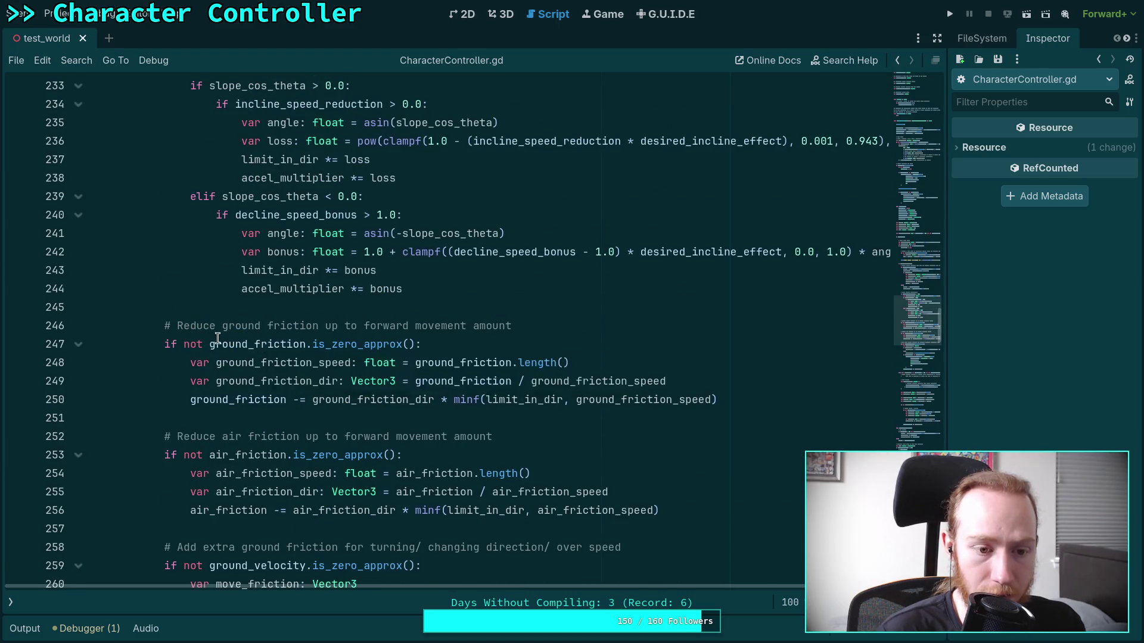
scroll(228, 339, "up", 5)
scroll(229, 340, "up", 5)
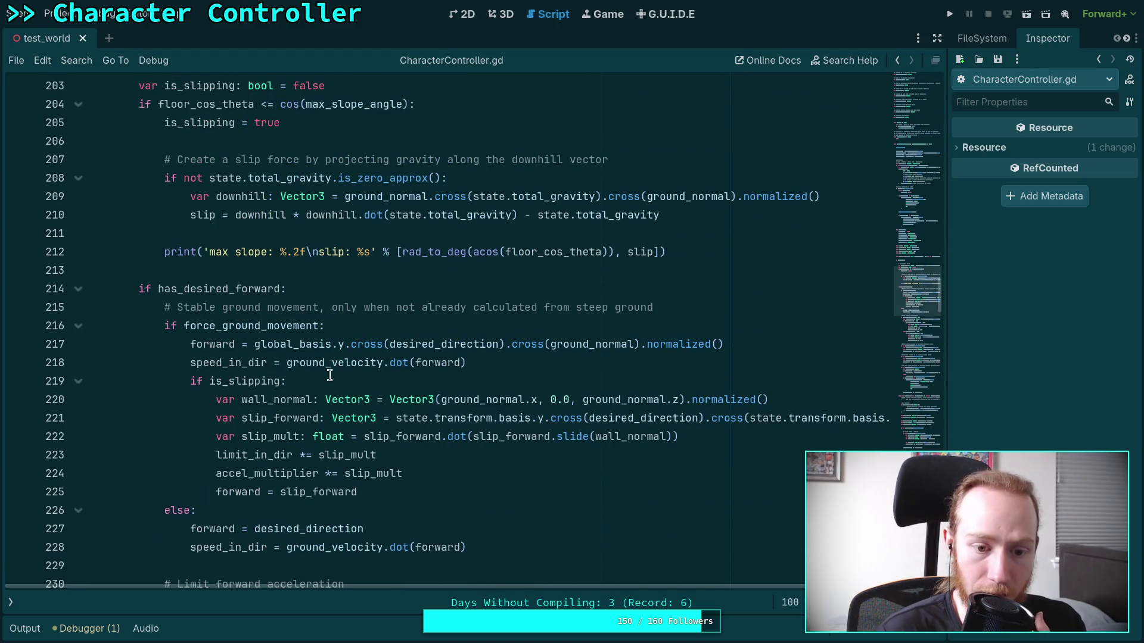
scroll(555, 393, "up", 2)
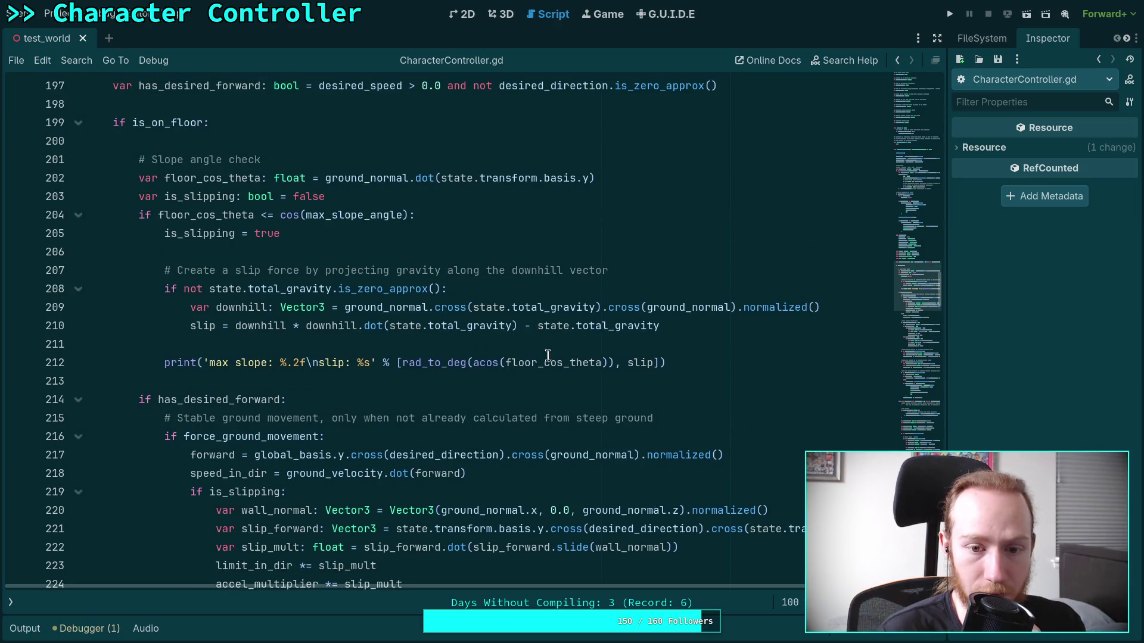
left_click_drag(524, 326, 666, 327)
Rewrite line 210 as (downhill projection).slide(state.total_gravity.normalized()), save, and relaunch.
key("BackSpace")
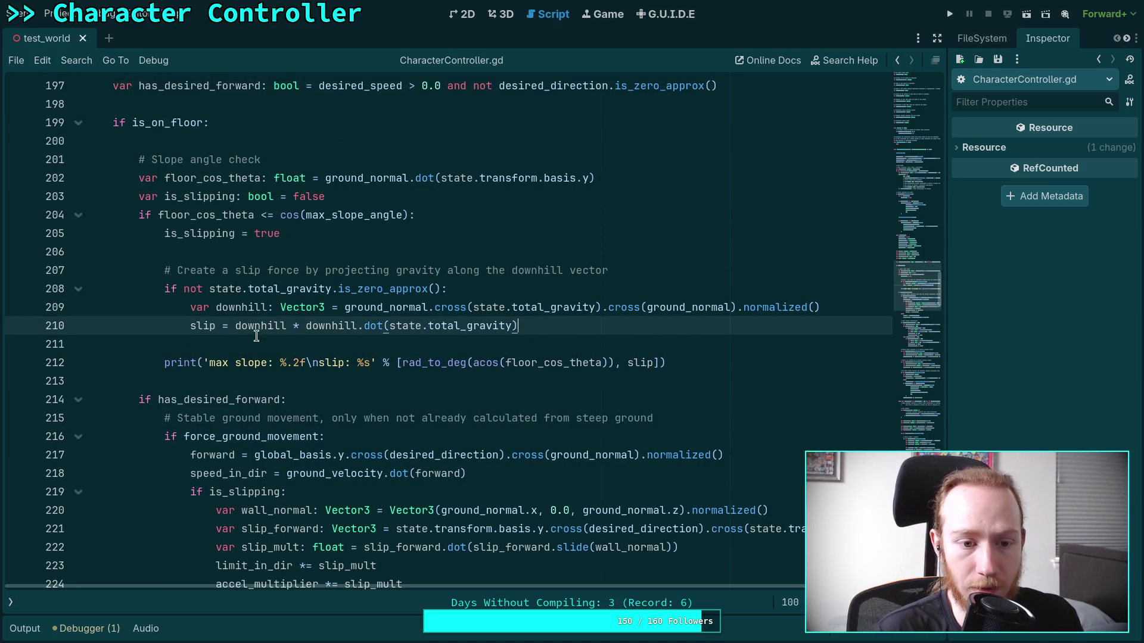
left_click(237, 326)
type("(")
left_click(555, 331)
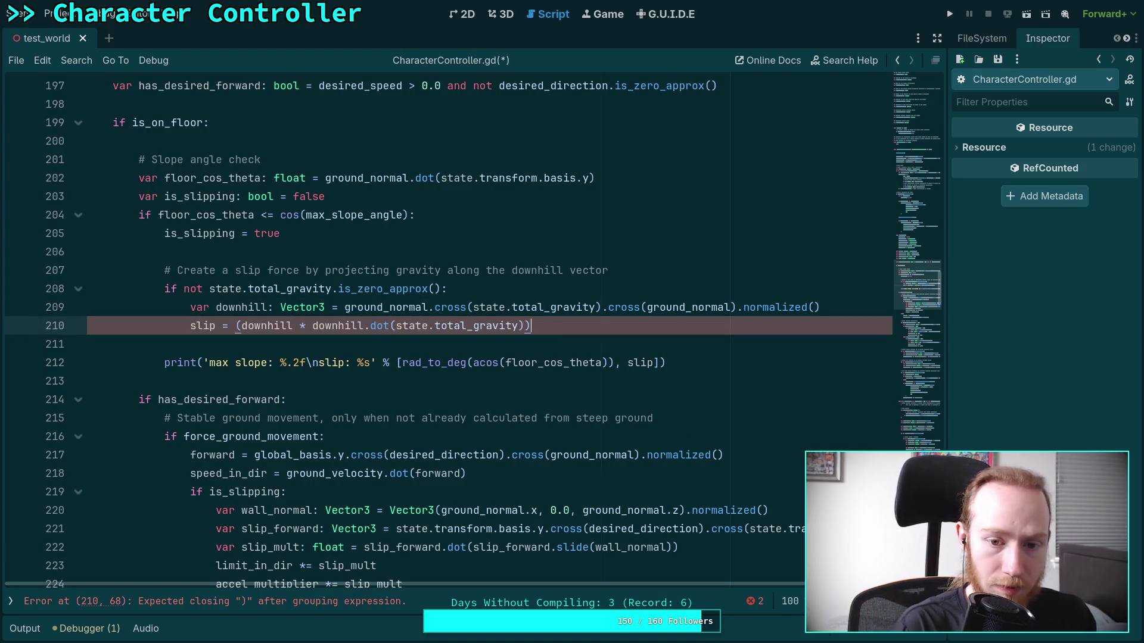
type(".slide(sta")
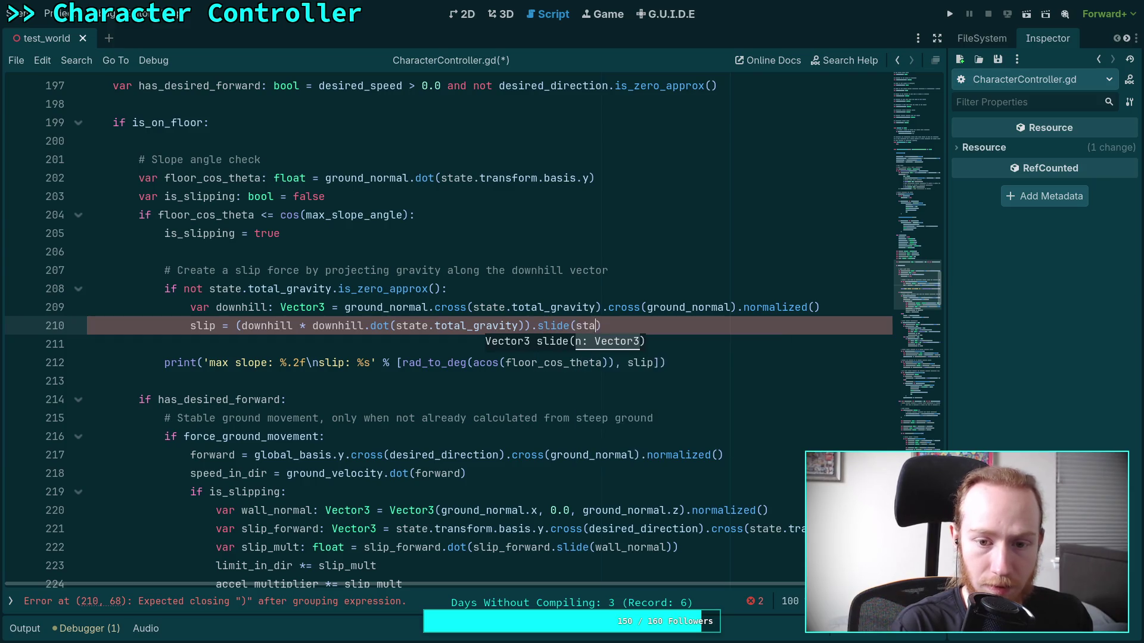
type("te.to")
key("Down")
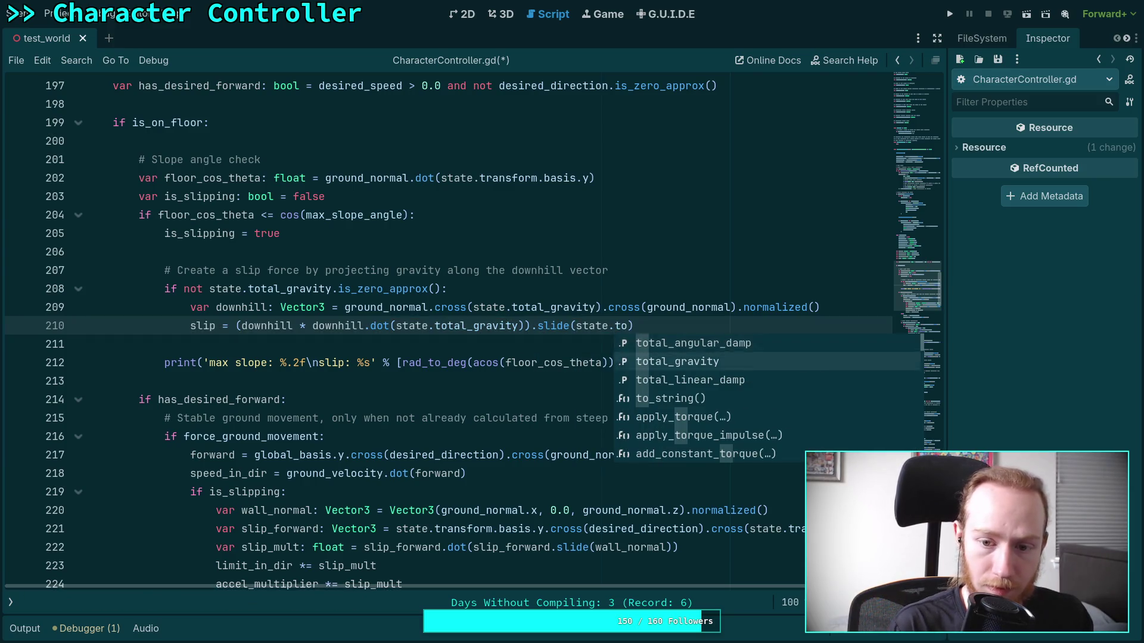
key("Return")
type(".nor")
key("Return")
key("ctrl+s")
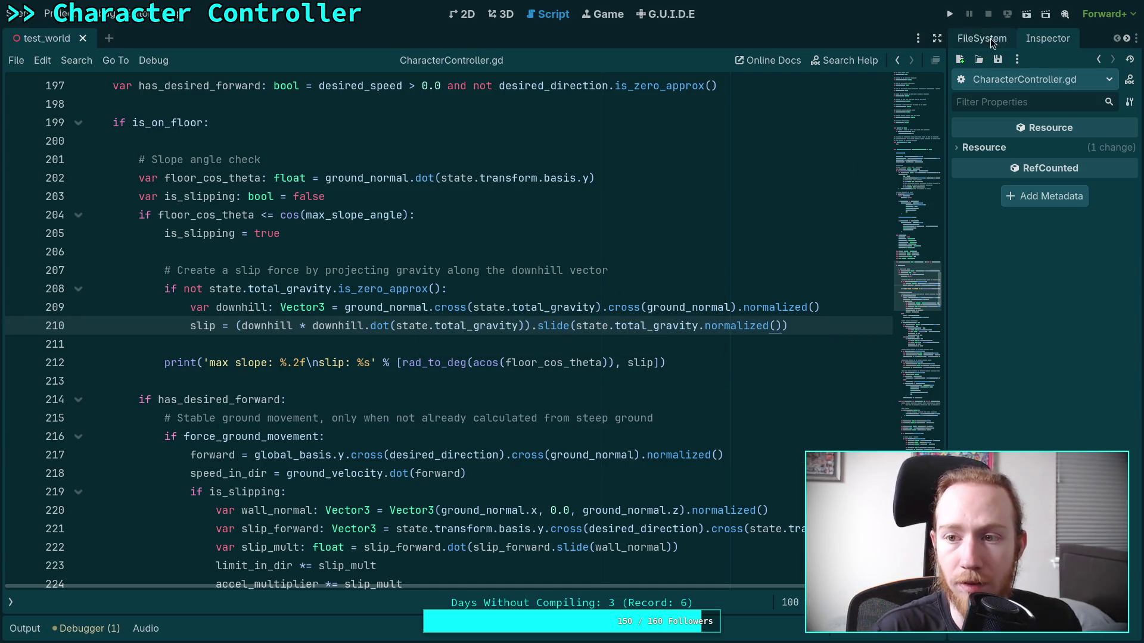
left_click(948, 20)
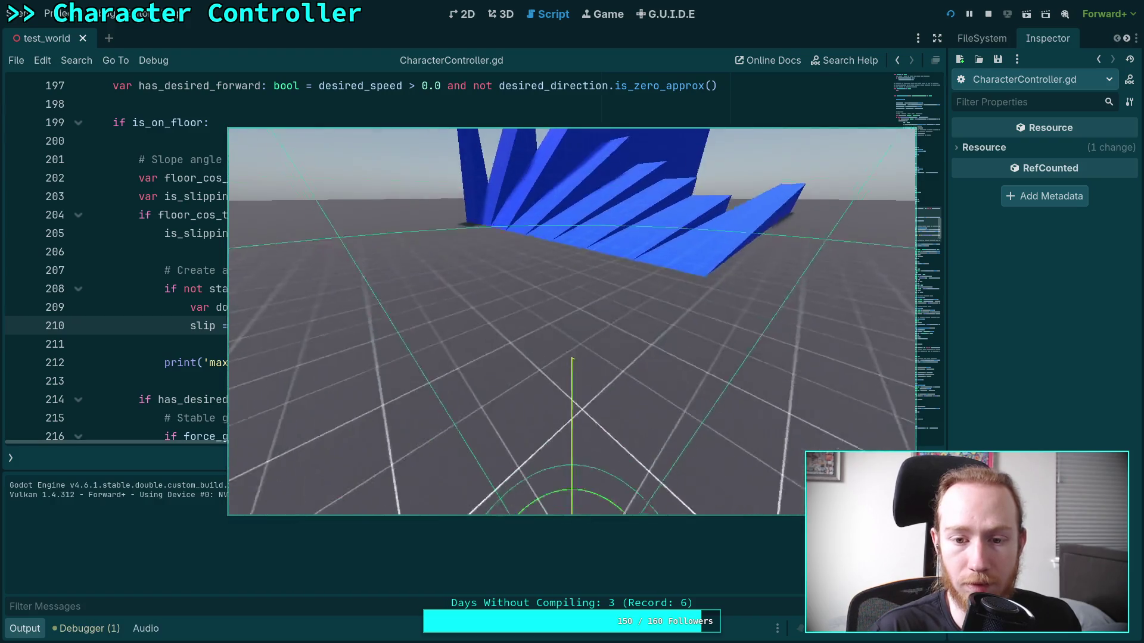
Walk the character along the steep blue walls, logging slip near (4.248, 0.0, 0.0001), then stop.
key("w")
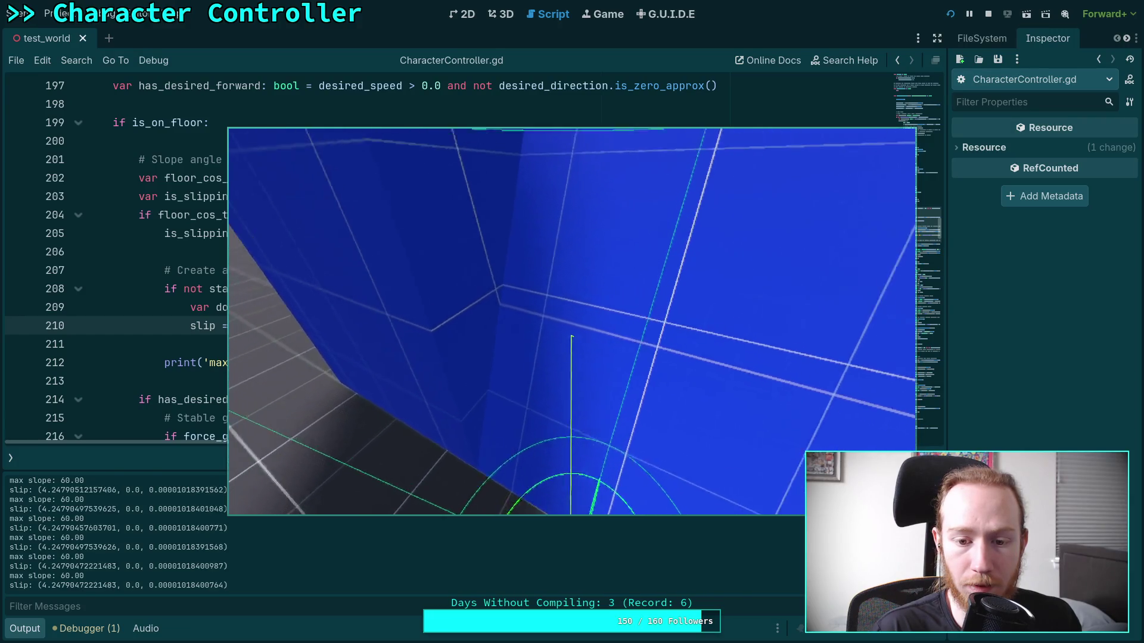
key("w")
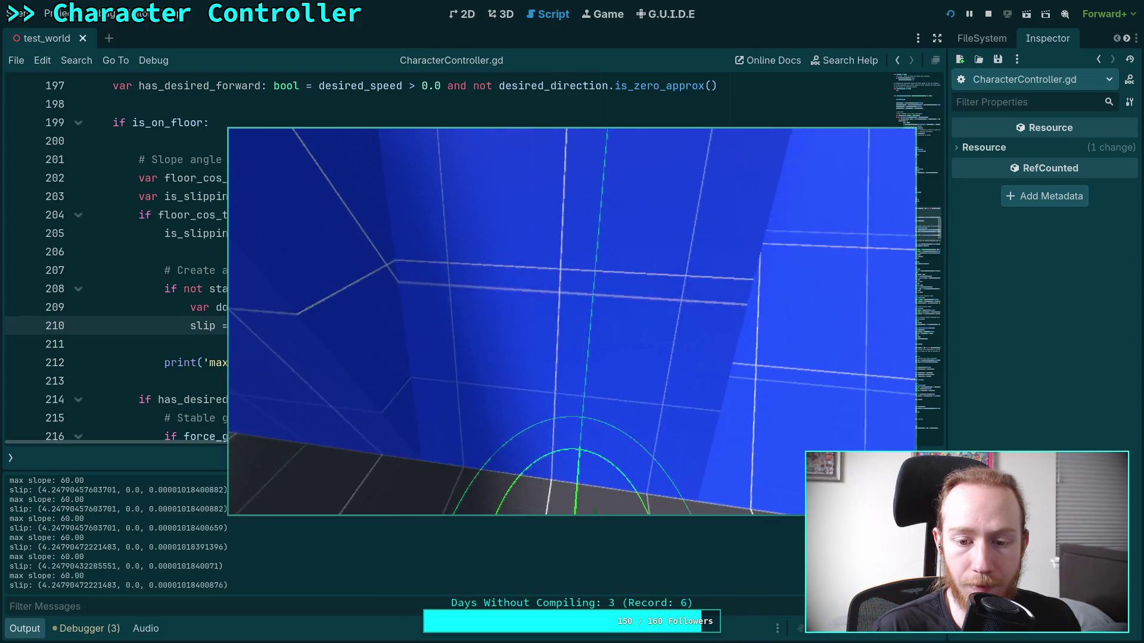
key("F8")
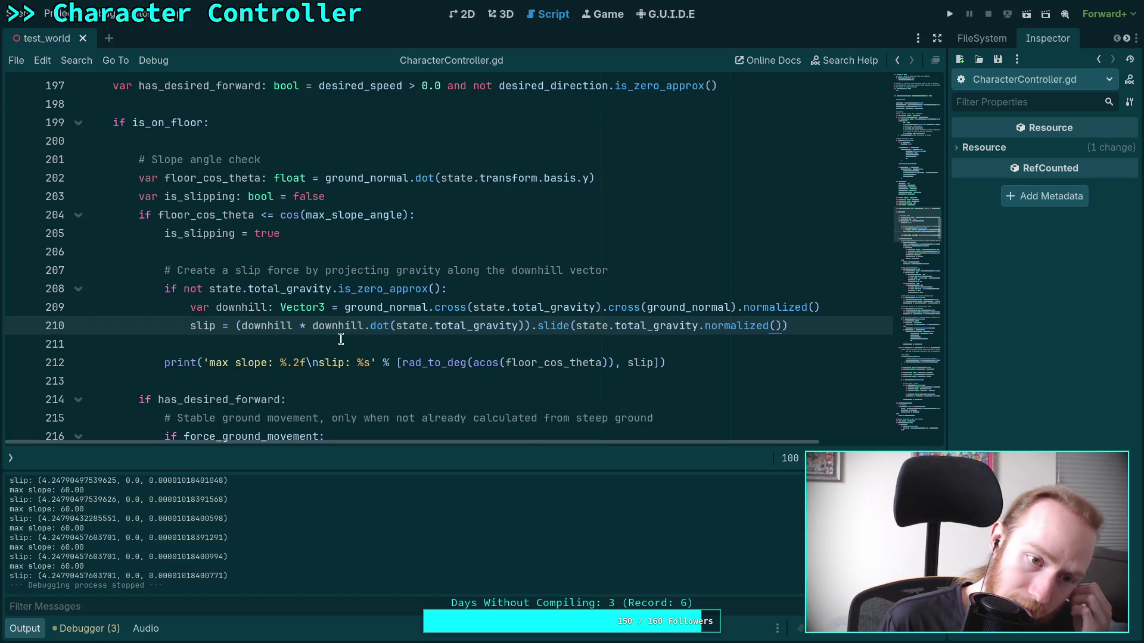
left_click_drag(539, 326, 817, 327)
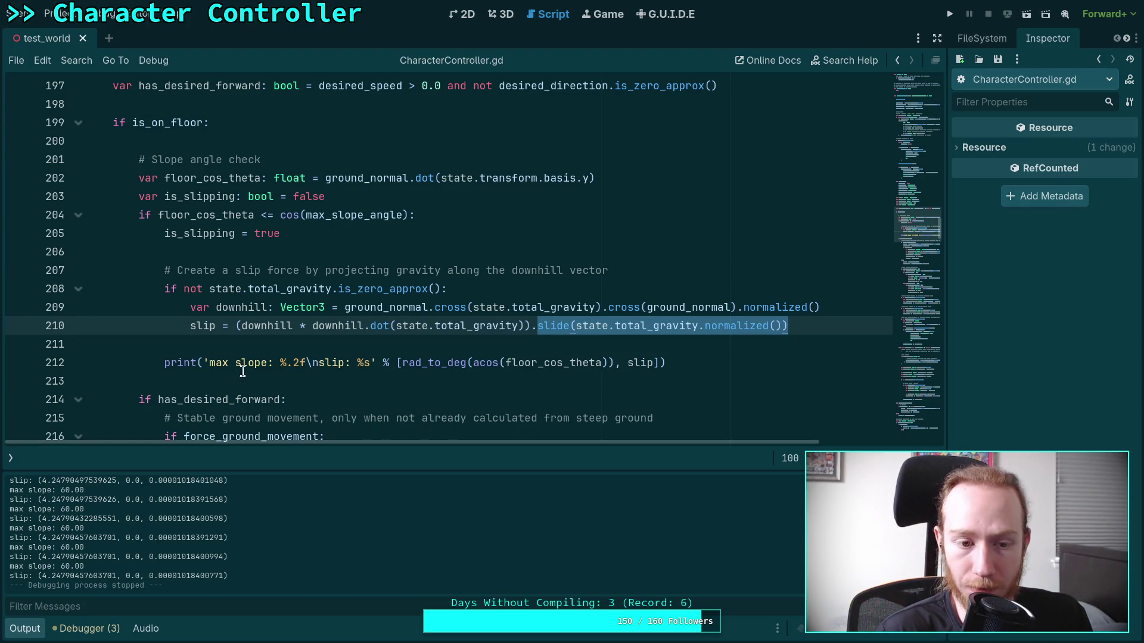
left_click(218, 383)
scroll(244, 377, "down", 4)
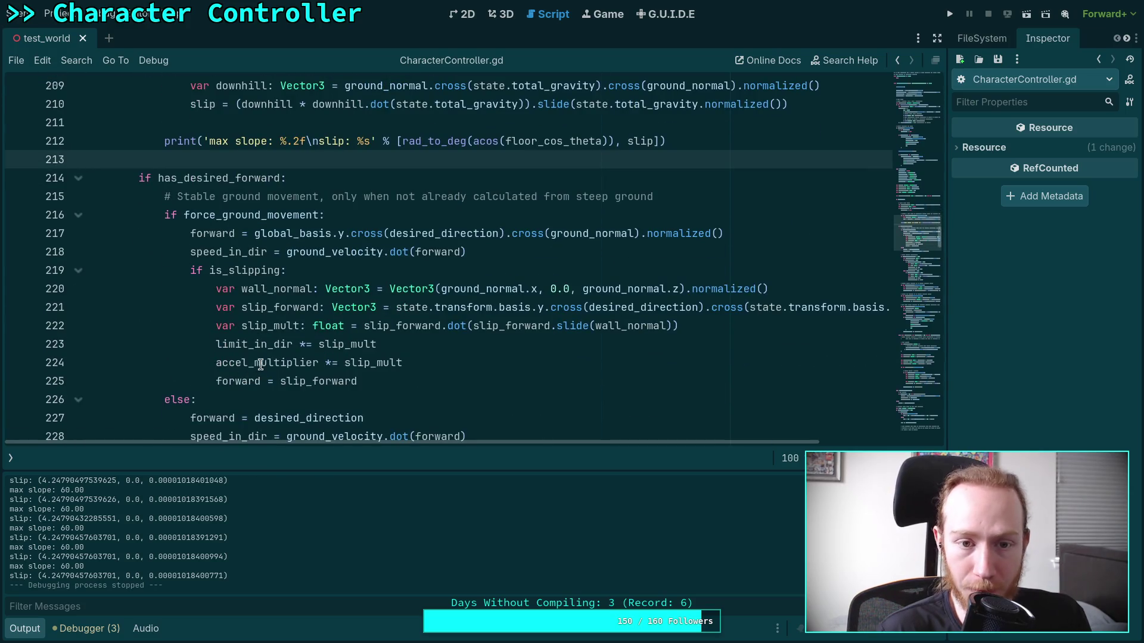
scroll(352, 365, "down", 1)
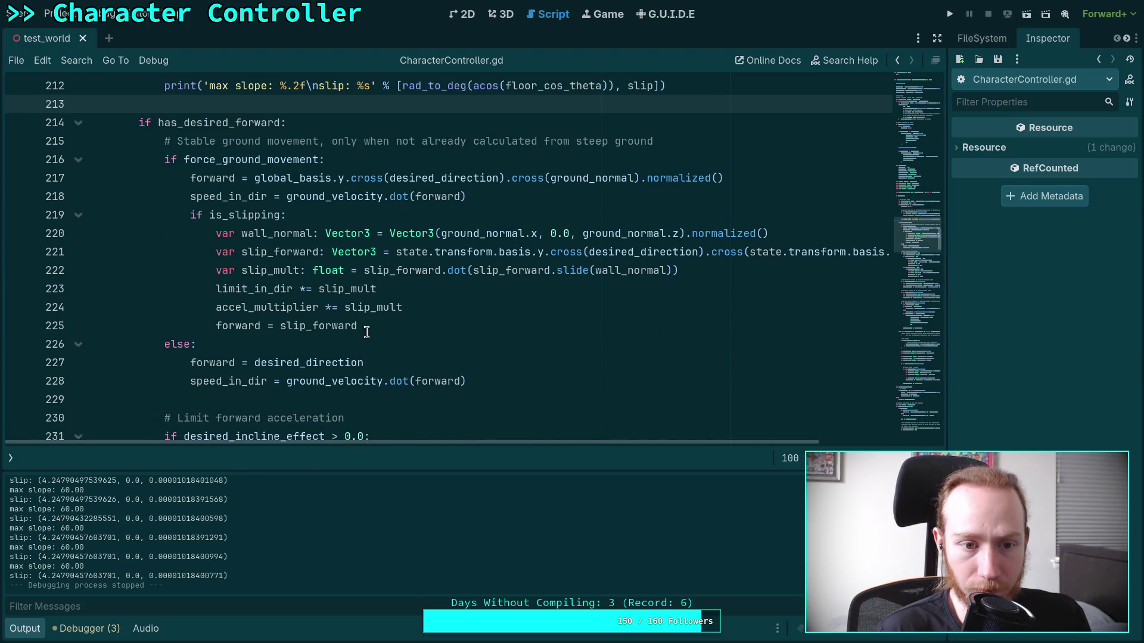
double_click(317, 327)
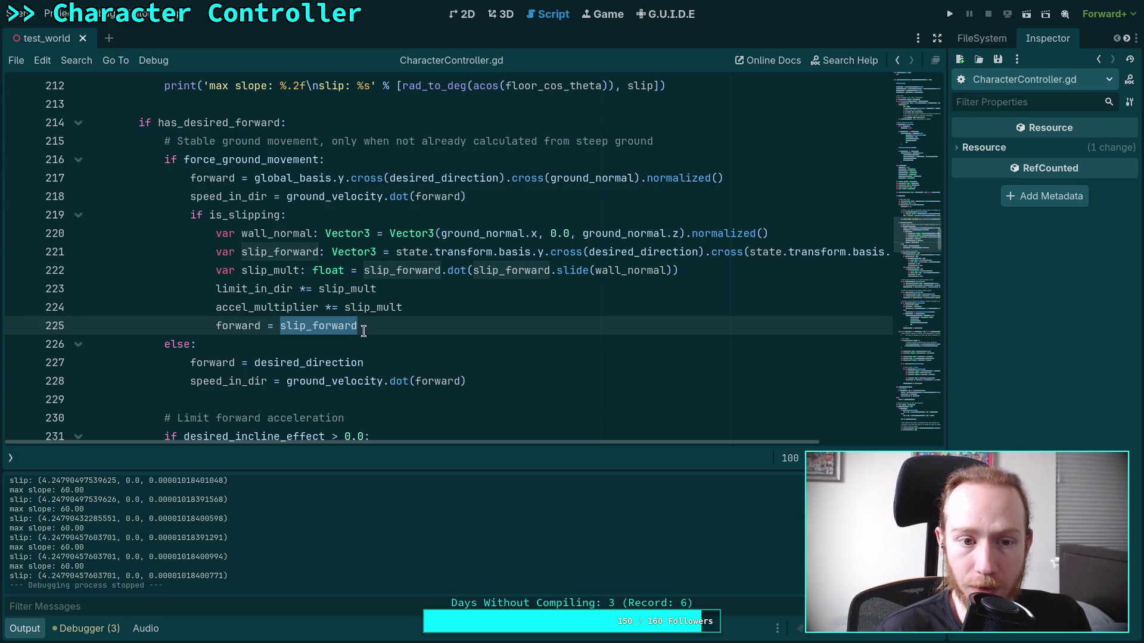
Delete the forward = slip_forward line from the slipping branch and launch the game.
left_click_drag(374, 330, 428, 313)
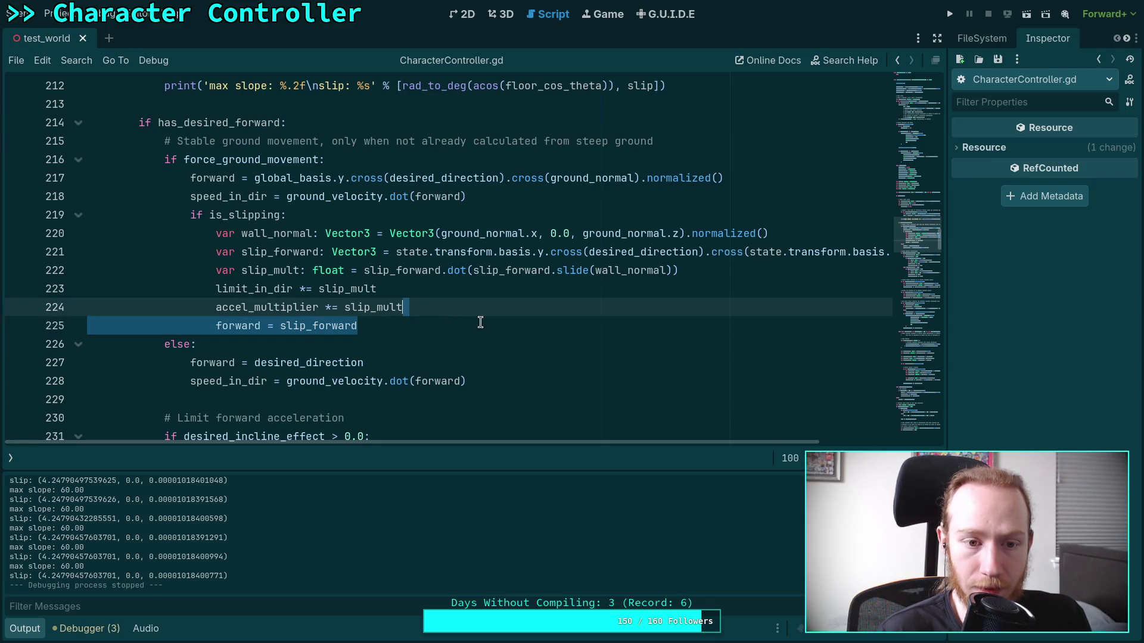
key("BackSpace")
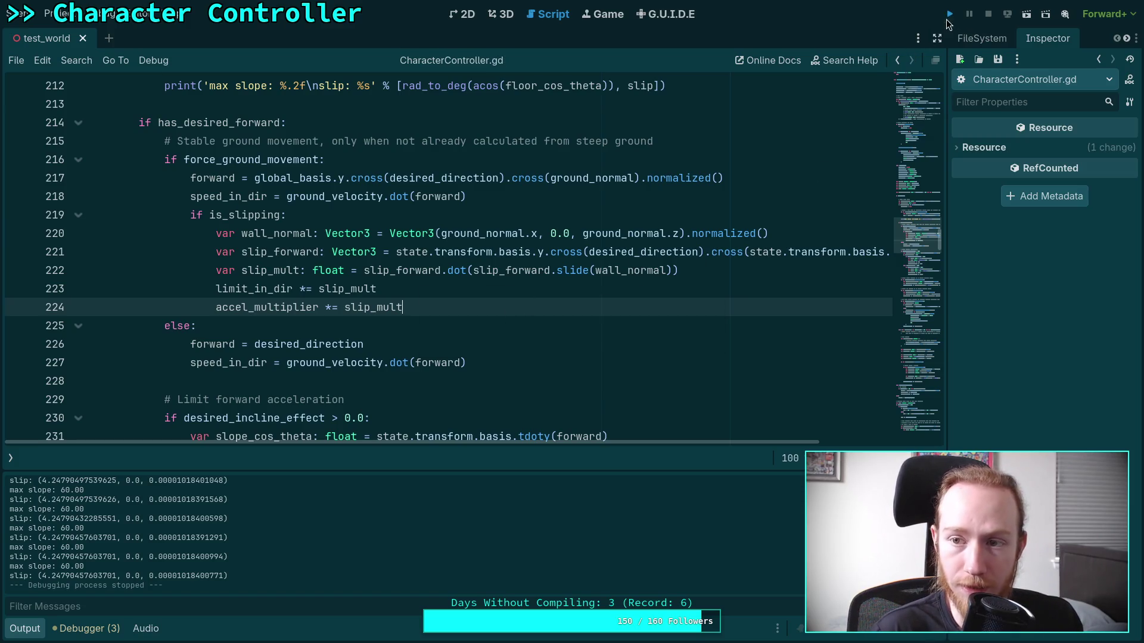
left_click(948, 17)
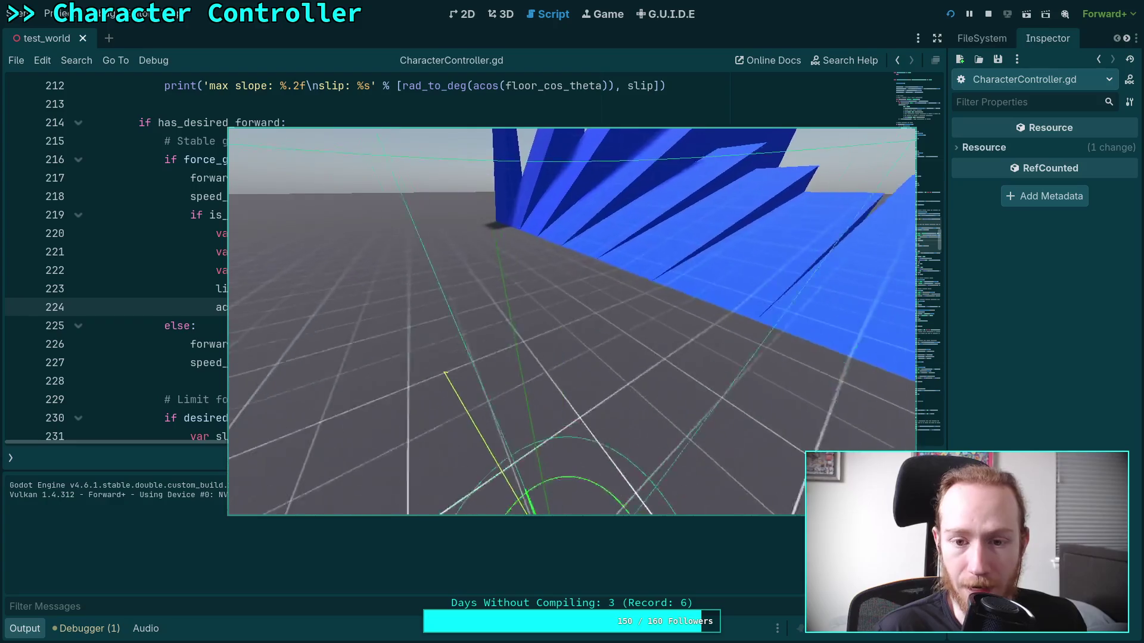
Walk the character into the blue ramp wall and along the ramp, then stop the game.
key("w")
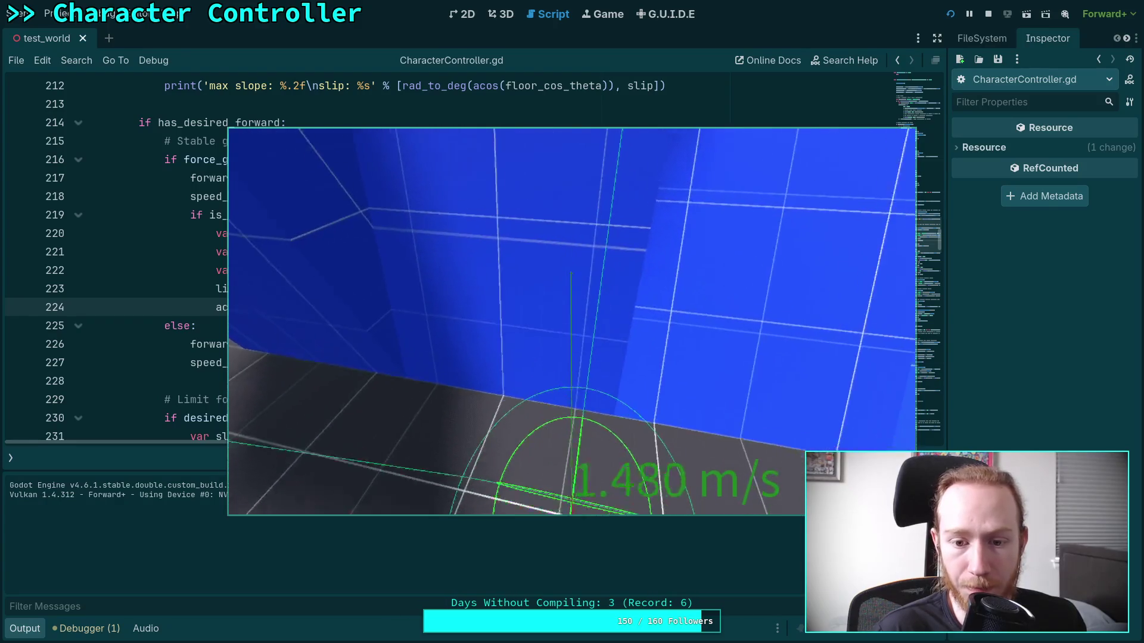
key("w")
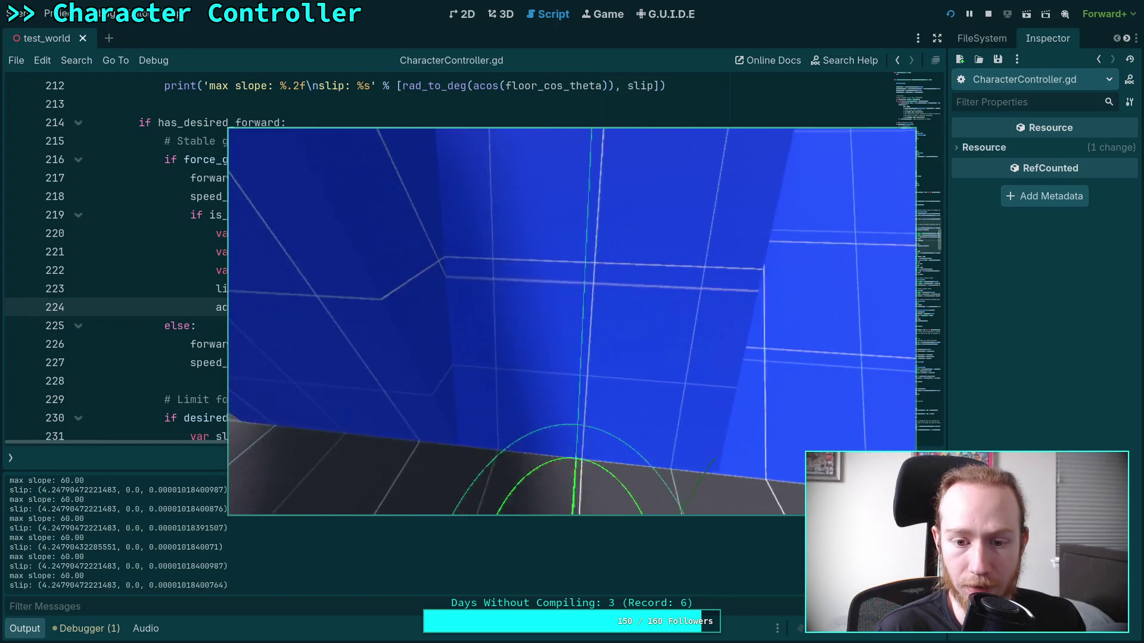
key("w")
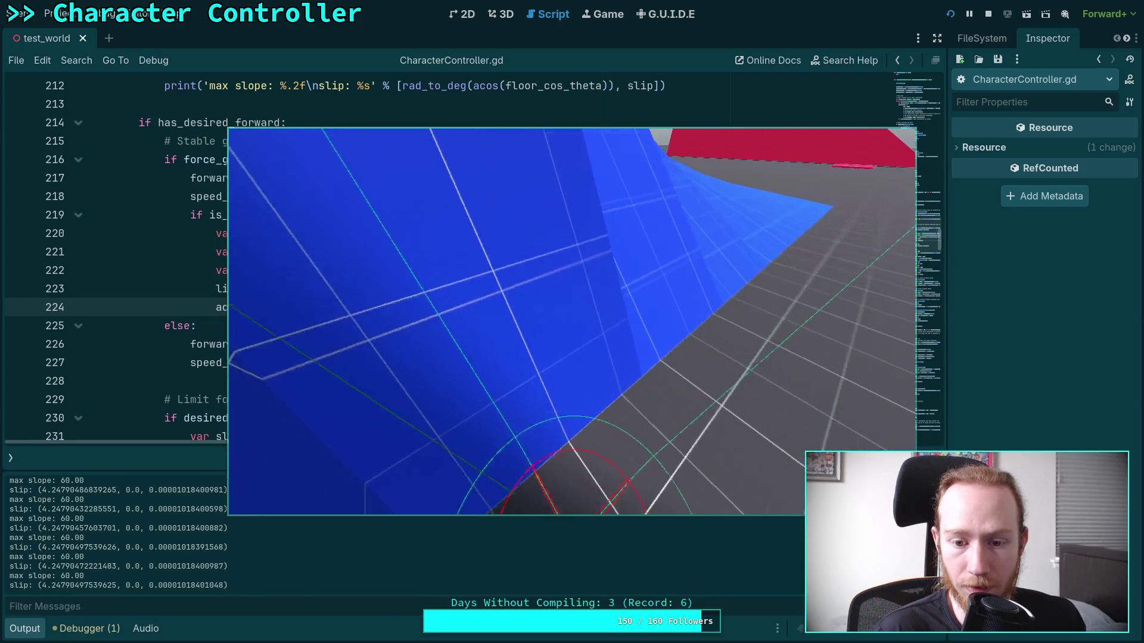
key("w")
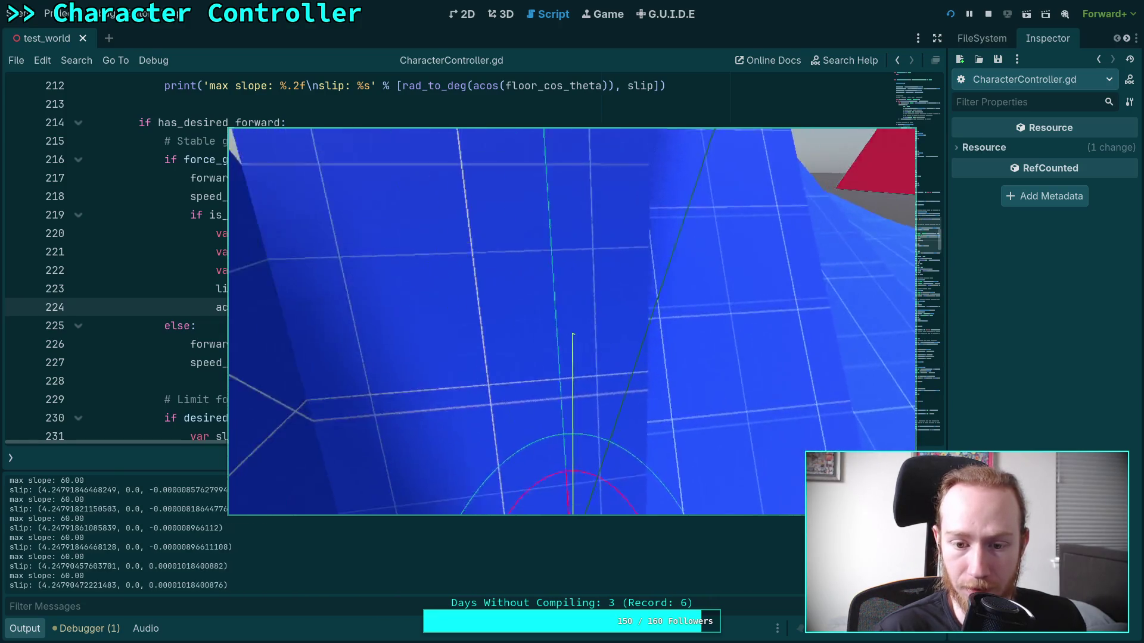
key("w")
key("w")
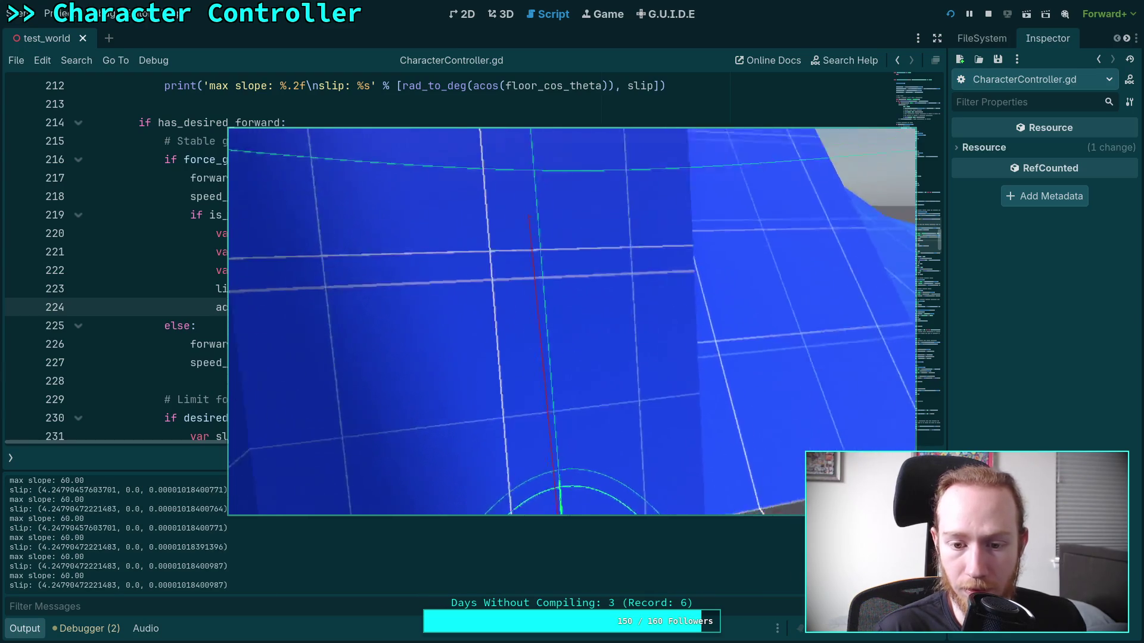
left_click(988, 23)
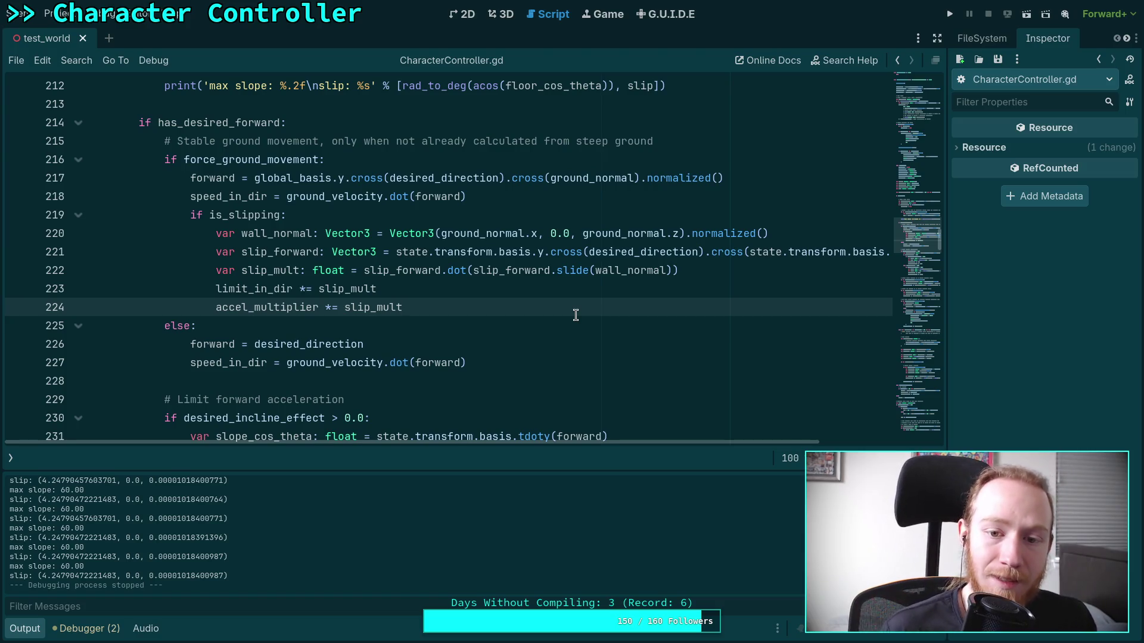
Remove the trailing .slide(...) call and the extra parenthesis from line 210, then save.
scroll(575, 315, "up", 3)
left_click(532, 211)
key("shift+End")
key("BackSpace")
key("BackSpace")
left_click(241, 215)
key("BackSpace")
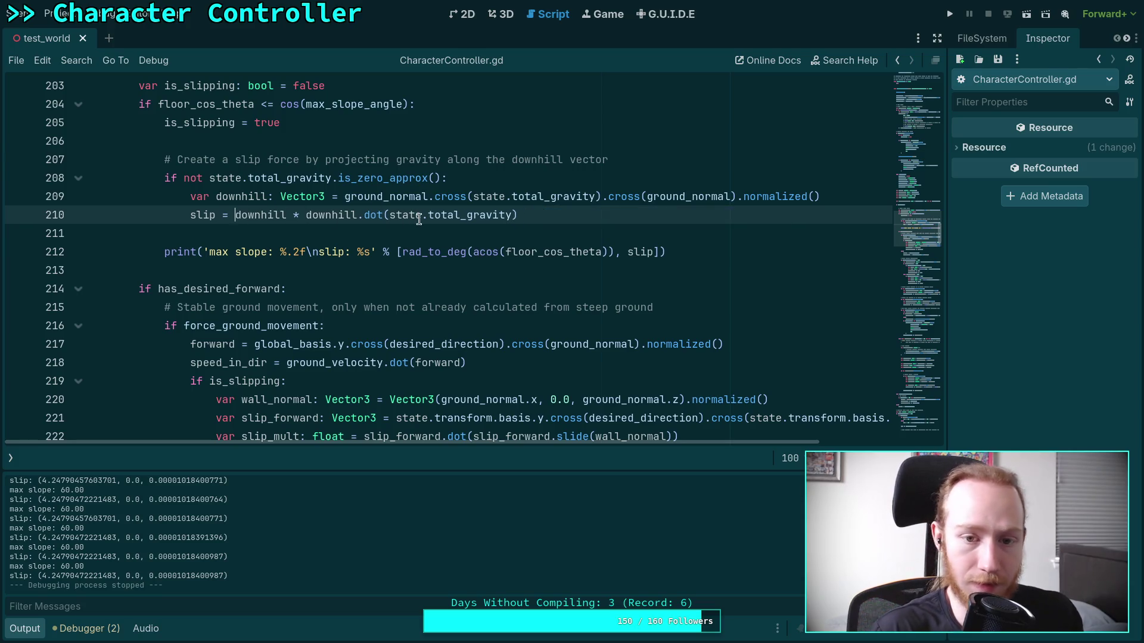
key("ctrl+s")
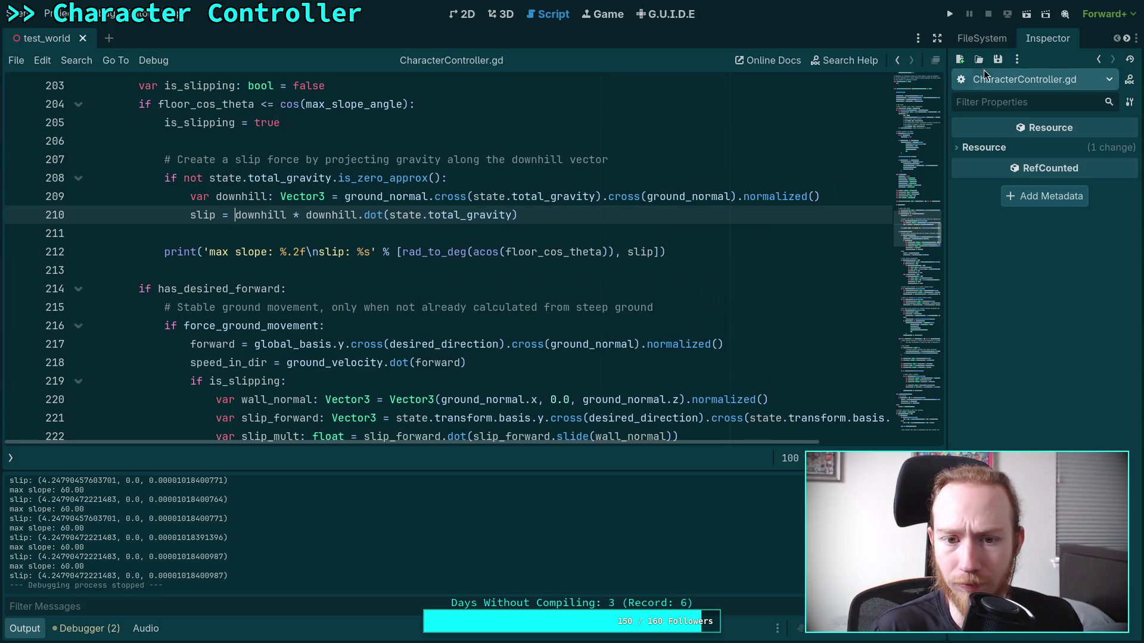
Run the game, walk onto the blue ramp, and stop it.
left_click(951, 16)
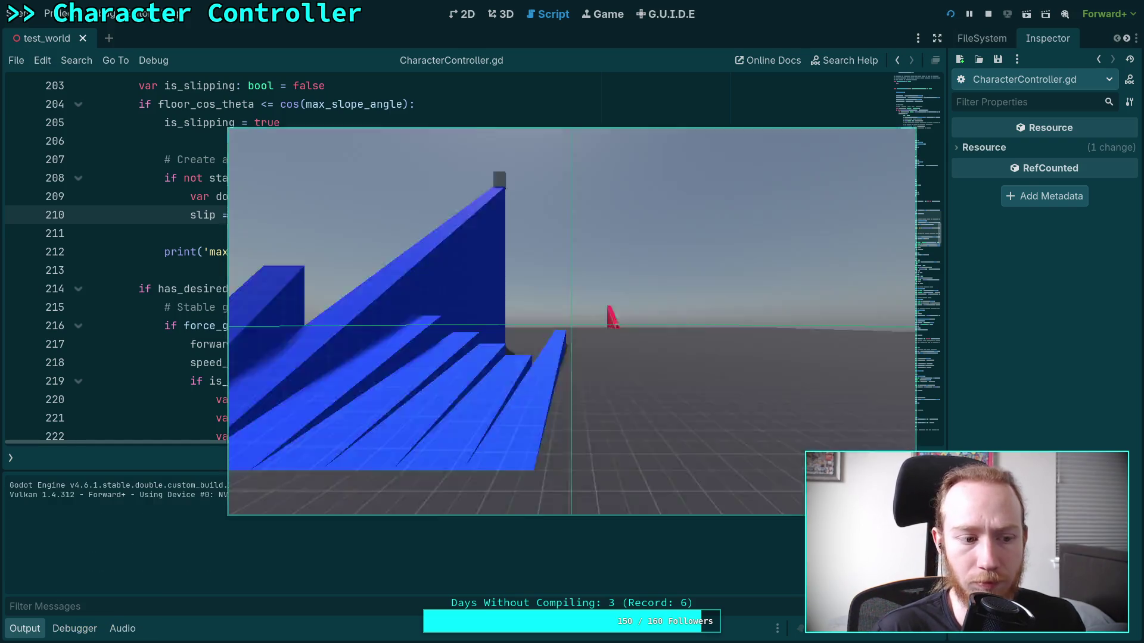
key("w")
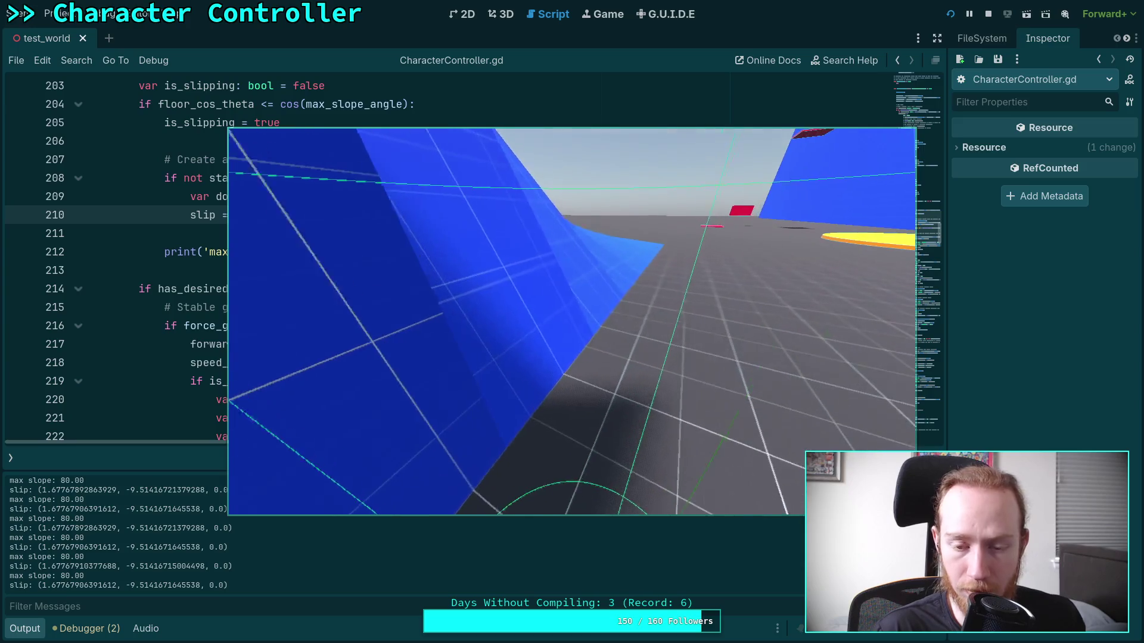
left_click(988, 15)
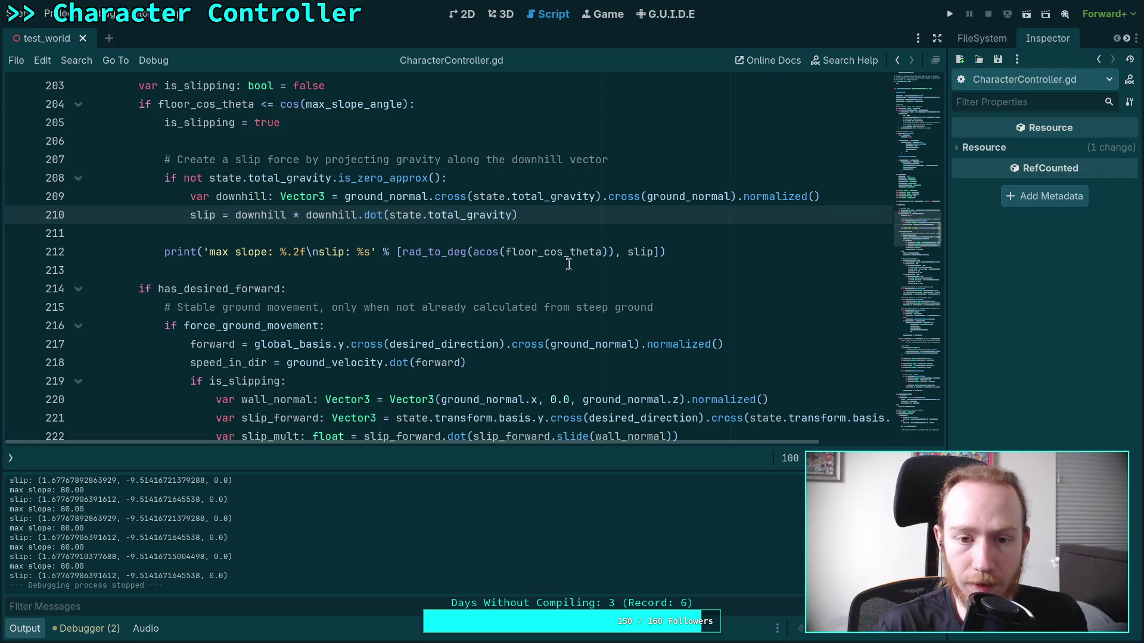
Append '- state.total_gravity' to line 210 via autocomplete, save, and relaunch the game.
scroll(487, 286, "down", 1)
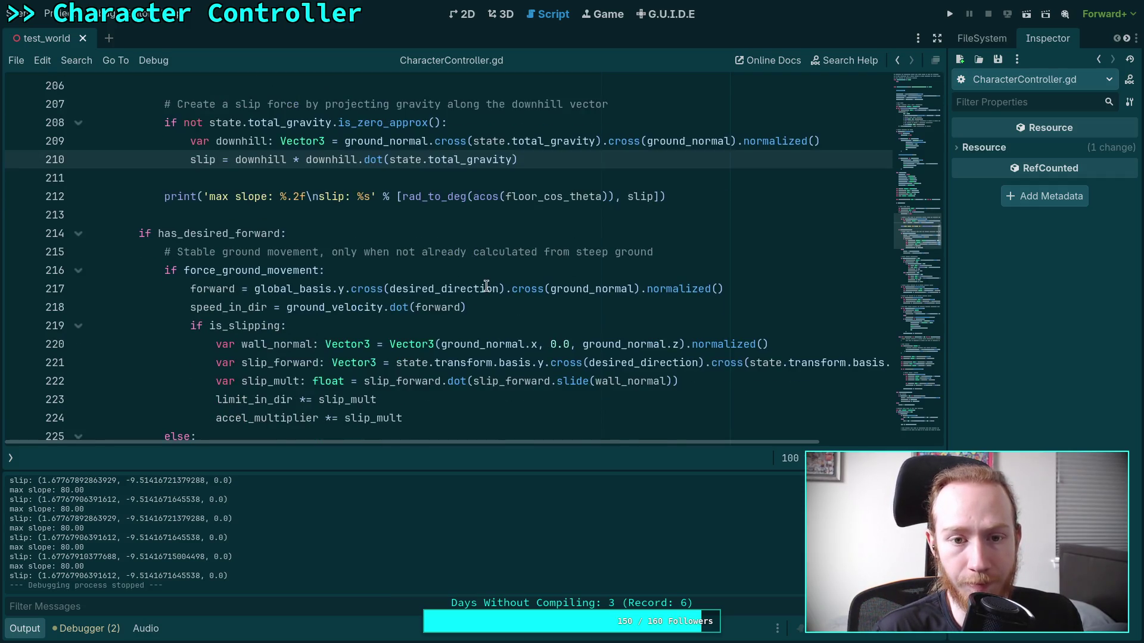
scroll(485, 281, "up", 2)
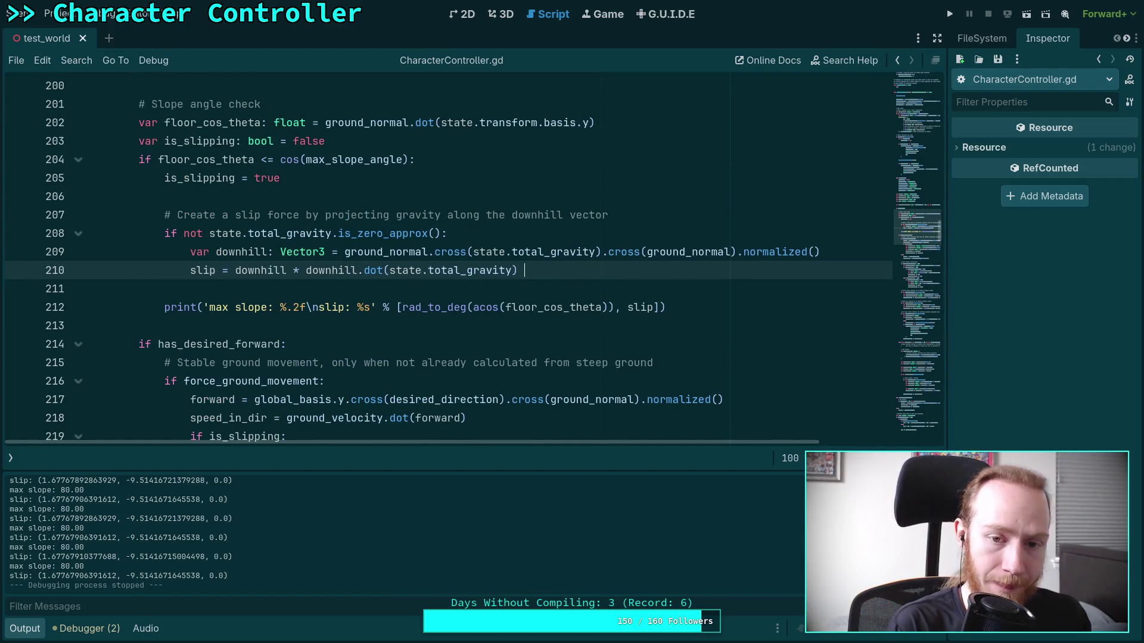
type("- state.")
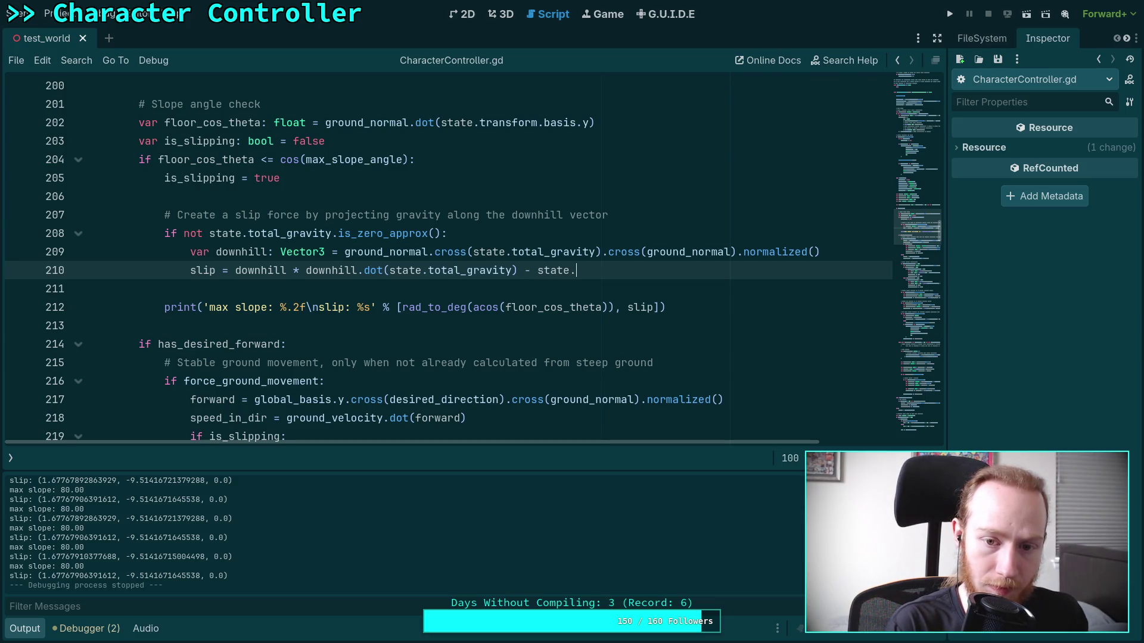
type("to")
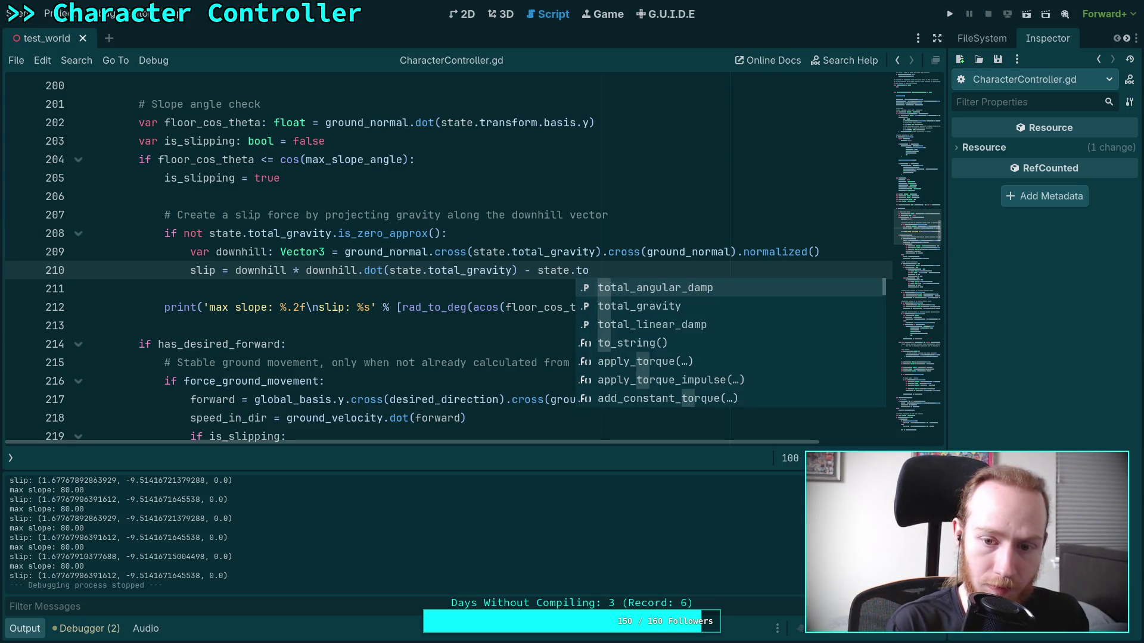
key("Down")
key("Return")
key("ctrl+s")
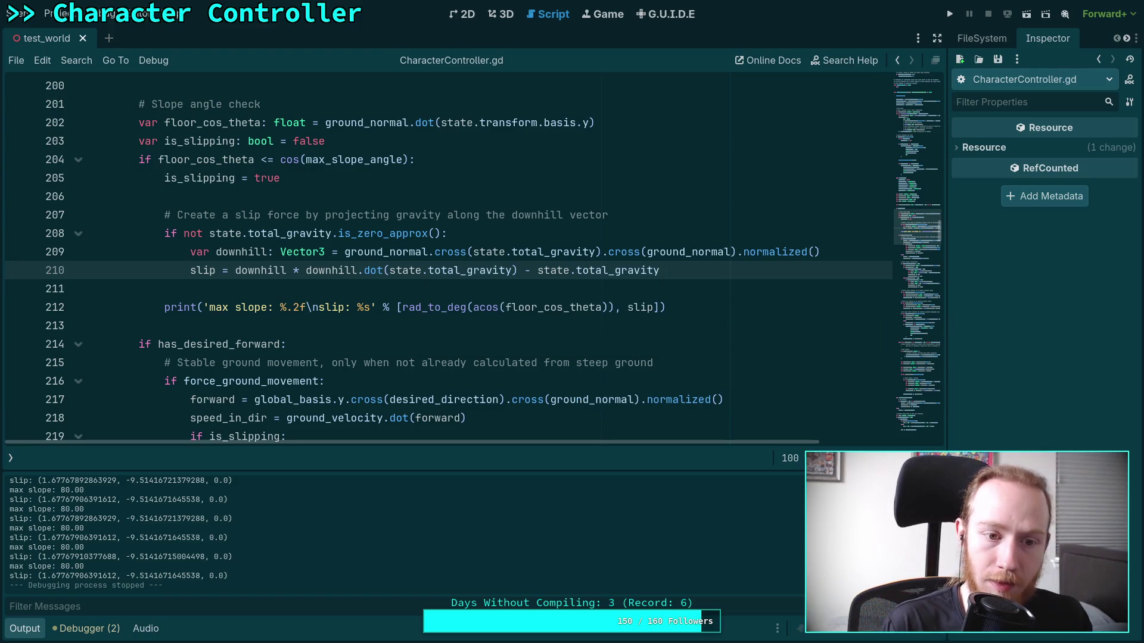
left_click(950, 14)
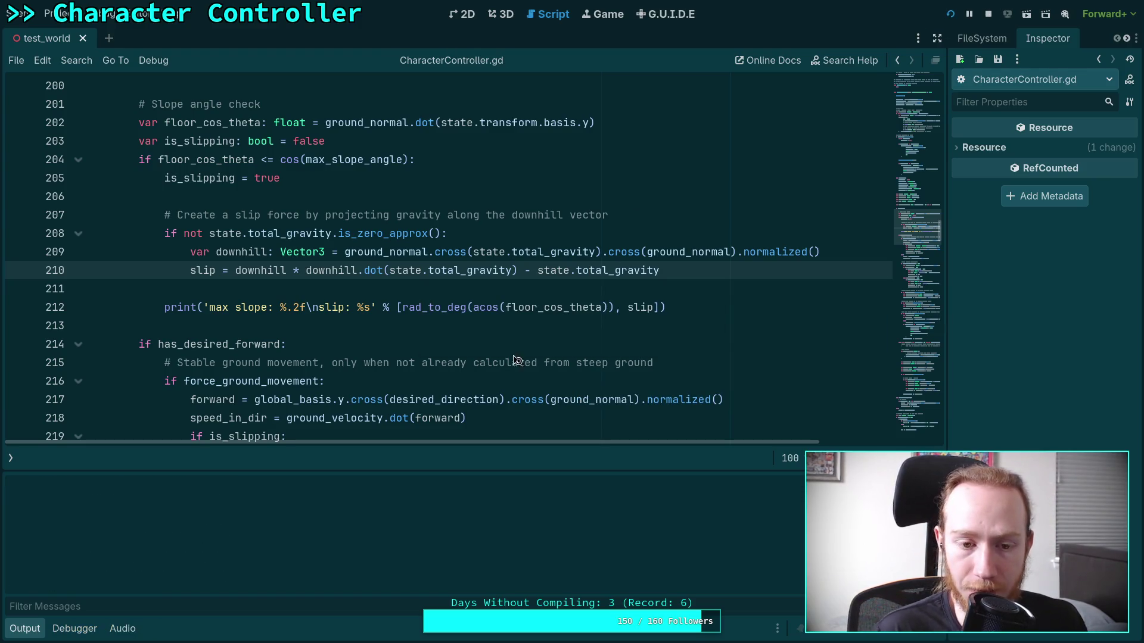
Slide the character along the blue ramps and into the wall corner, then stop with F8.
key("w")
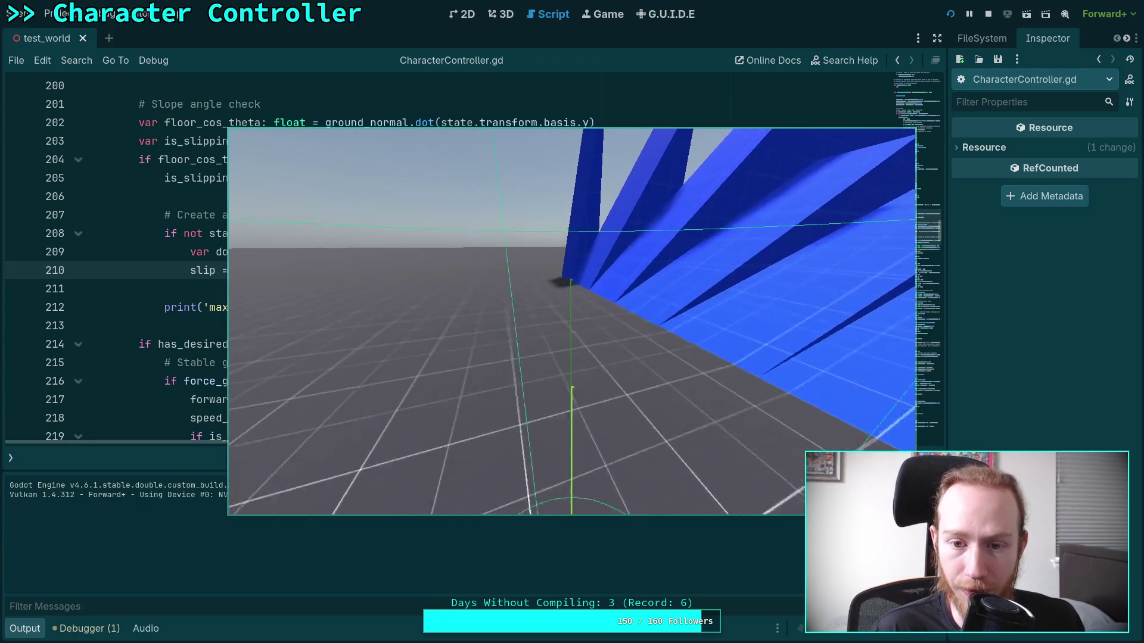
key("w")
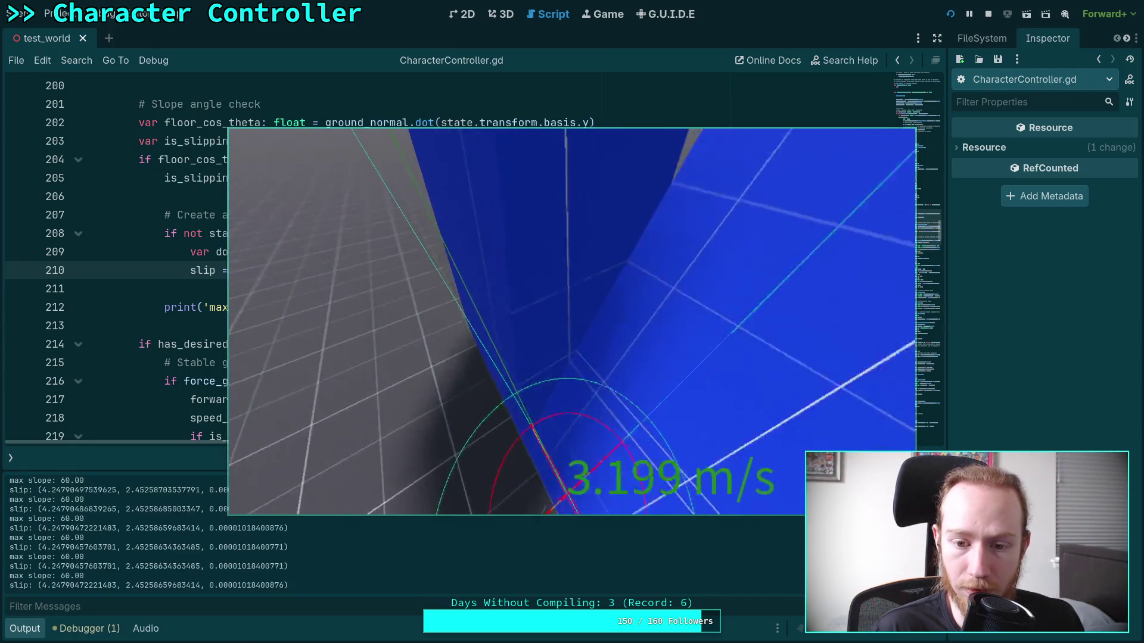
key("w")
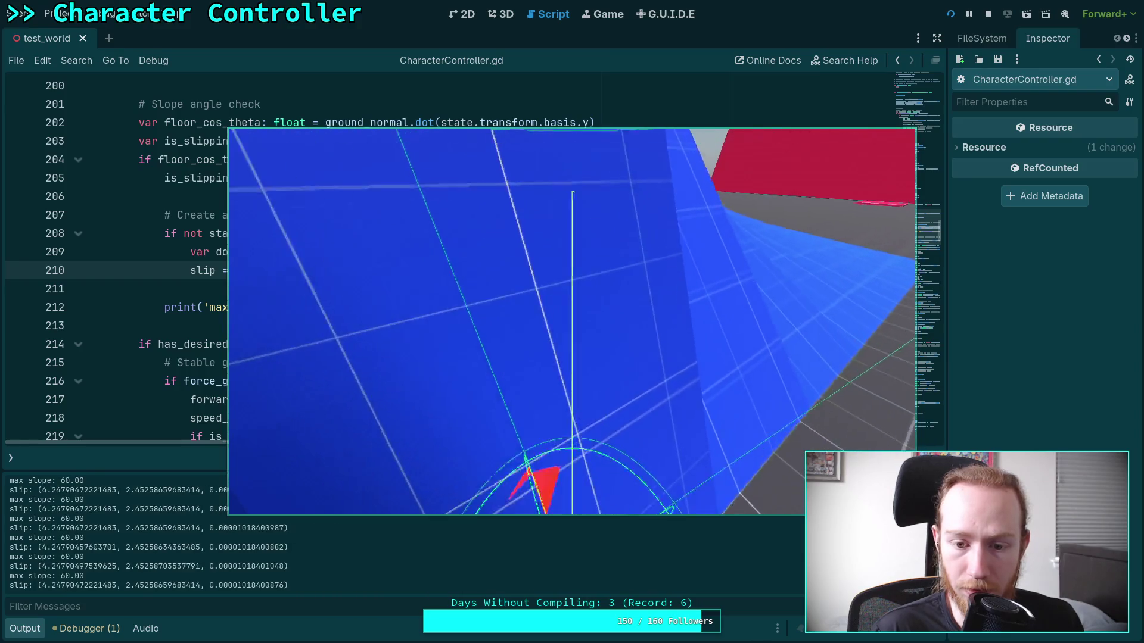
key("w")
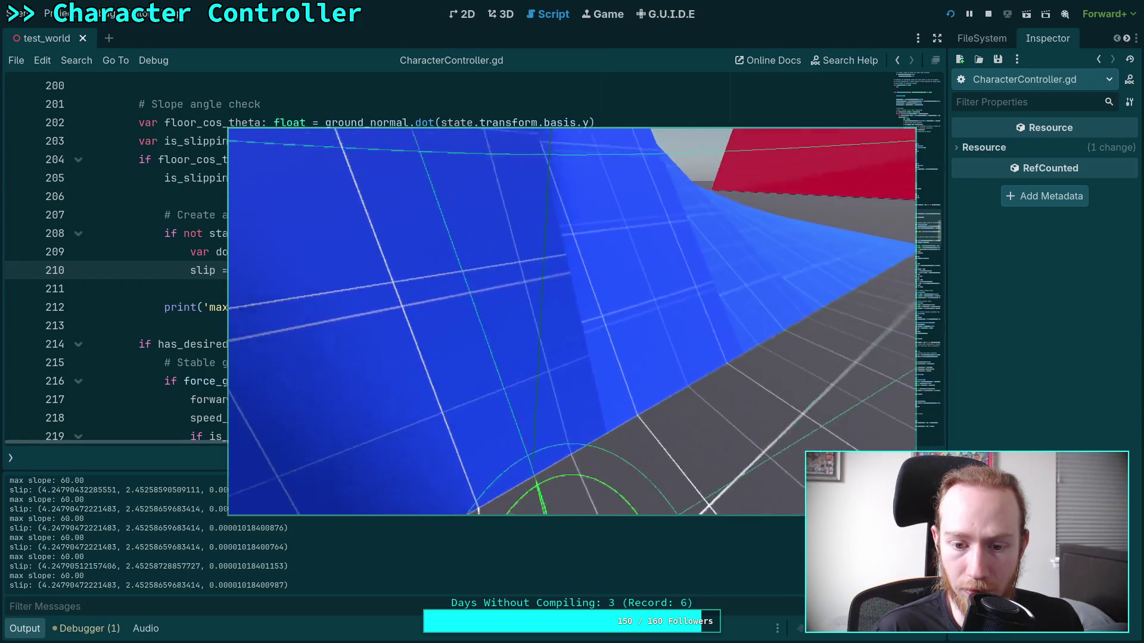
key("w")
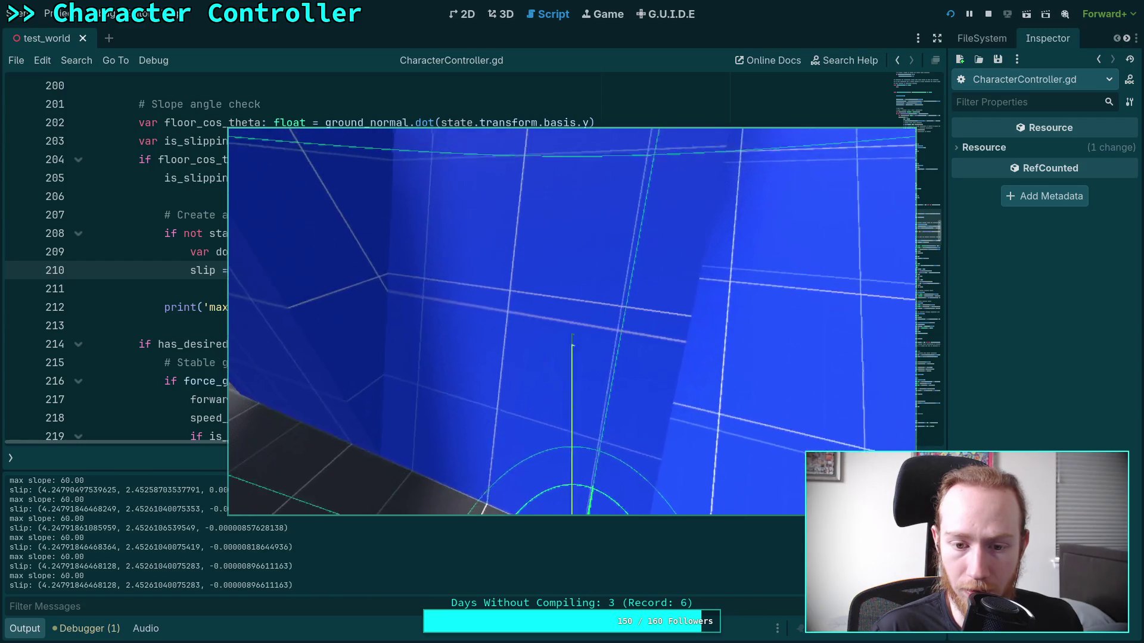
key("w")
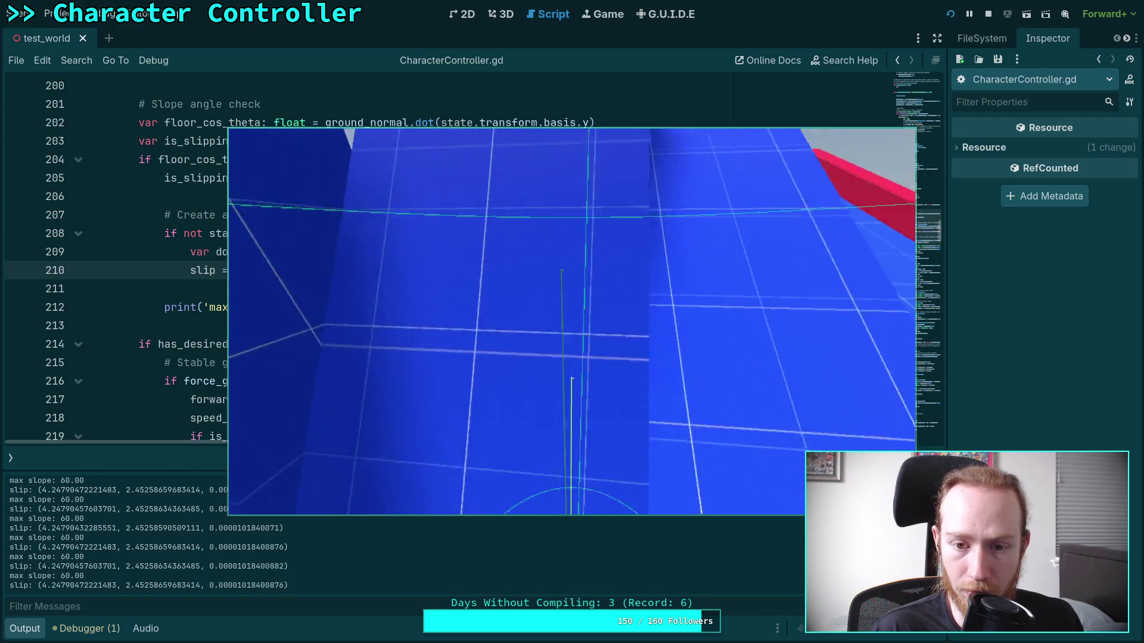
key("w")
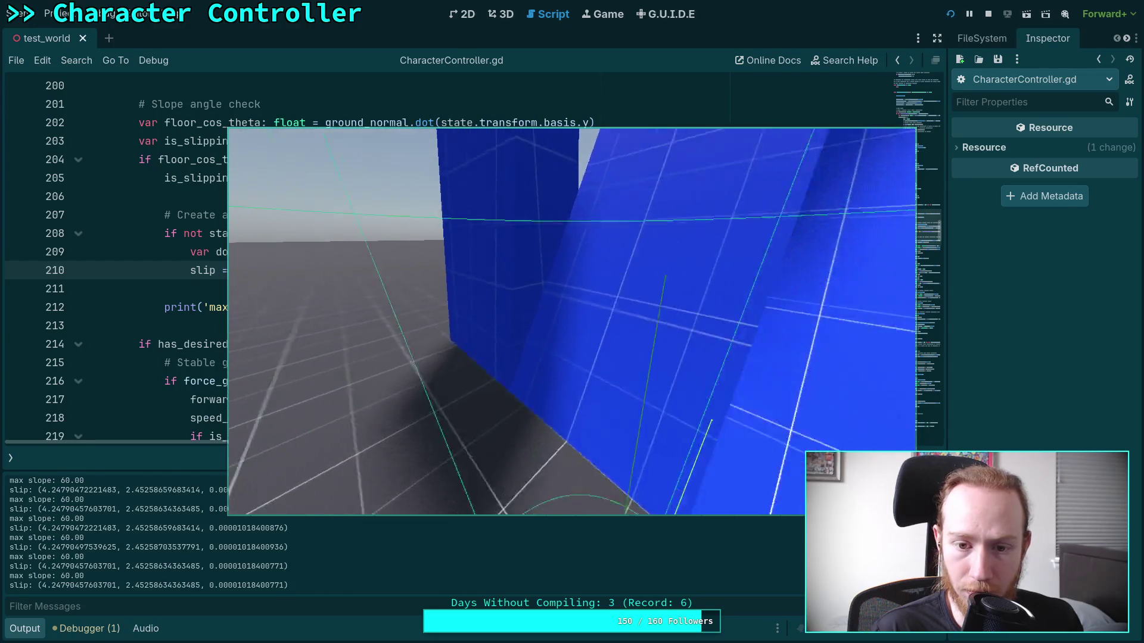
key("w")
key("w")
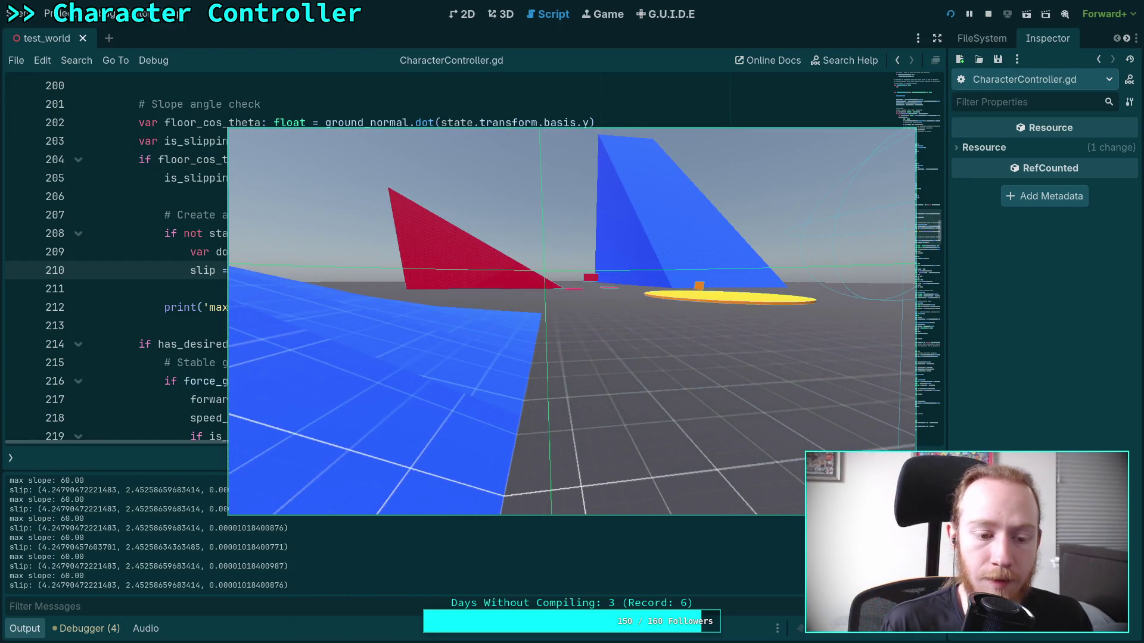
key("F8")
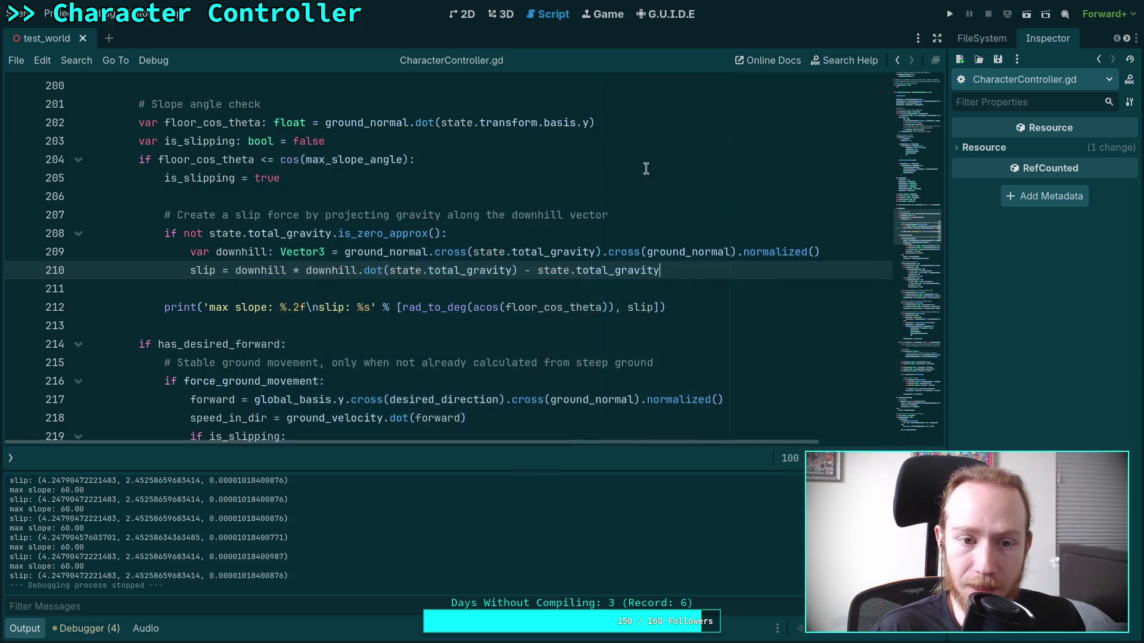
Show the scripts and methods list and jump to the spring_damping line near line 52.
scroll(659, 245, "up", 9)
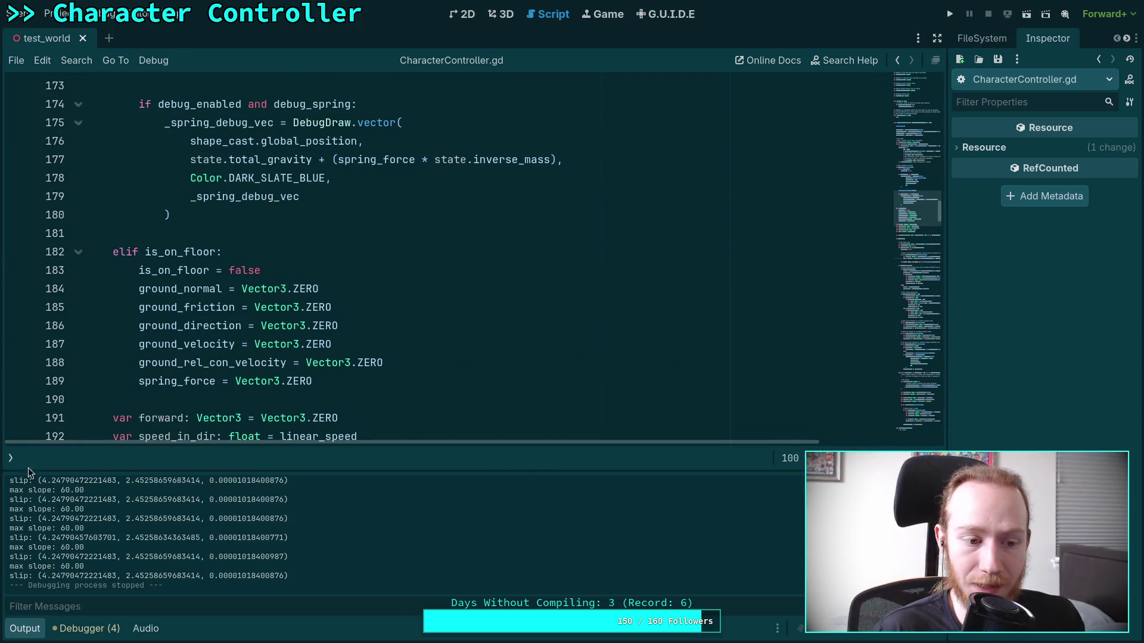
left_click(12, 460)
left_click_drag(910, 266, 924, 123)
left_click(481, 163)
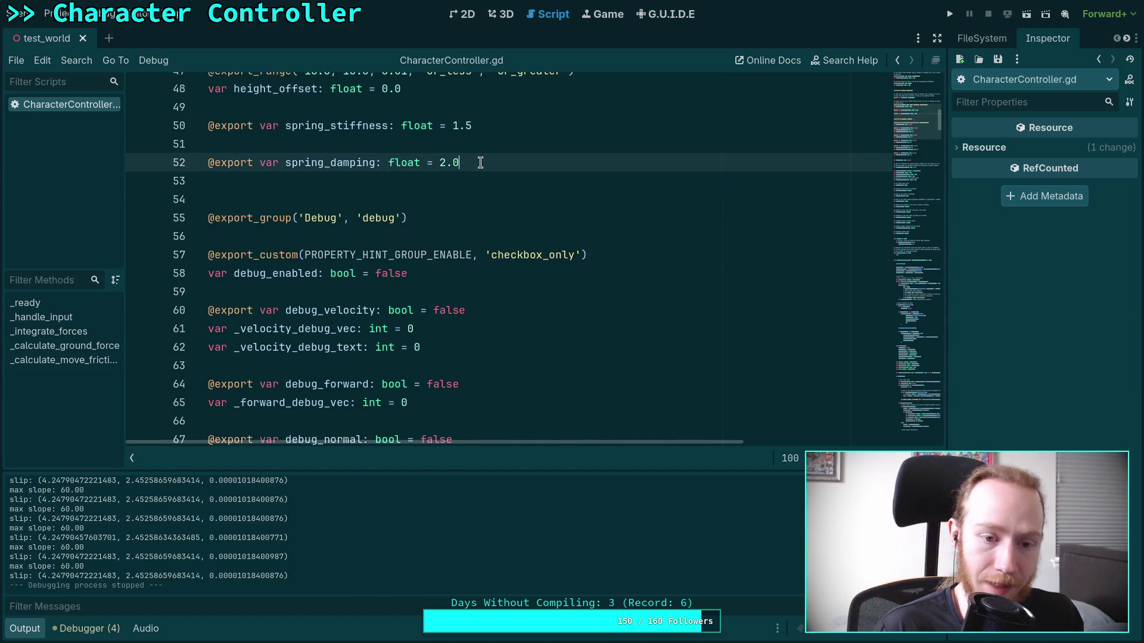
Run the game again and walk the character into the blue wall.
left_click(951, 14)
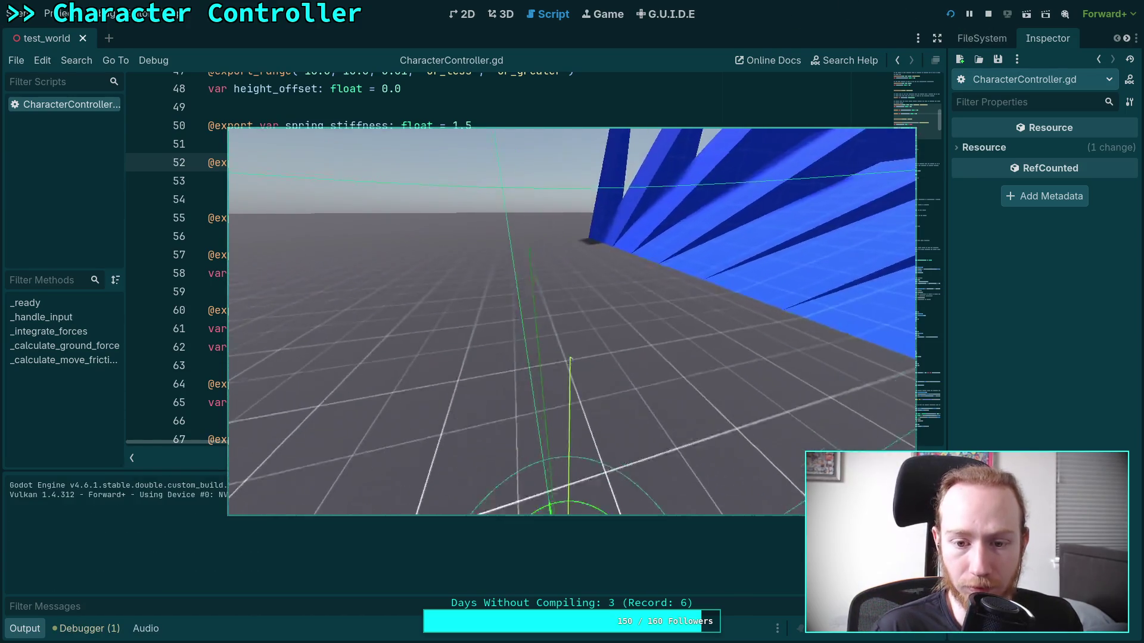
key("w")
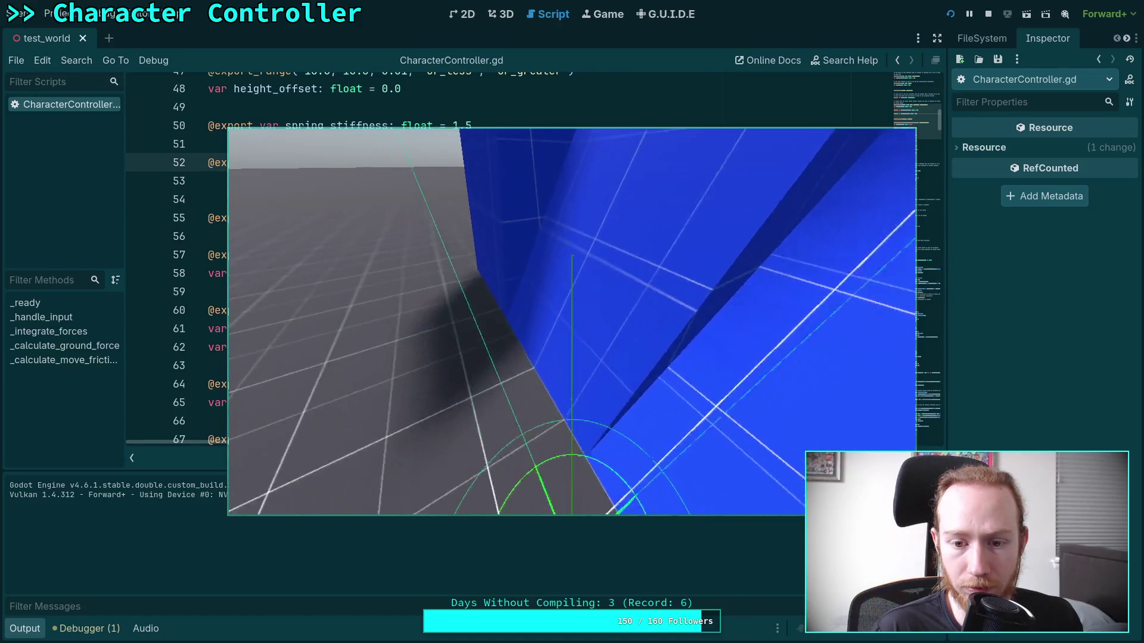
key("w")
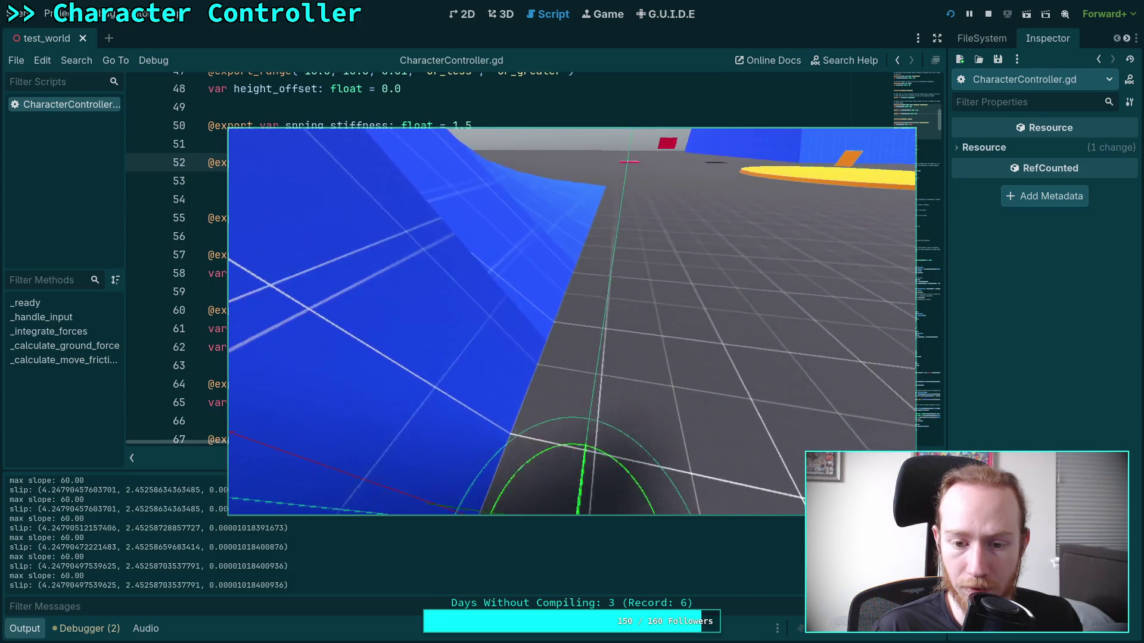
Stop the game and scroll CharacterController.gd down to _calculate_ground_force.
left_click(989, 14)
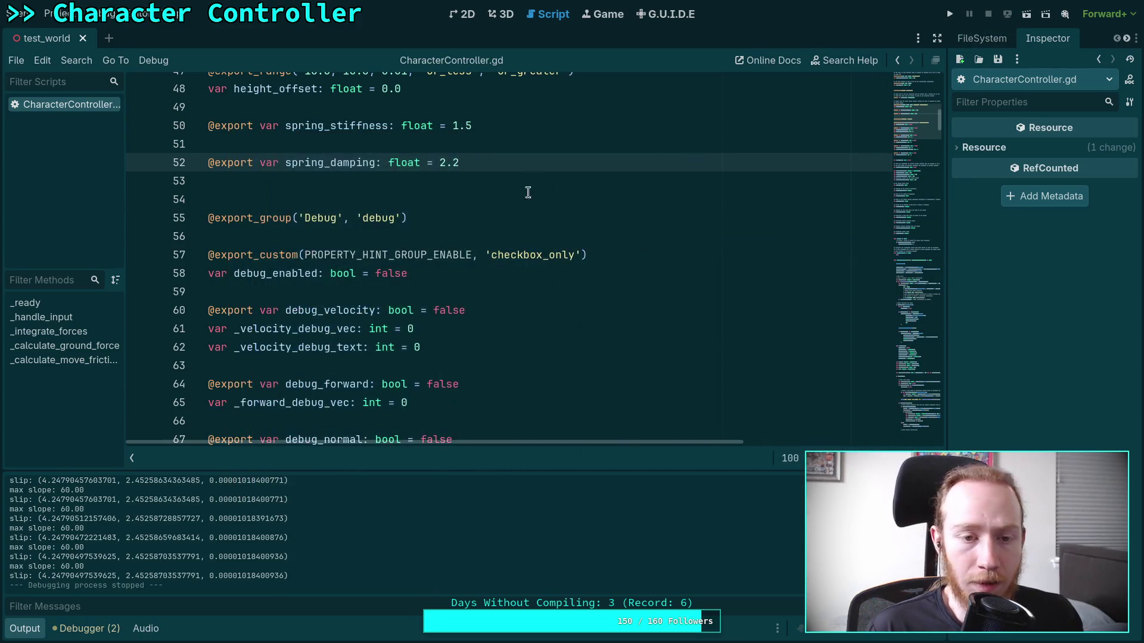
scroll(476, 227, "down", 15)
scroll(437, 243, "down", 20)
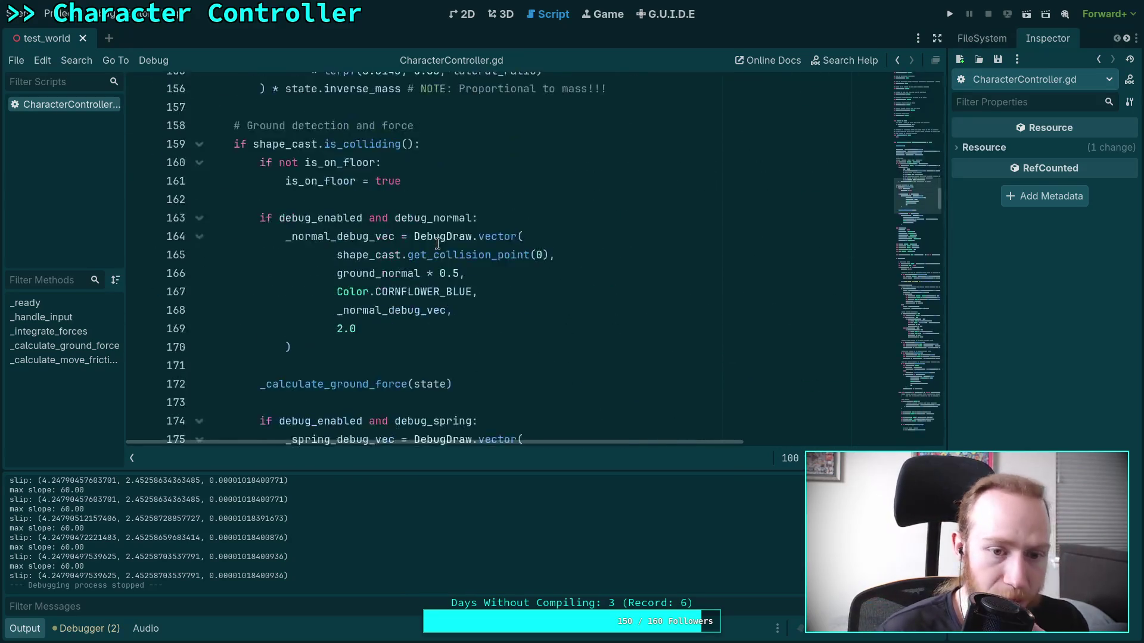
scroll(436, 252, "down", 20)
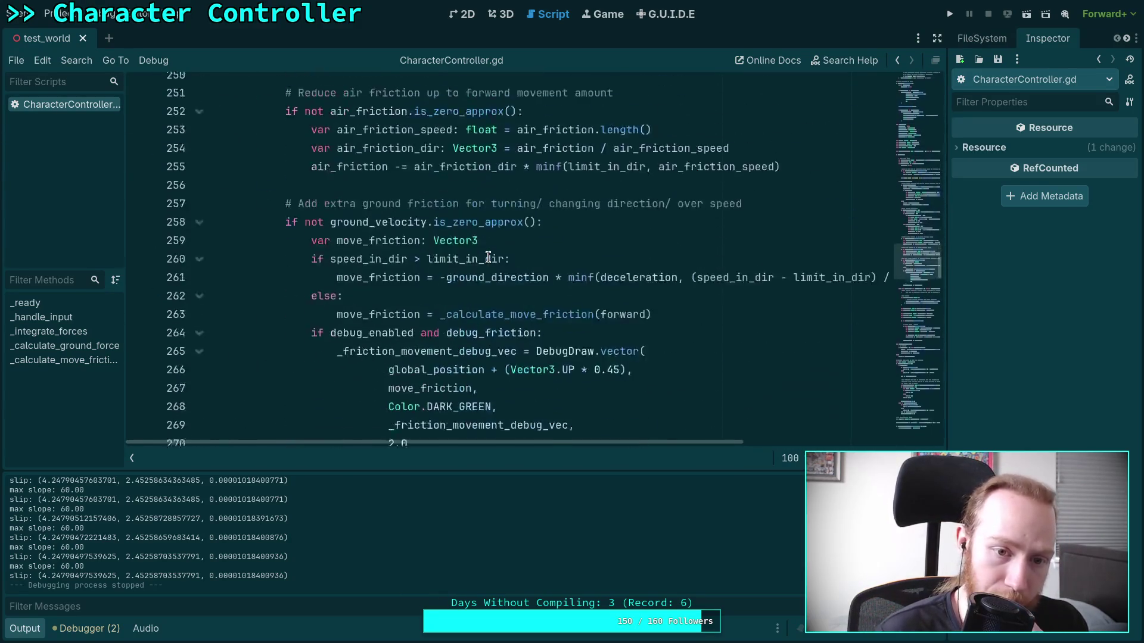
scroll(488, 256, "down", 12)
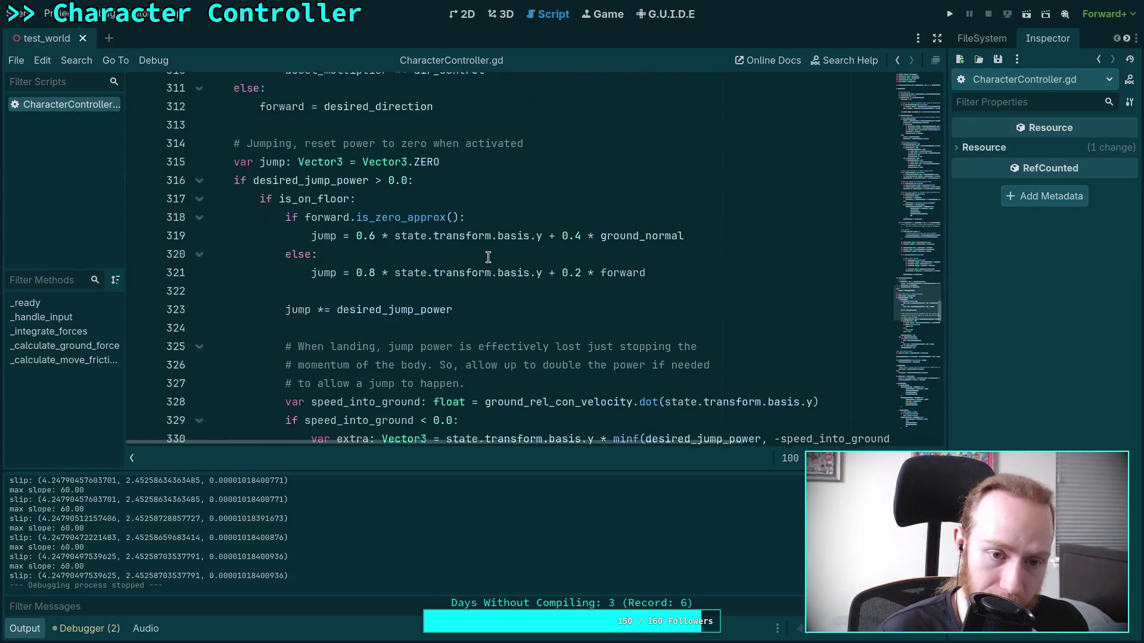
scroll(488, 256, "down", 8)
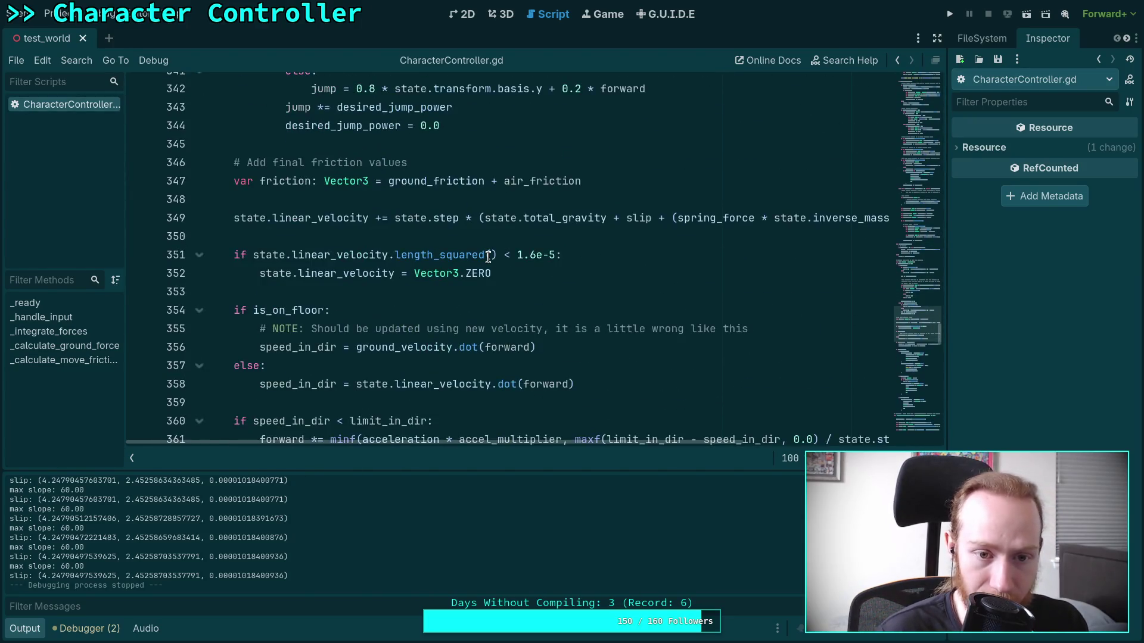
scroll(488, 257, "down", 15)
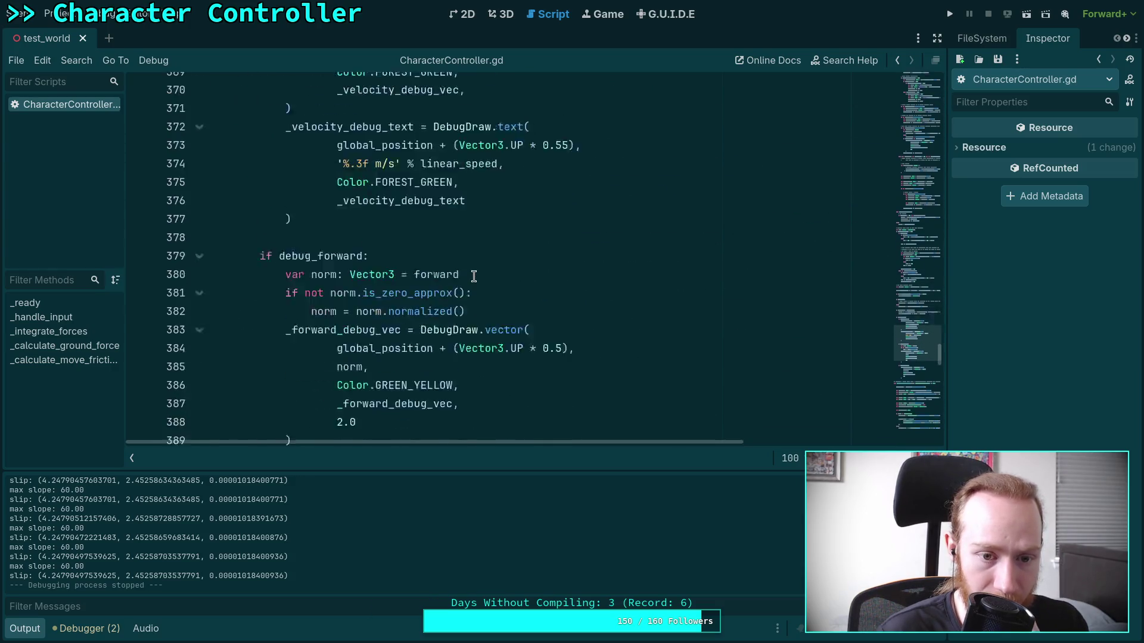
scroll(473, 276, "down", 12)
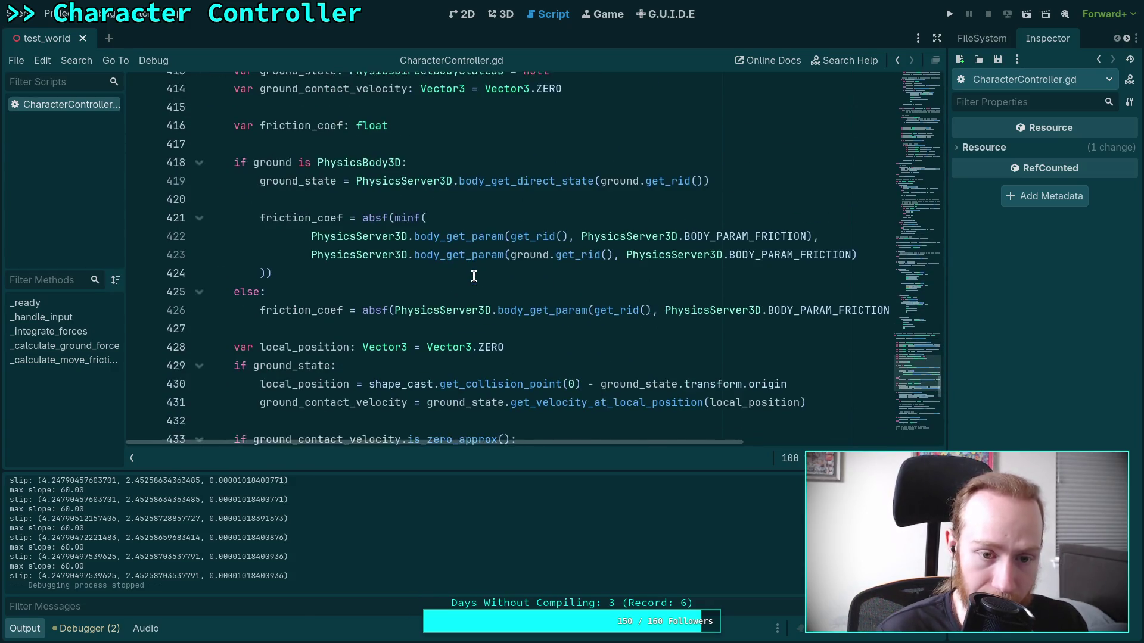
scroll(474, 276, "down", 7)
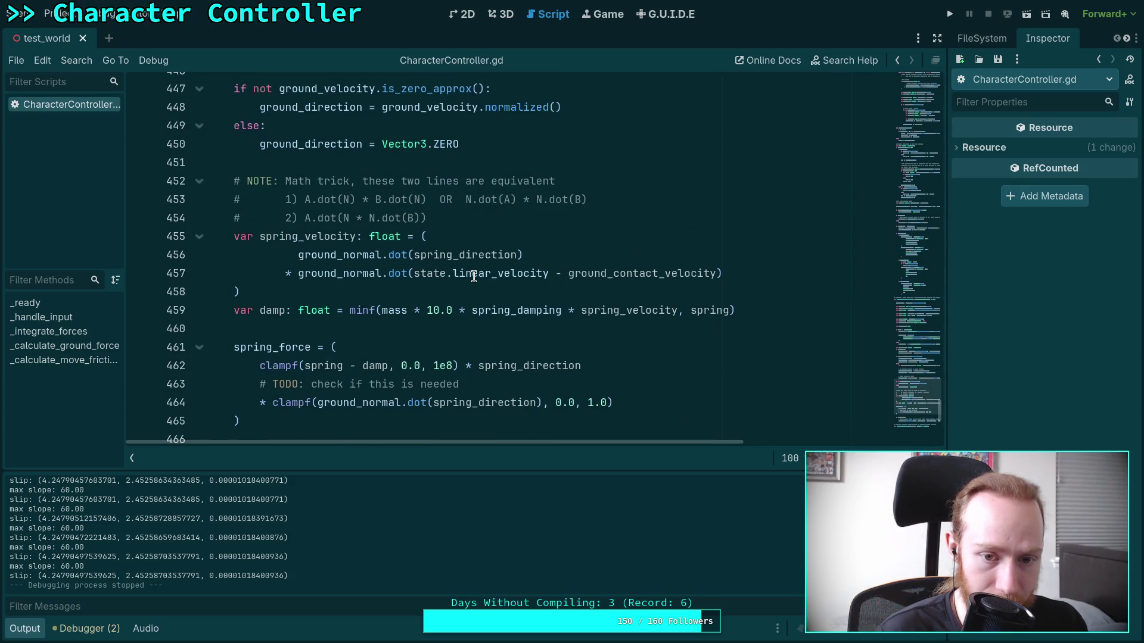
scroll(474, 275, "down", 4)
scroll(482, 292, "up", 3)
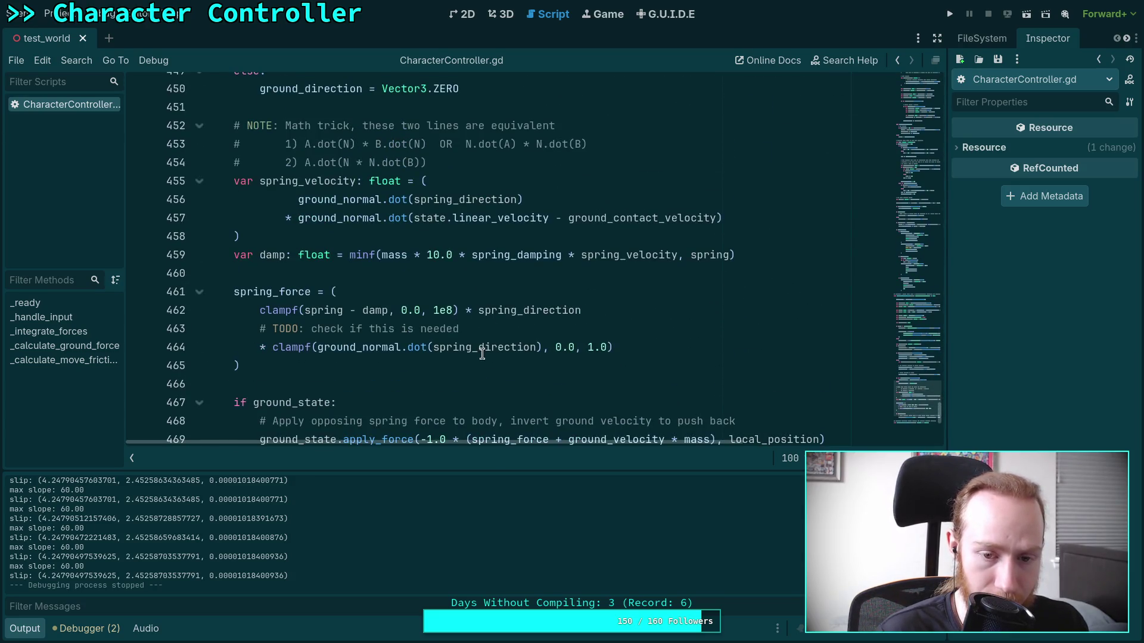
Highlight every use of spring in the function and hide the Output panel.
mouse_move(365, 349)
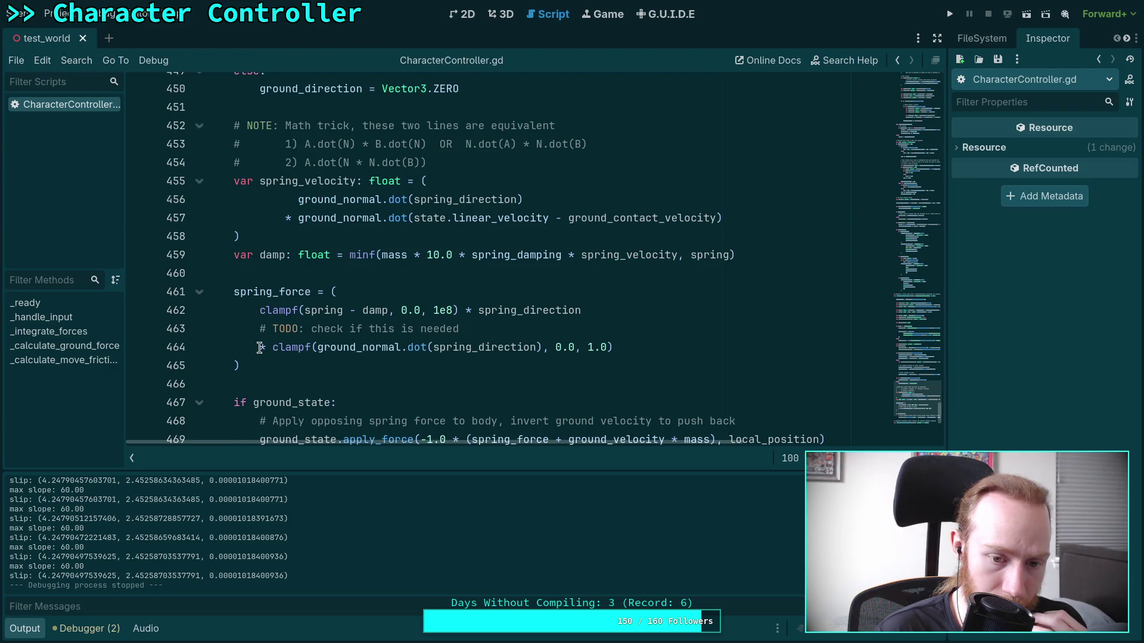
scroll(260, 348, "down", 2)
scroll(260, 348, "up", 1)
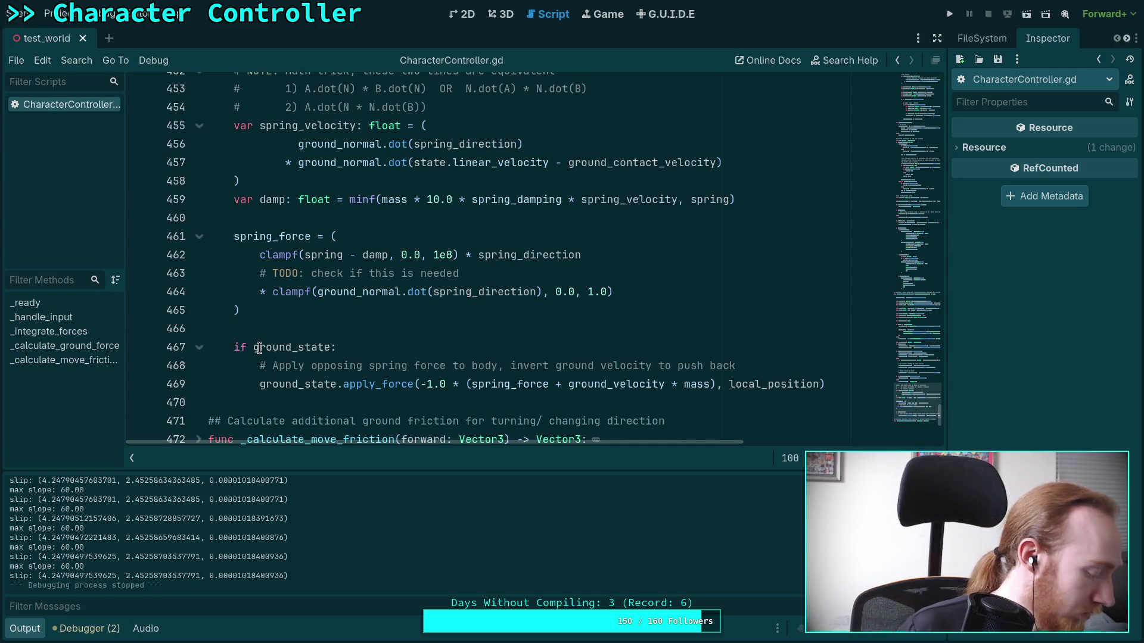
double_click(323, 255)
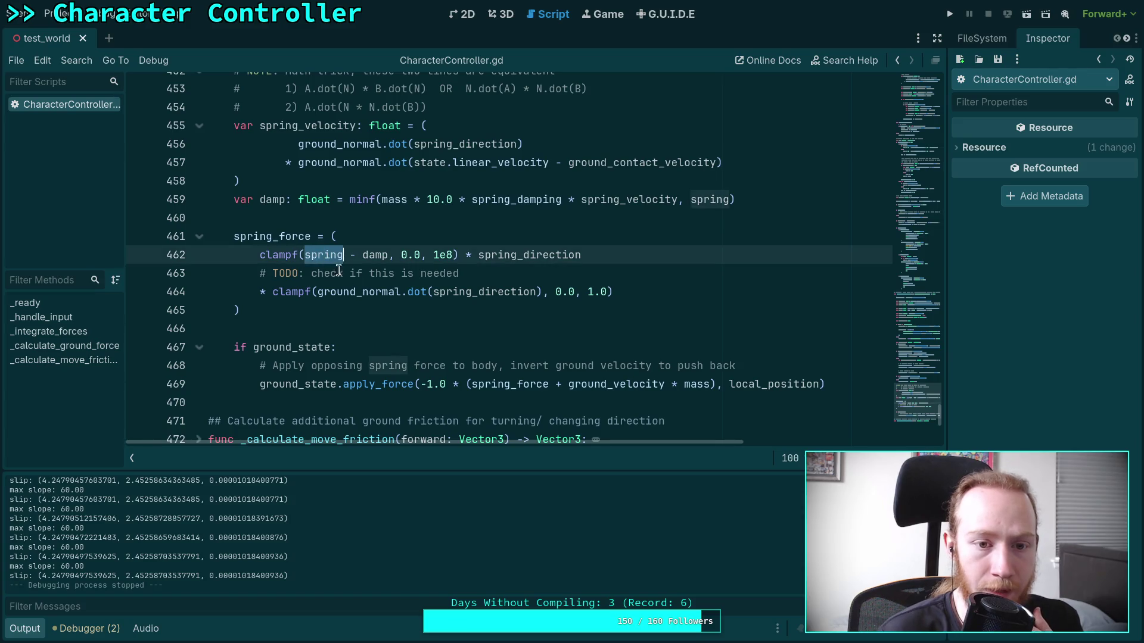
scroll(441, 335, "up", 2)
scroll(442, 335, "up", 1)
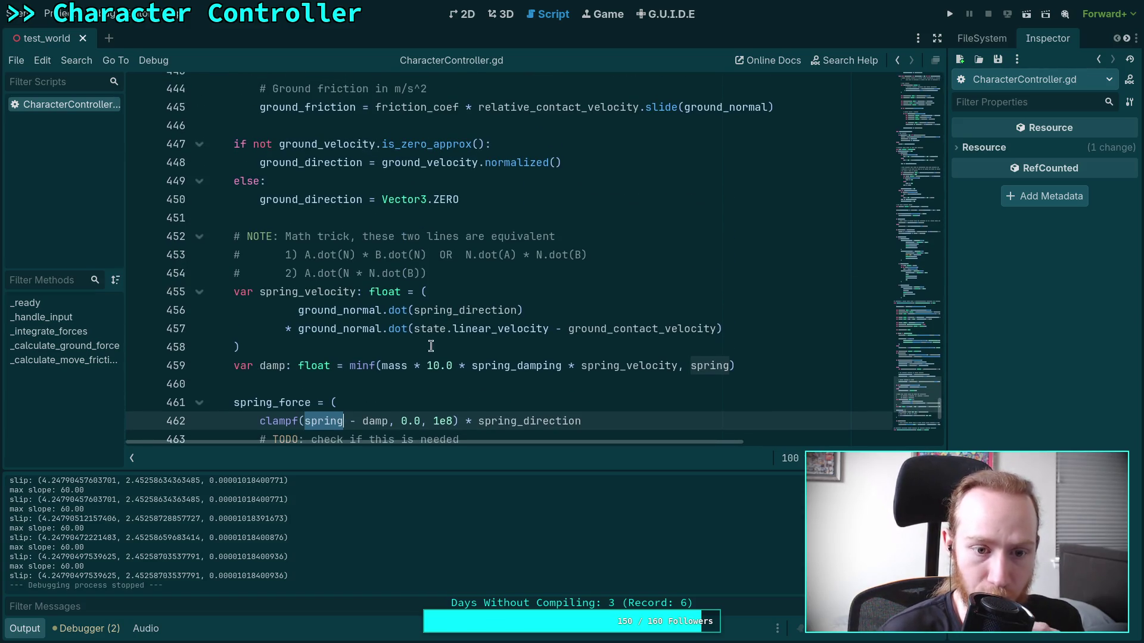
left_click(23, 631)
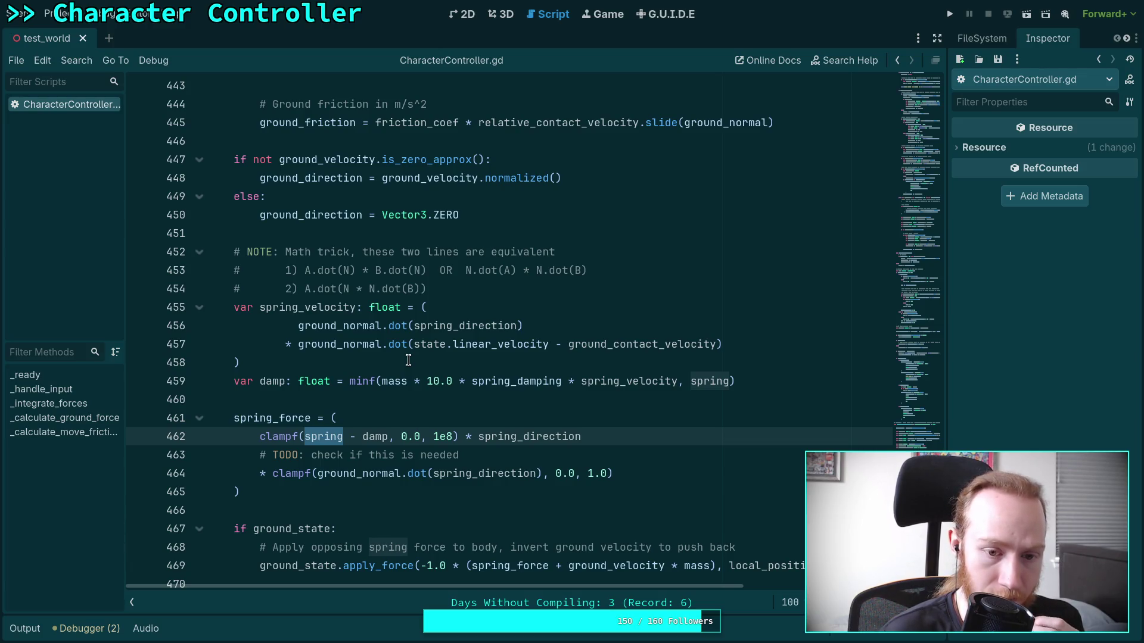
Select the clampf multiplier on line 464 in the spring_force block.
scroll(409, 360, "up", 9)
scroll(409, 360, "up", 4)
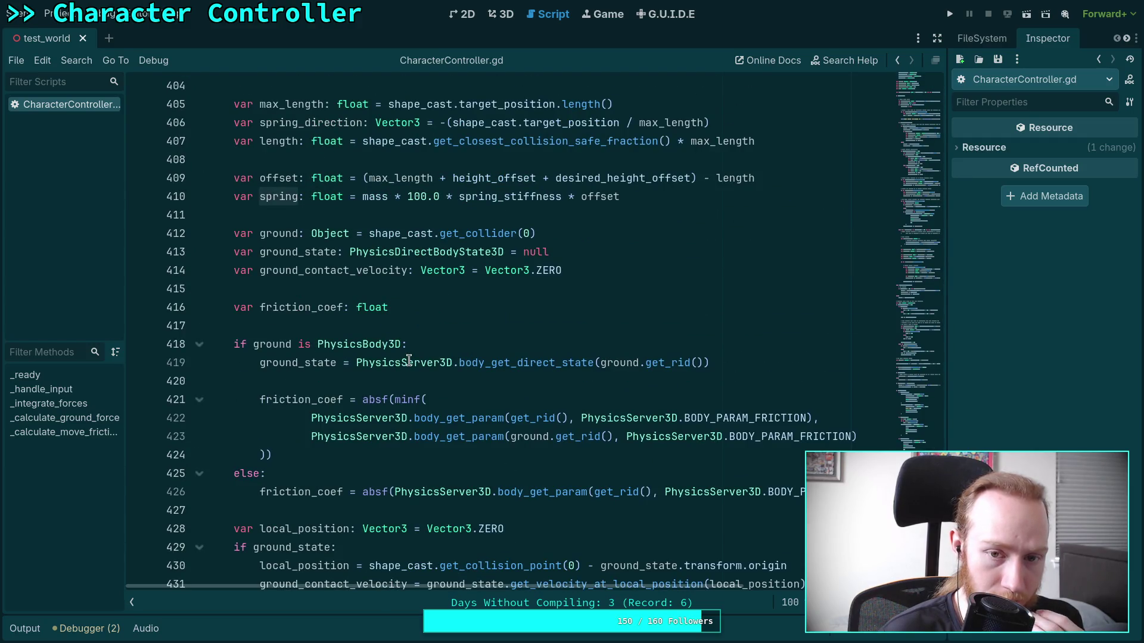
scroll(408, 360, "up", 2)
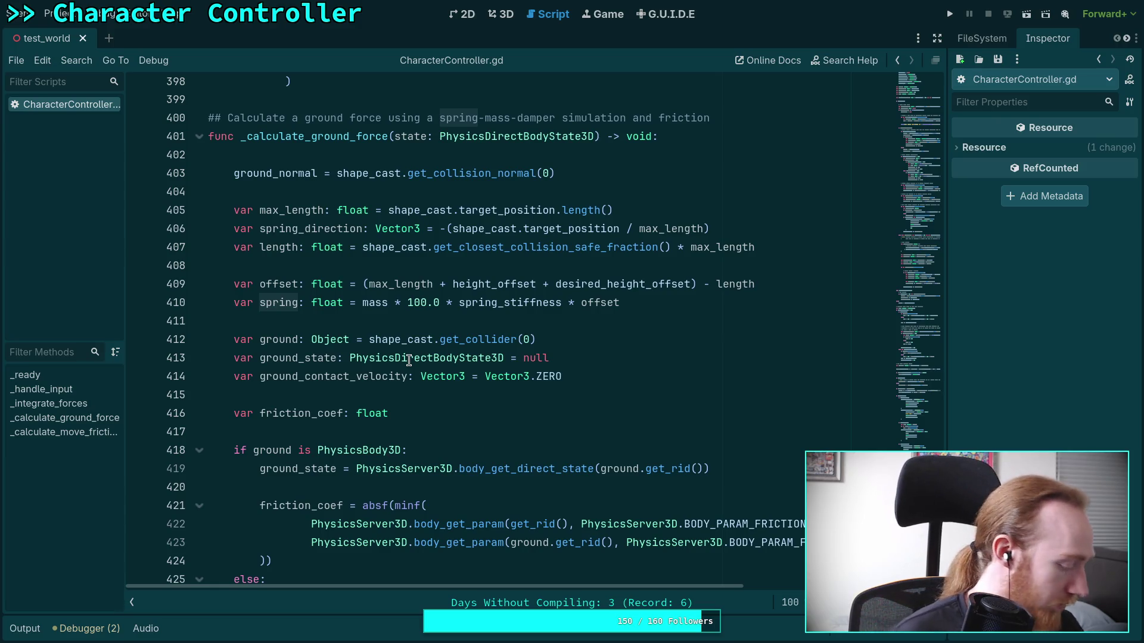
scroll(409, 360, "down", 15)
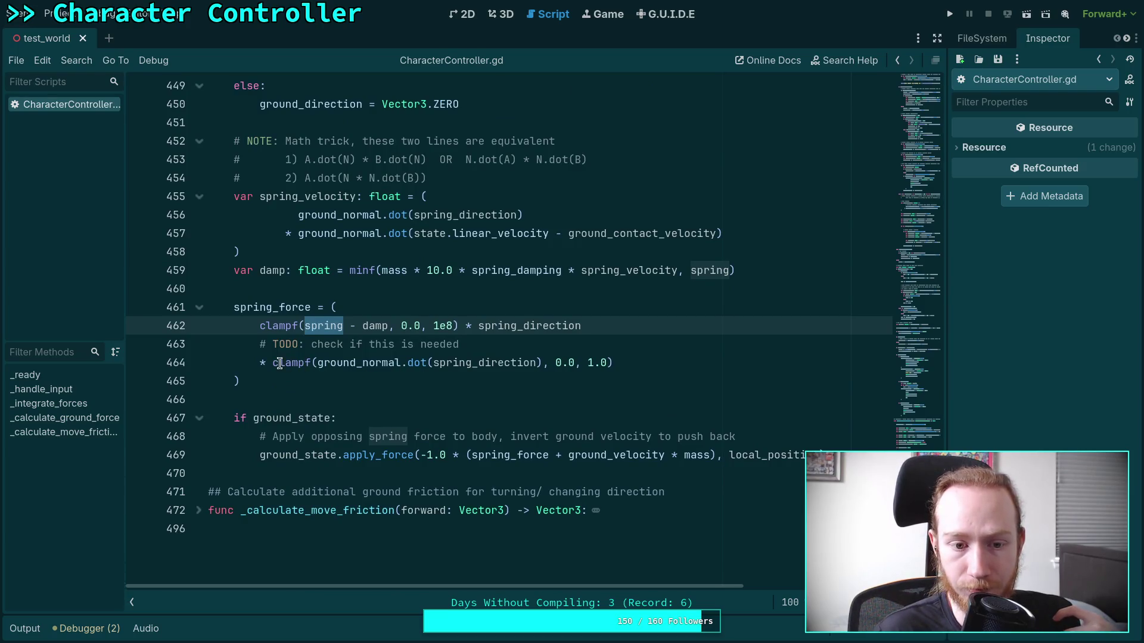
left_click_drag(260, 364, 638, 365)
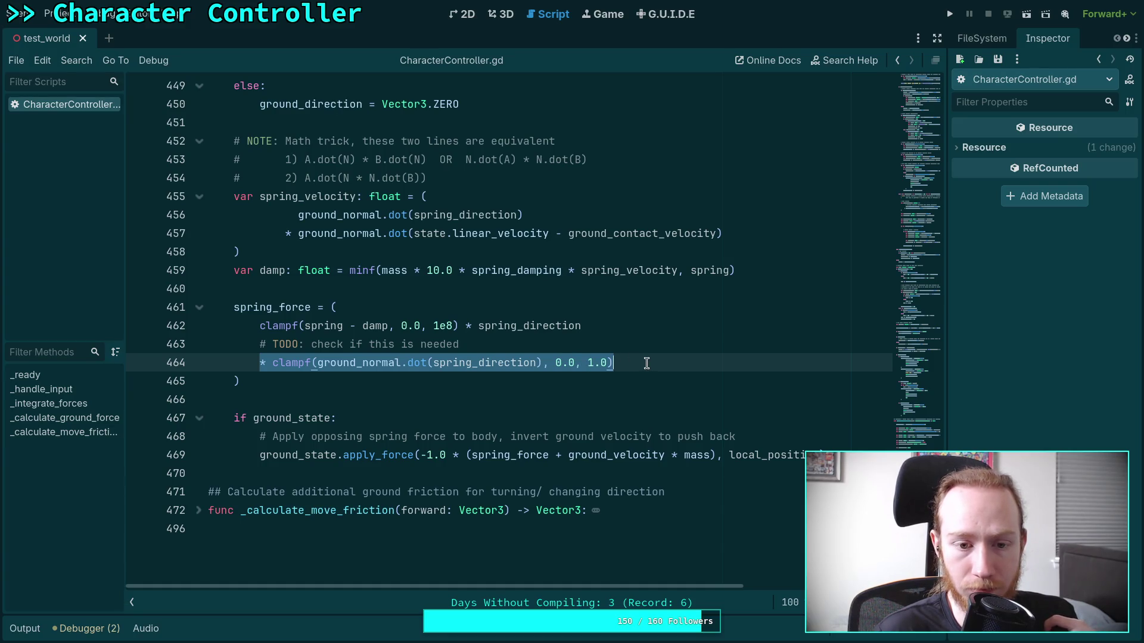
left_click(303, 326)
Undo a stray parenthesis and comment out line 464 with '#'.
type(")")
key("BackSpace")
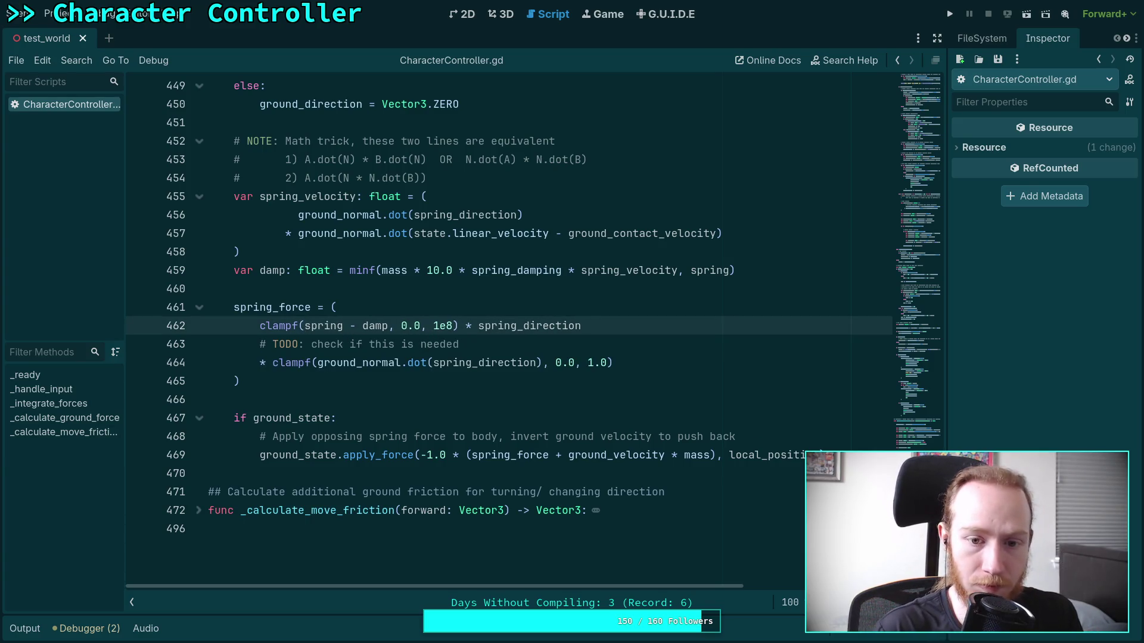
scroll(516, 457, "up", 2)
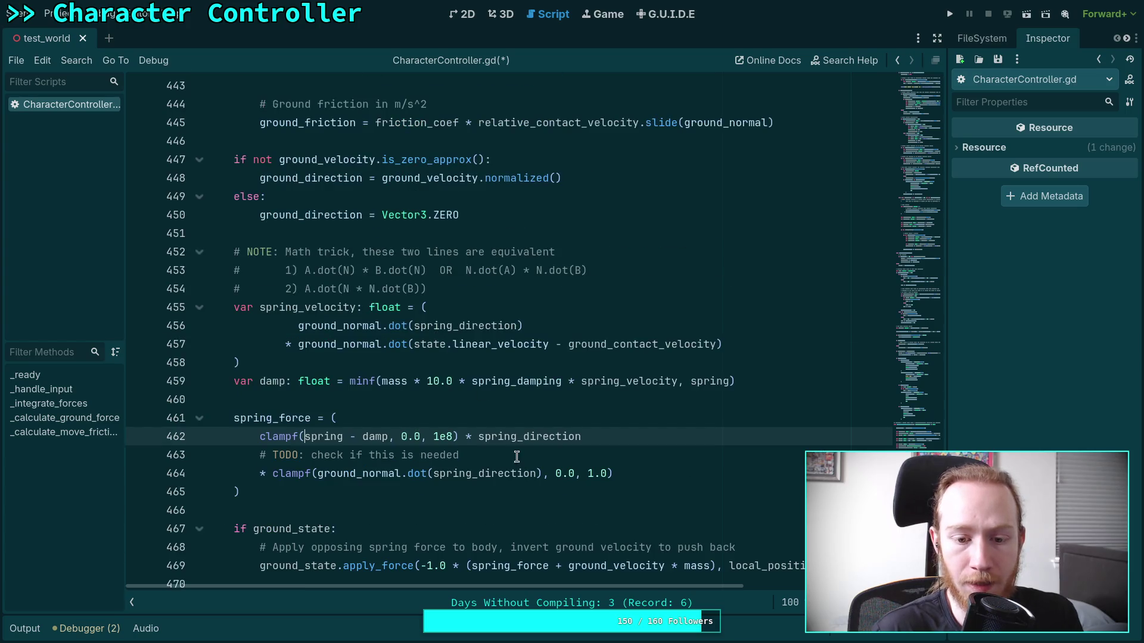
left_click(259, 473)
type("#")
Copy line 464's clampf(ground_normal.dot(spring_direction), 0.0, 1.0) factor and append it to line 410.
left_click_drag(273, 473, 628, 473)
right_click(450, 469)
left_click(476, 465)
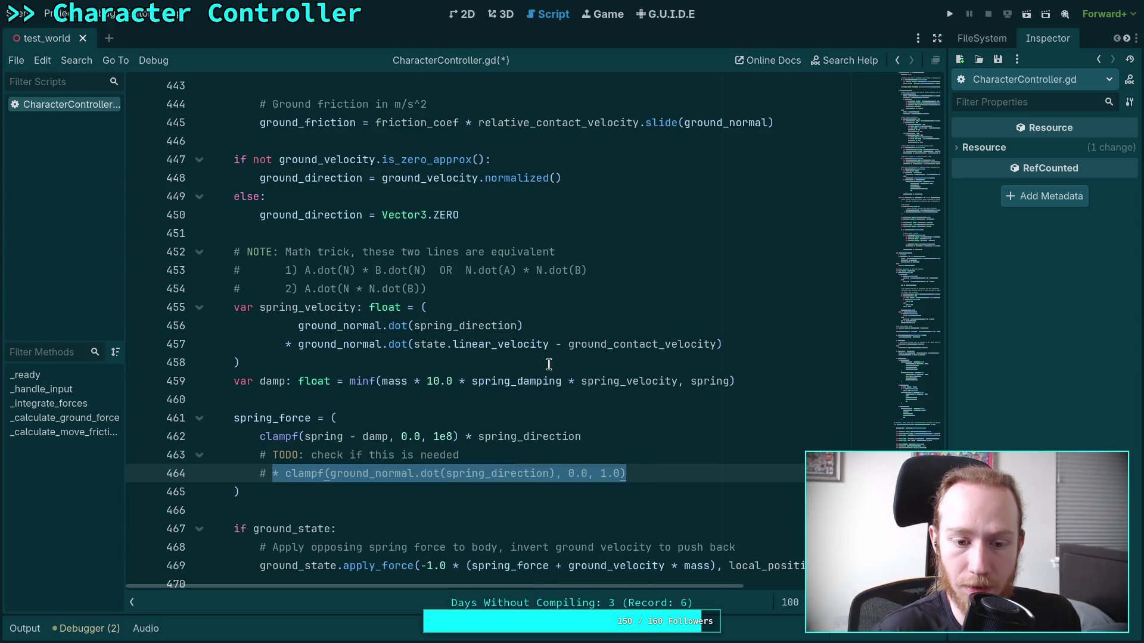
scroll(556, 320, "up", 10)
scroll(538, 344, "up", 5)
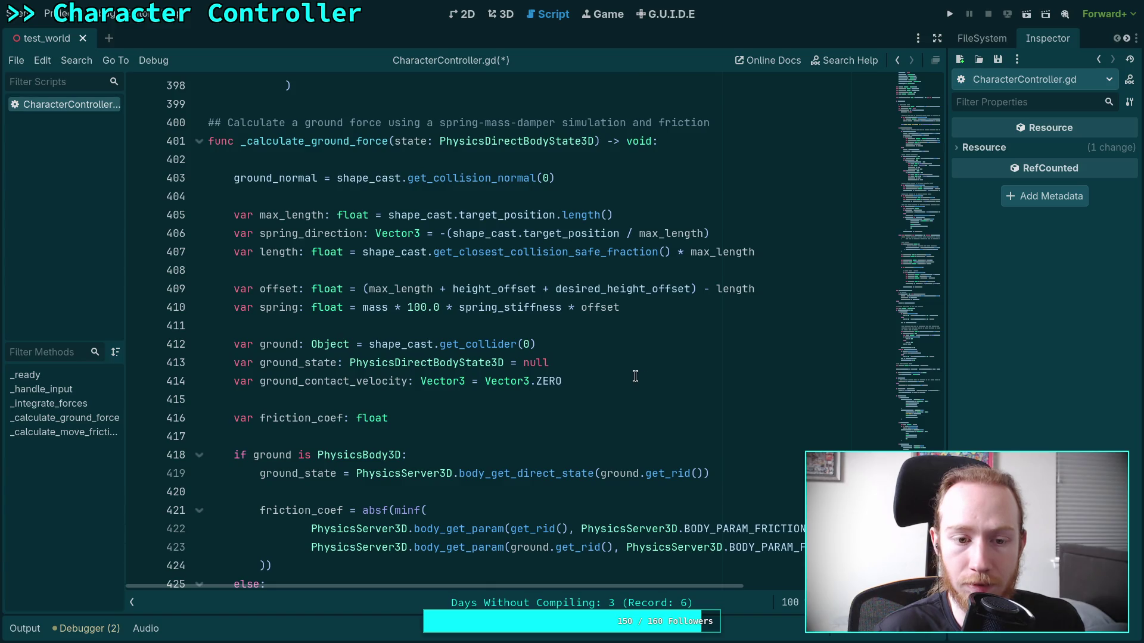
left_click(701, 308)
key("ctrl+v")
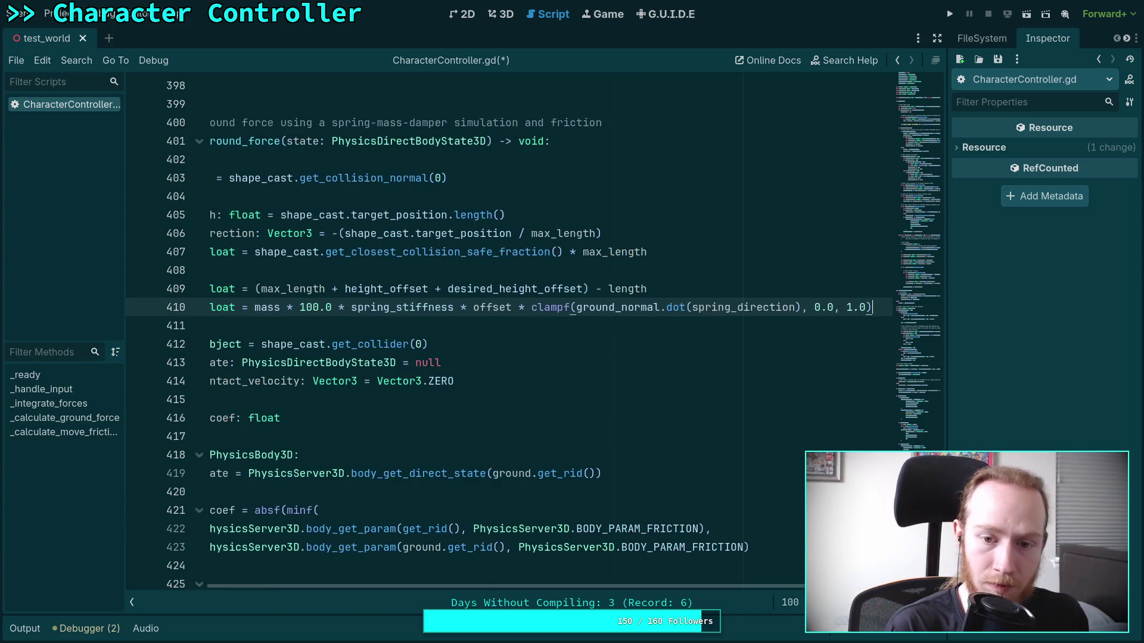
Save the script with Ctrl+S and run the project.
left_click_drag(724, 587, 836, 587)
scroll(477, 311, "left", 5)
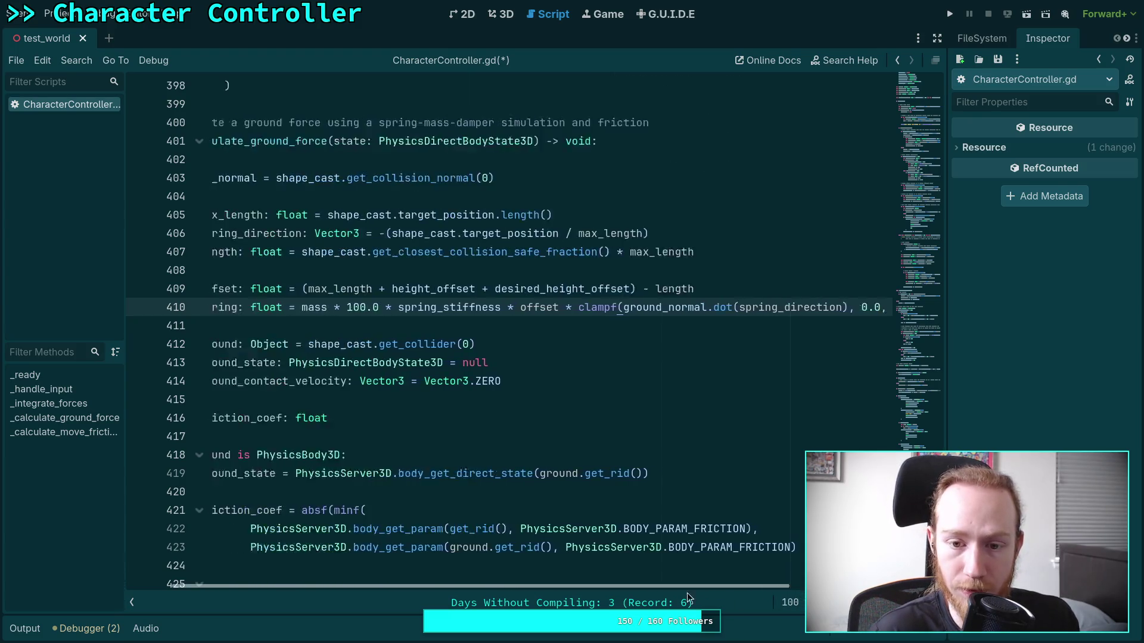
key("ctrl+s")
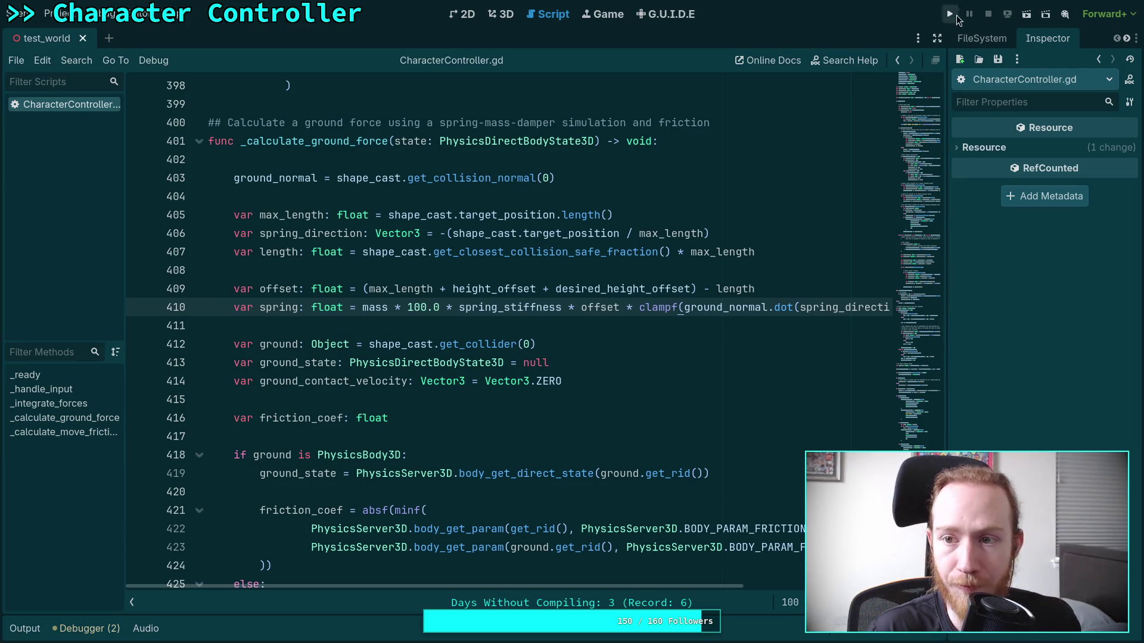
left_click(949, 15)
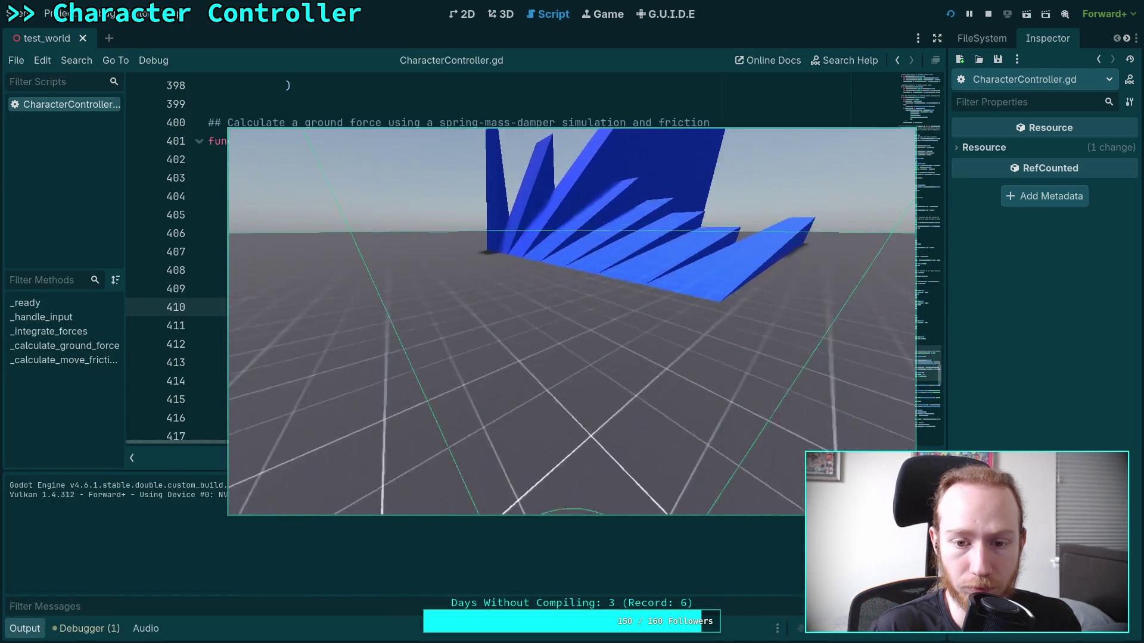
Drive the character across the blue ramps and slopes with W, then stop the game.
key("w")
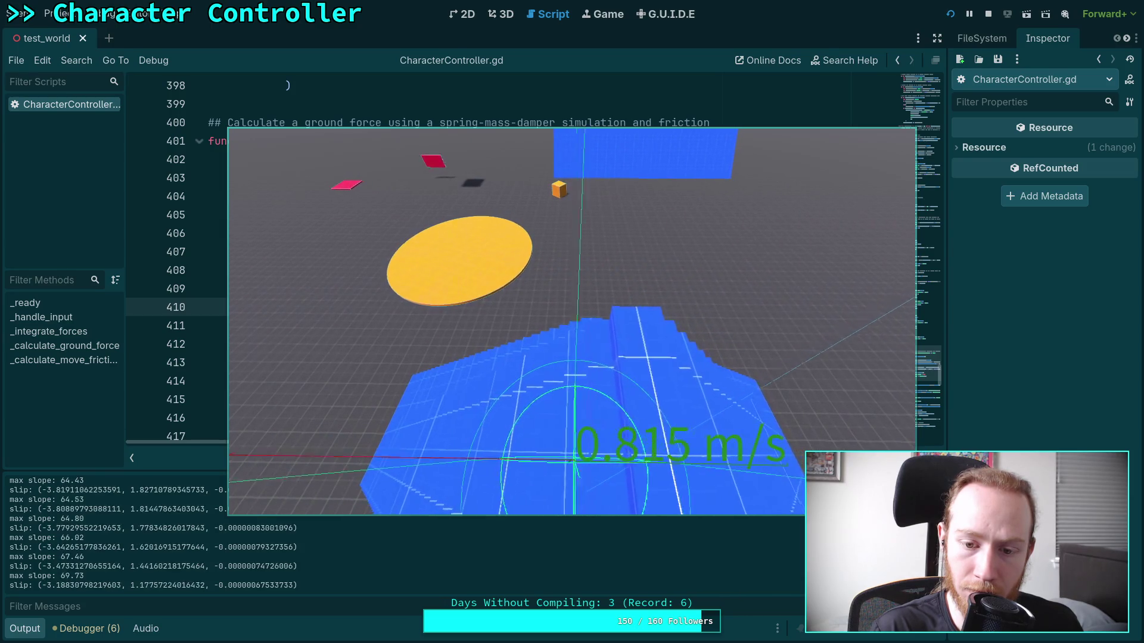
key("w")
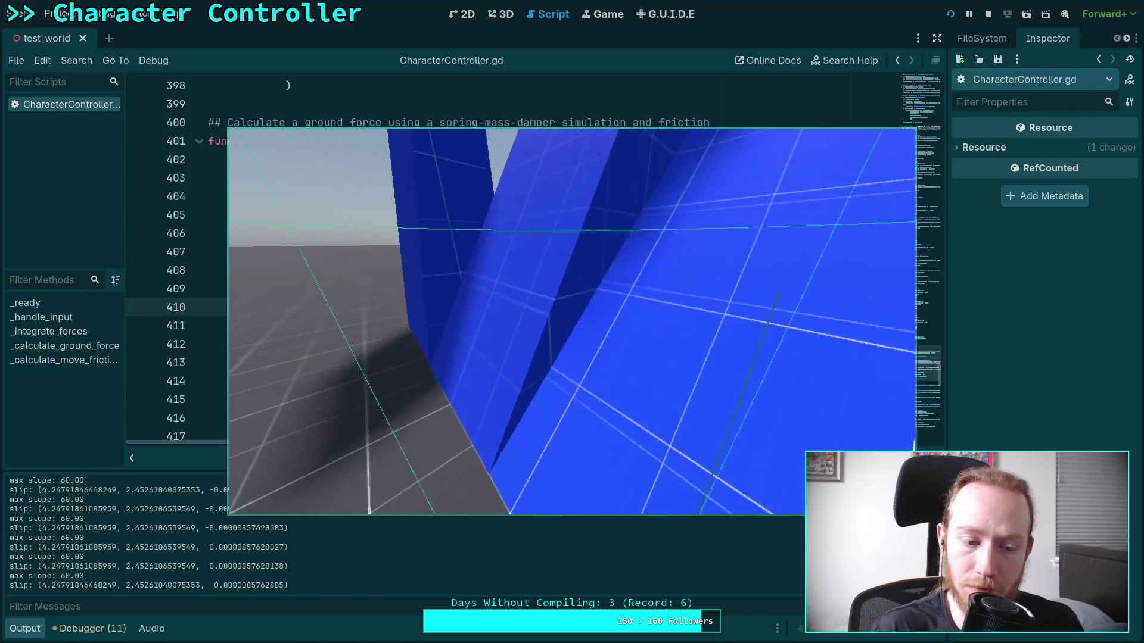
left_click(988, 15)
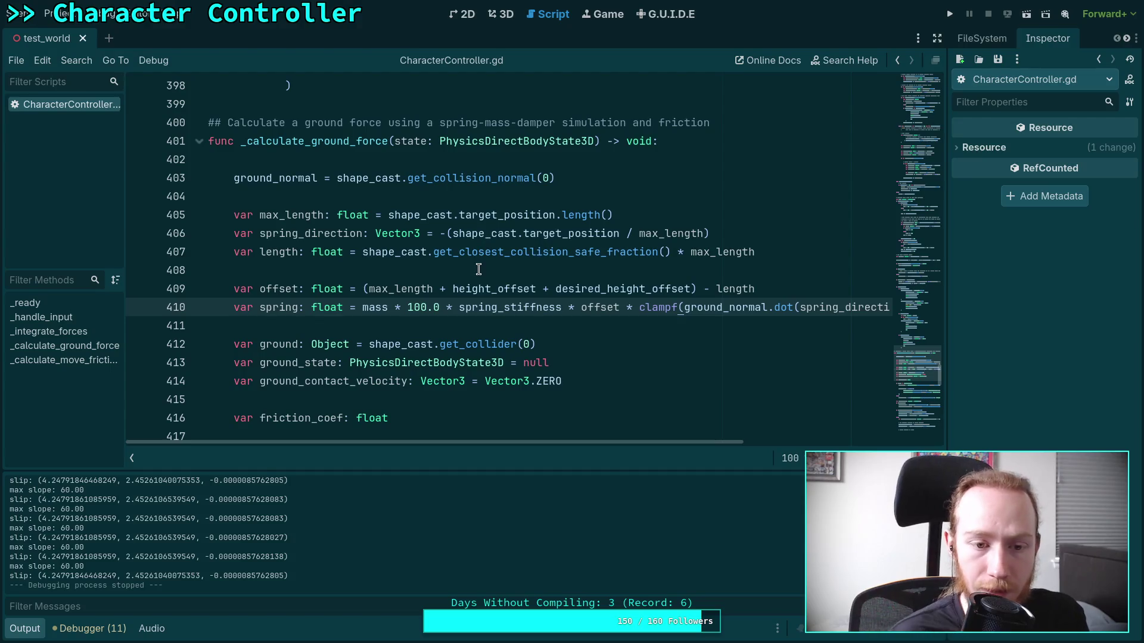
Delete the leftover TODO clamp comment lines in spring_force.
left_click(452, 326)
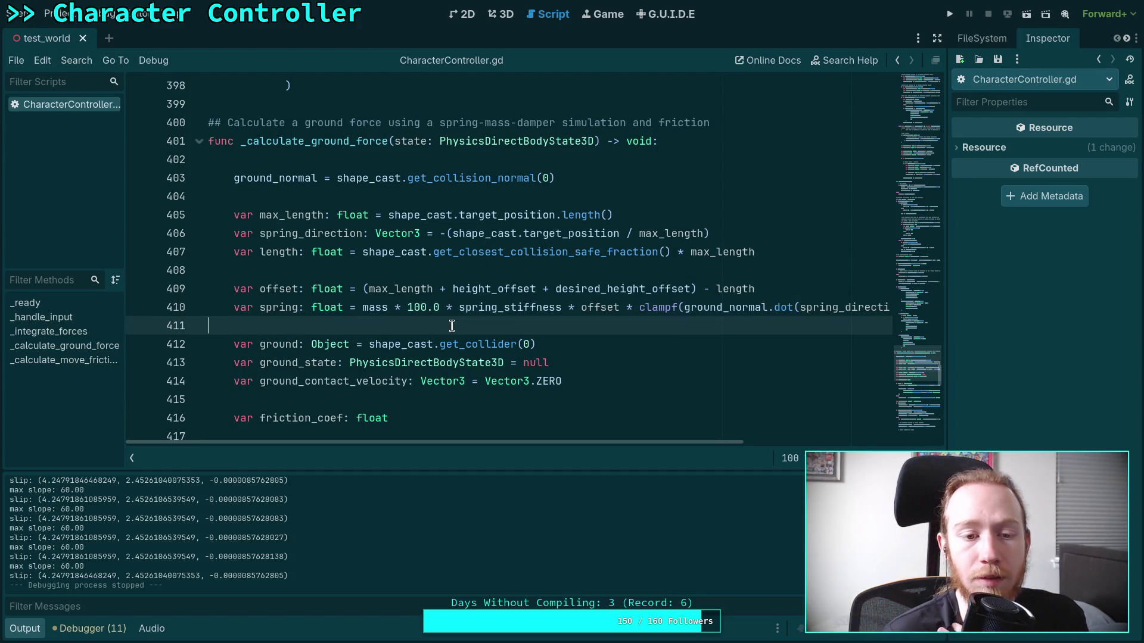
mouse_move(597, 443)
left_mouse_down()
mouse_move(745, 449)
mouse_move(580, 442)
left_mouse_up()
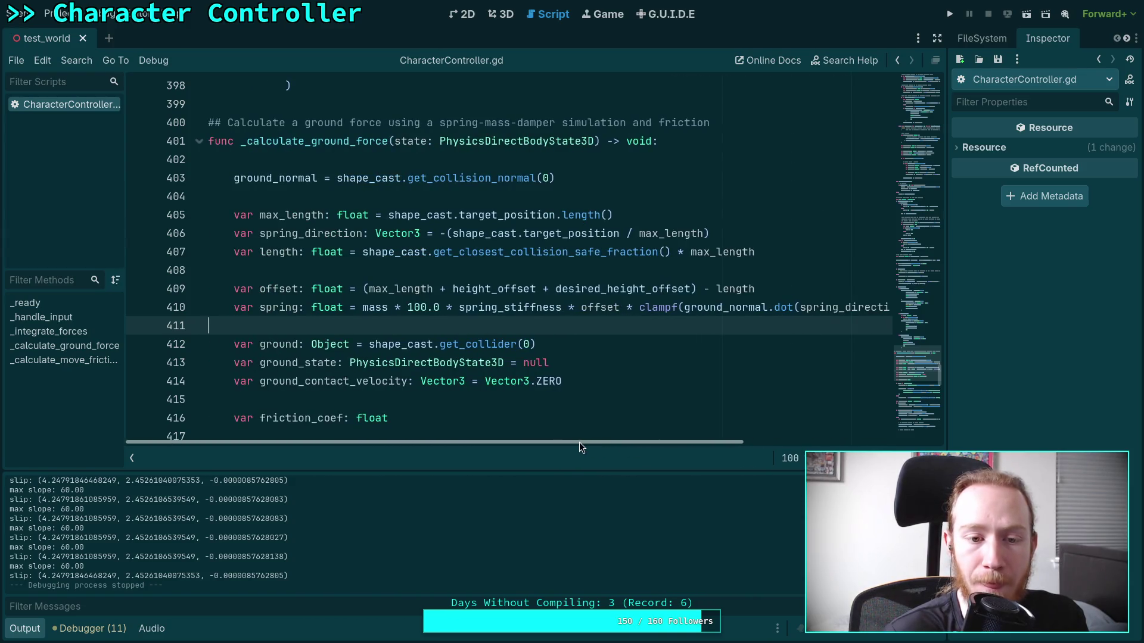
scroll(513, 407, "down", 15)
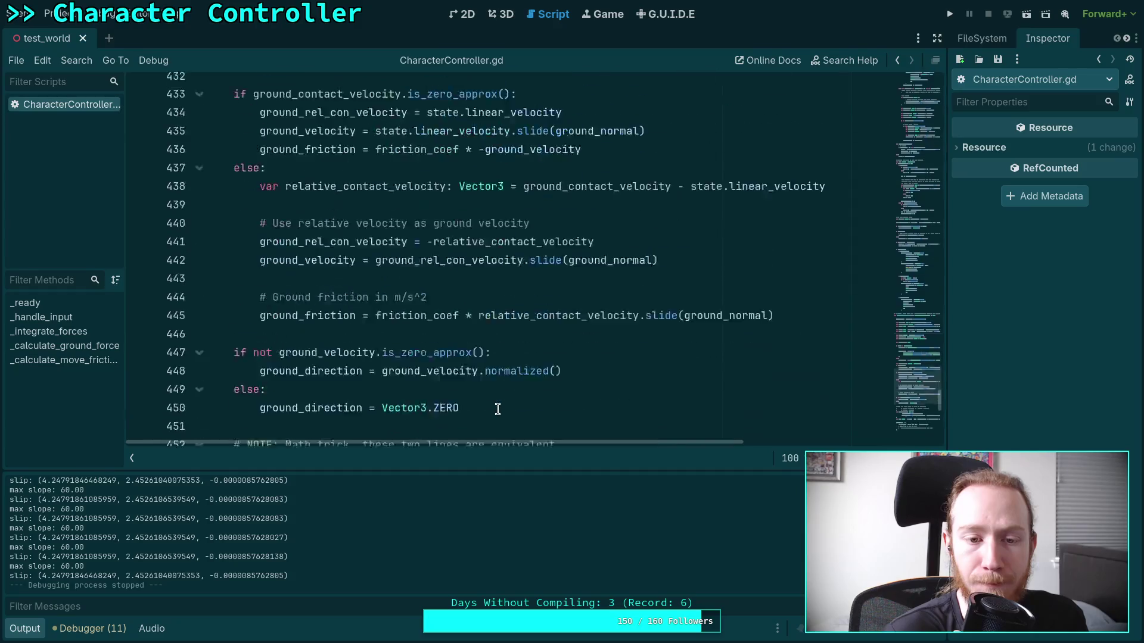
scroll(496, 409, "down", 1)
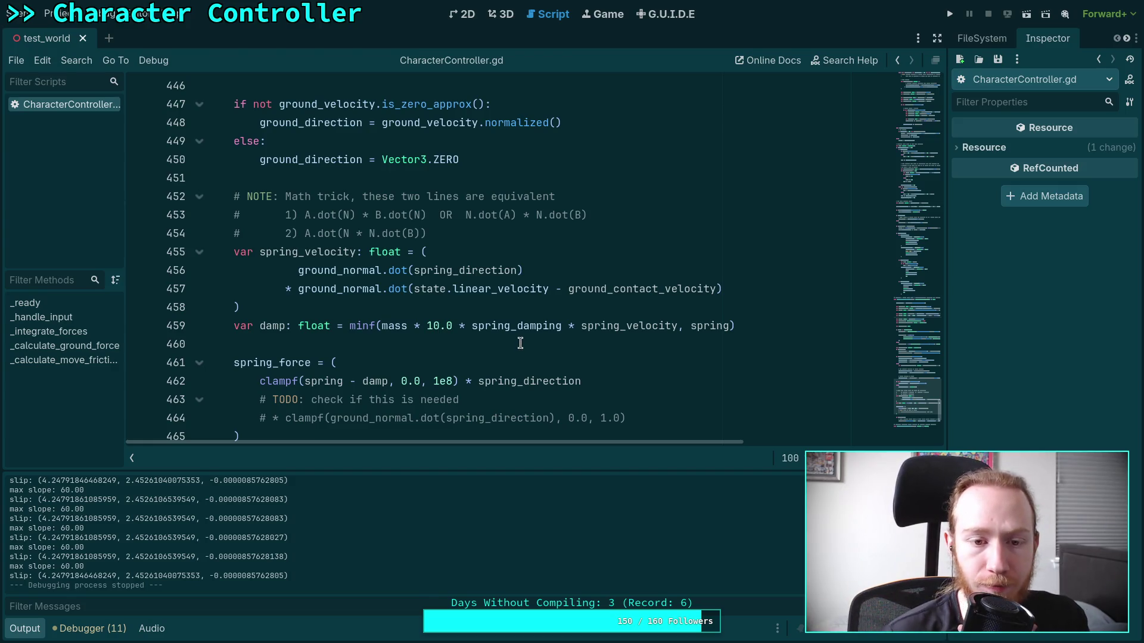
scroll(344, 300, "down", 2)
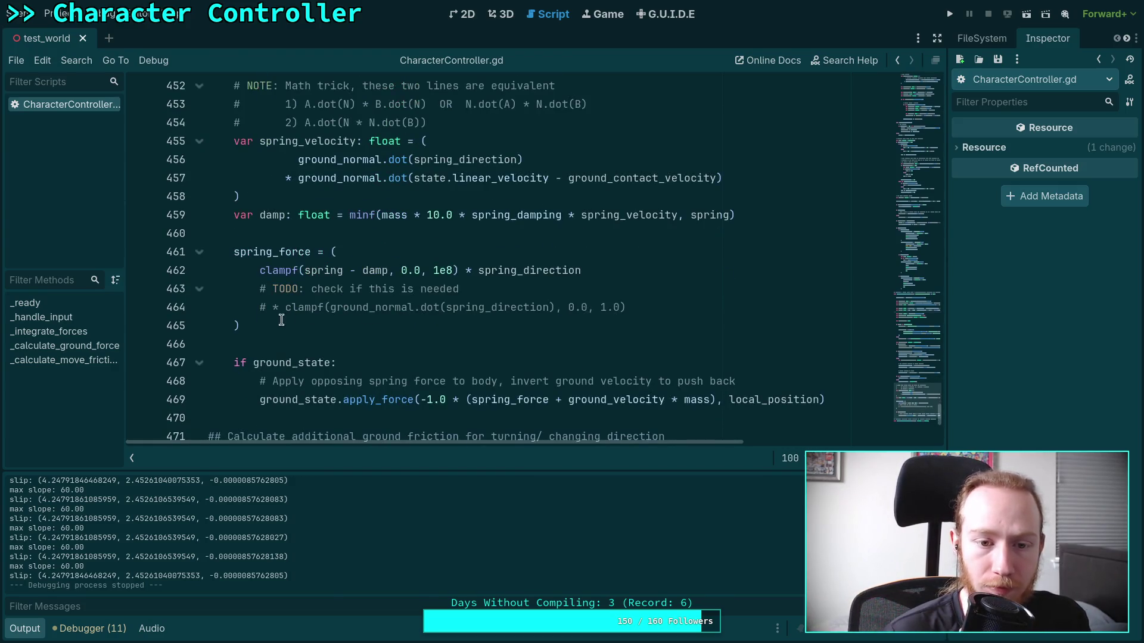
left_click_drag(681, 303, 656, 274)
key("BackSpace")
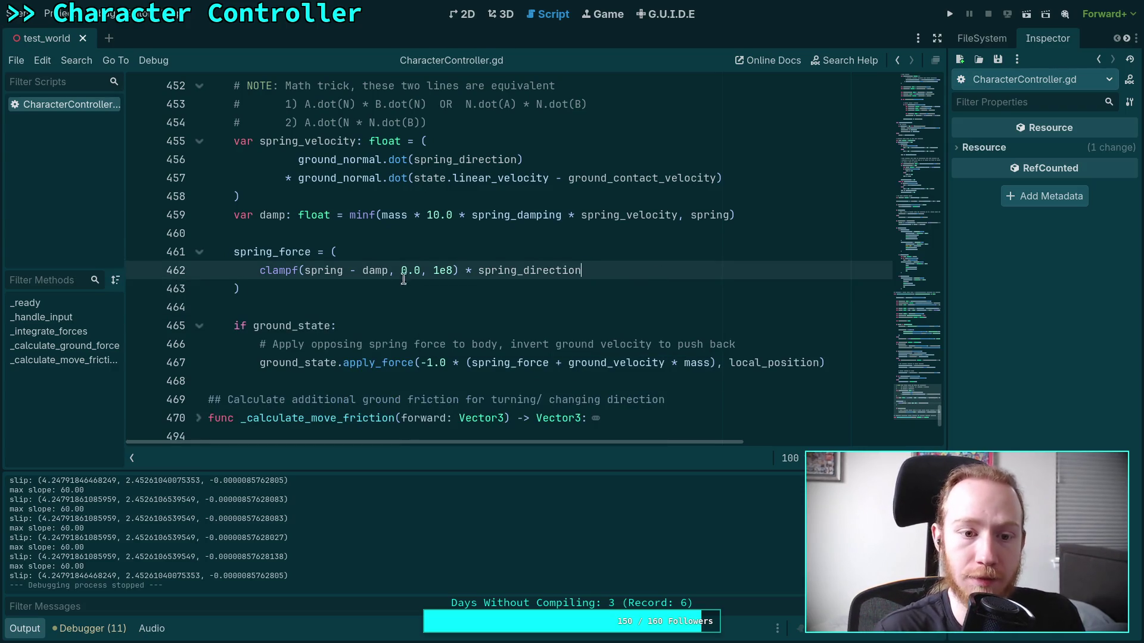
Join spring_force onto one line: clampf(spring - damp, 0.0, 1e8) * spring_direction.
left_click_drag(260, 270, 328, 255)
key("BackSpace")
left_click(690, 255)
key("Delete")
key("Delete")
key("Delete")
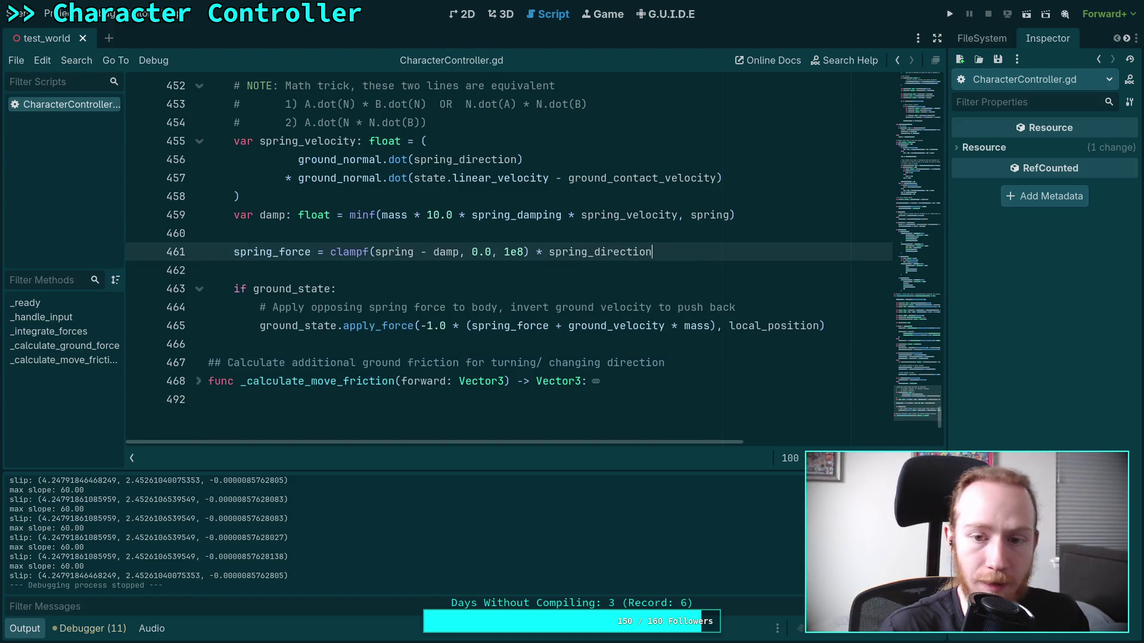
scroll(649, 236, "up", 2)
left_click_drag(523, 271, 298, 272)
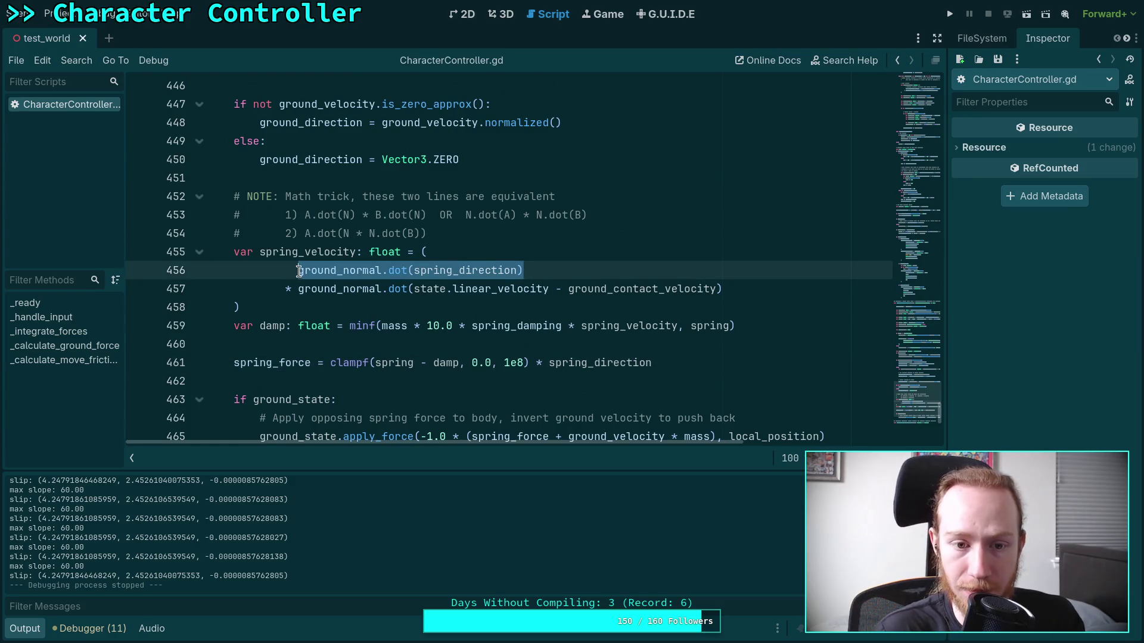
Place the caret on blank line 411 and run the game.
scroll(616, 289, "up", 1)
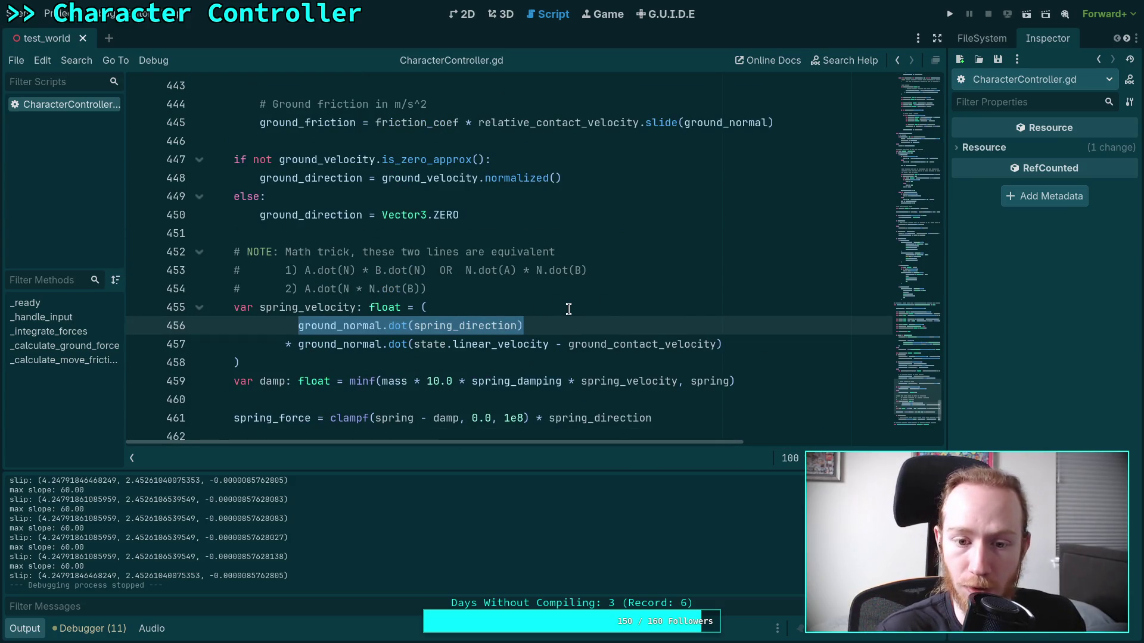
scroll(569, 309, "up", 2)
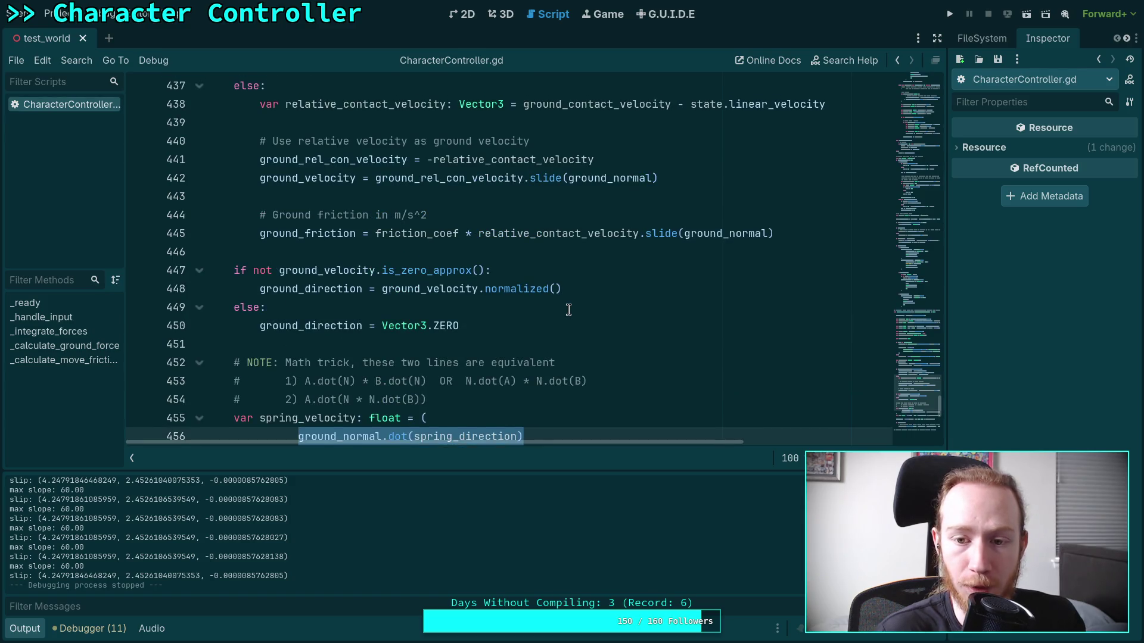
scroll(568, 309, "down", 2)
scroll(568, 309, "up", 9)
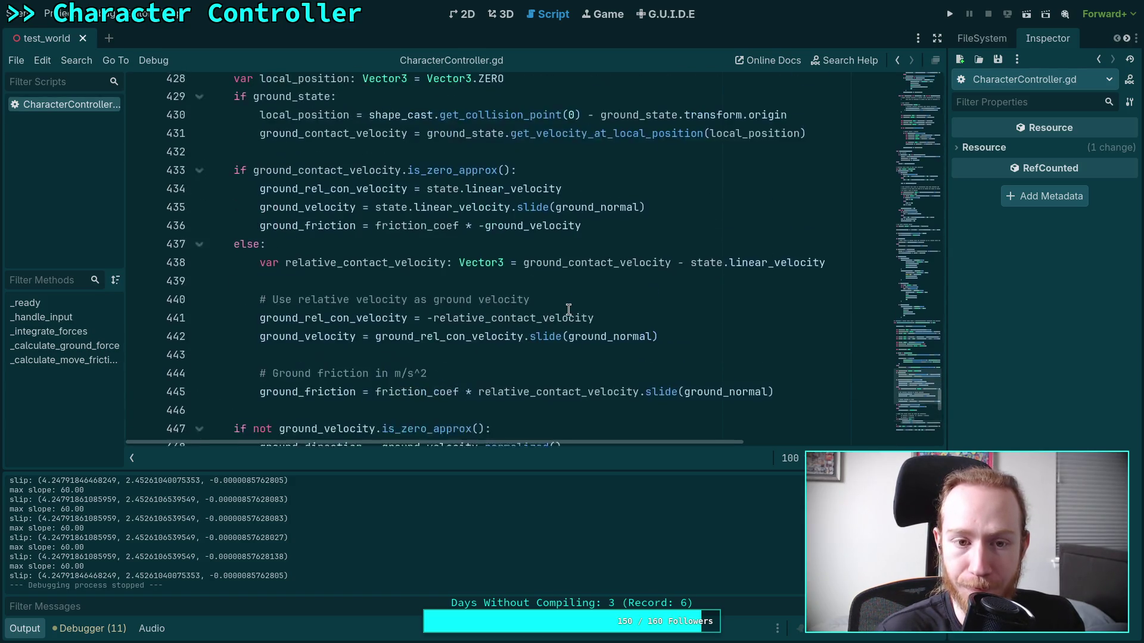
scroll(569, 309, "up", 5)
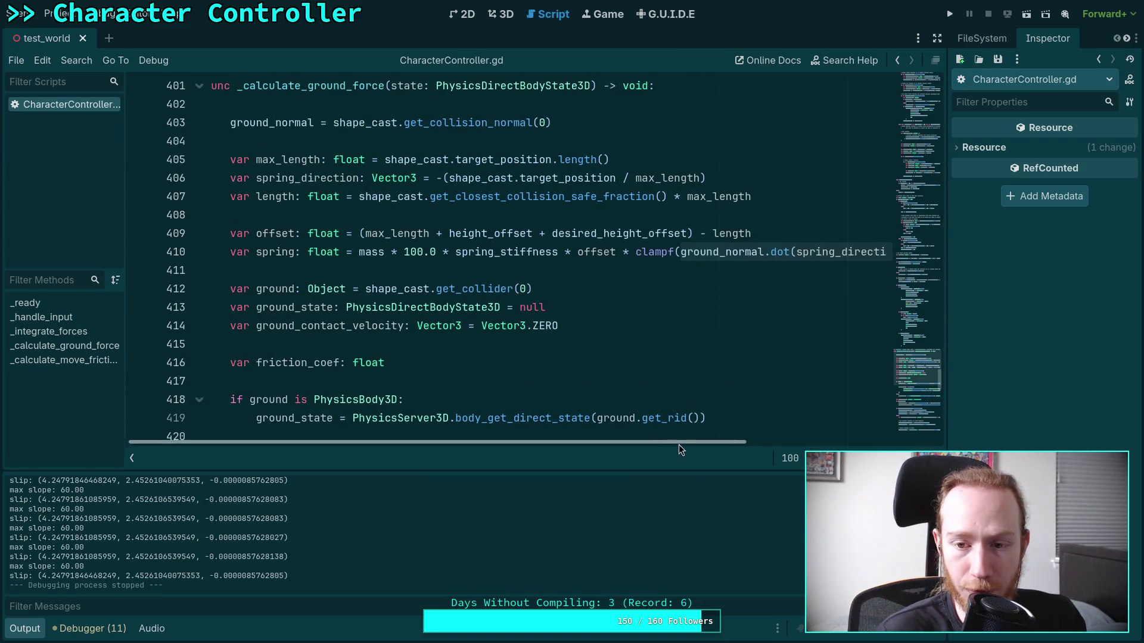
scroll(678, 444, "right", 5)
scroll(678, 444, "left", 5)
left_click(667, 252)
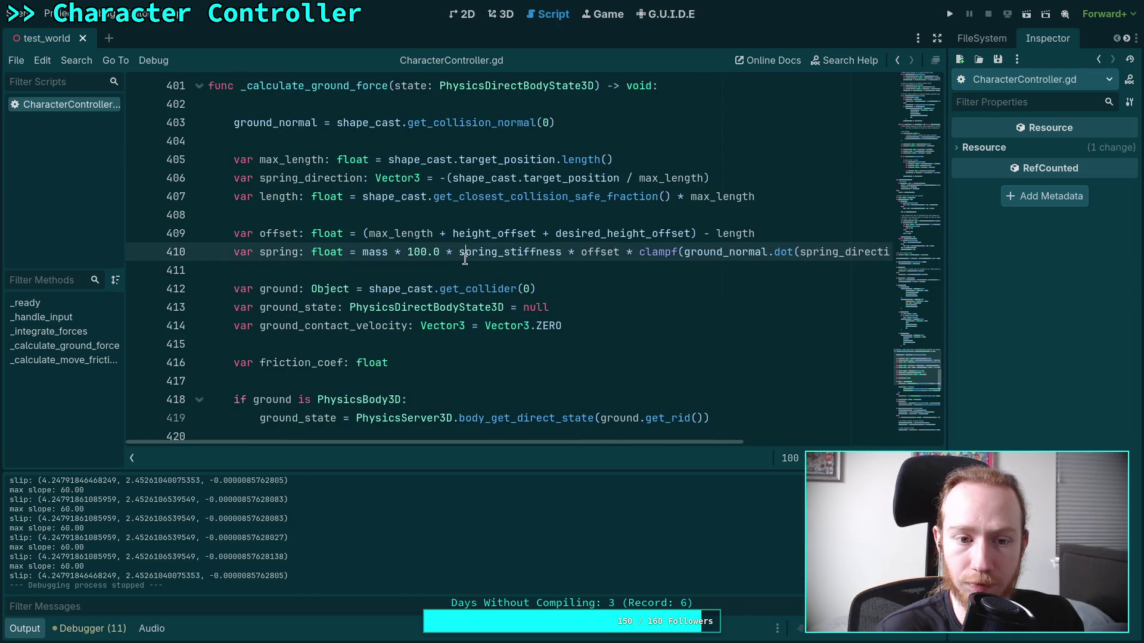
left_click(671, 271)
left_click(951, 13)
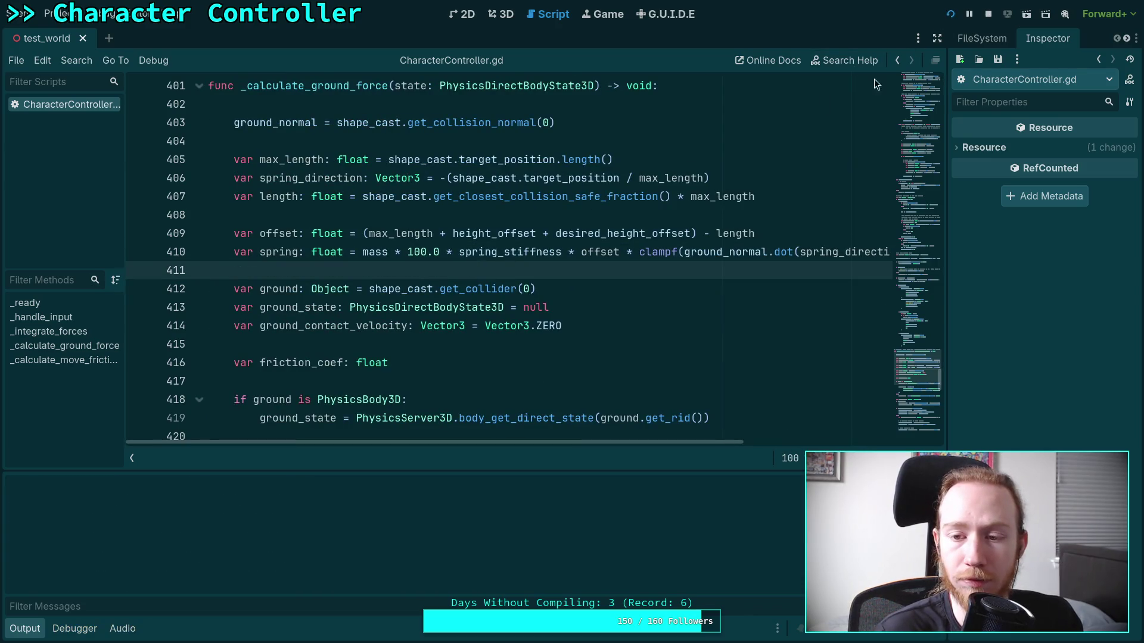
Walk up and push against the steep blue ramp, turn back toward the level, and stop the game.
key("w")
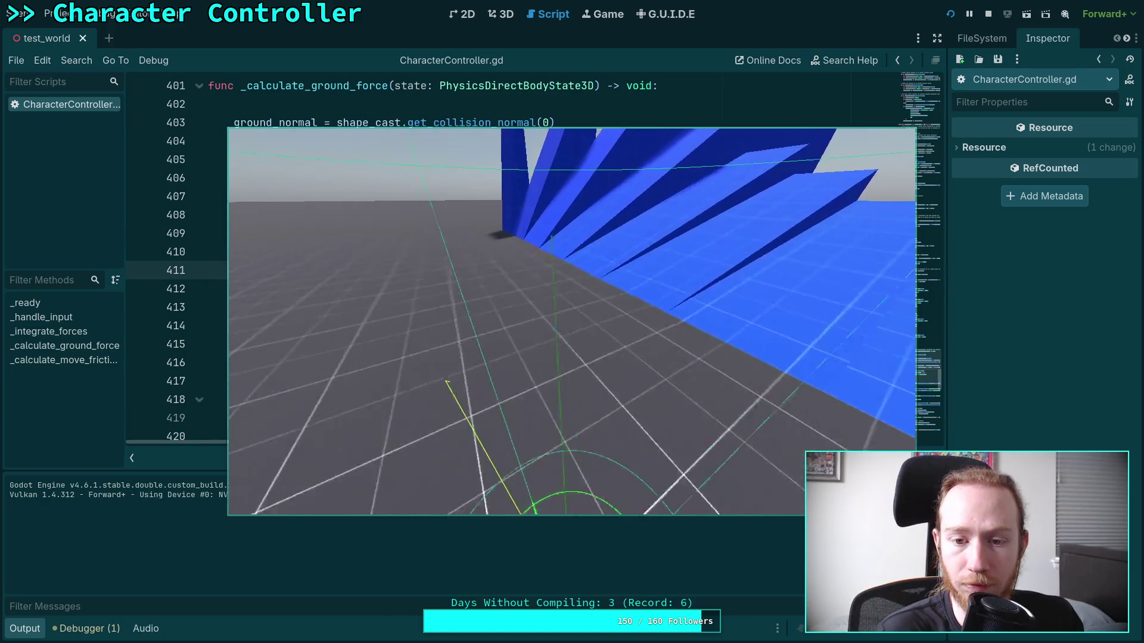
key("w")
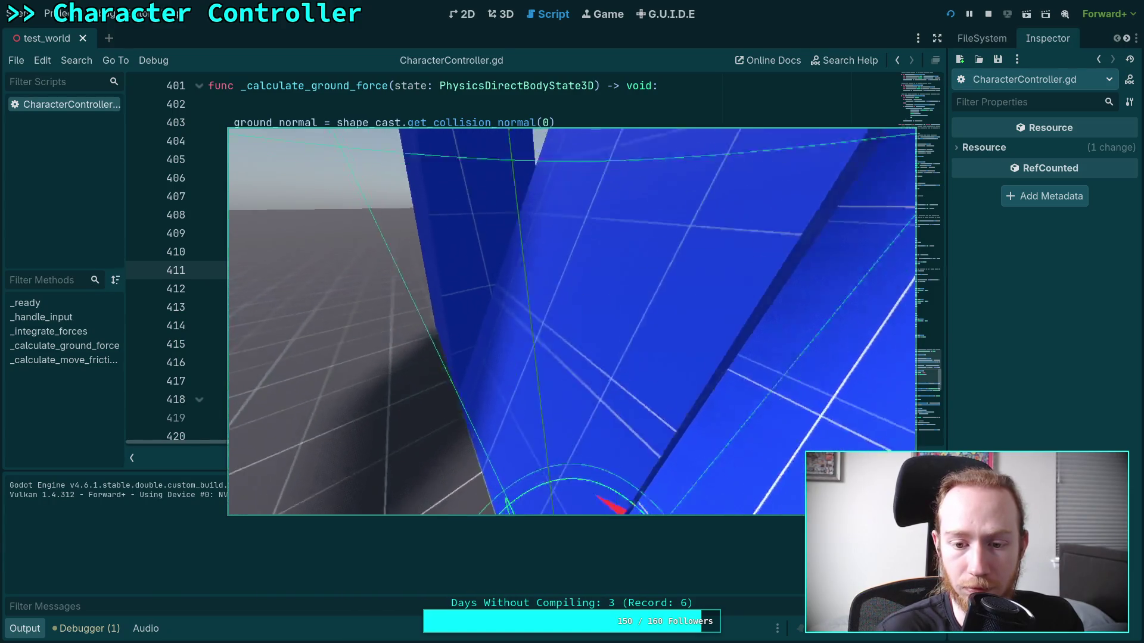
key("w")
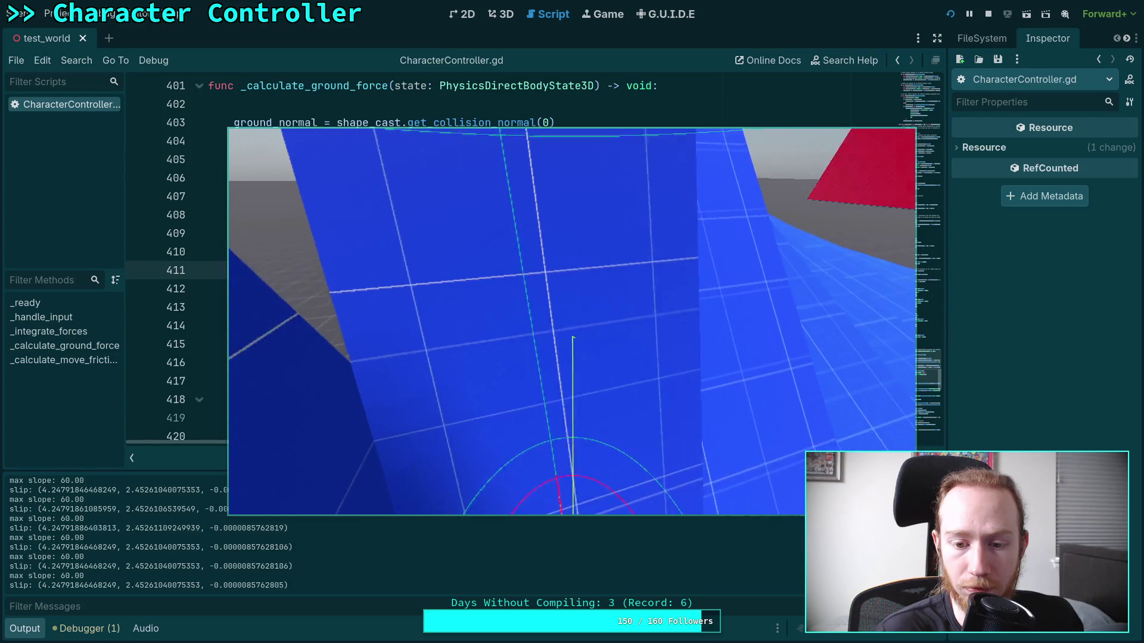
key("w")
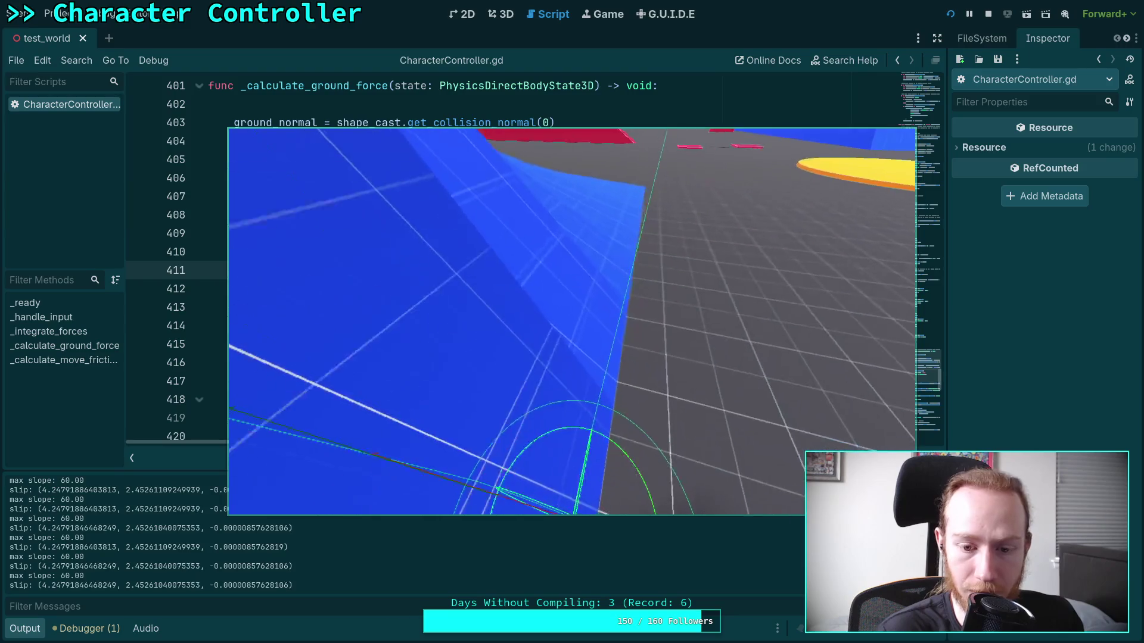
key("Escape")
left_click(988, 13)
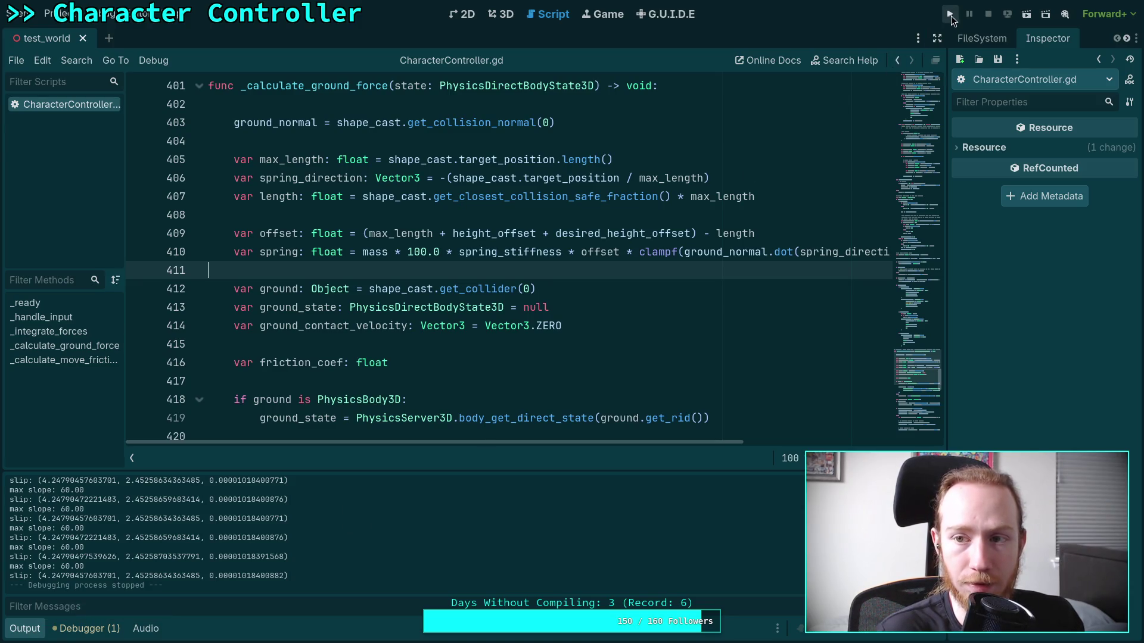
left_click(949, 14)
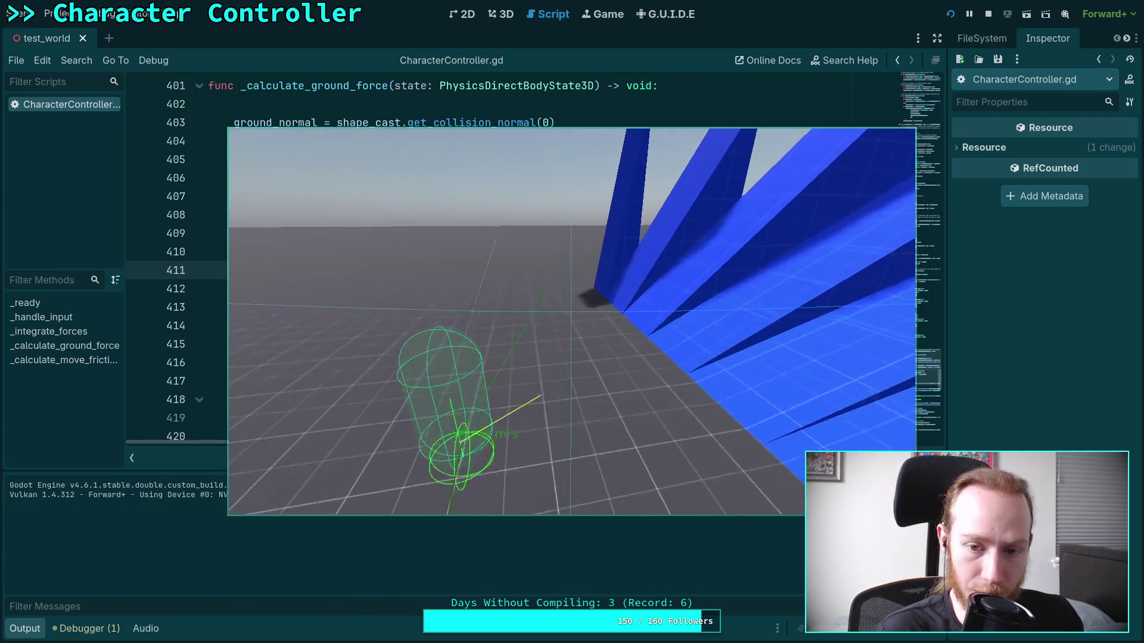
key("t")
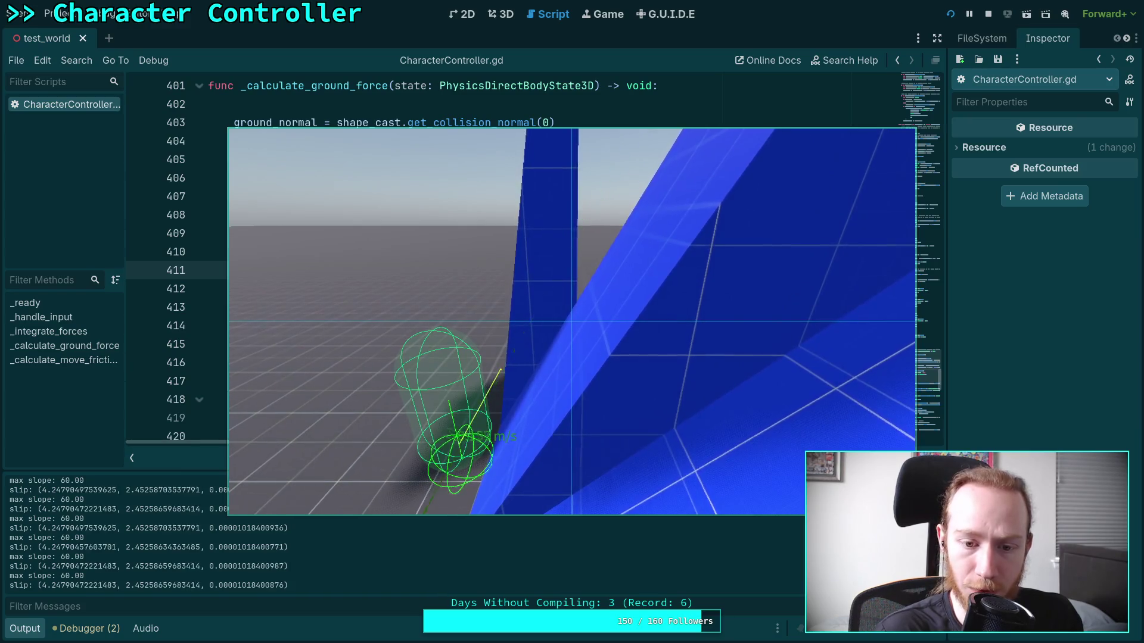
left_click(988, 14)
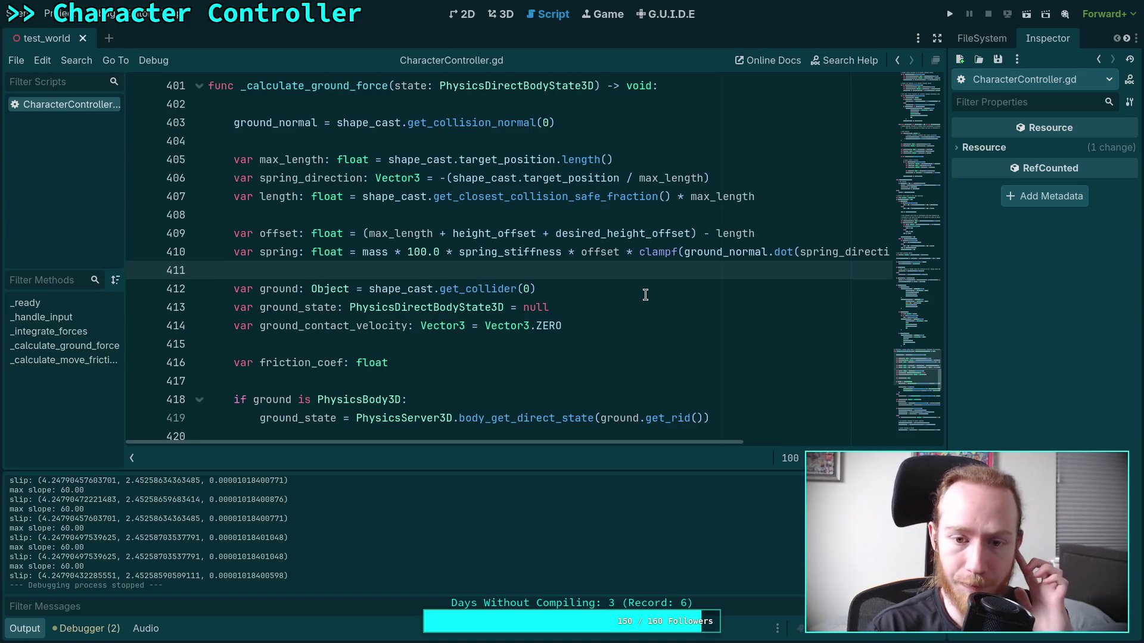
Scroll up to the slip line, briefly comment it with '#', then restore it.
scroll(618, 325, "down", 2)
scroll(417, 268, "up", 5)
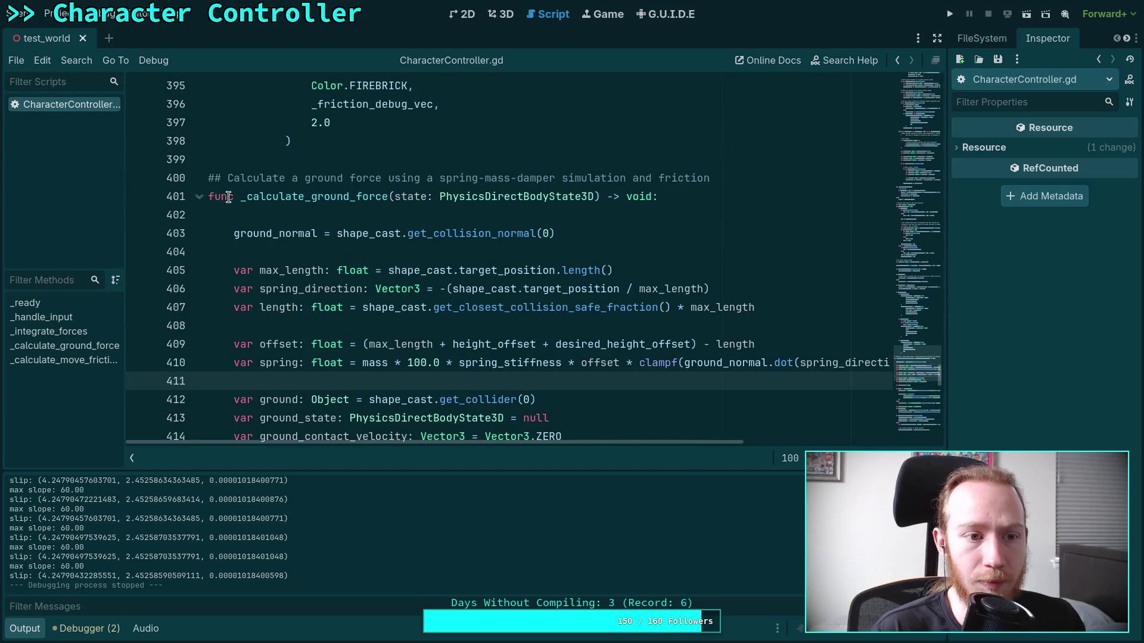
scroll(316, 339, "up", 20)
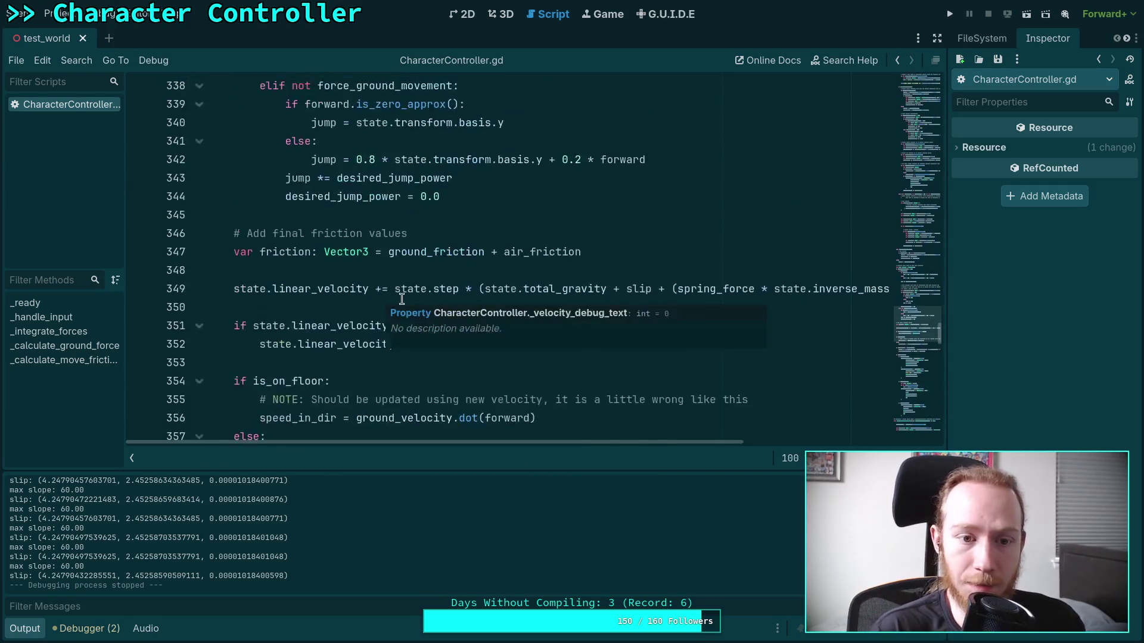
scroll(375, 298, "up", 18)
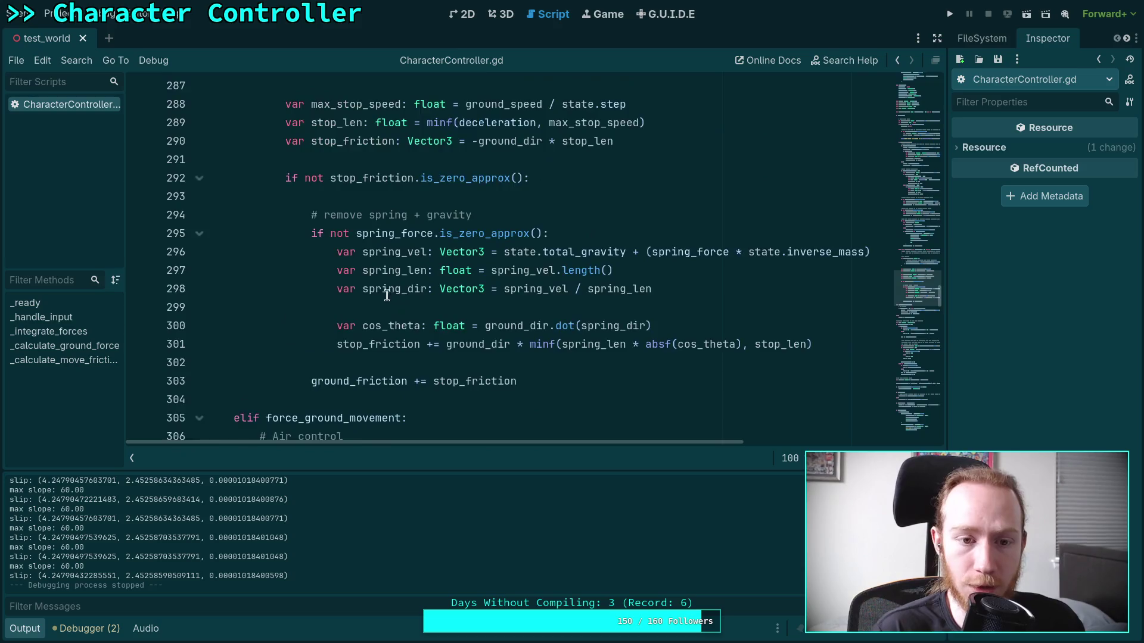
scroll(379, 286, "up", 14)
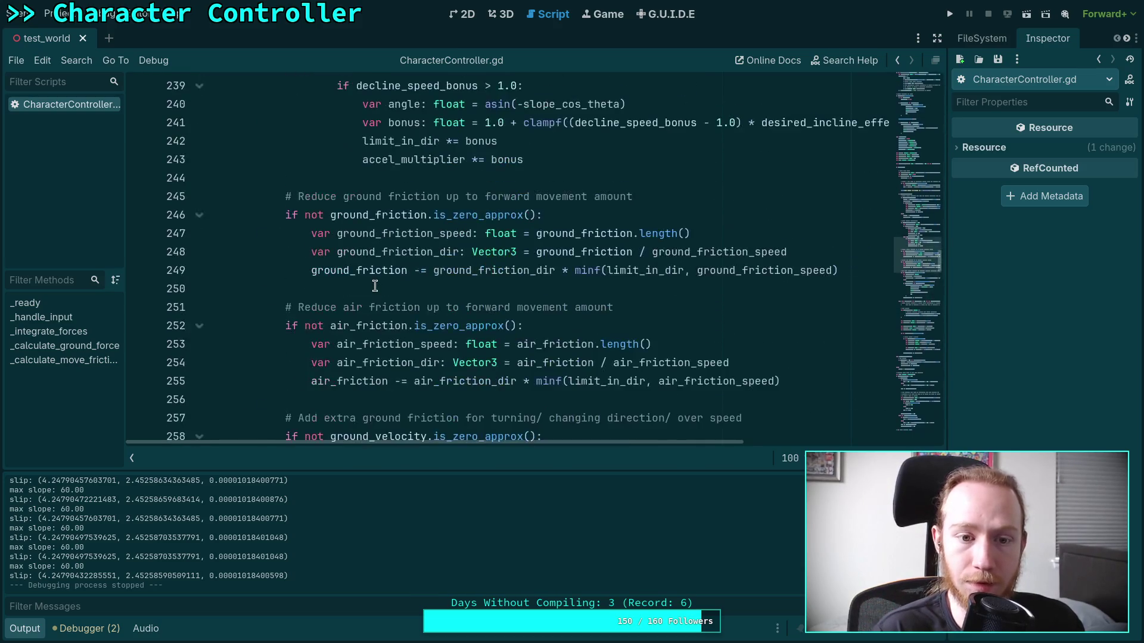
scroll(376, 287, "up", 7)
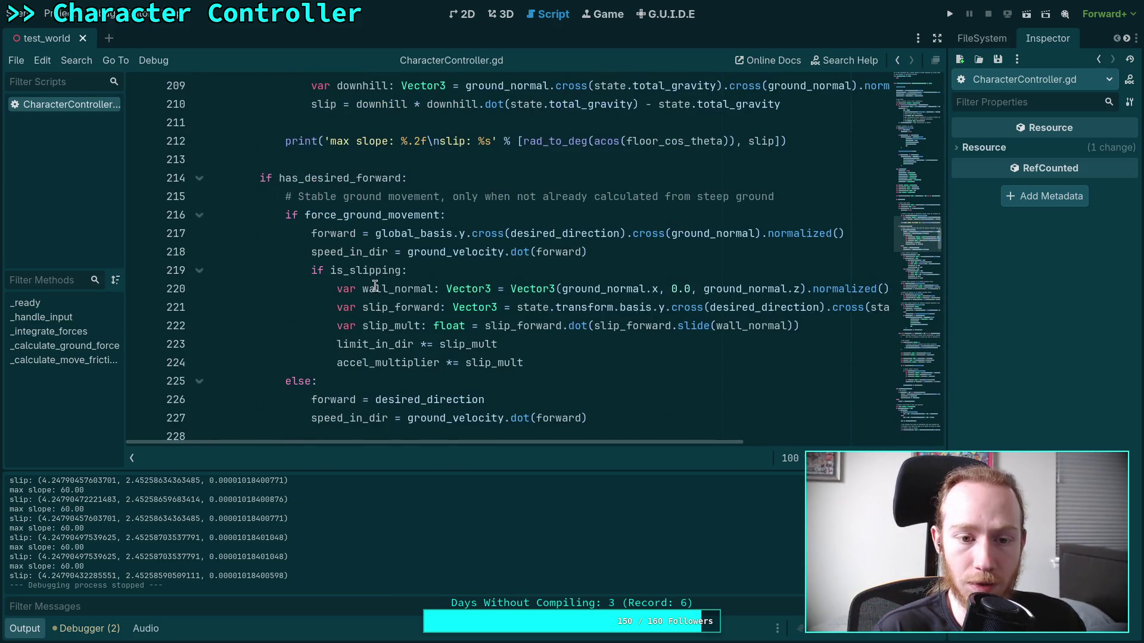
scroll(375, 286, "up", 4)
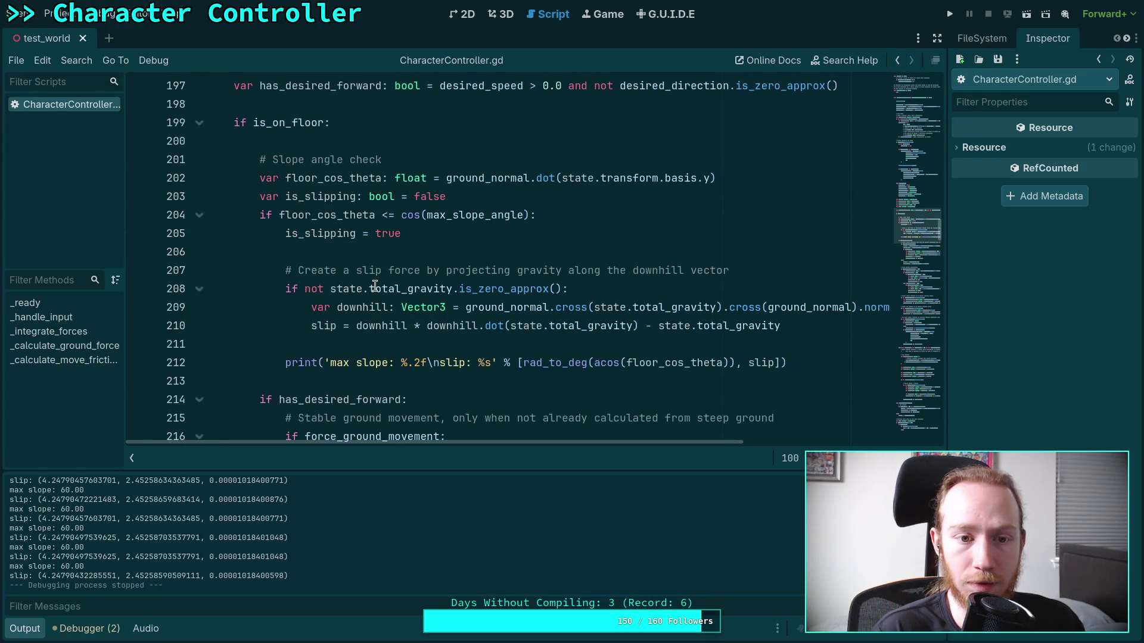
left_click(312, 325)
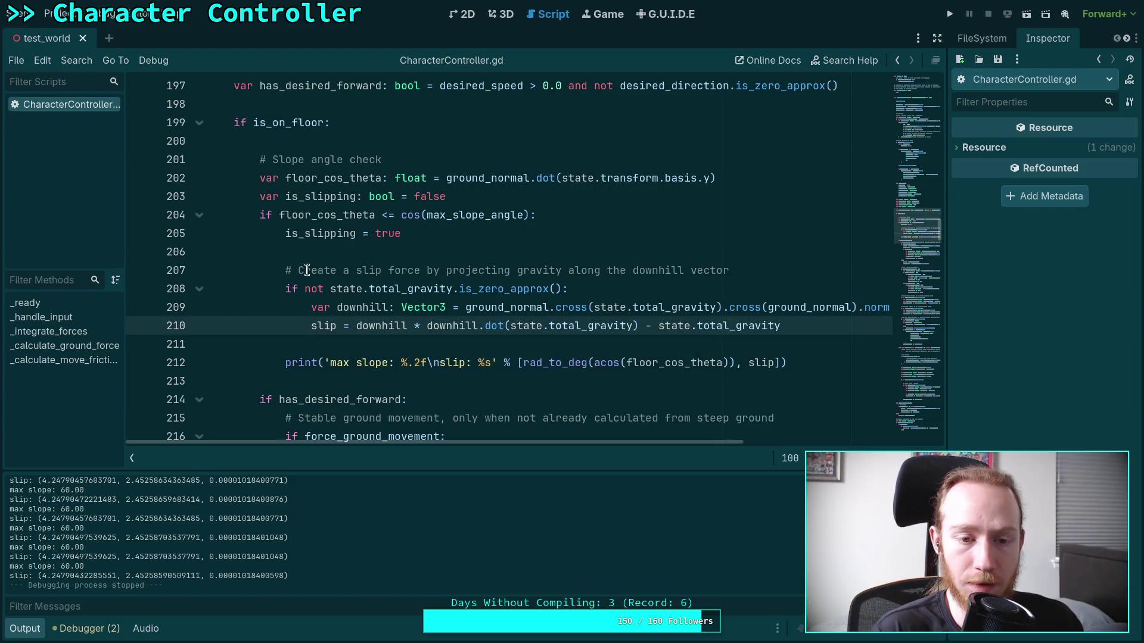
type("#")
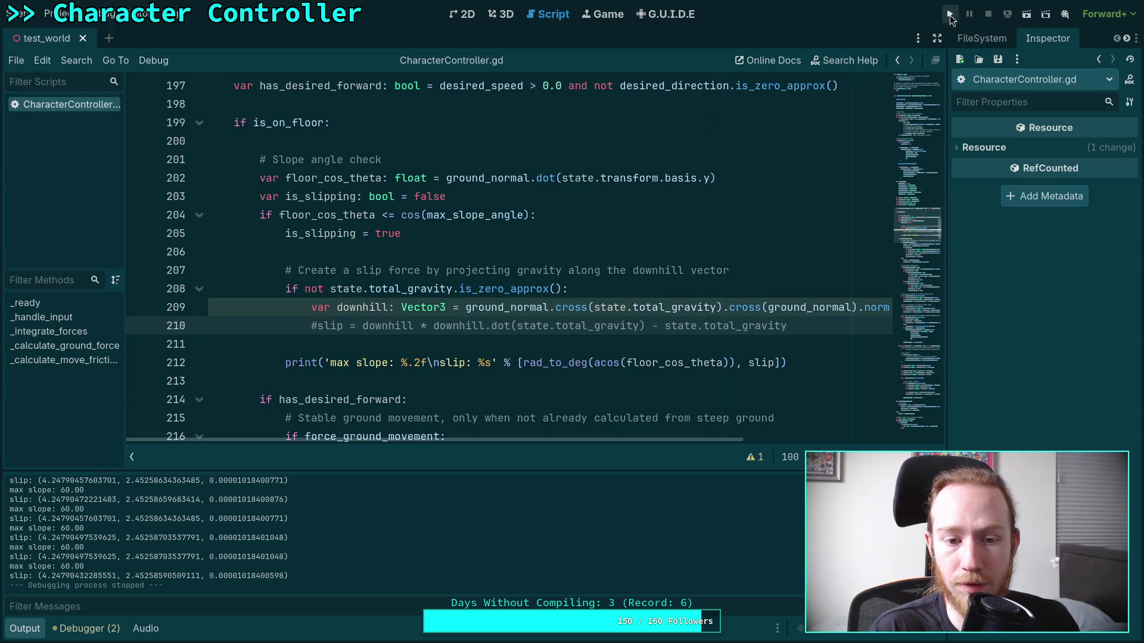
key("BackSpace")
Add a has_desired_forward check to line 208's condition, then run and stop a quick test.
key("Up")
key("Up")
key("Left")
key("Left")
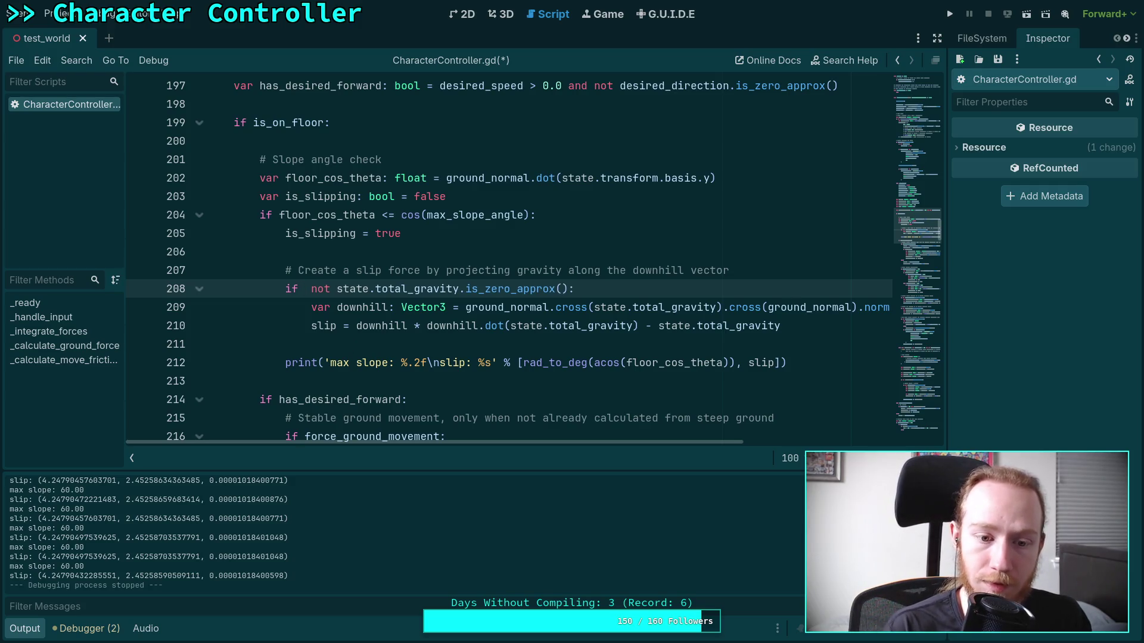
scroll(355, 349, "down", 3)
scroll(407, 363, "up", 2)
scroll(407, 363, "up", 1)
type("wa")
key("BackSpace")
key("BackSpace")
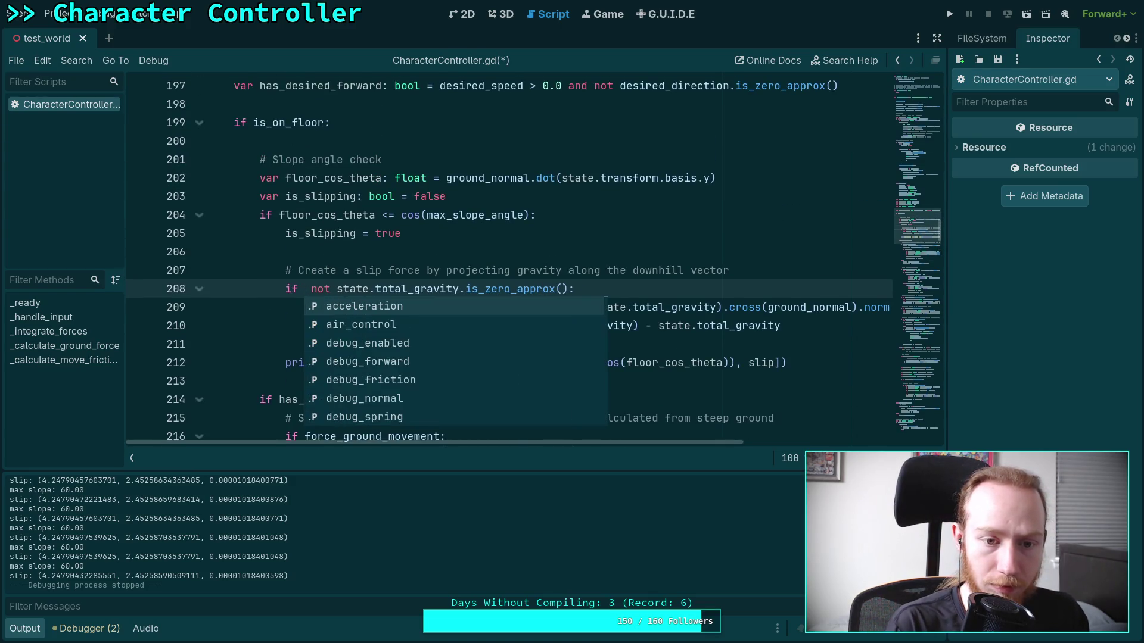
type("has")
key("Return")
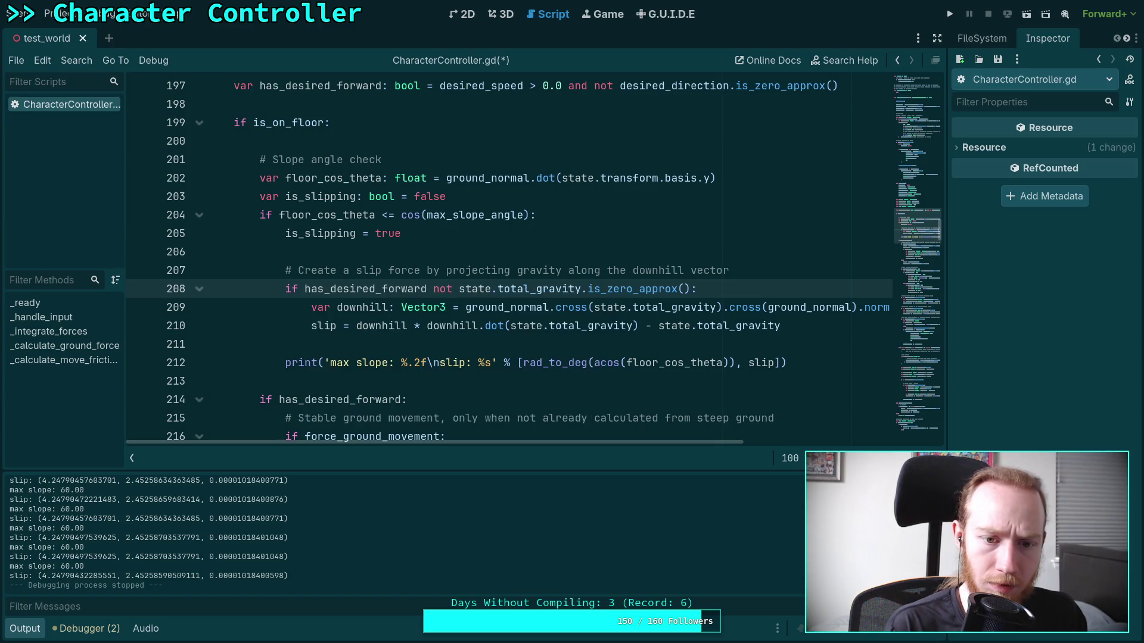
key("F5")
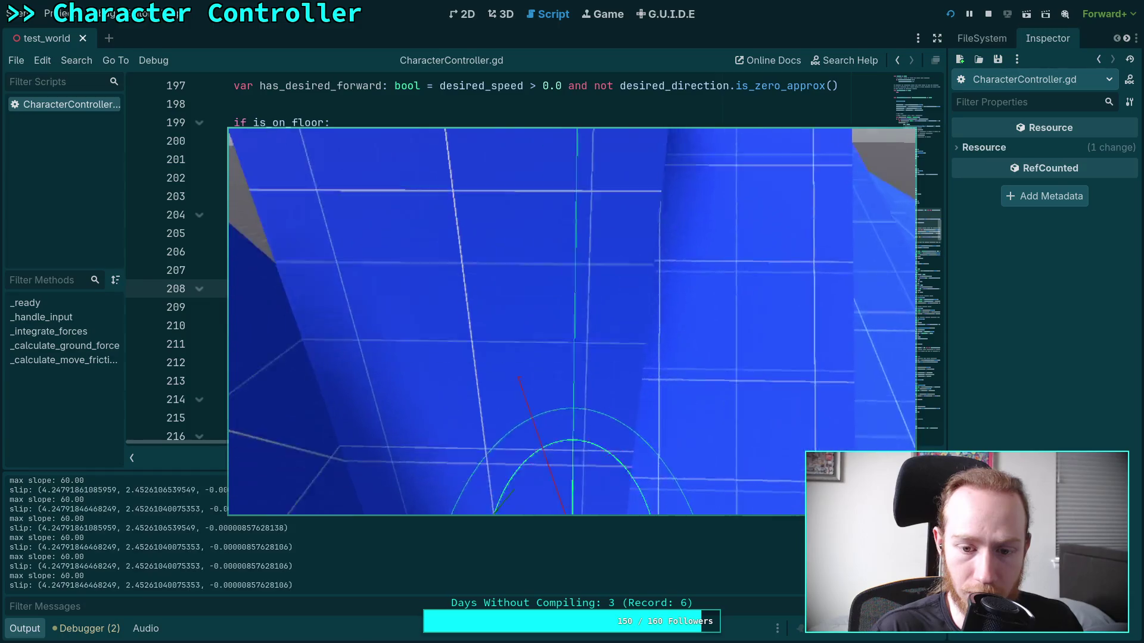
left_click(988, 14)
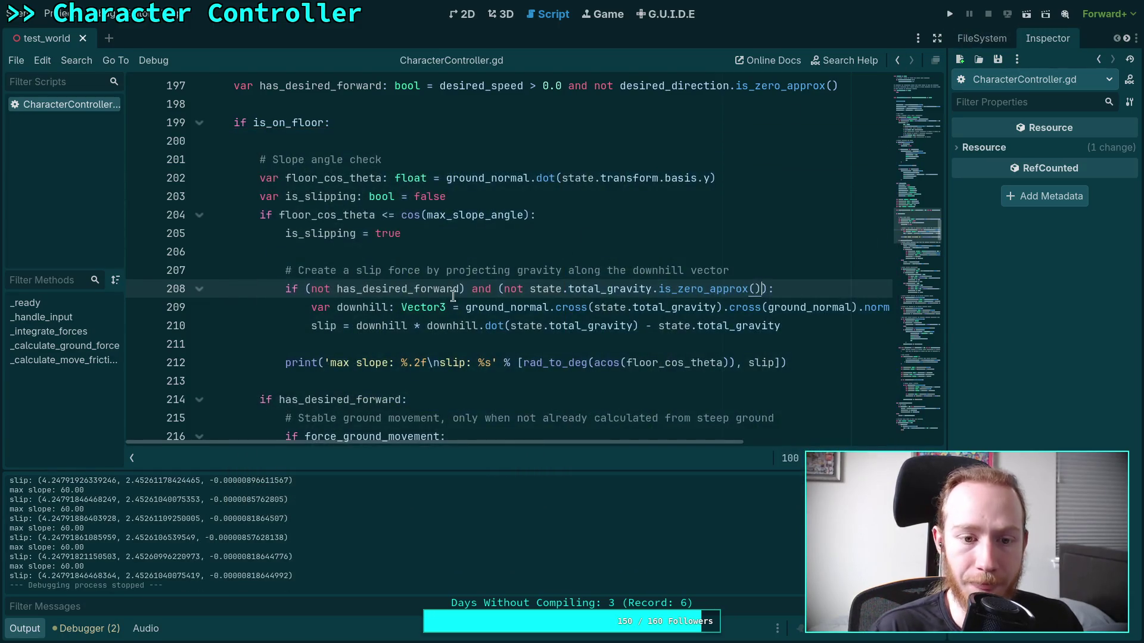
Remove the not has_desired_forward clause and the stray parenthesis from line 208.
left_click_drag(311, 289, 506, 290)
key("BackSpace")
key("BackSpace")
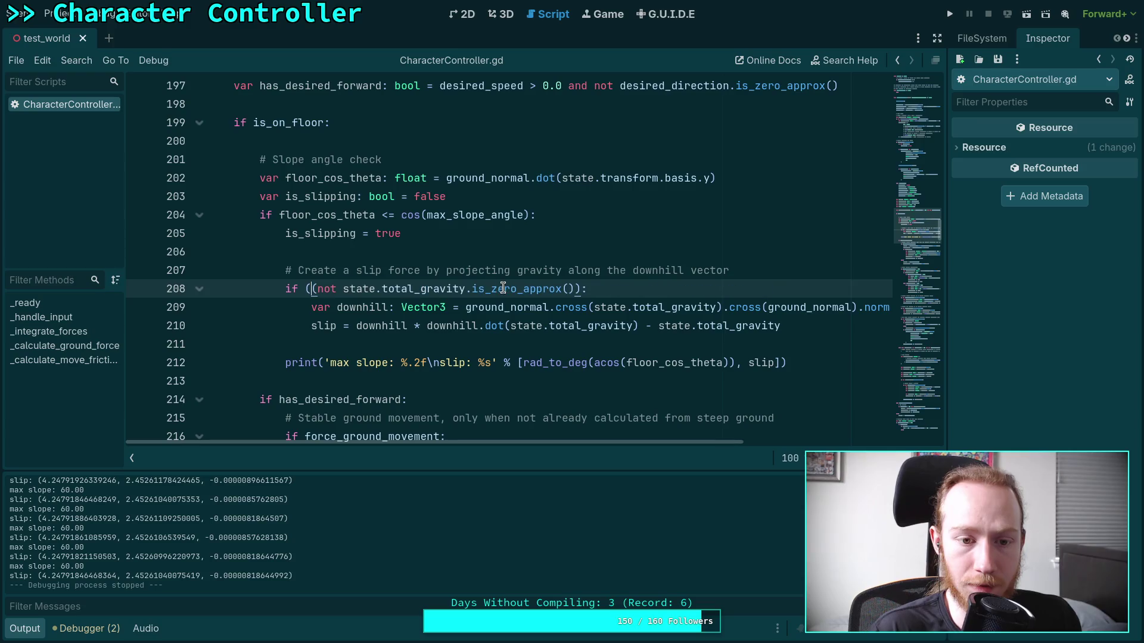
left_click(570, 289)
key("BackSpace")
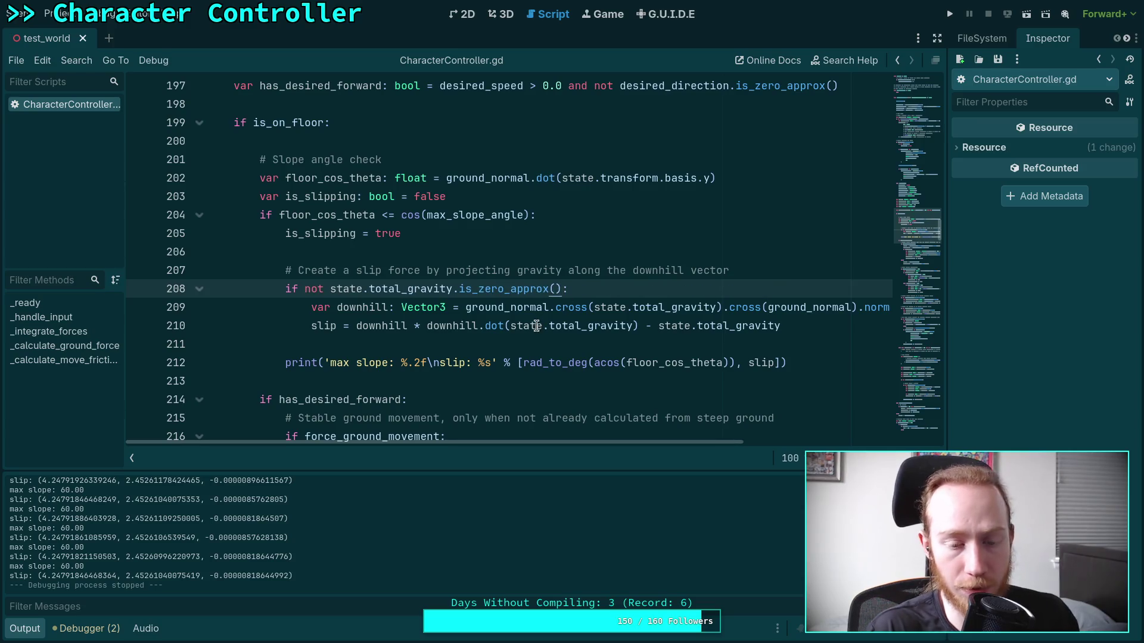
left_click(812, 326)
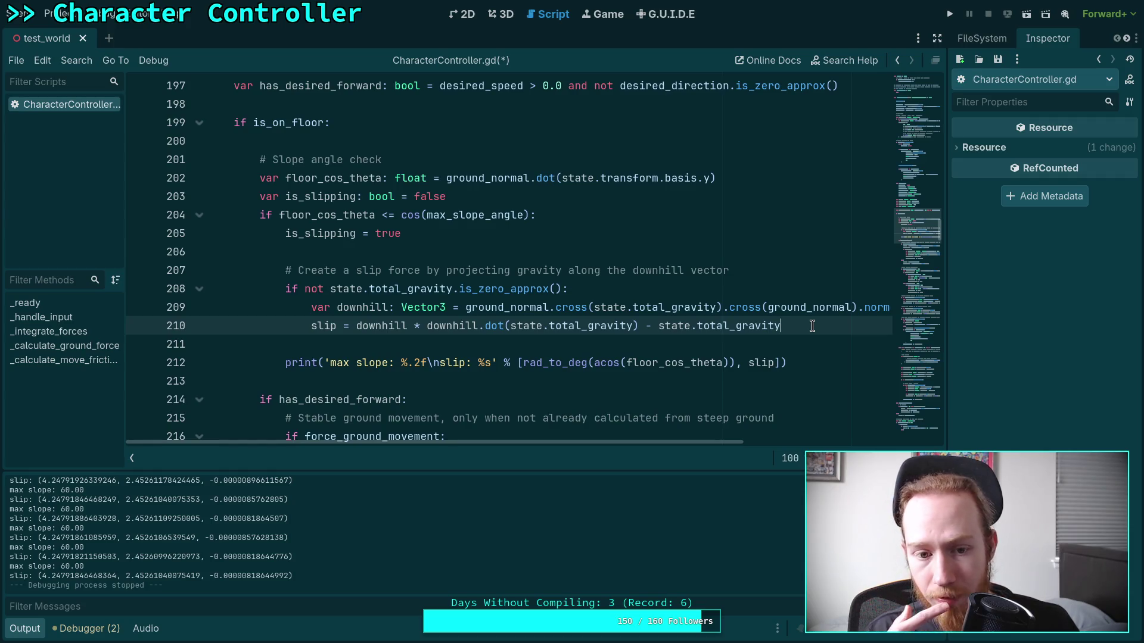
double_click(321, 326)
scroll(493, 386, "down", 4)
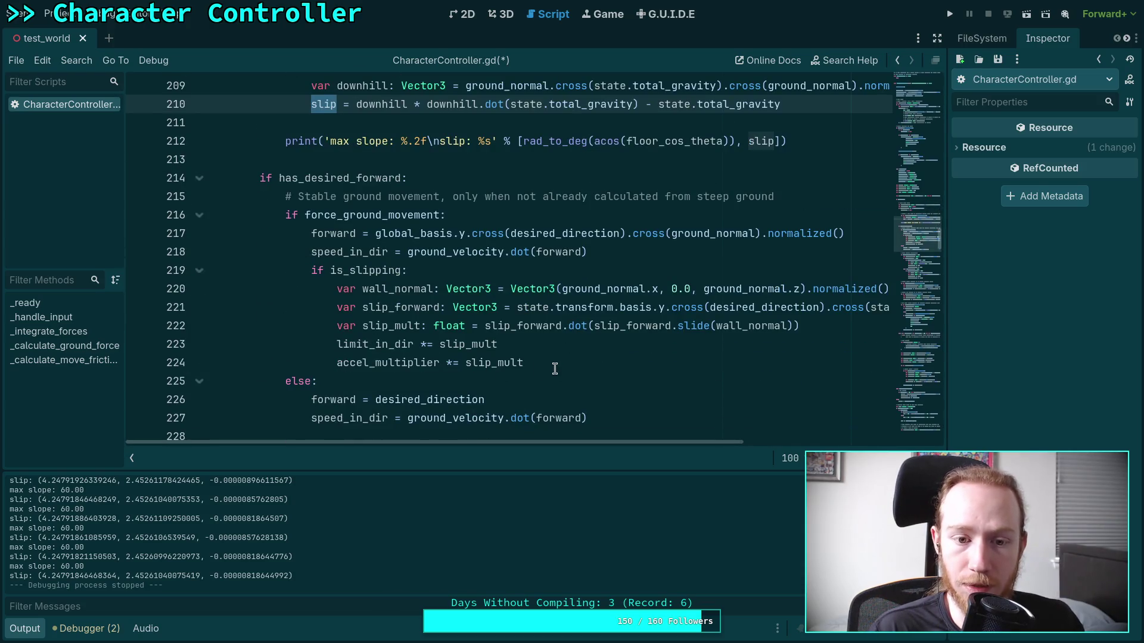
left_click(622, 365)
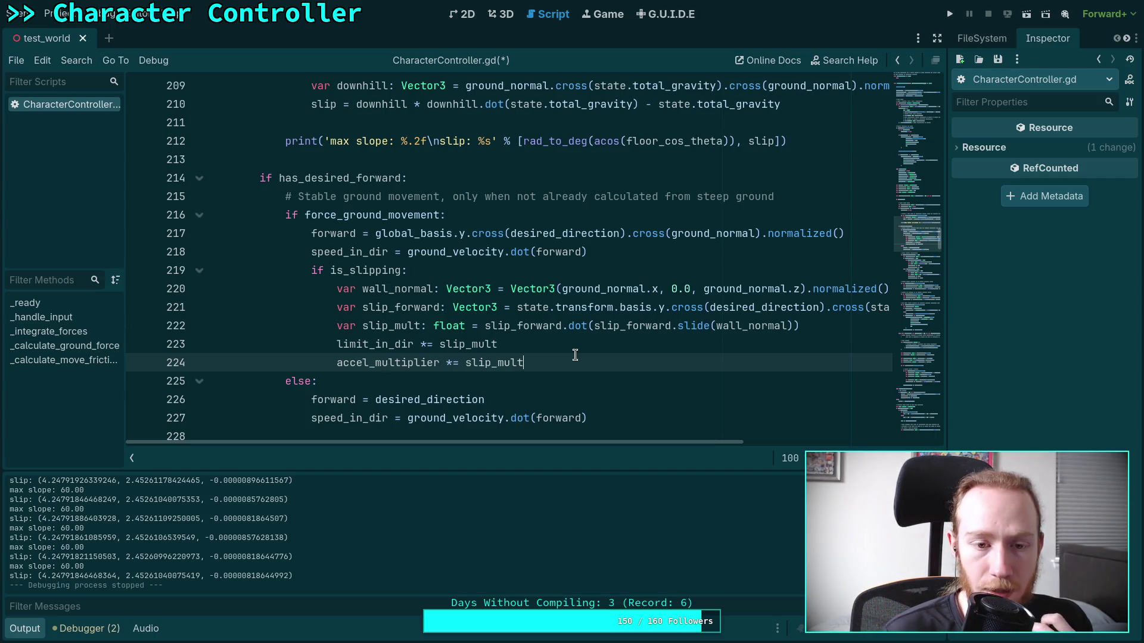
scroll(575, 355, "up", 4)
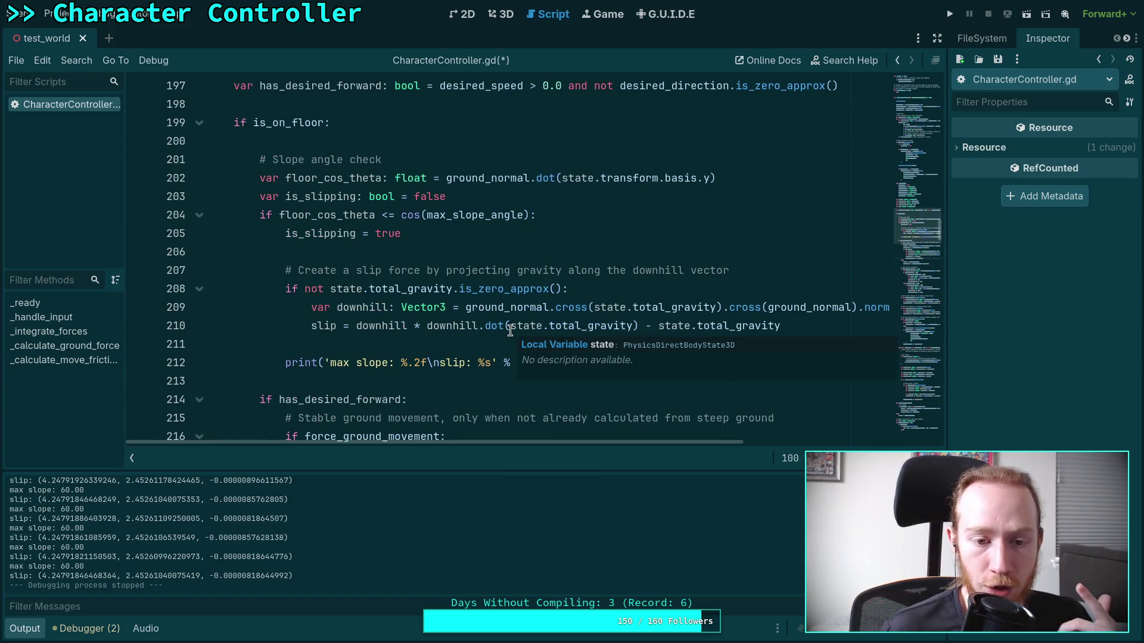
left_click(397, 380)
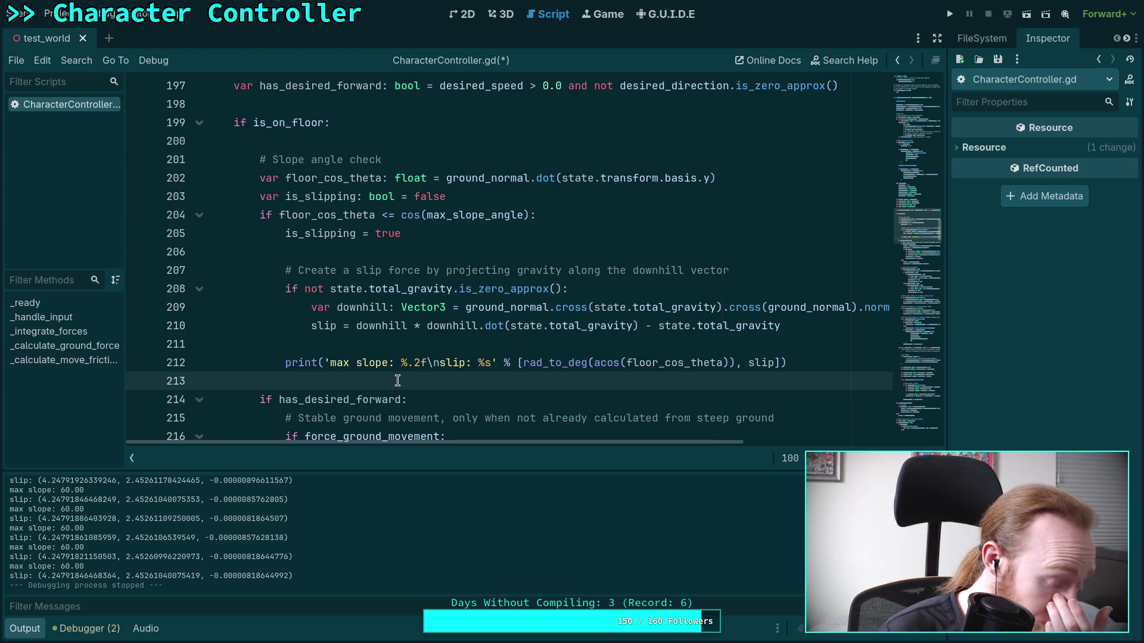
scroll(397, 380, "down", 3)
mouse_move(472, 363)
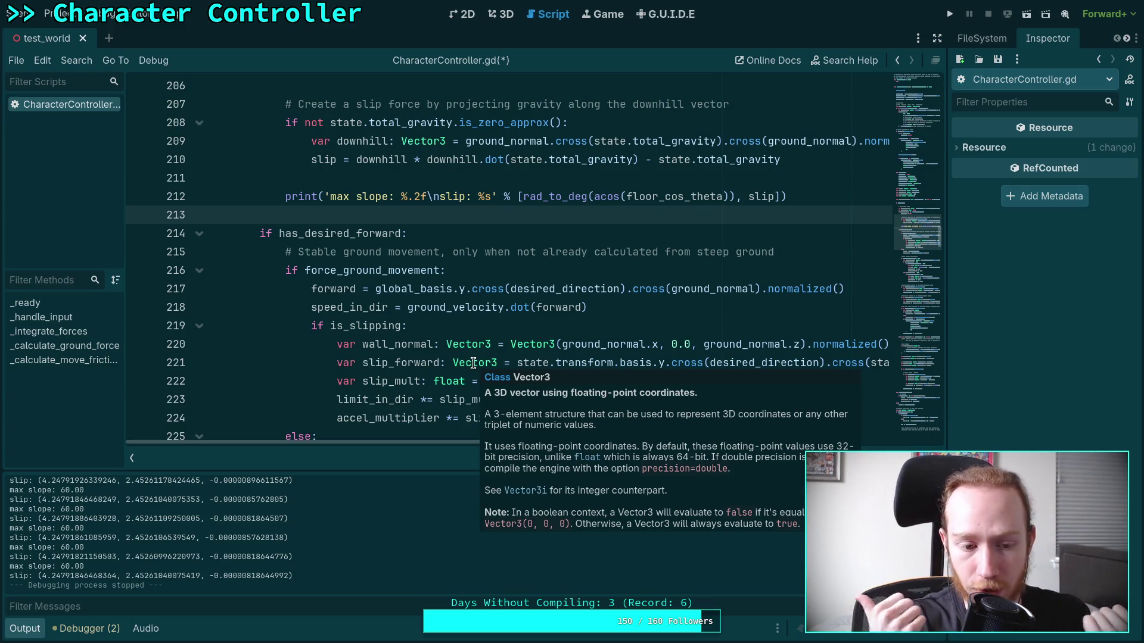
left_click(612, 371)
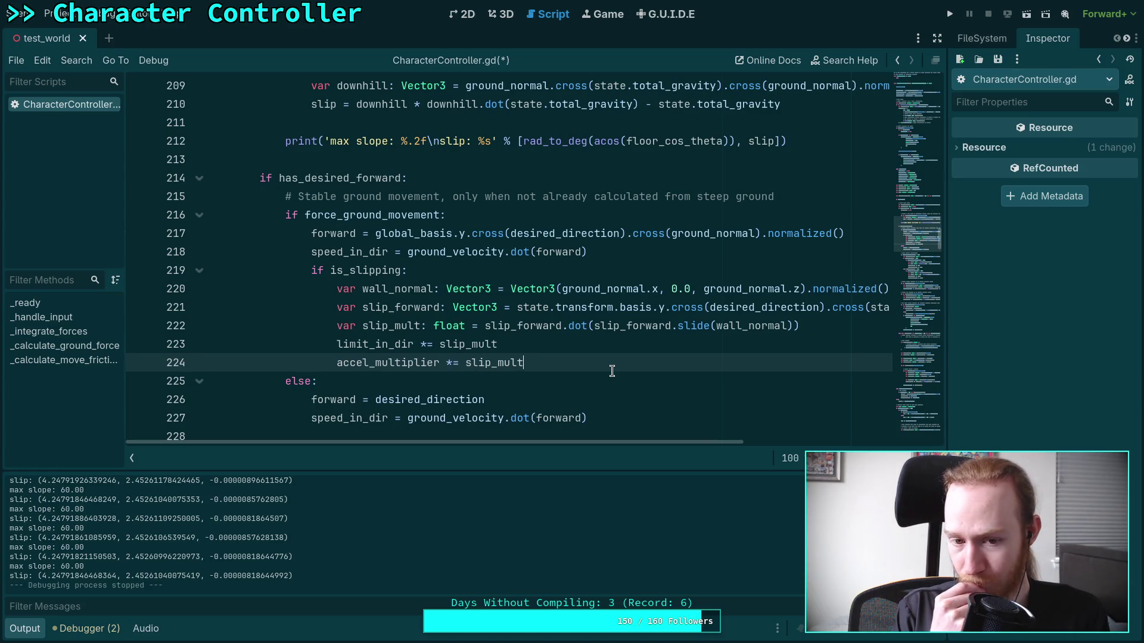
scroll(595, 366, "down", 2)
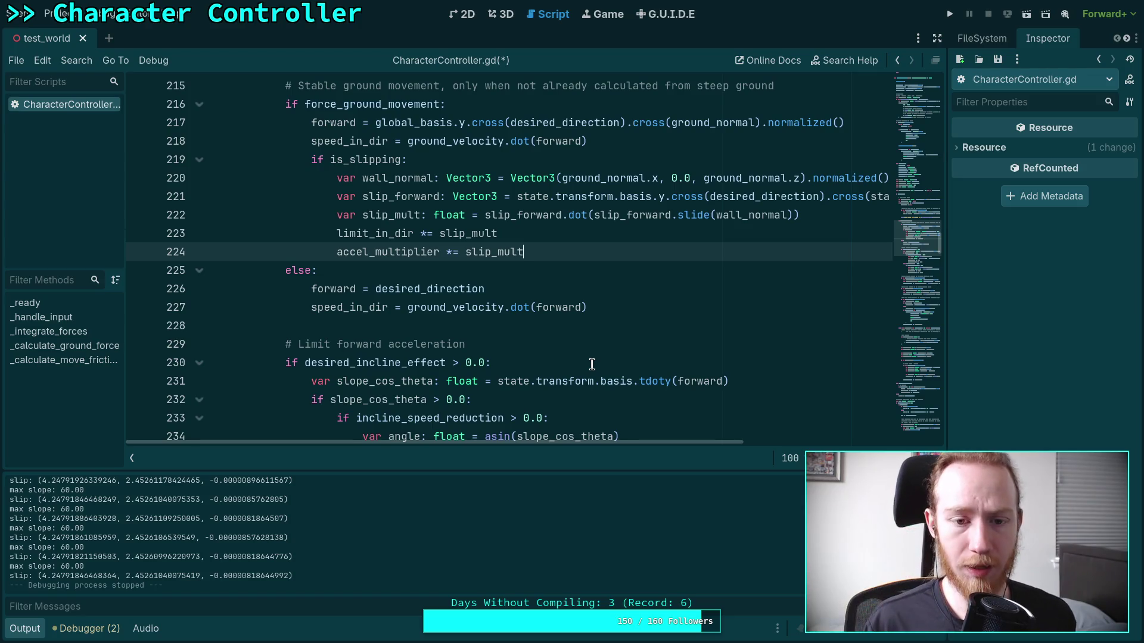
Insert an empty line 225 after accel_multiplier *= slip_mult in the is_slipping block.
key("Return")
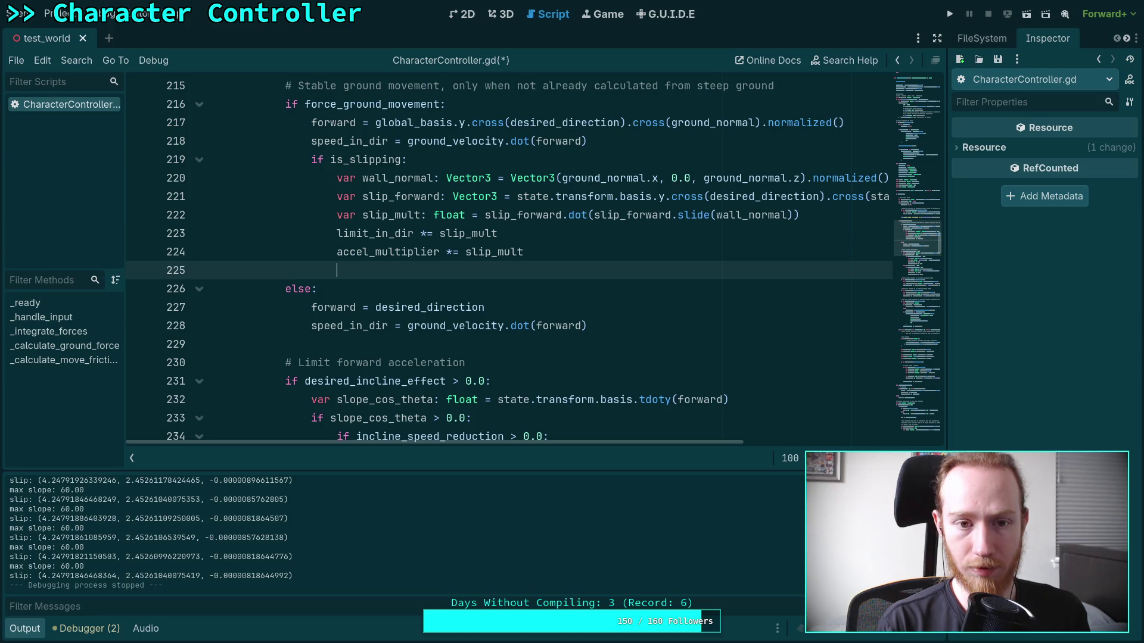
scroll(321, 344, "down", 8)
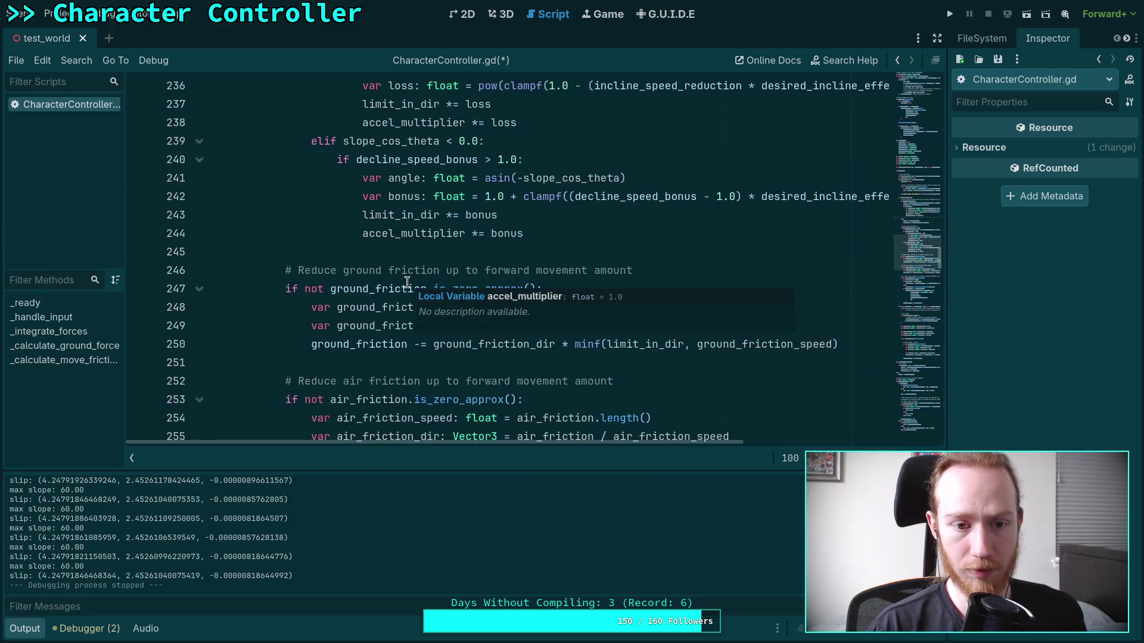
scroll(321, 344, "down", 6)
scroll(315, 332, "up", 7)
scroll(315, 332, "up", 7)
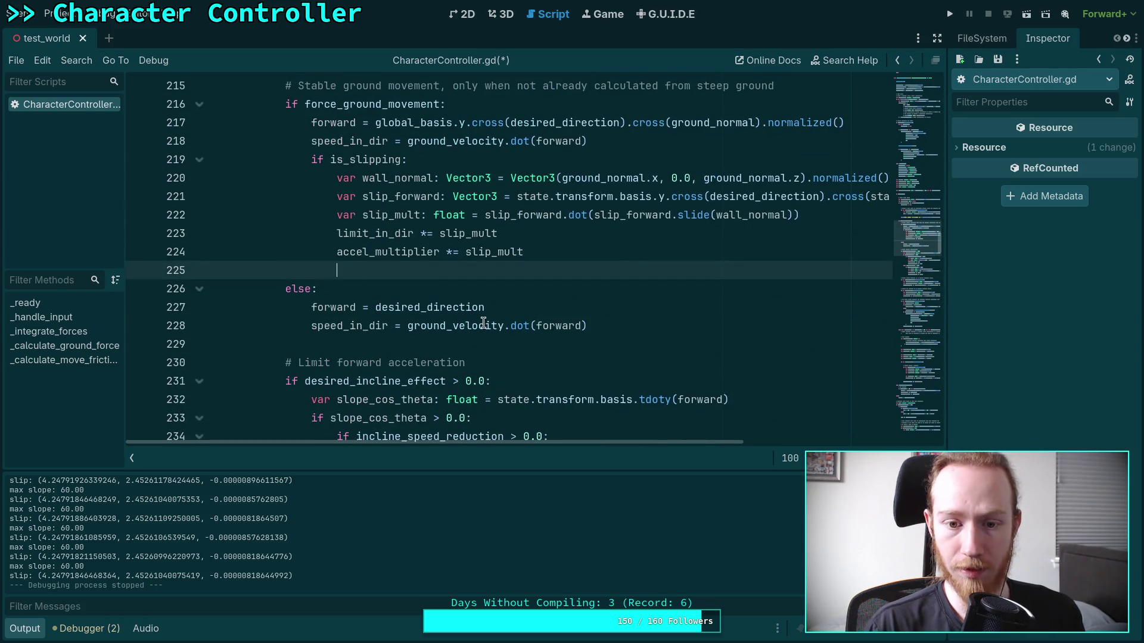
Compare the speed_in_dir uses on lines 218 and 228 against the new blank line.
left_click(328, 322)
double_click(323, 322)
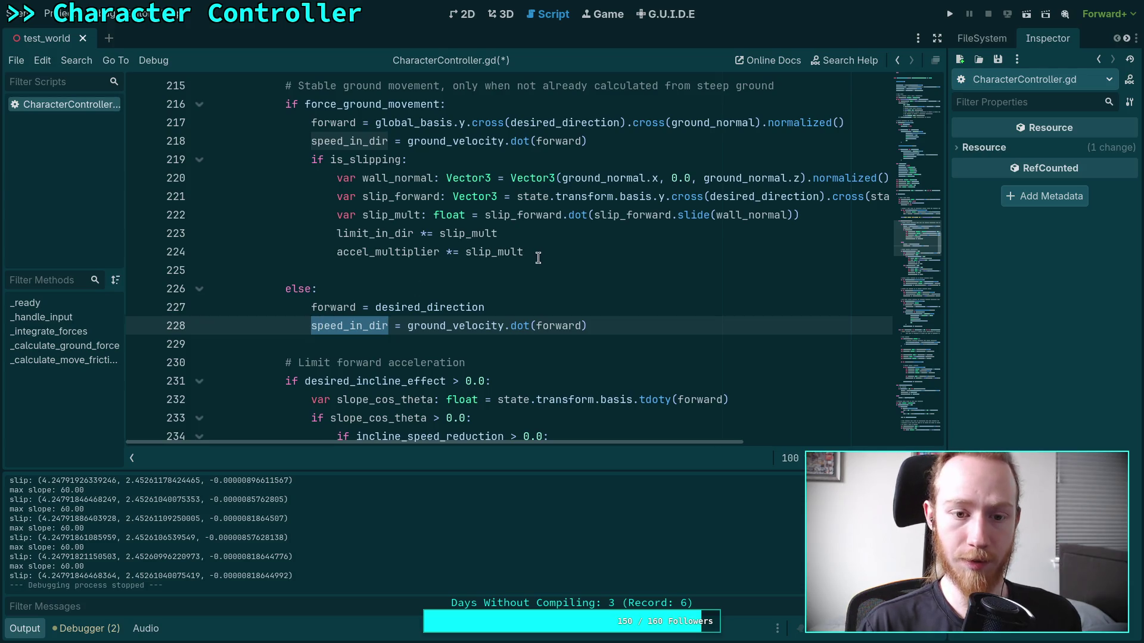
left_click(558, 269)
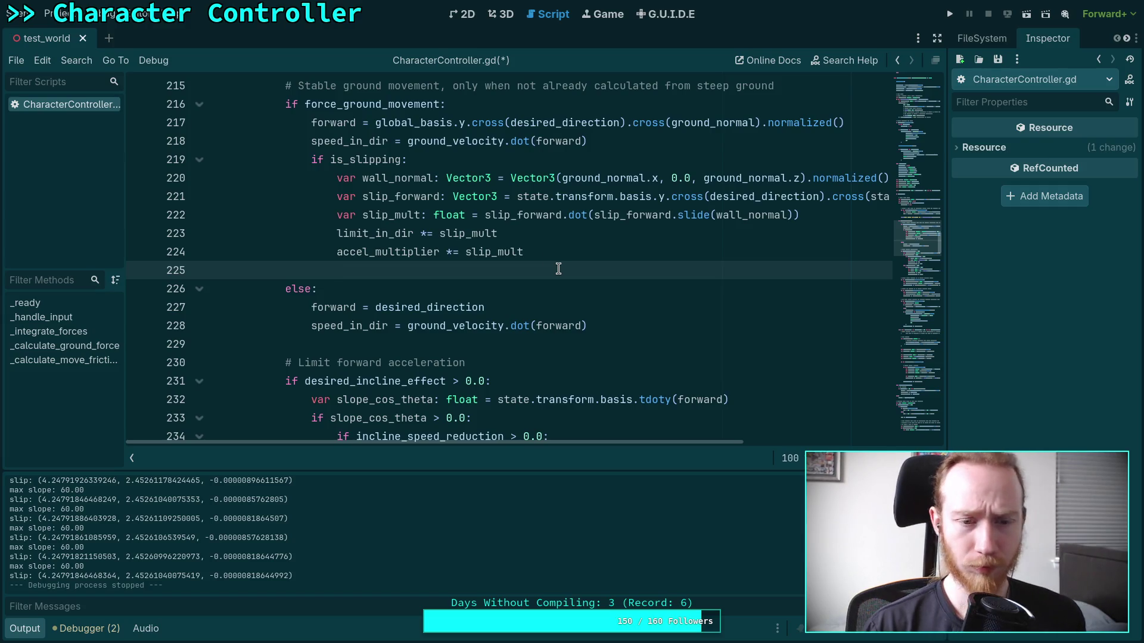
double_click(366, 142)
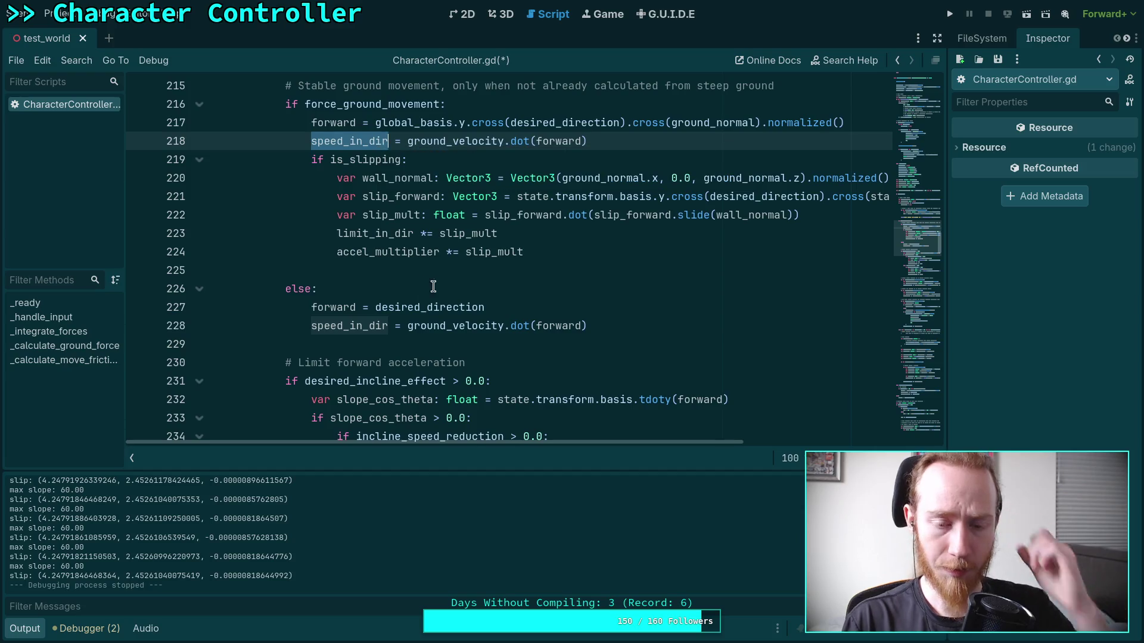
left_click(477, 270)
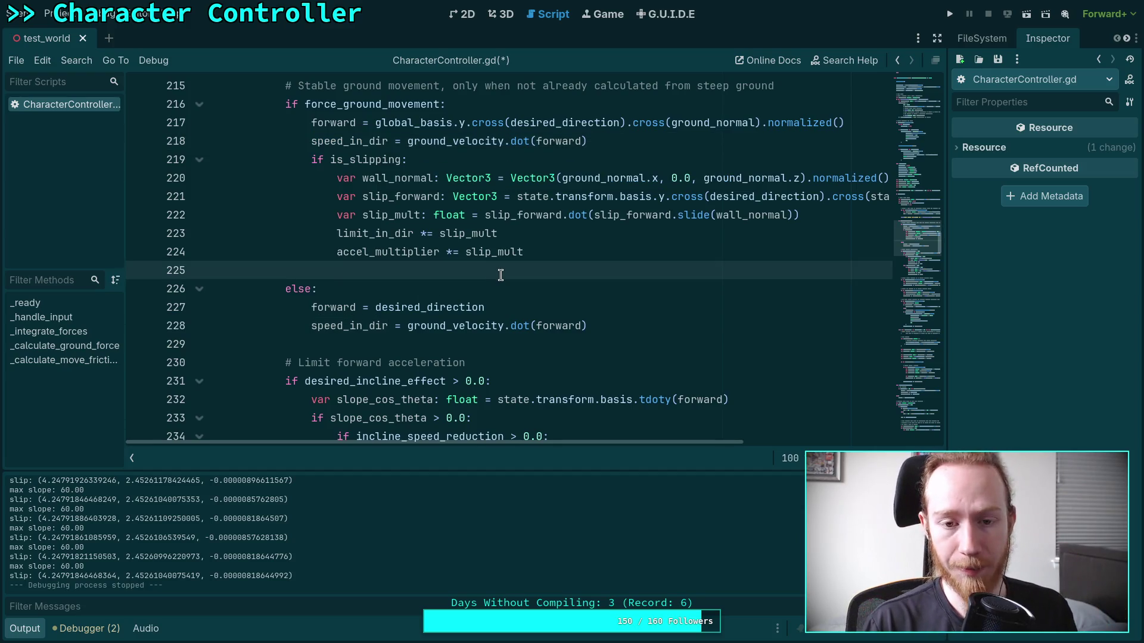
left_click(334, 142)
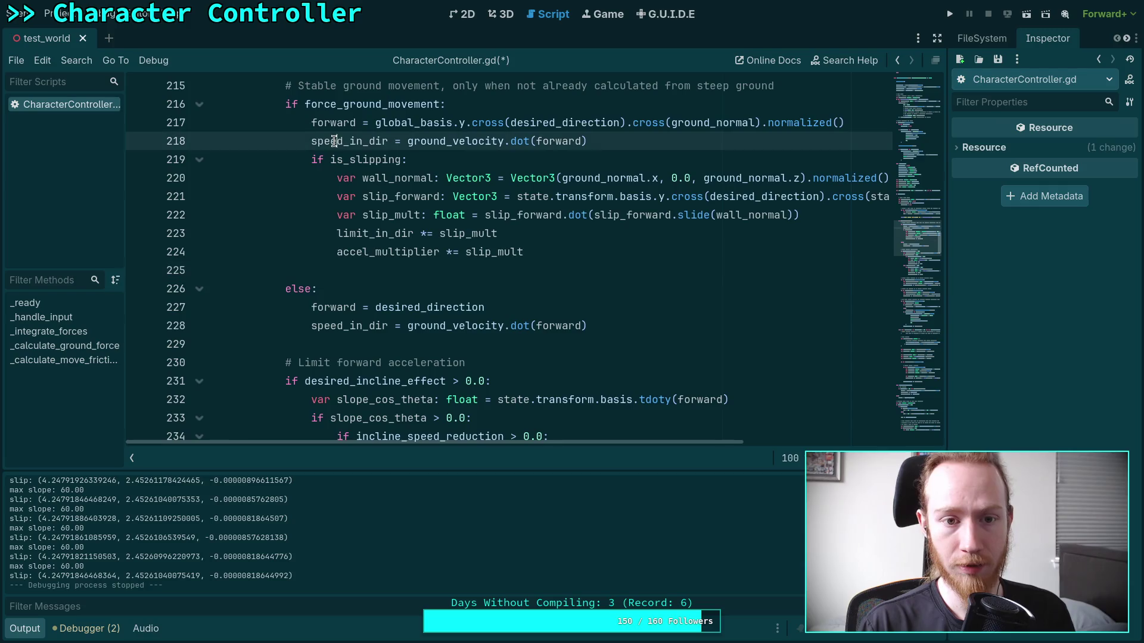
Scroll through the script reviewing the forward logic, ending on blank line 225.
scroll(357, 178, "down", 1)
scroll(461, 308, "down", 5)
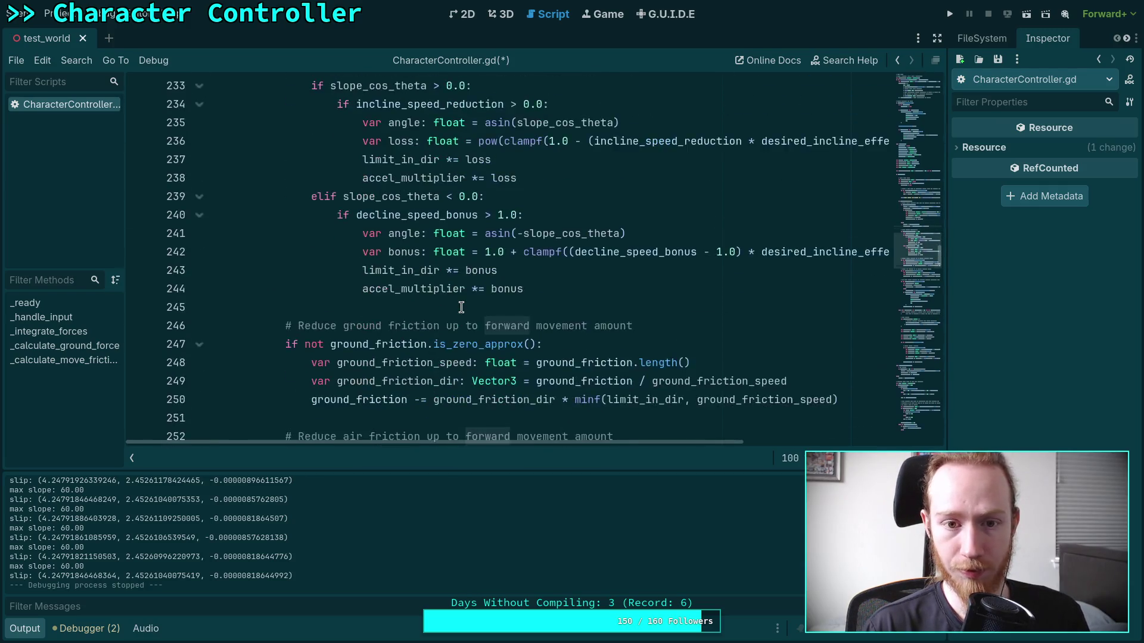
scroll(462, 307, "up", 2)
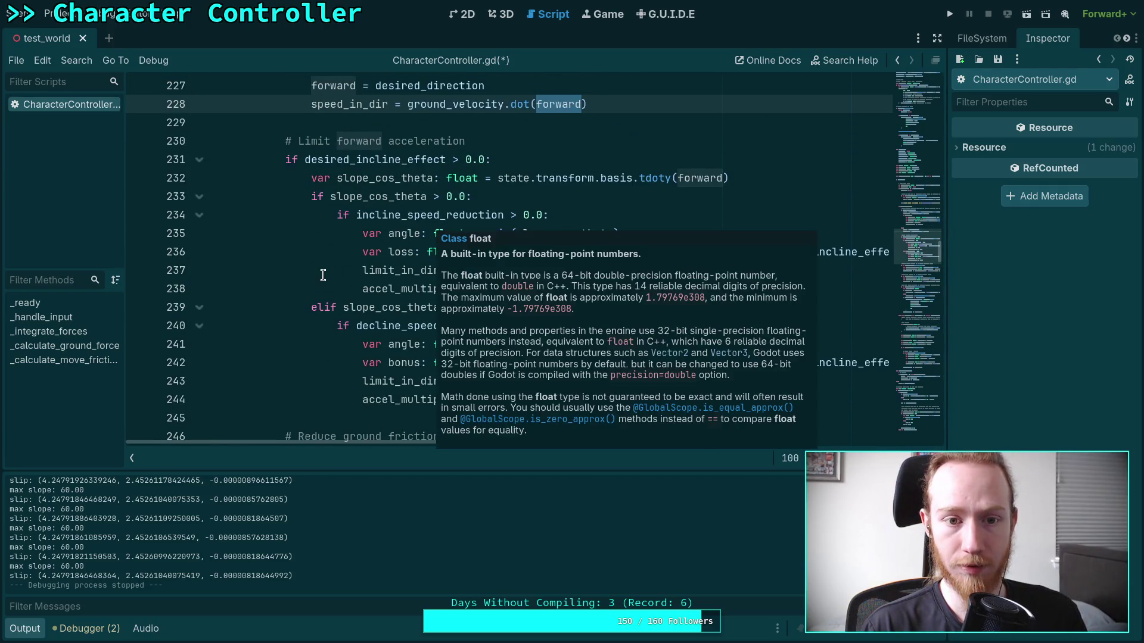
scroll(323, 275, "down", 9)
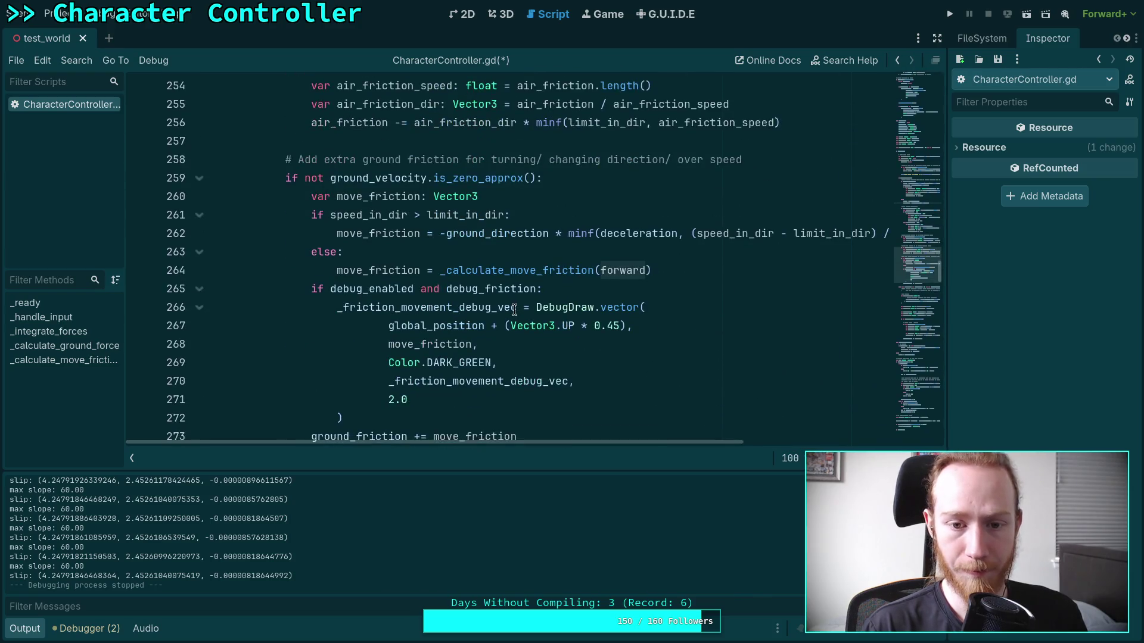
scroll(514, 309, "down", 3)
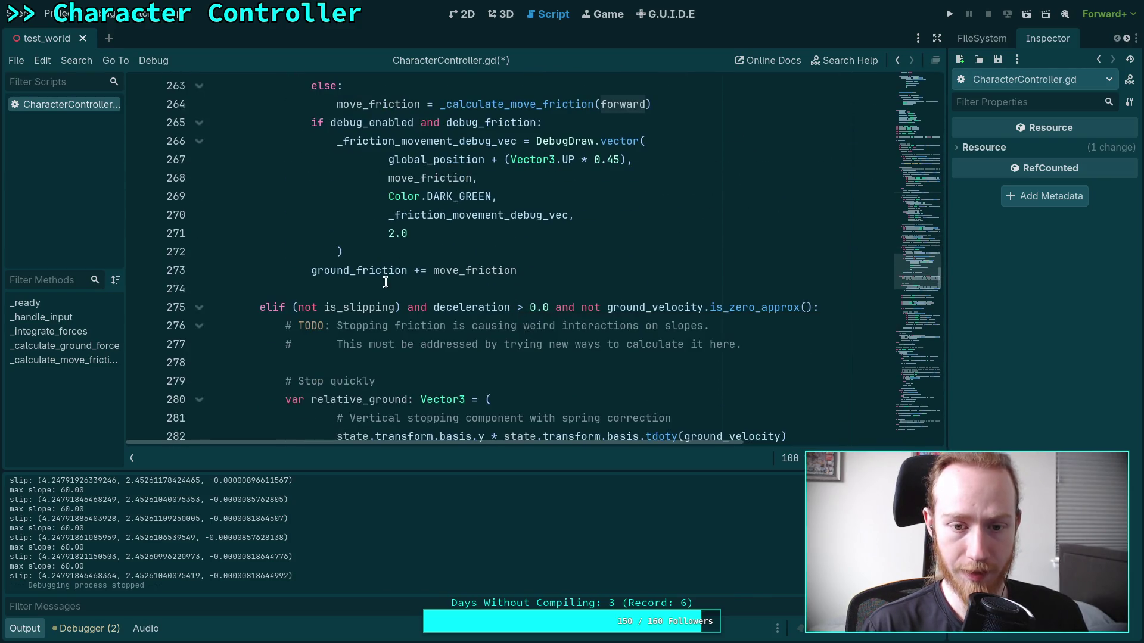
scroll(386, 282, "down", 9)
scroll(385, 271, "down", 9)
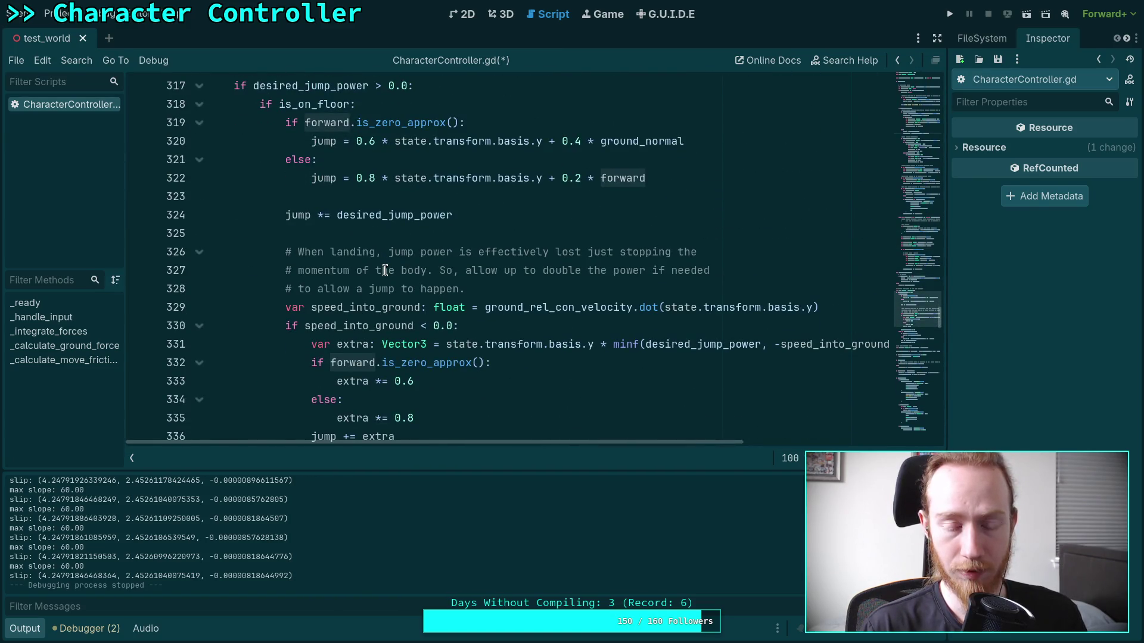
scroll(385, 271, "down", 5)
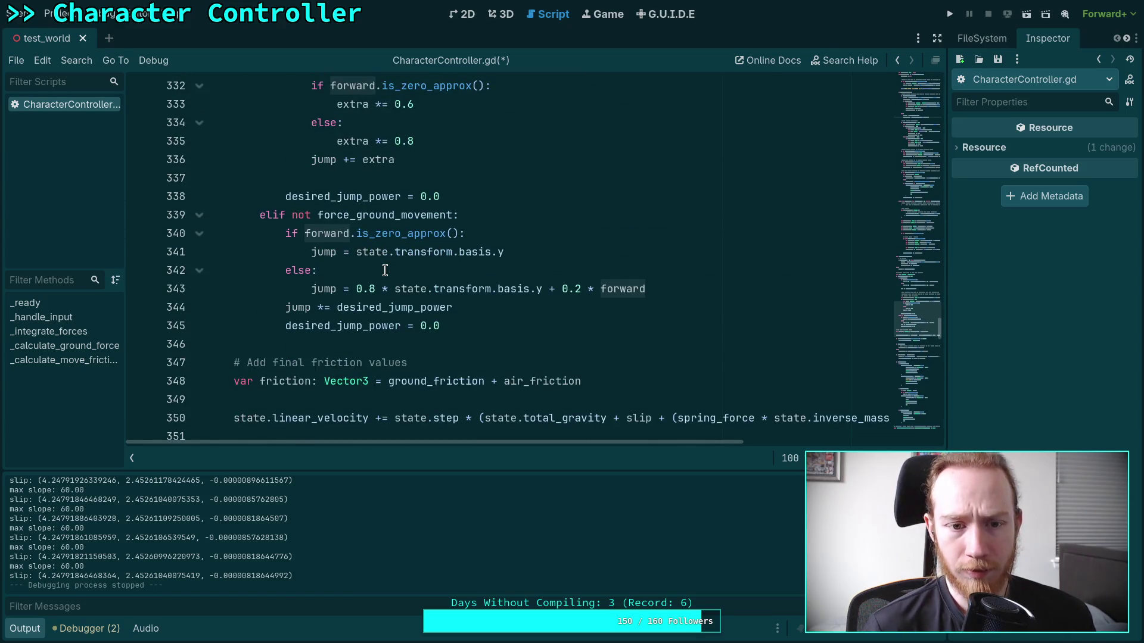
scroll(385, 271, "down", 7)
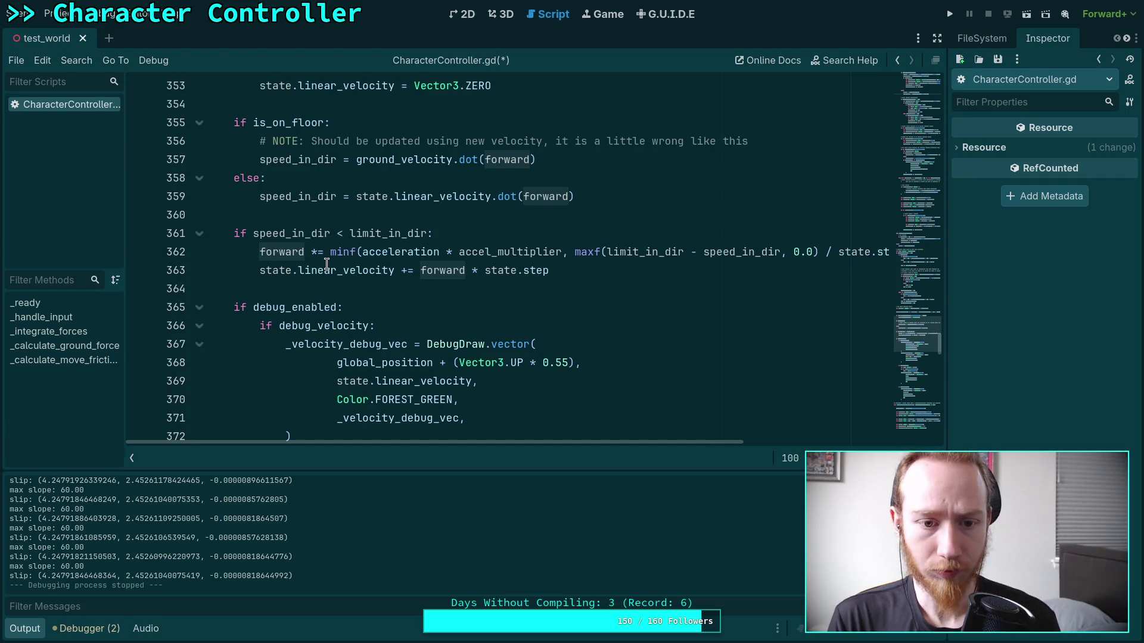
scroll(327, 264, "up", 10)
scroll(327, 263, "up", 20)
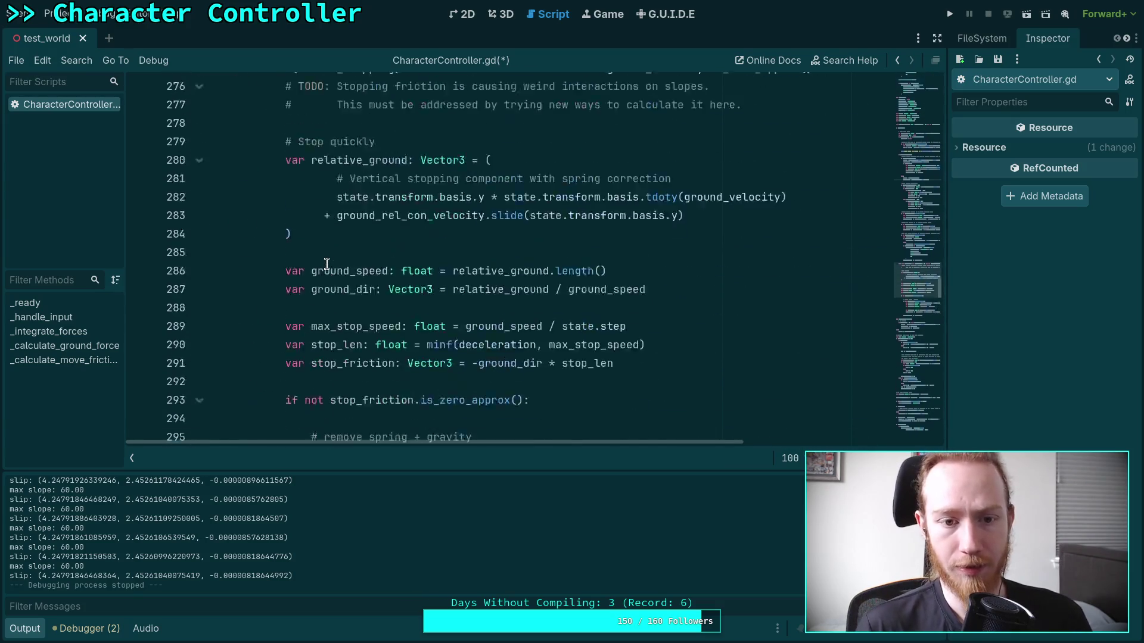
scroll(341, 287, "up", 8)
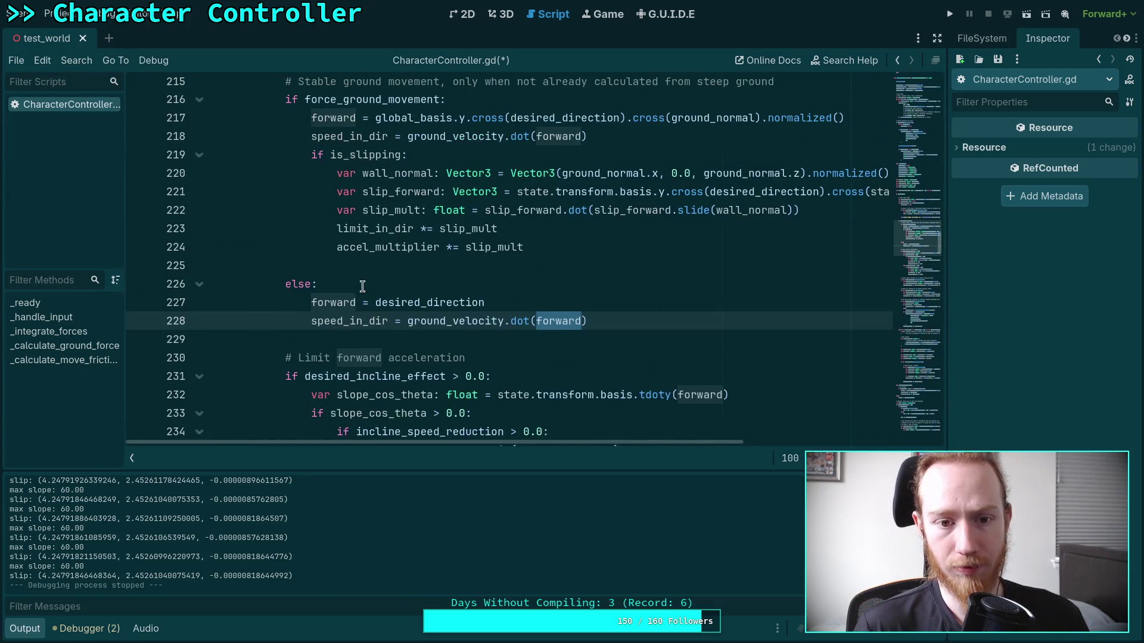
left_click(523, 270)
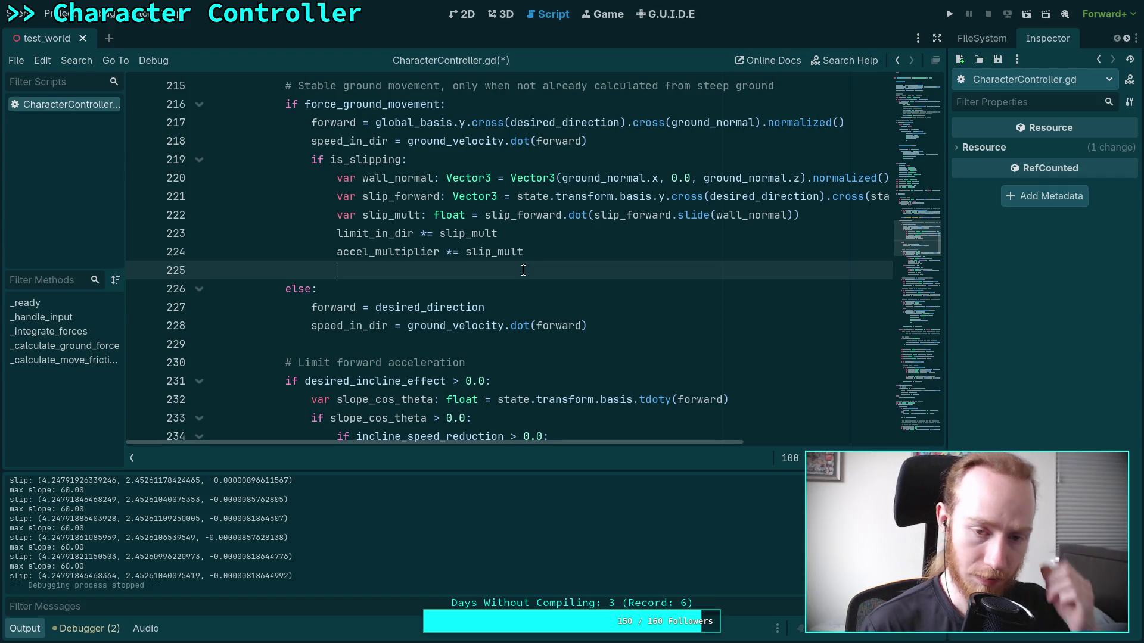
Write forward = slip_forward.slide(ground_normal) on line 225.
type("for")
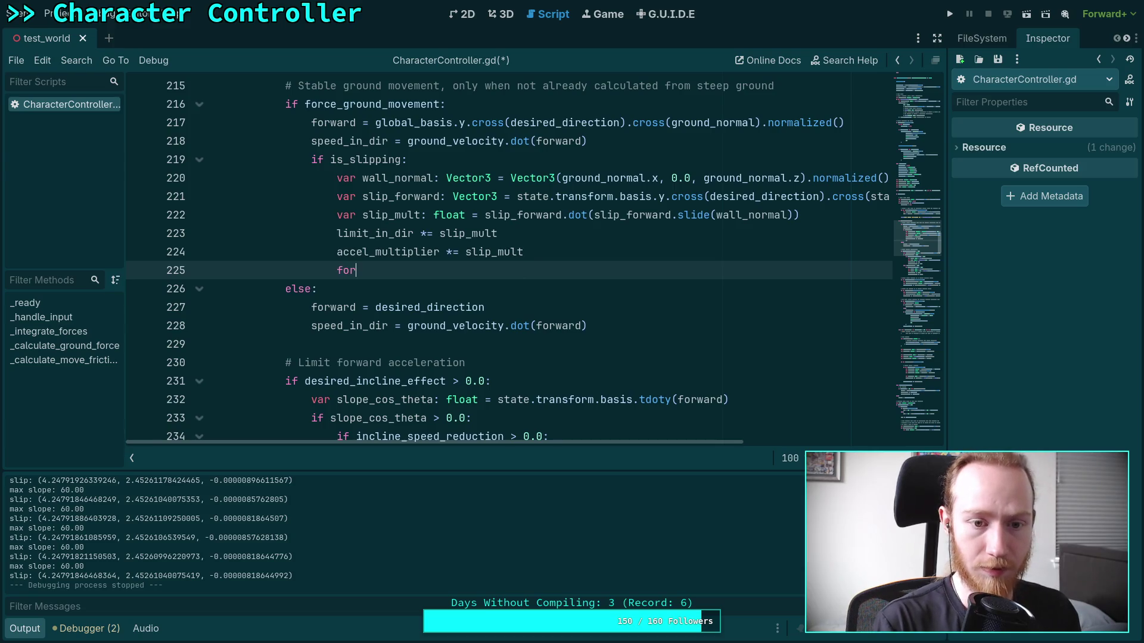
type("ward = sl")
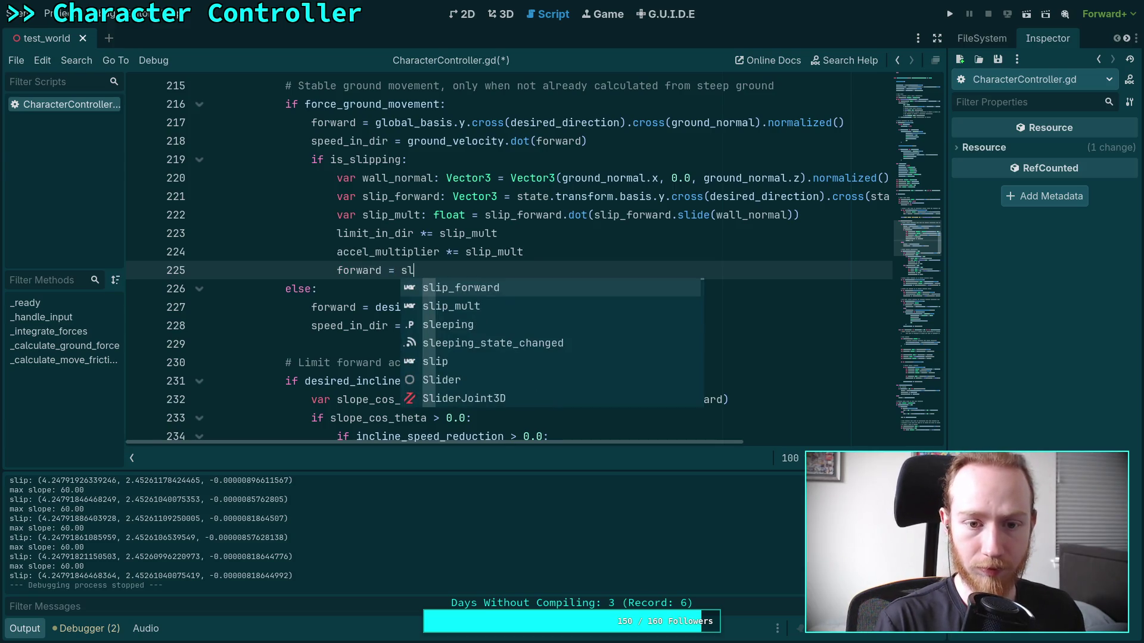
key("Return")
type(".sil")
key("BackSpace")
key("BackSpace")
type("lid")
key("Return")
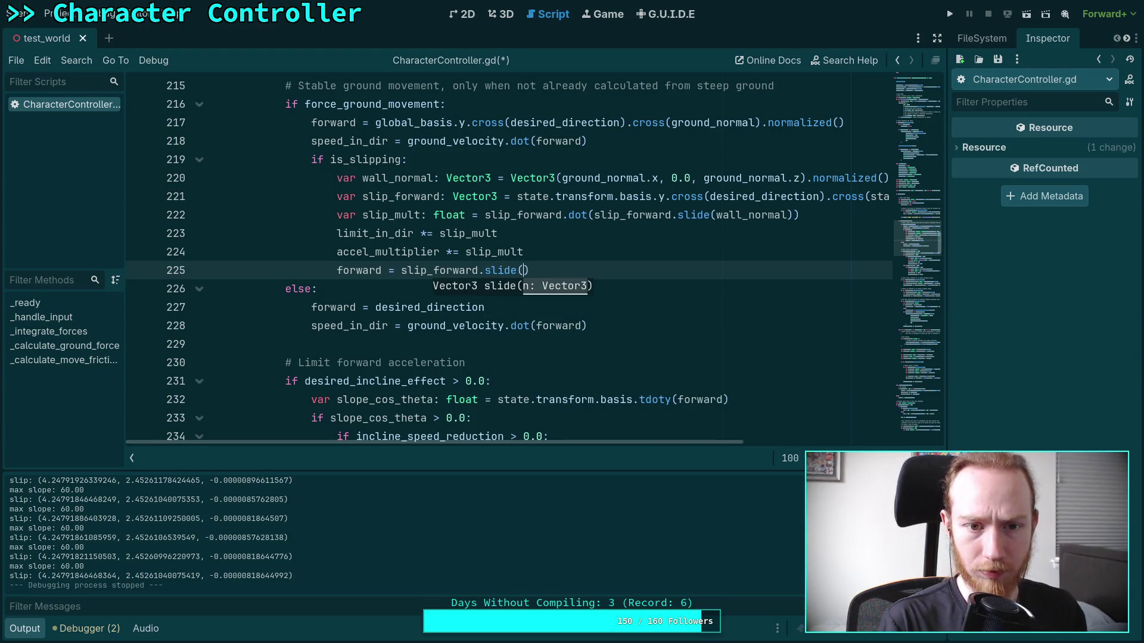
type("gr")
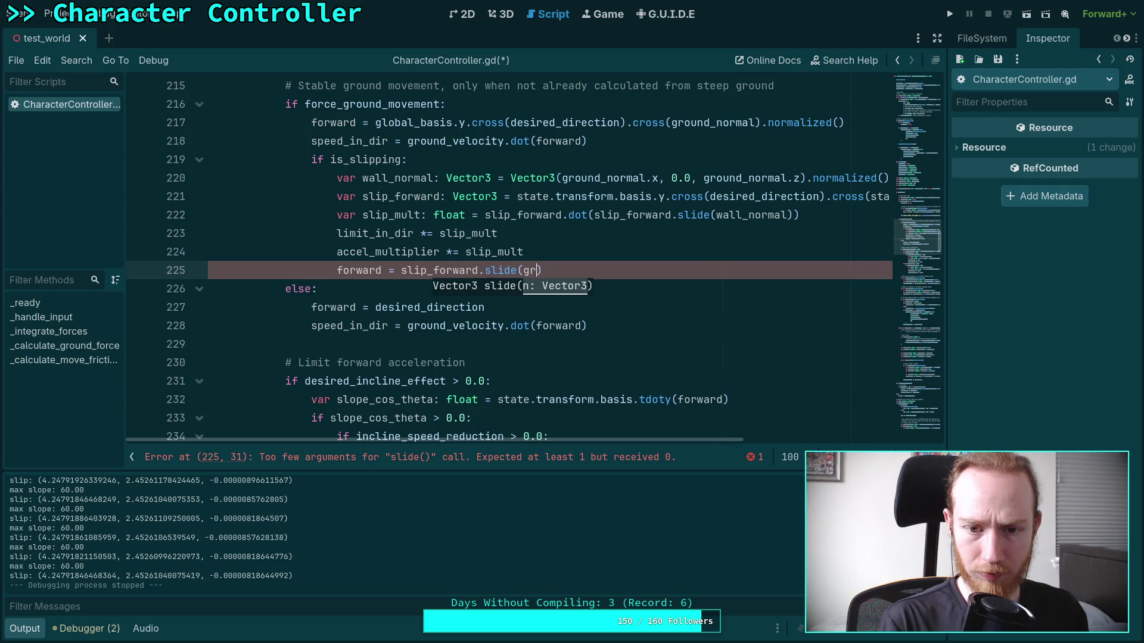
key("Down")
key("Down")
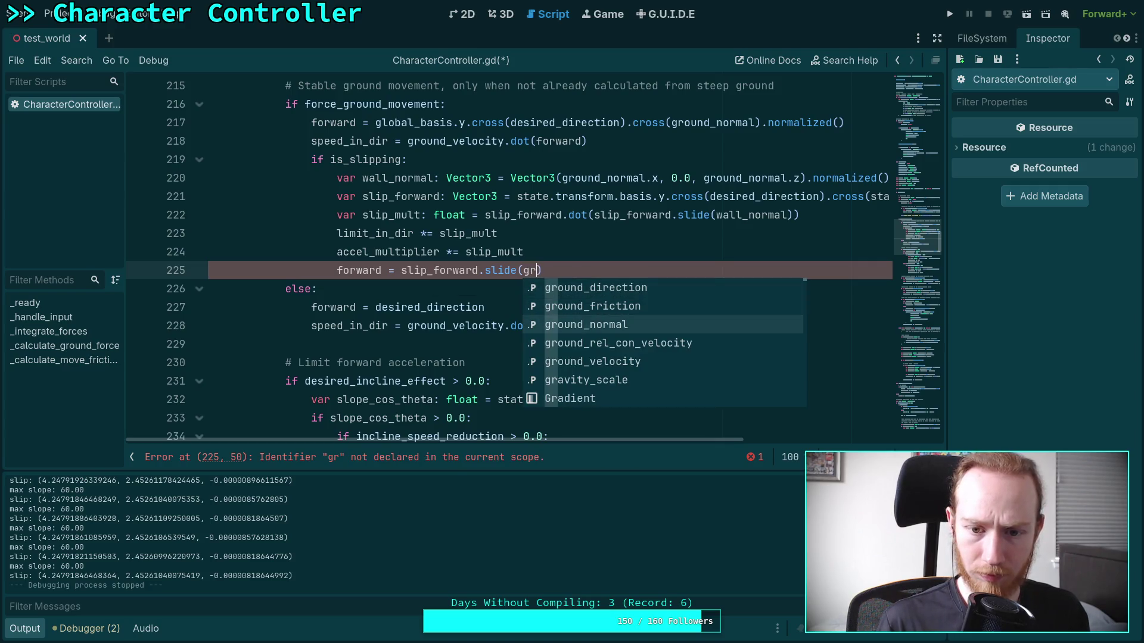
key("Return")
Change the slide argument from ground_normal to wall_normal.
mouse_move(595, 441)
left_mouse_down()
mouse_move(672, 437)
mouse_move(503, 306)
left_mouse_up()
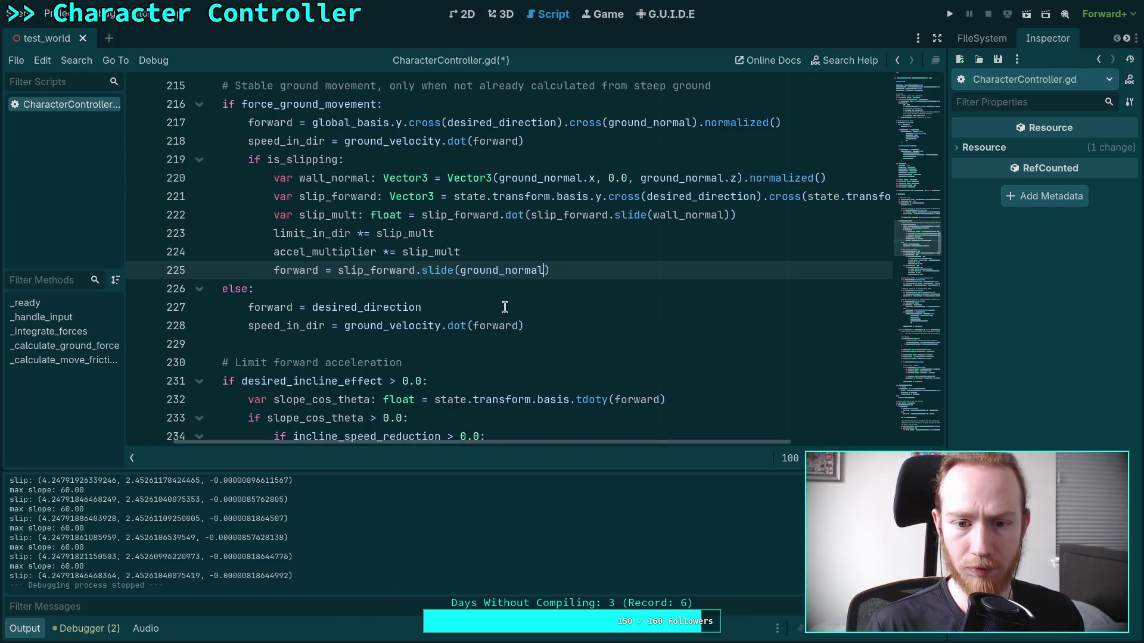
double_click(471, 271)
type("wall")
key("Return")
mouse_move(690, 447)
left_mouse_down()
mouse_move(813, 444)
mouse_move(628, 444)
left_mouse_up()
left_click(659, 270)
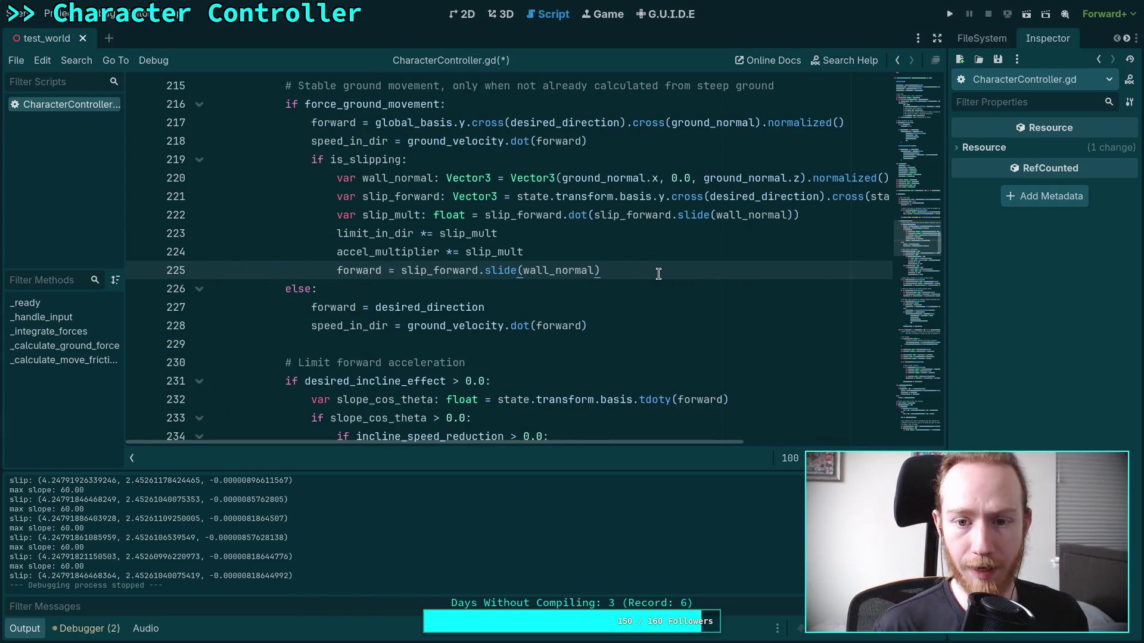
Add 'if not forward.is_zero_approx(): forward = forward.normalized()' below the slide line.
key("Return")
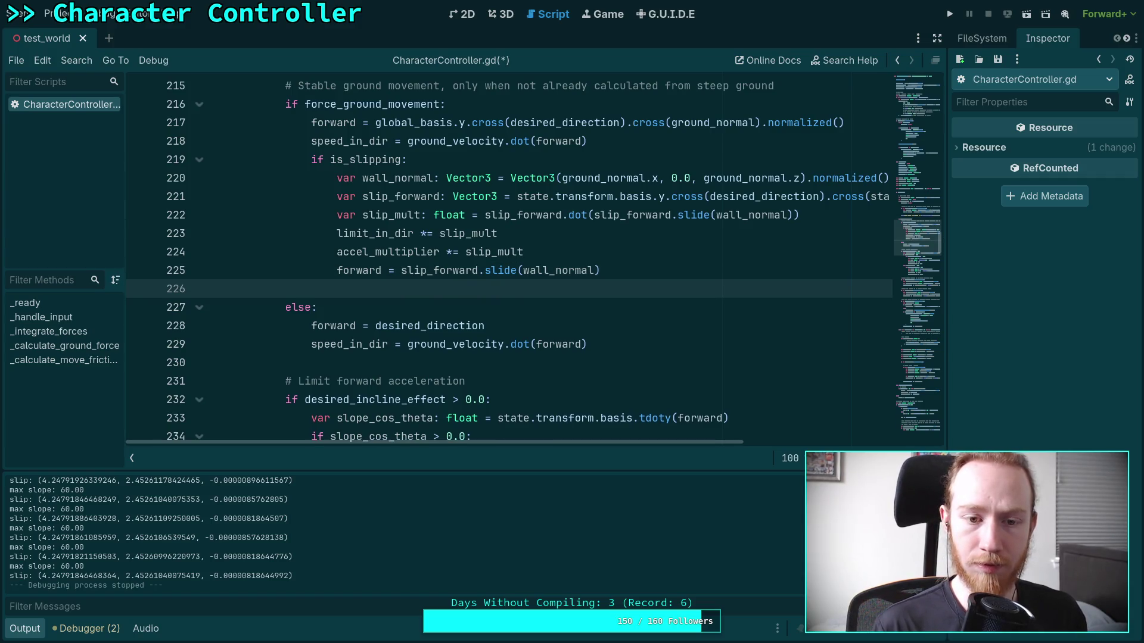
type("if ")
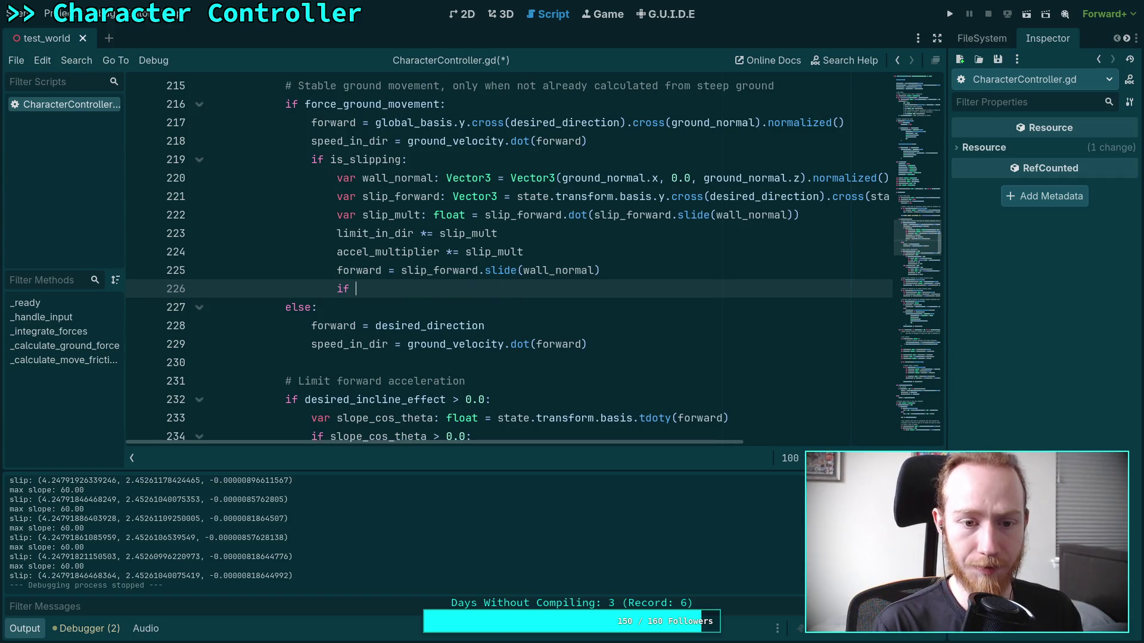
type("g")
key("BackSpace")
type("for")
key("Down")
key("Down")
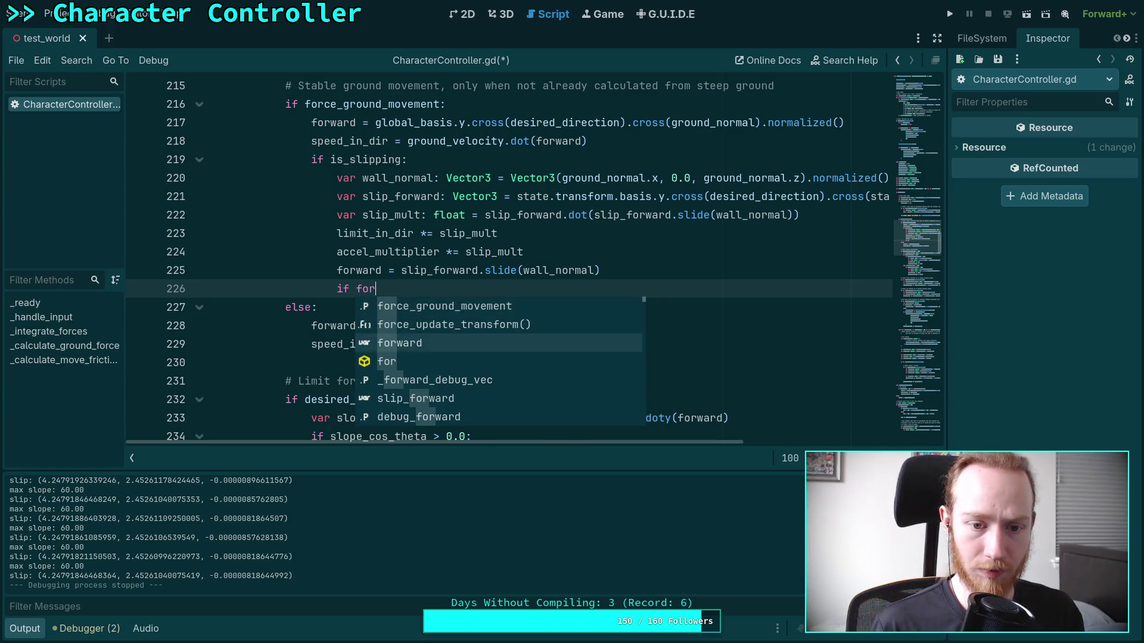
key("Return")
type("not")
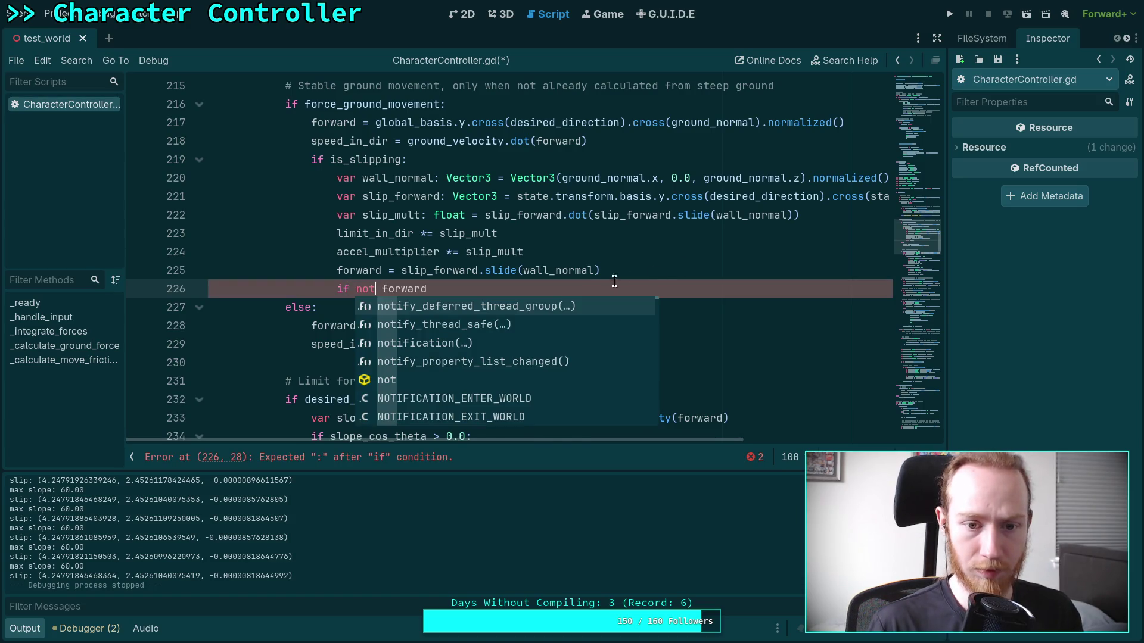
key("End")
type(".")
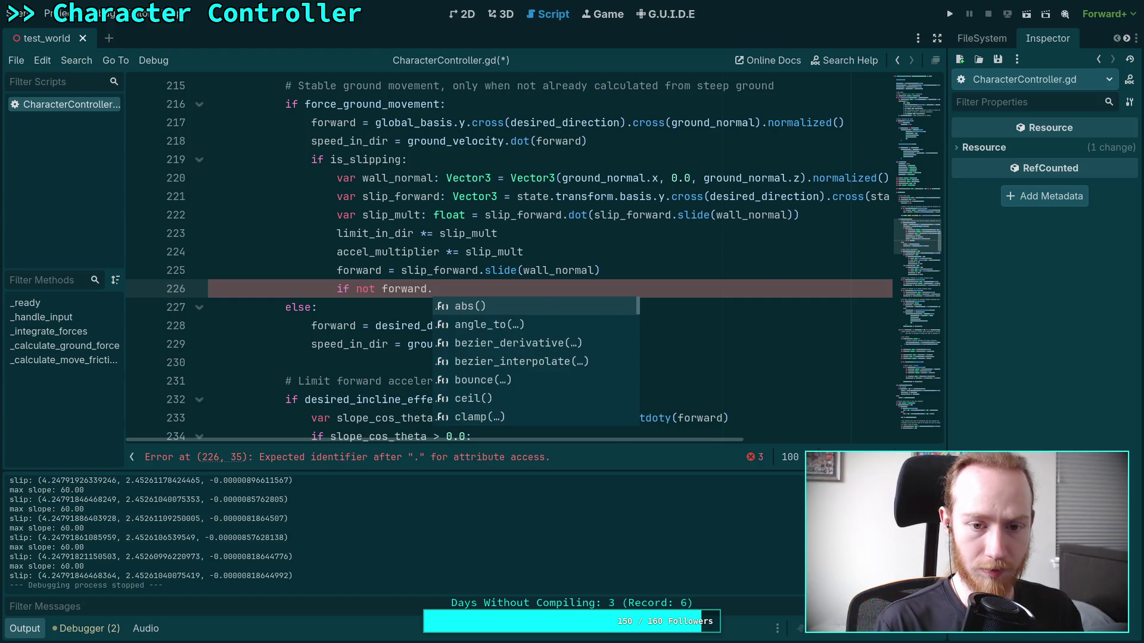
type("is_z")
key("Return")
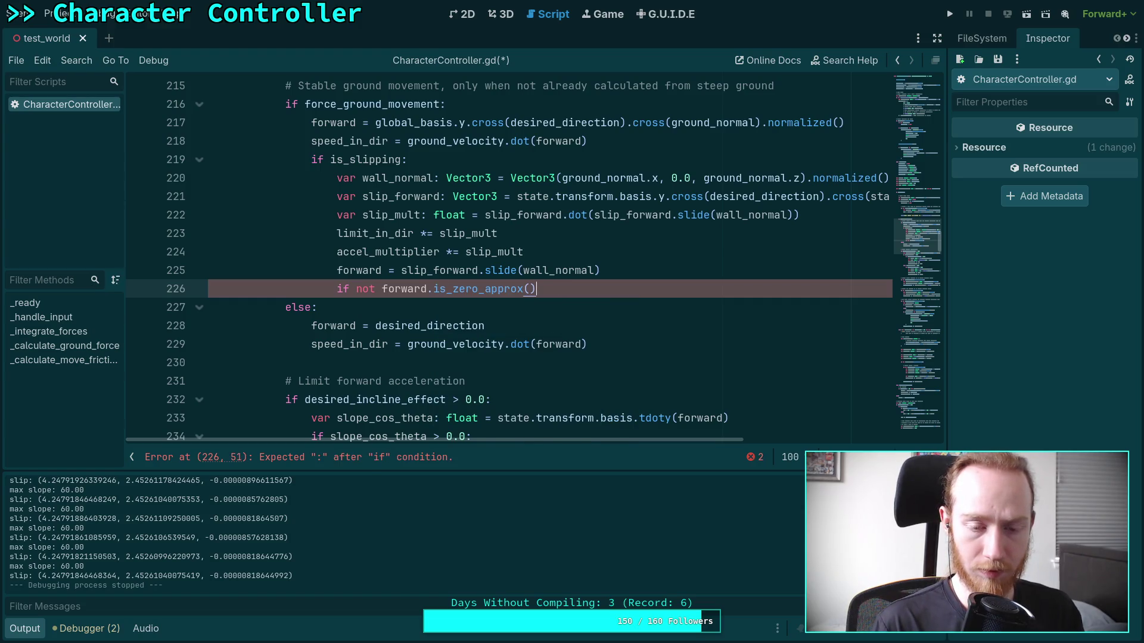
type(":")
key("Return")
type("forw")
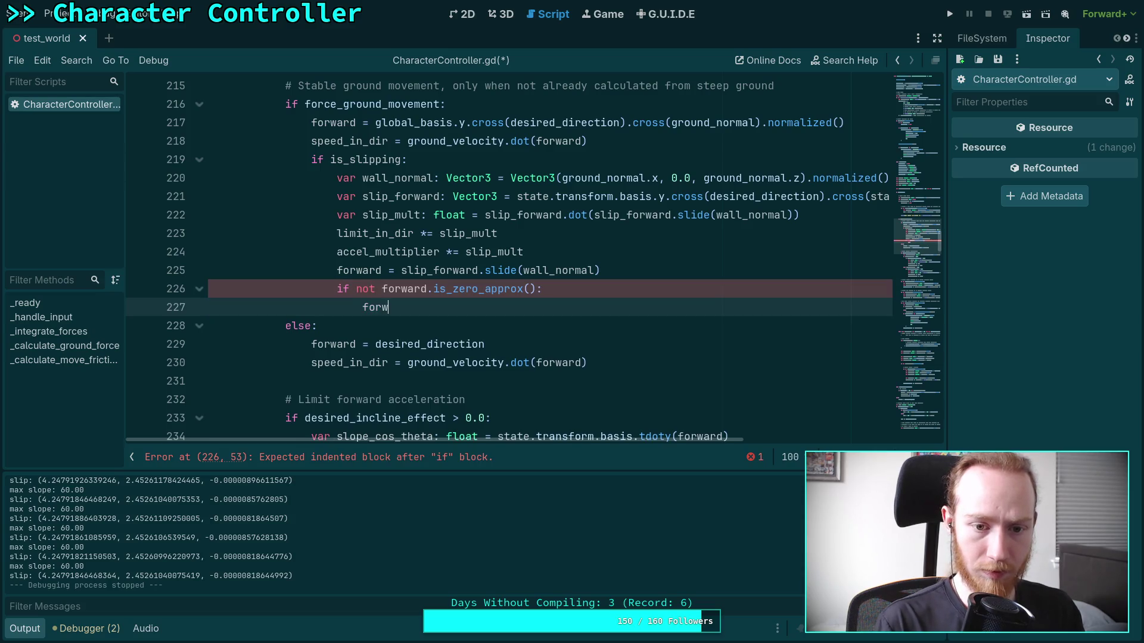
type("ard = forward.norm")
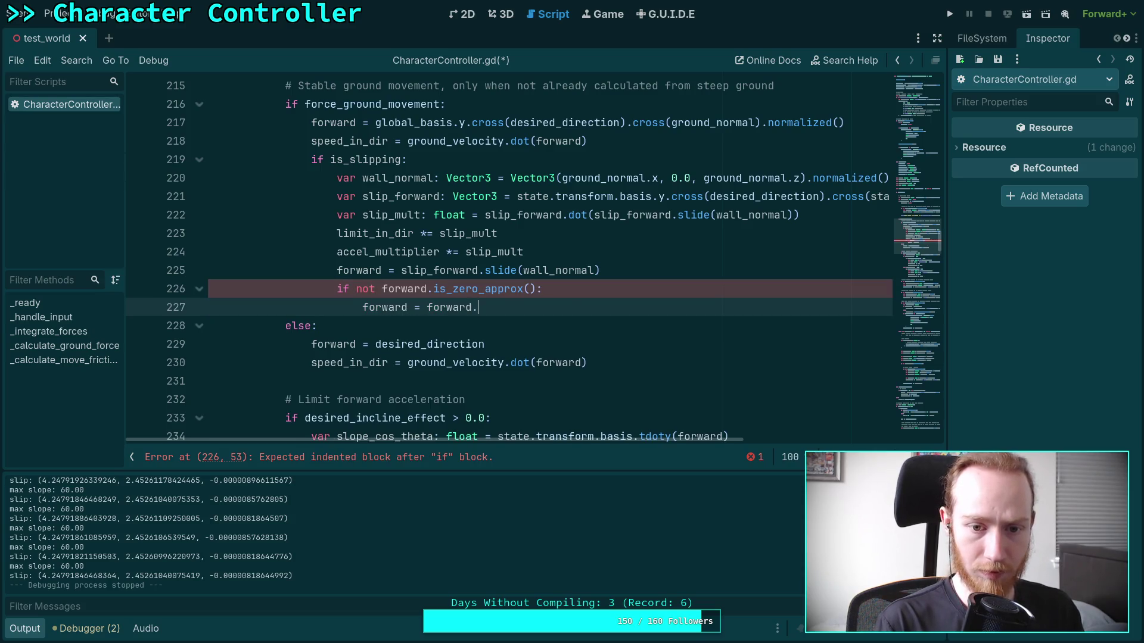
key("Return")
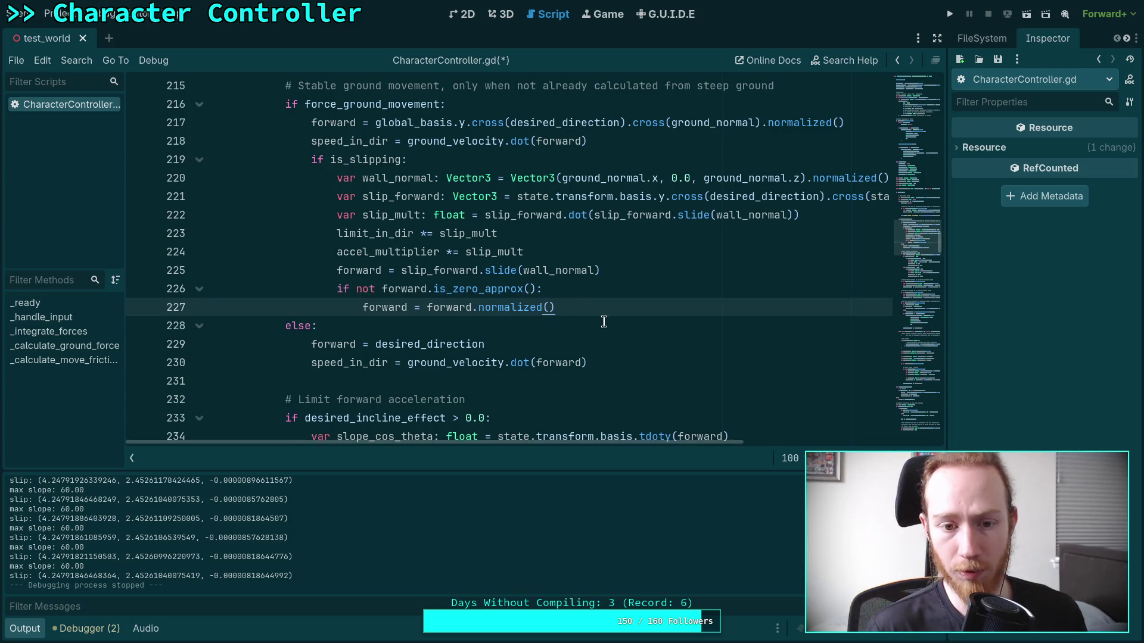
Start an else line, then highlight the uses of forward and slope_cos_theta.
scroll(518, 327, "down", 1)
scroll(596, 334, "up", 1)
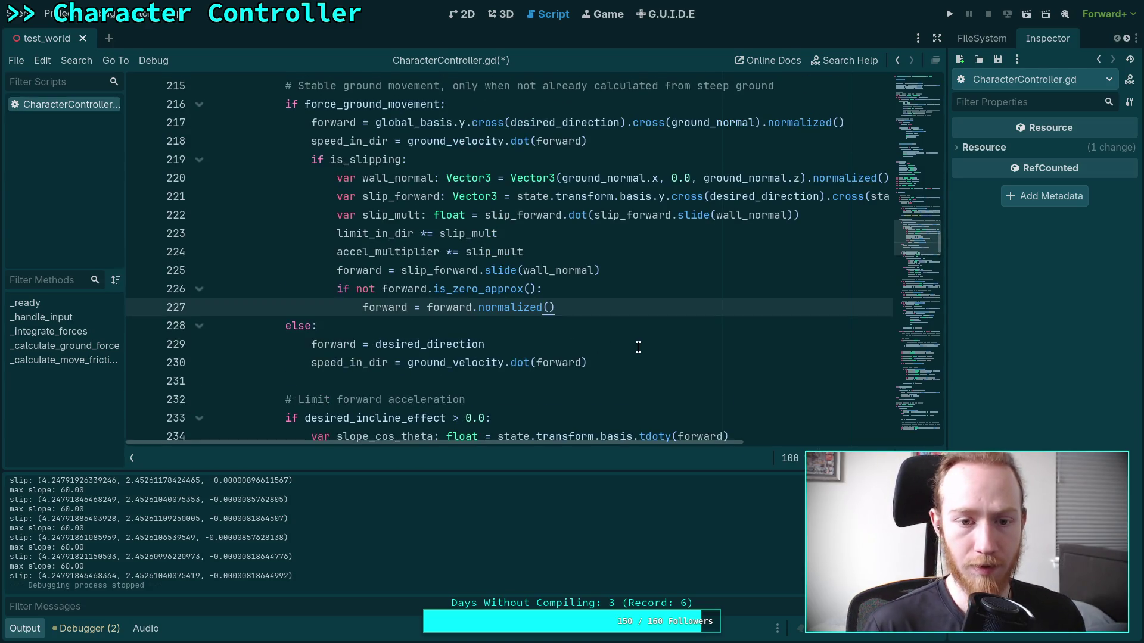
key("Return")
type("else:")
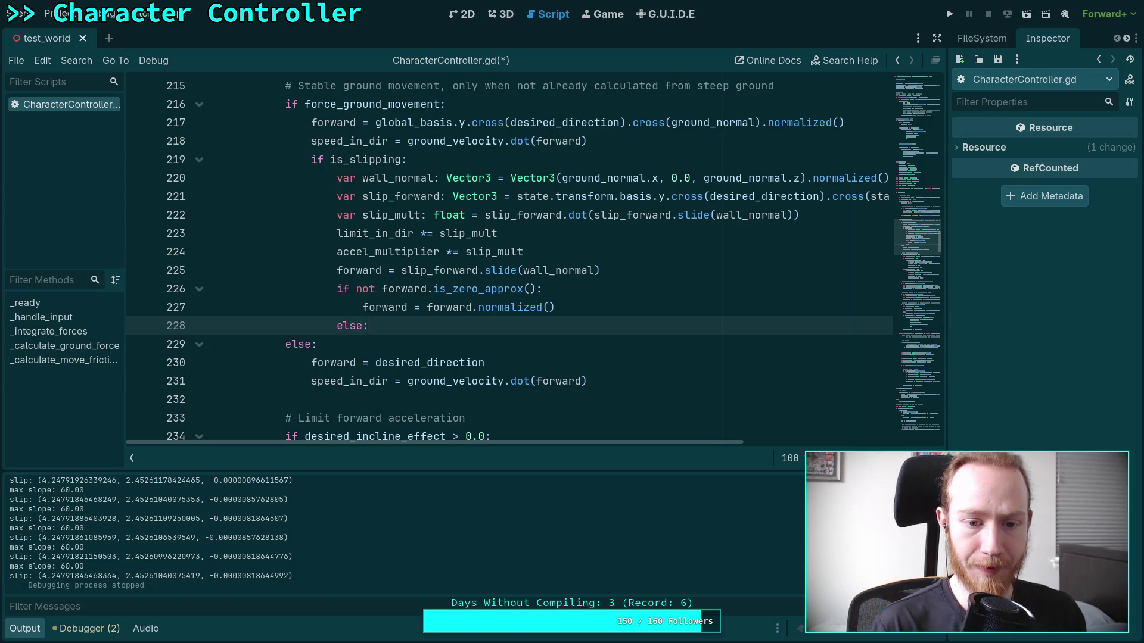
scroll(565, 308, "down", 3)
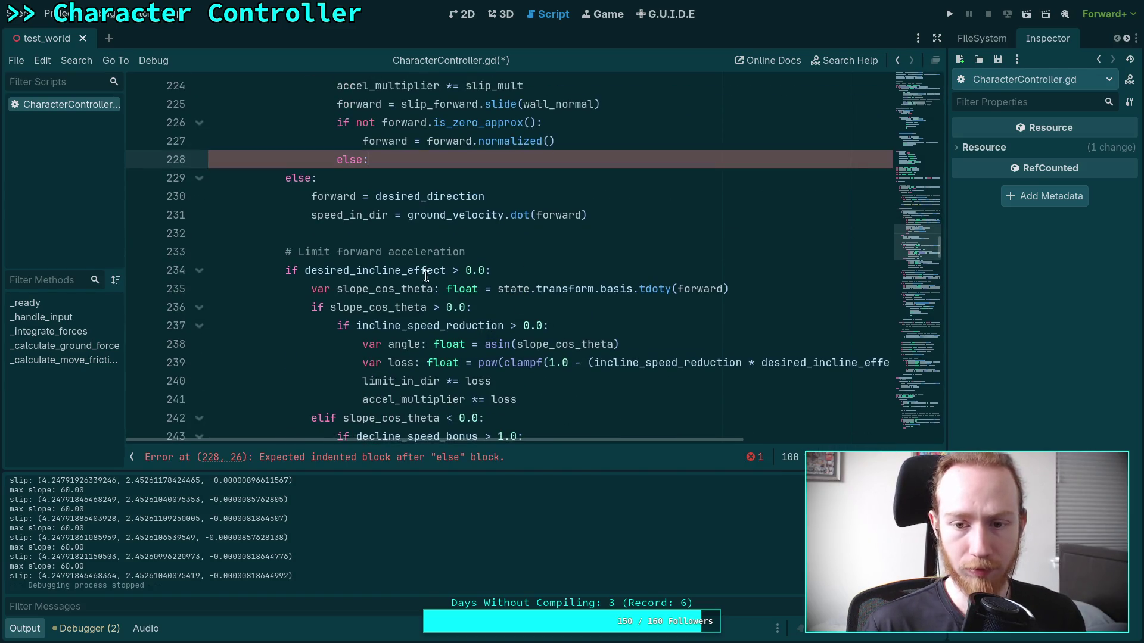
double_click(691, 288)
scroll(575, 331, "up", 1)
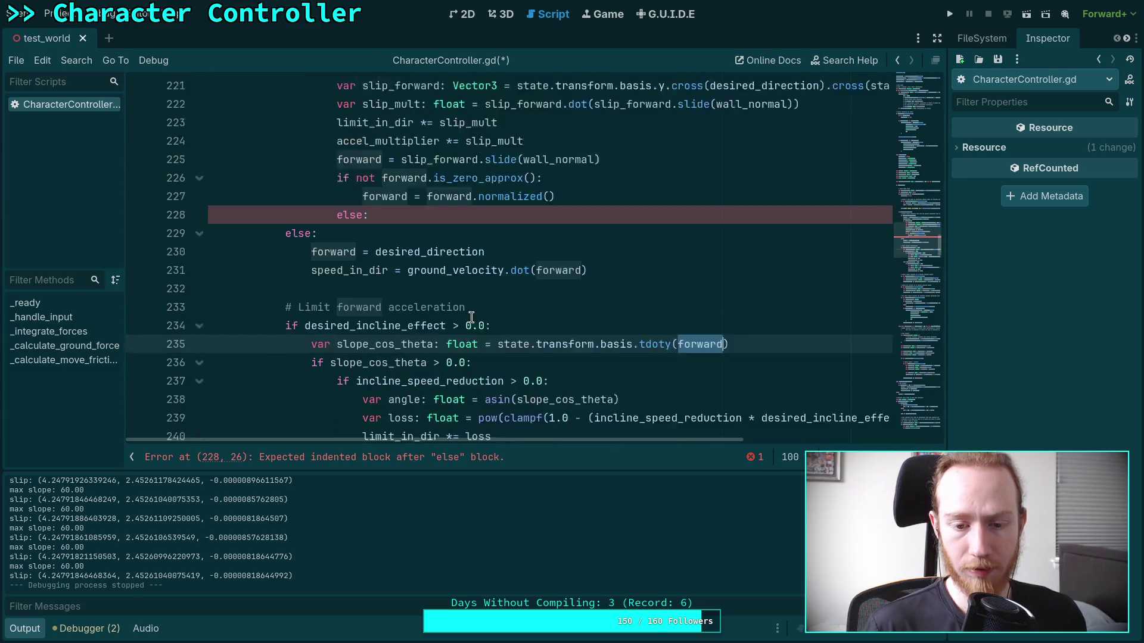
scroll(518, 325, "down", 1)
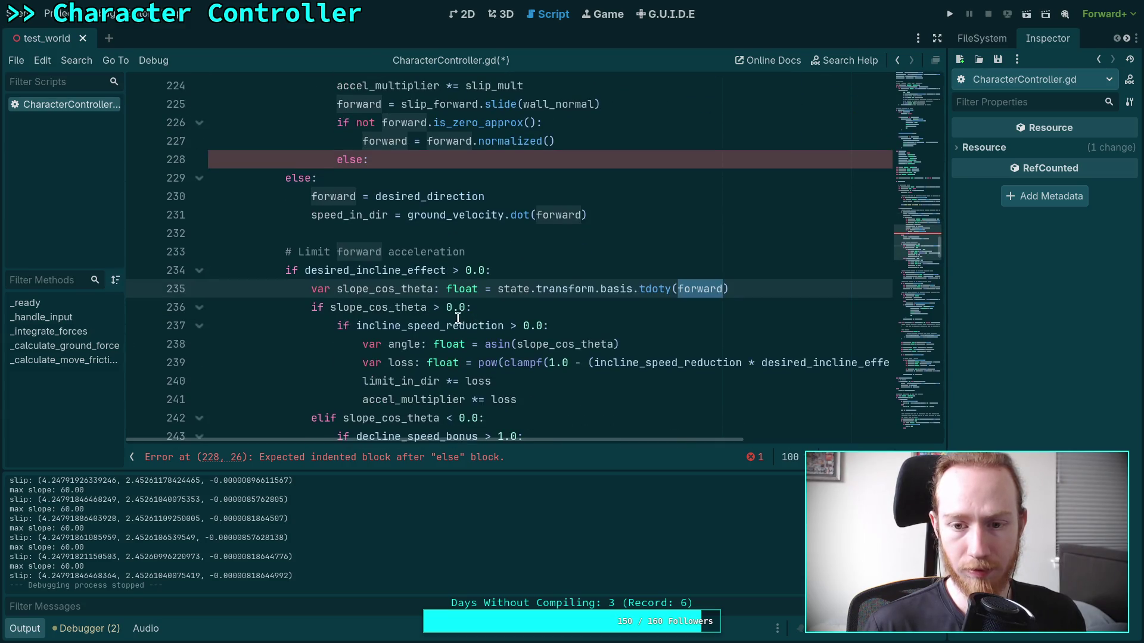
left_click(378, 291)
double_click(378, 291)
Delete the unfinished else: line below the normalize block.
scroll(359, 313, "down", 4)
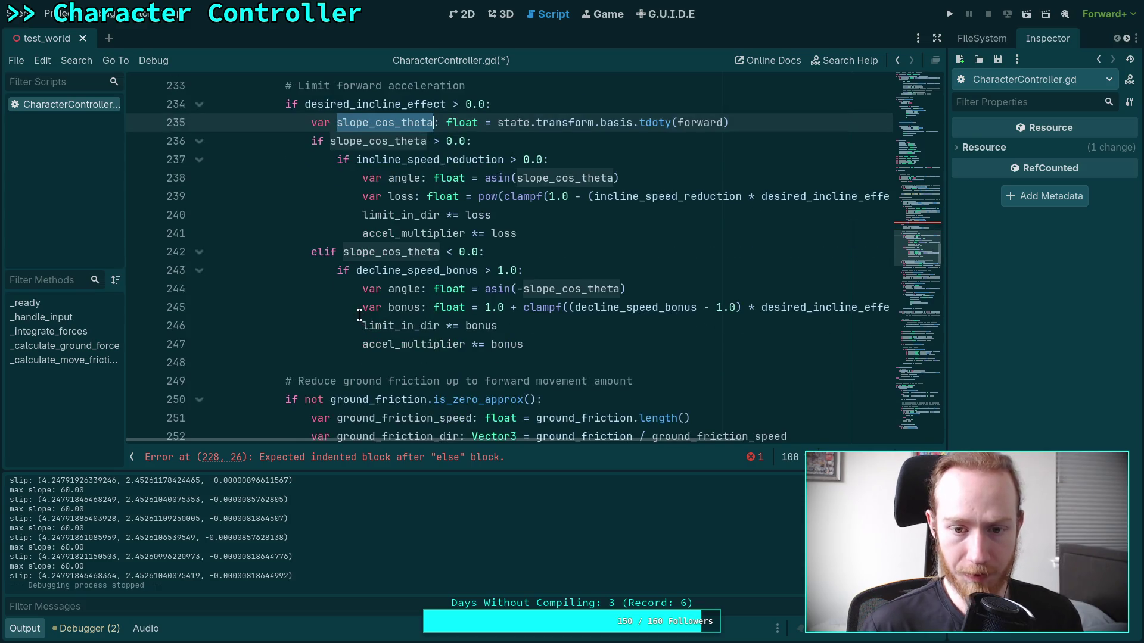
scroll(360, 313, "down", 6)
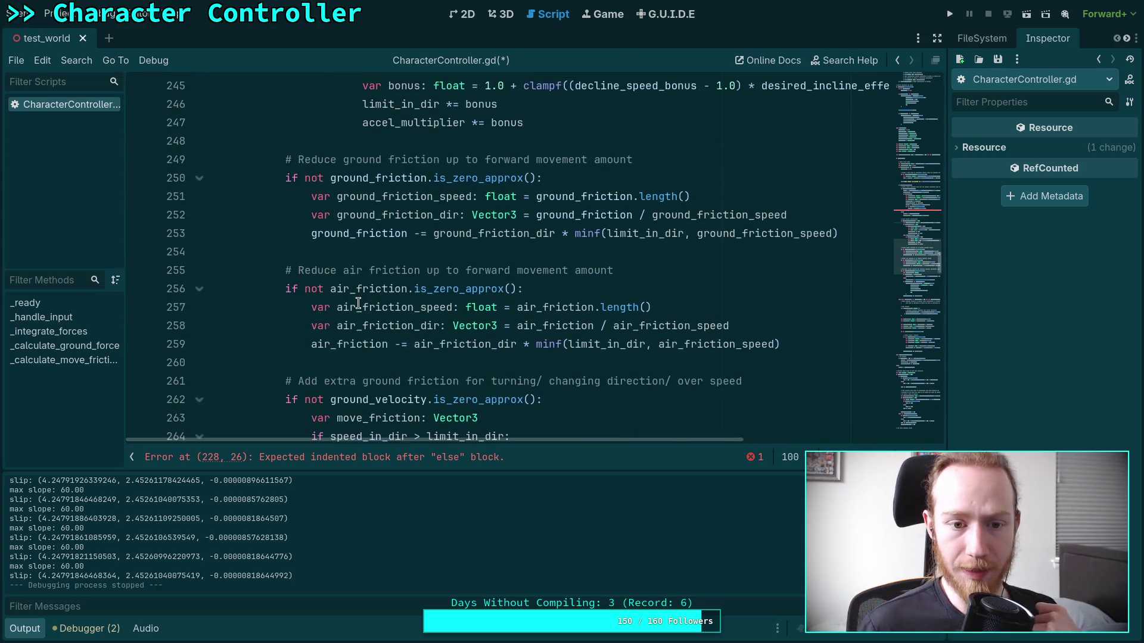
scroll(358, 303, "down", 4)
scroll(363, 305, "up", 15)
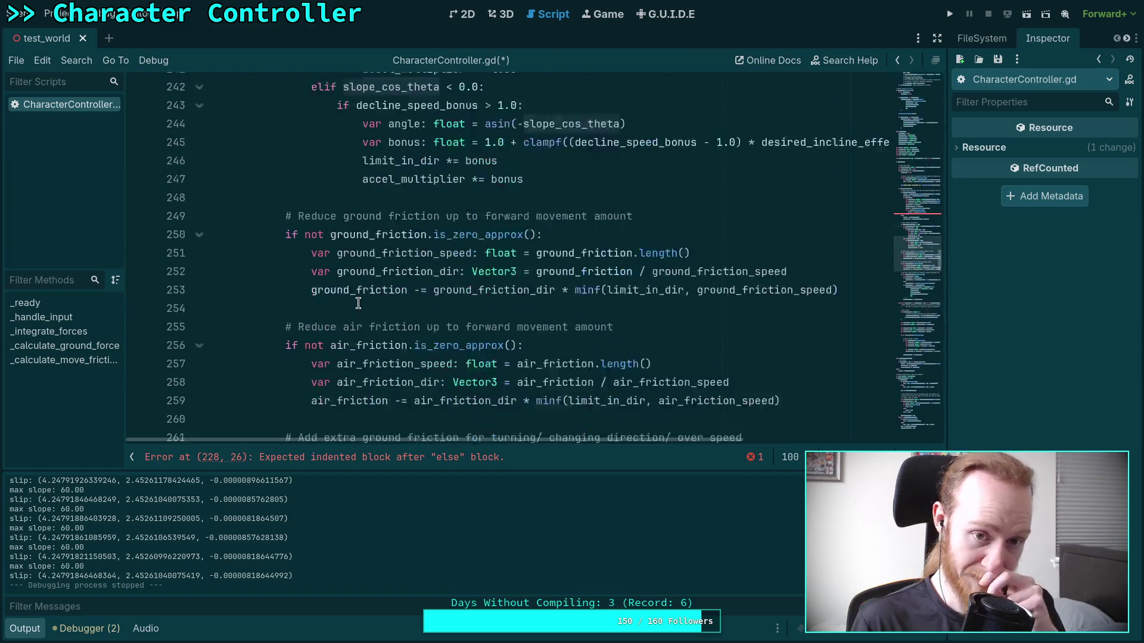
left_click_drag(539, 273, 613, 255)
key("BackSpace")
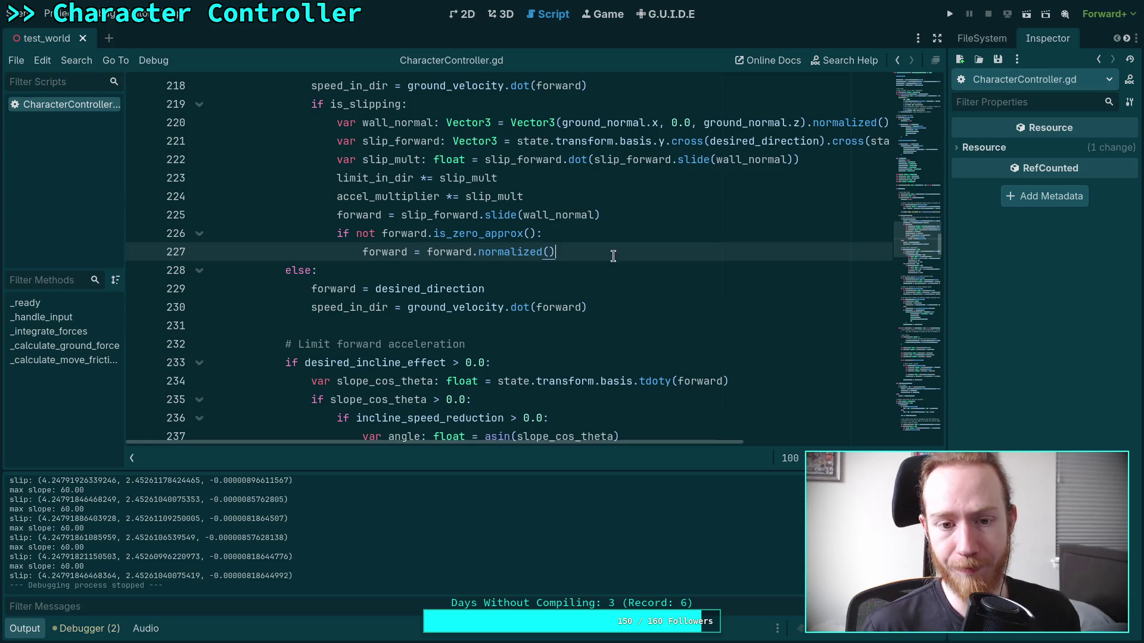
Run the game and walk the character up to and along the blue wall.
left_click(951, 15)
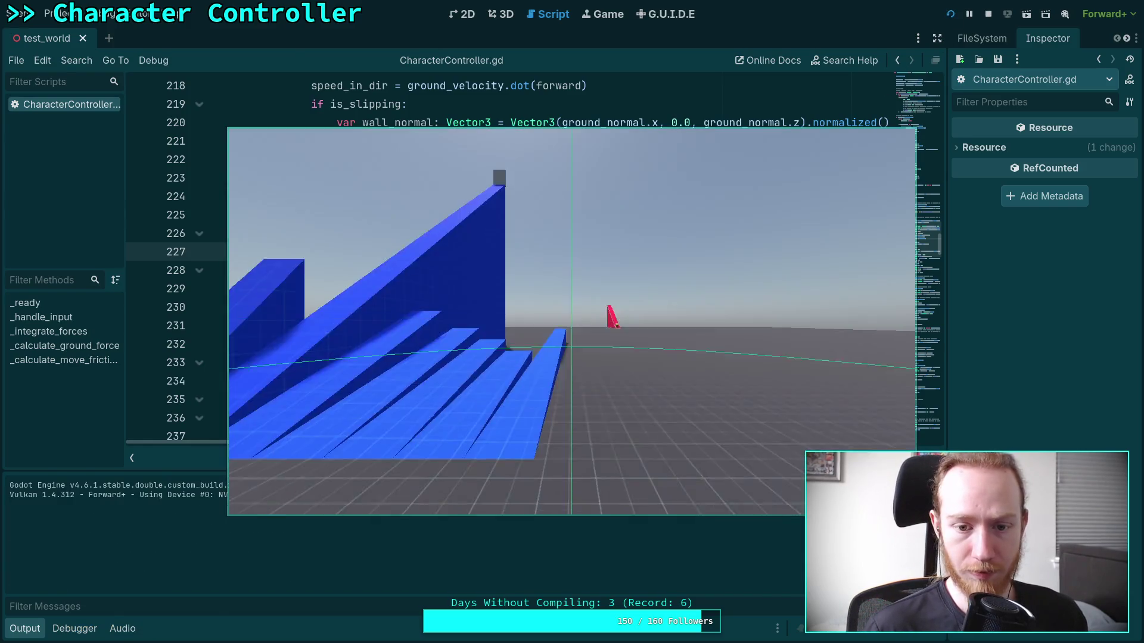
key("w")
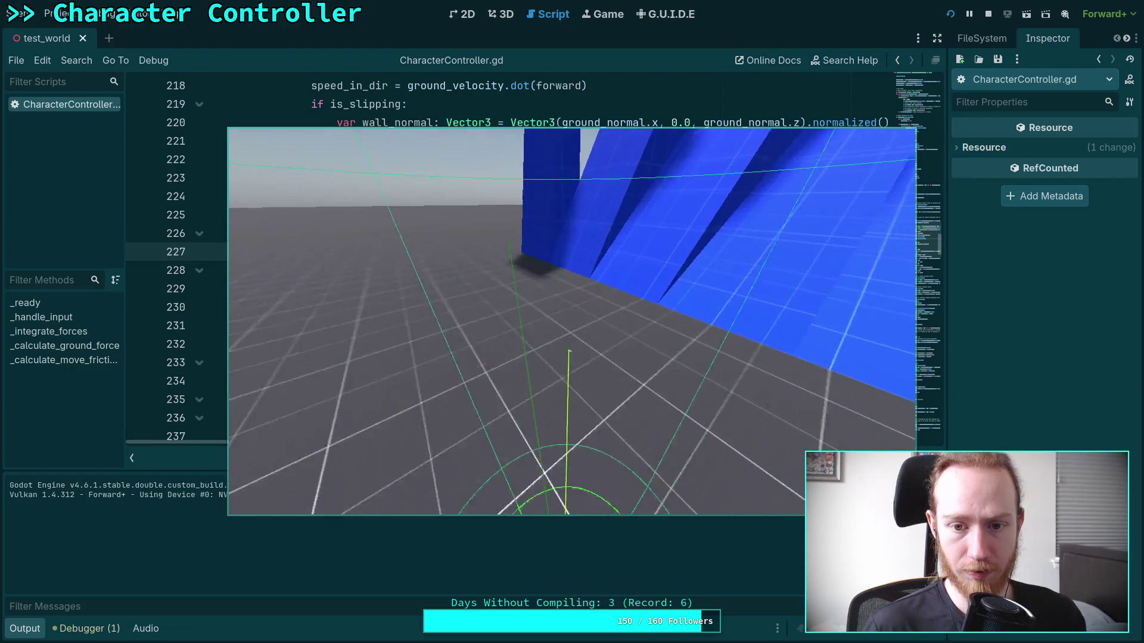
key("d")
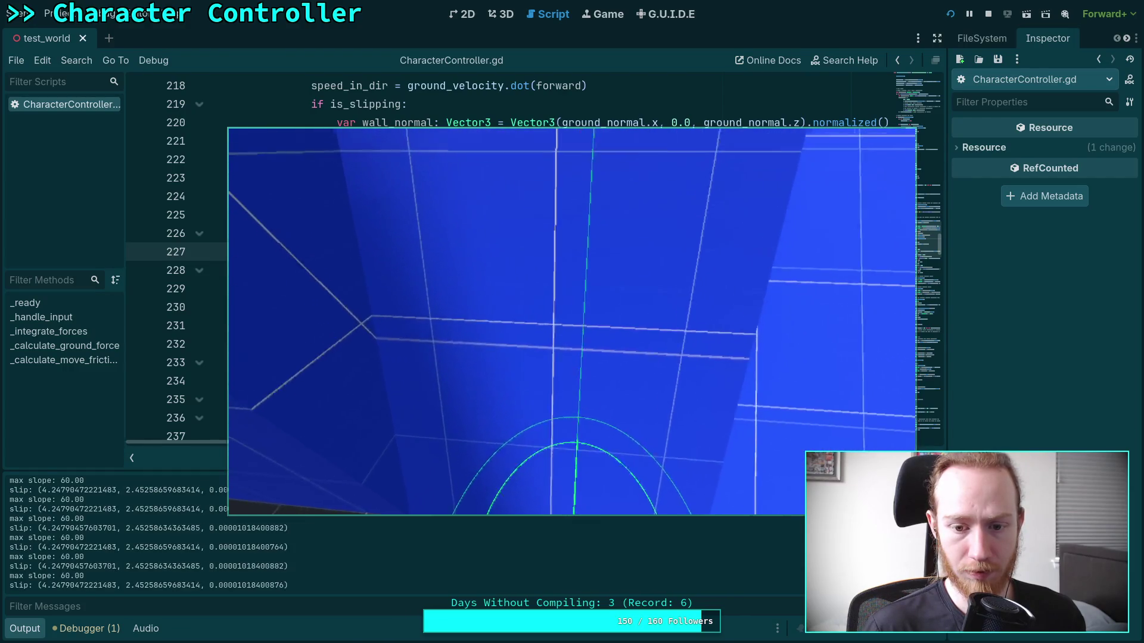
key("a")
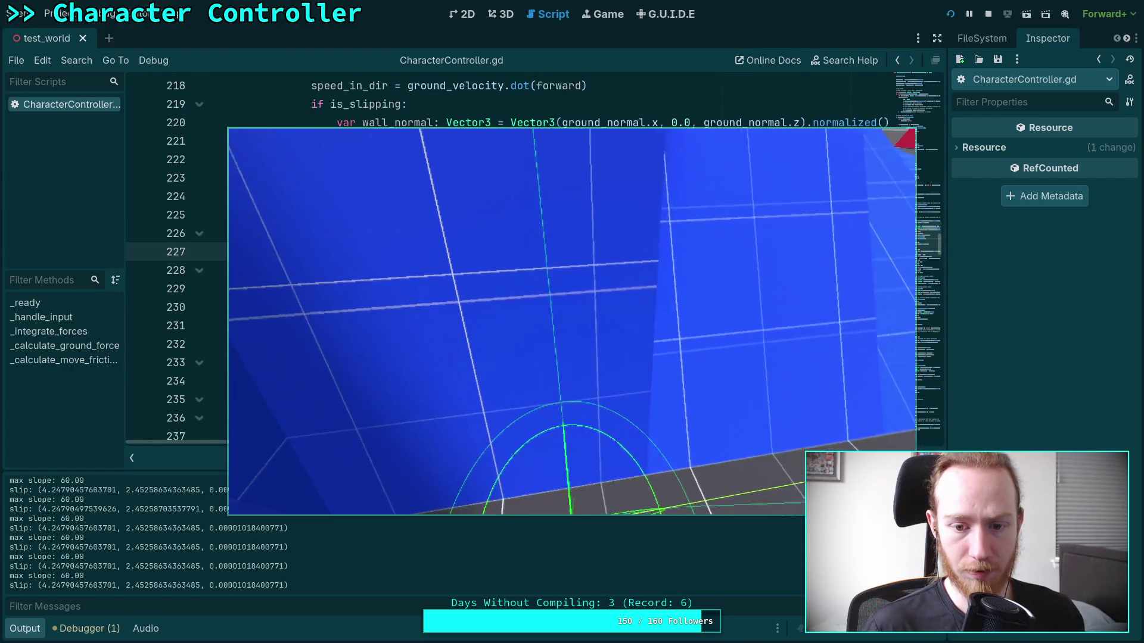
key("s")
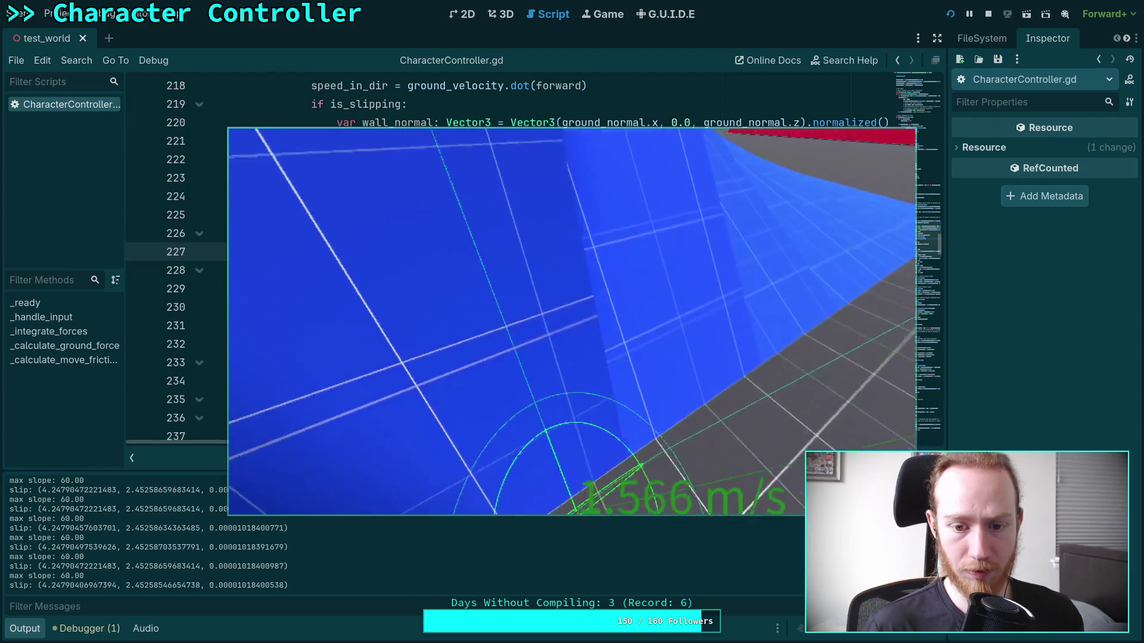
key("d")
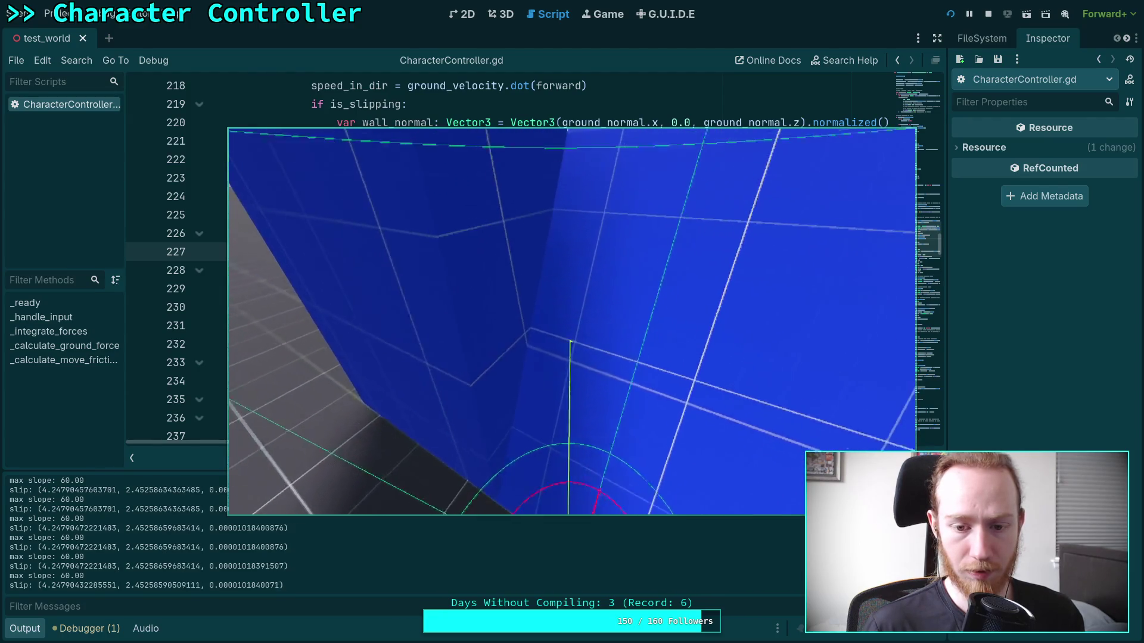
Push up the steep blue wall to test slipping, then stop the game and return to line 231.
key("w")
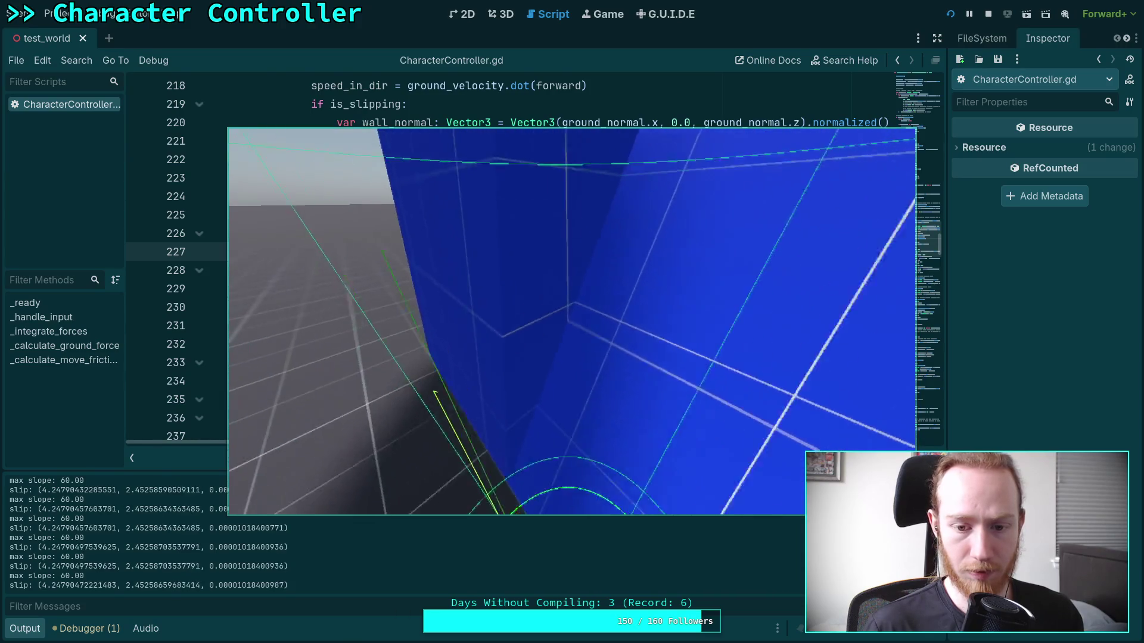
key("w")
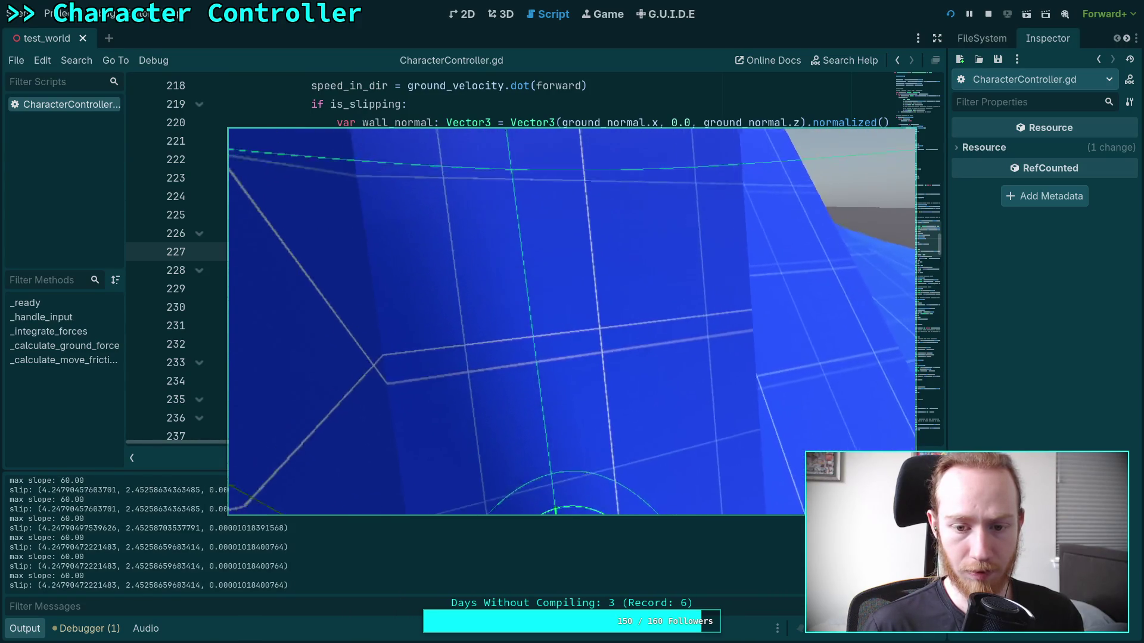
key("d")
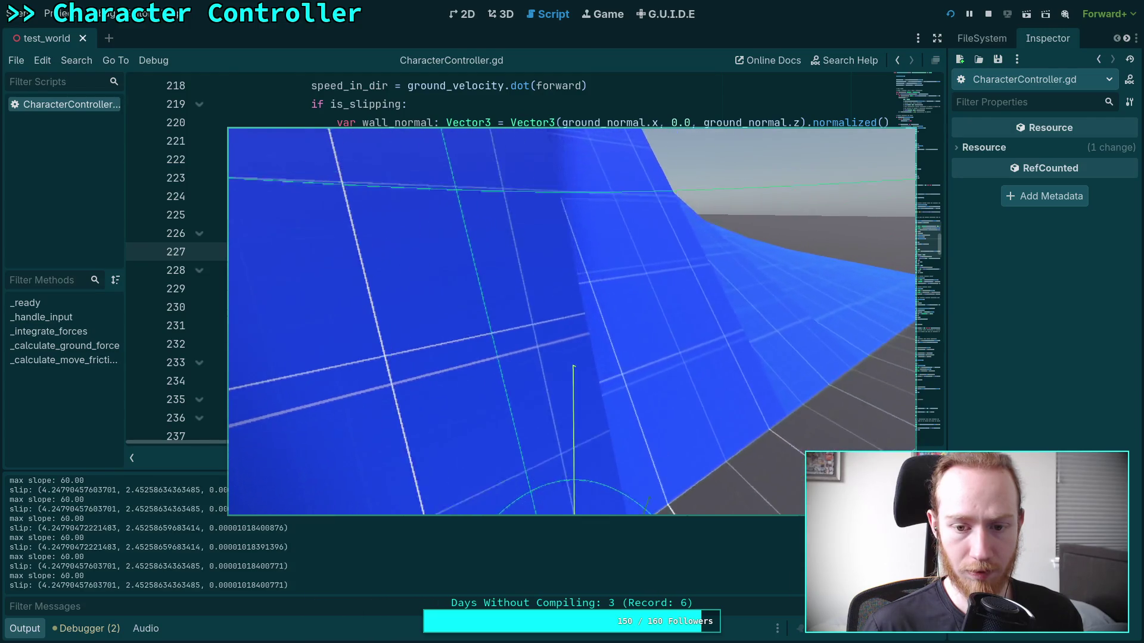
key("d")
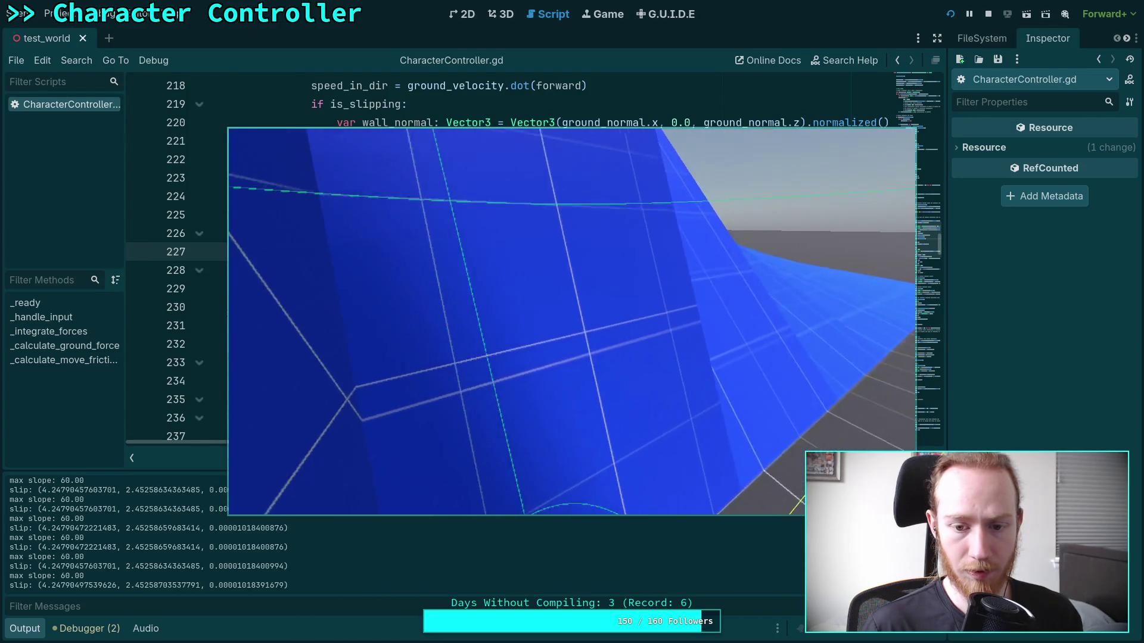
key("w")
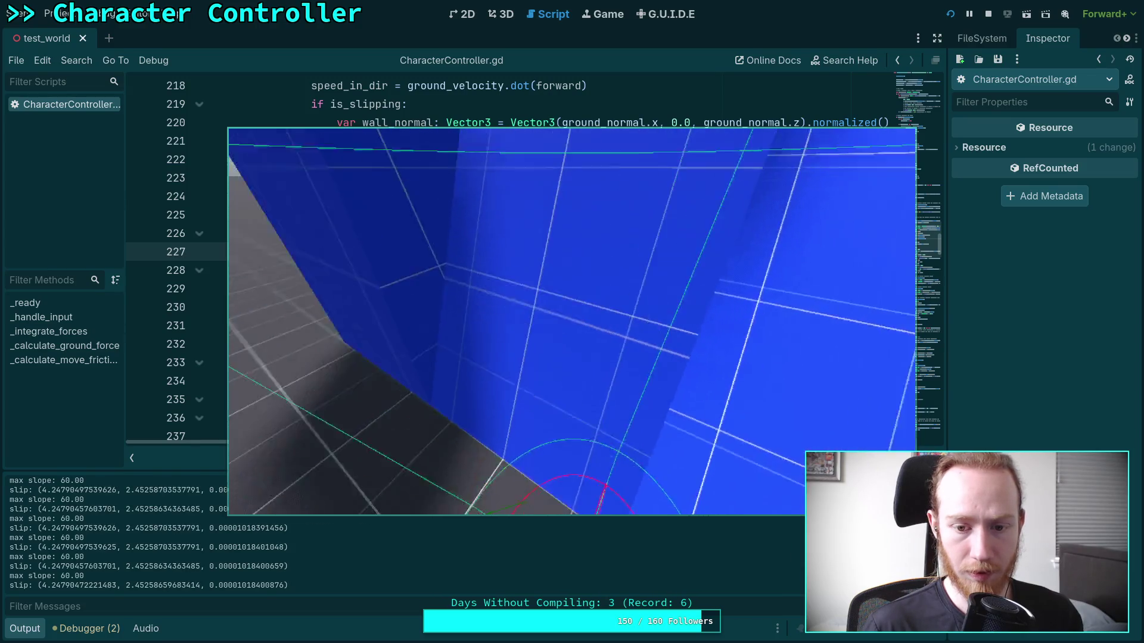
key("w")
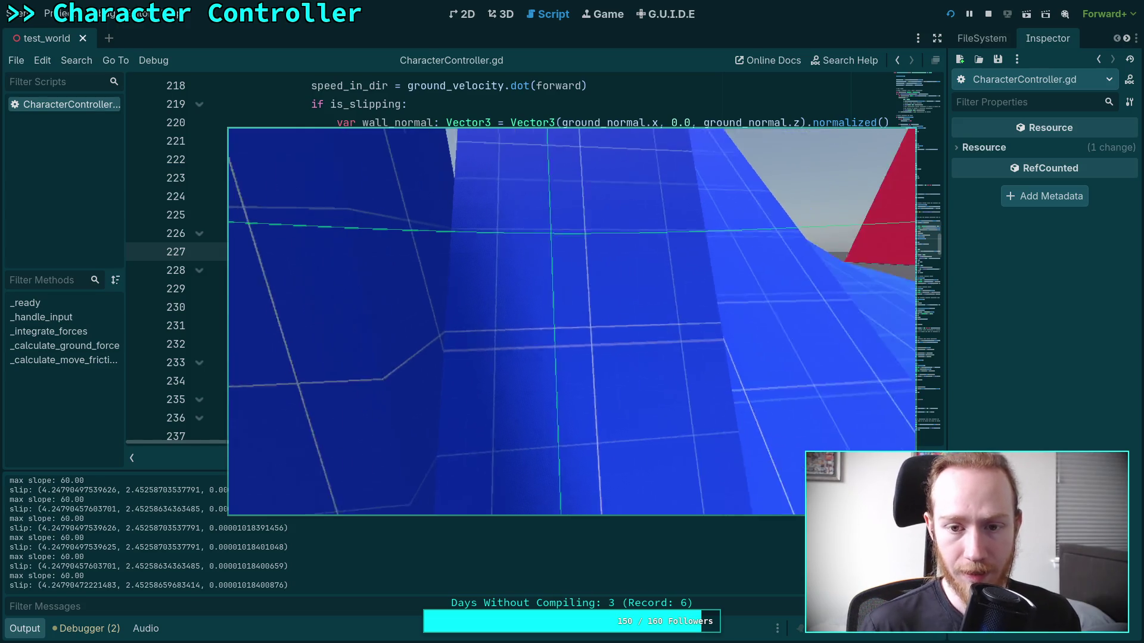
left_click(984, 20)
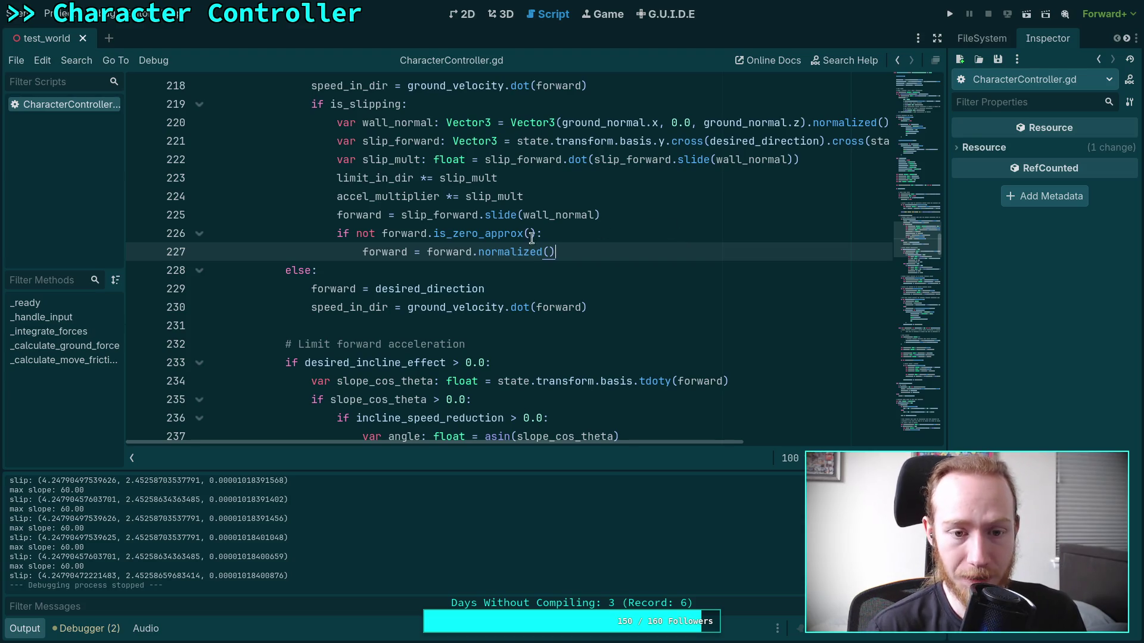
left_click(476, 325)
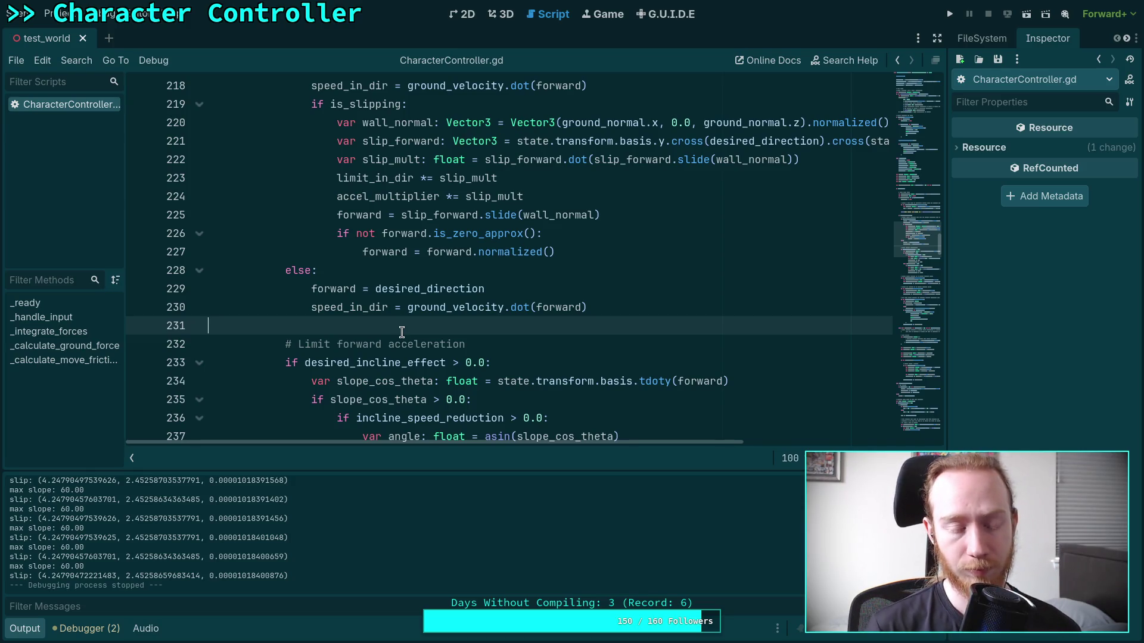
Collapse the Output panel so the script fills the editor height.
scroll(403, 332, "down", 5)
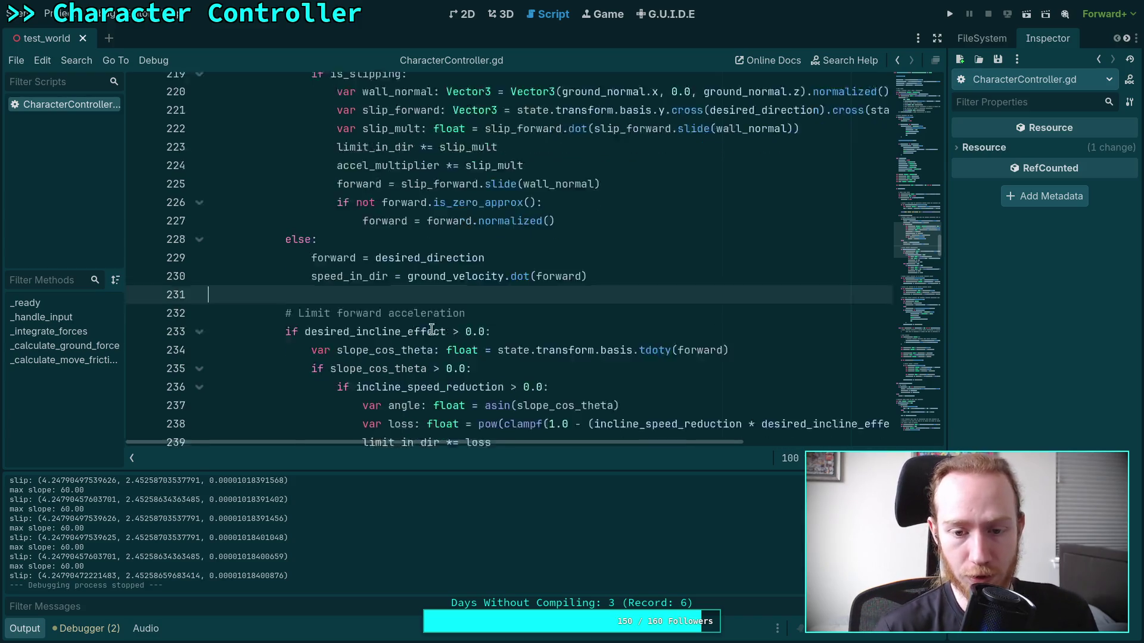
scroll(500, 340, "down", 4)
scroll(507, 351, "up", 11)
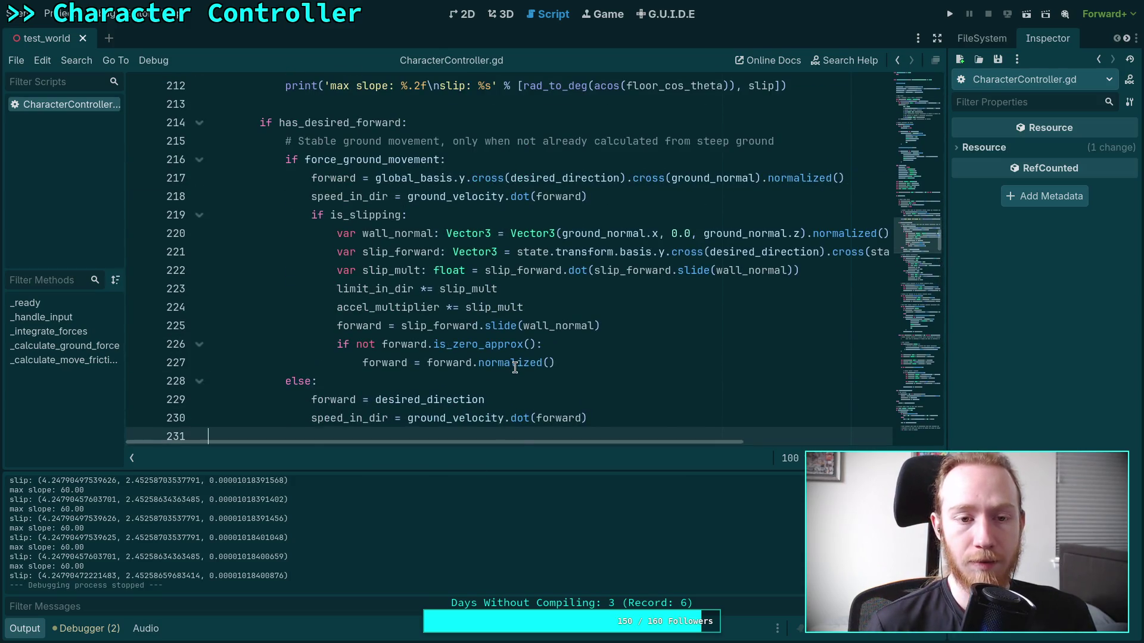
scroll(515, 368, "up", 3)
left_click(25, 628)
scroll(409, 394, "up", 4)
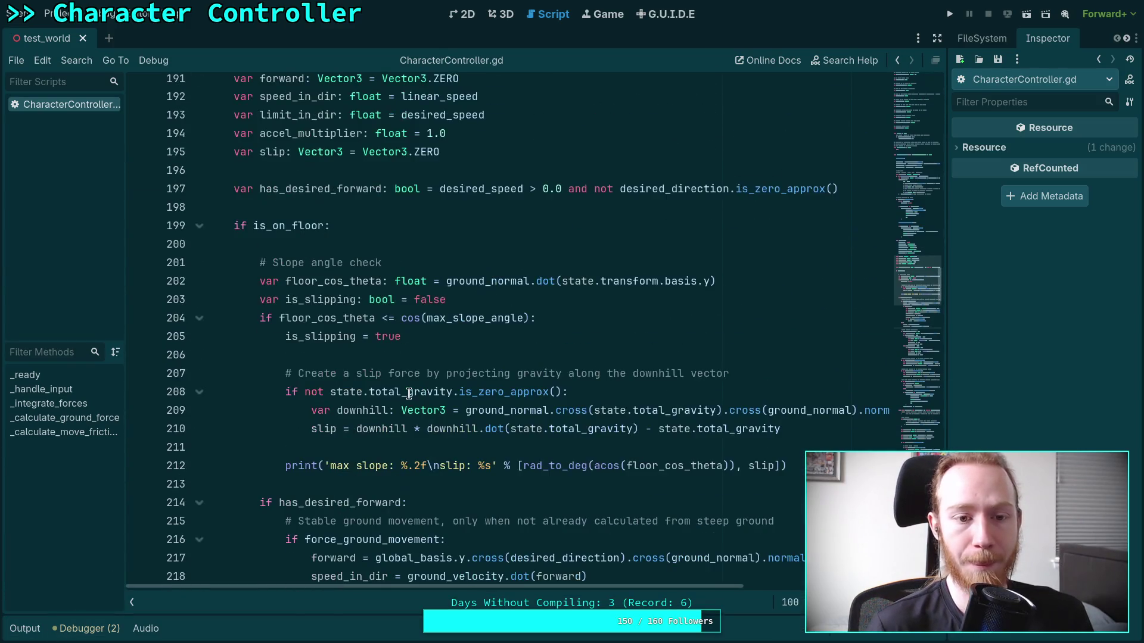
scroll(420, 396, "down", 1)
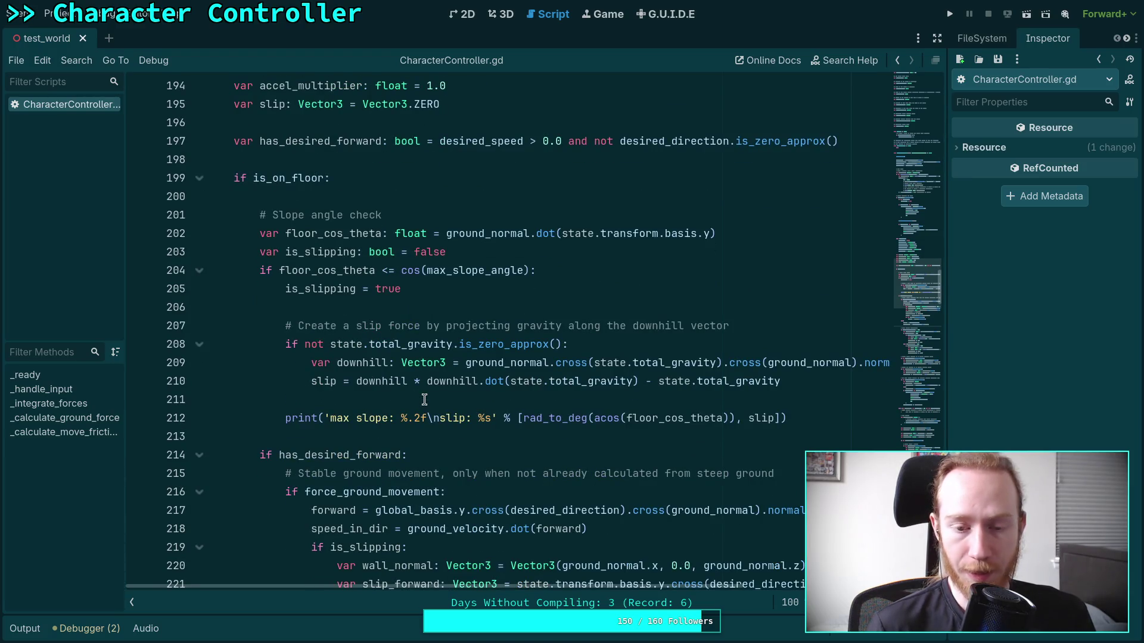
scroll(425, 399, "down", 4)
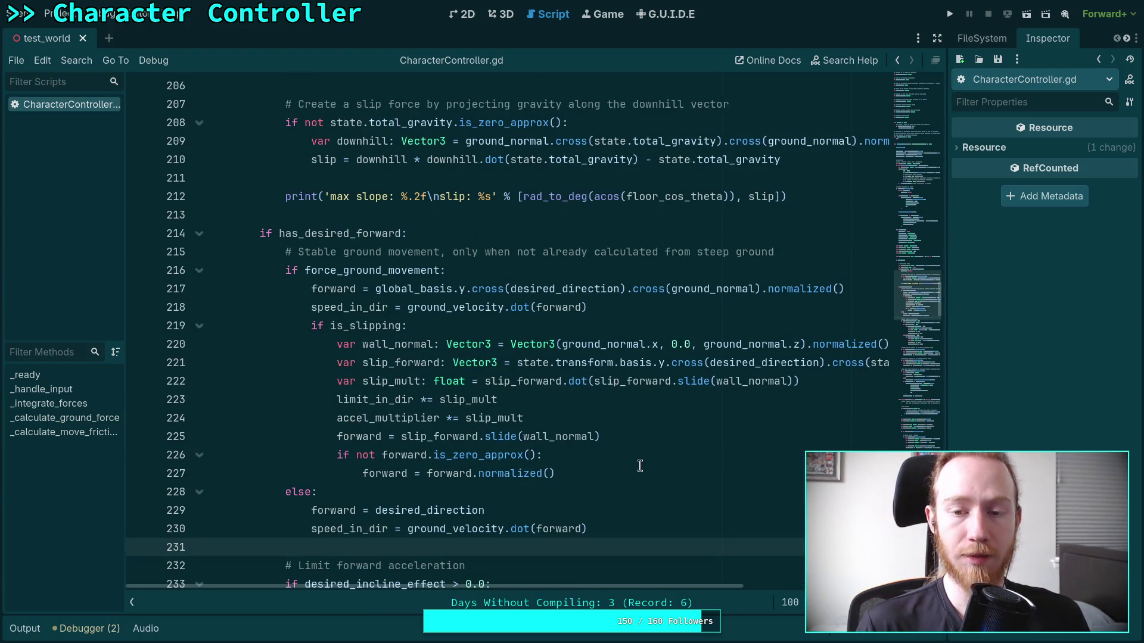
Review script lines 227, 206 and 211, then scroll up toward the exports.
left_click(590, 473)
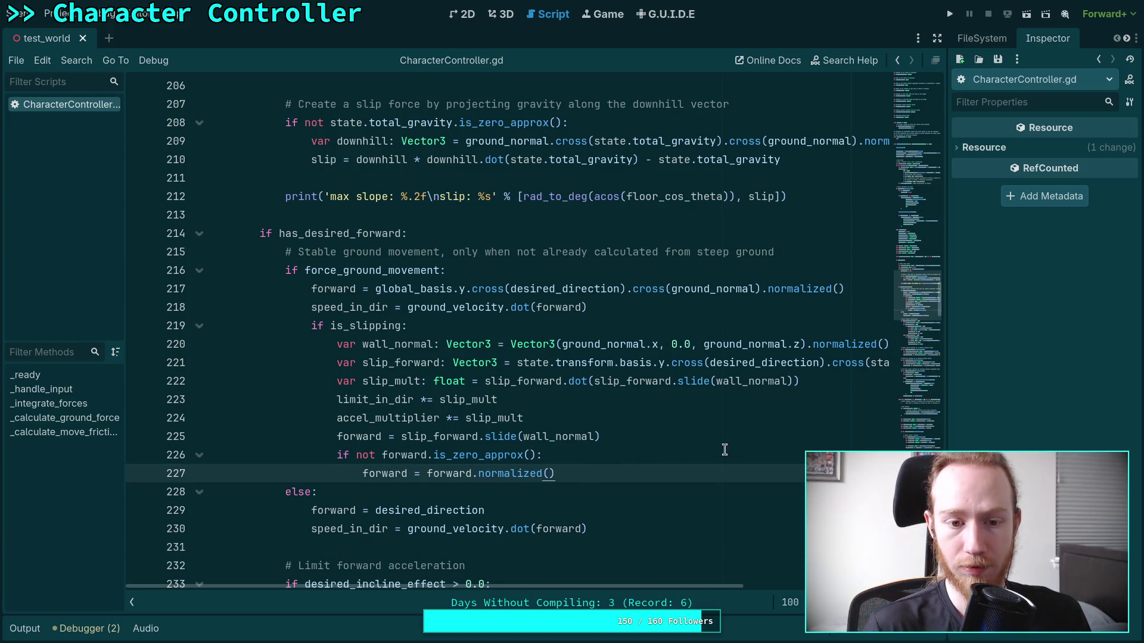
scroll(739, 447, "down", 1)
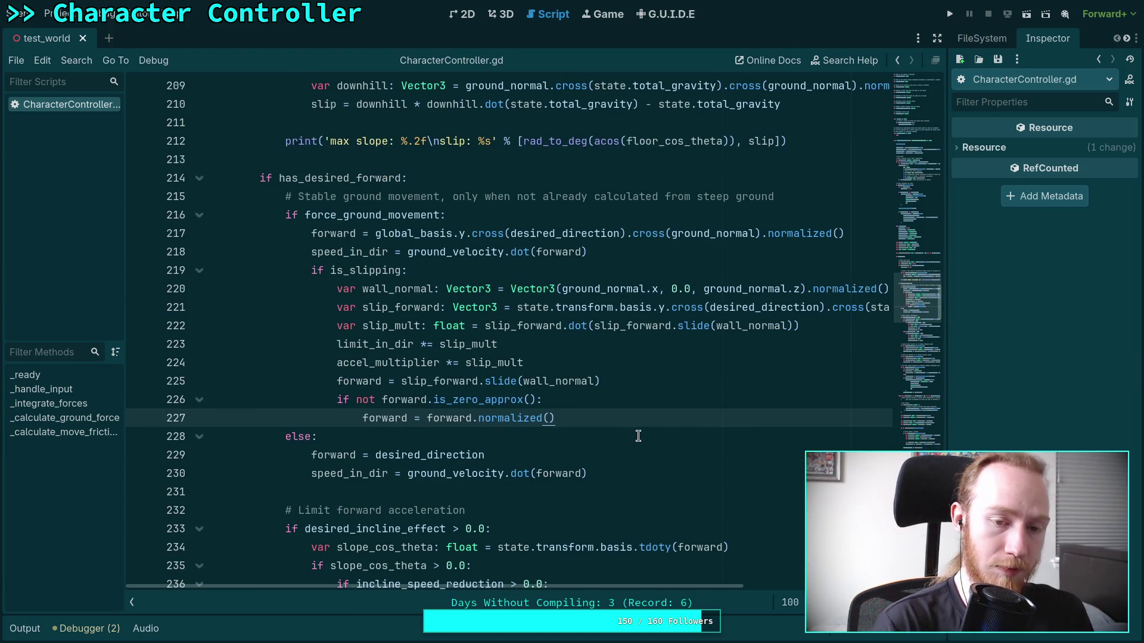
scroll(638, 436, "up", 5)
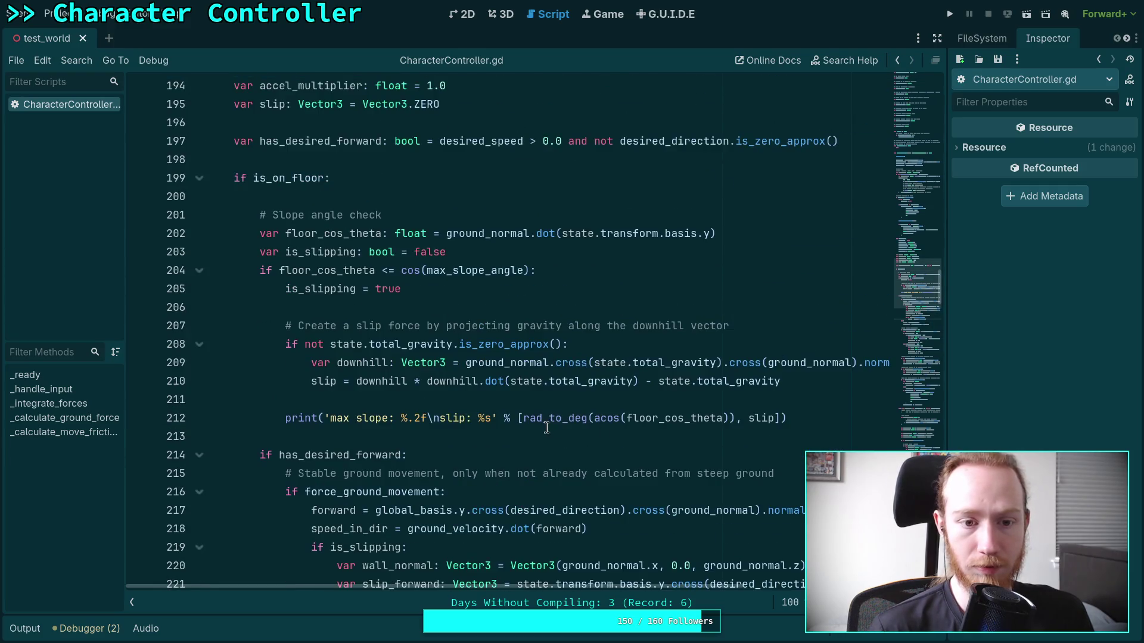
left_click(547, 308)
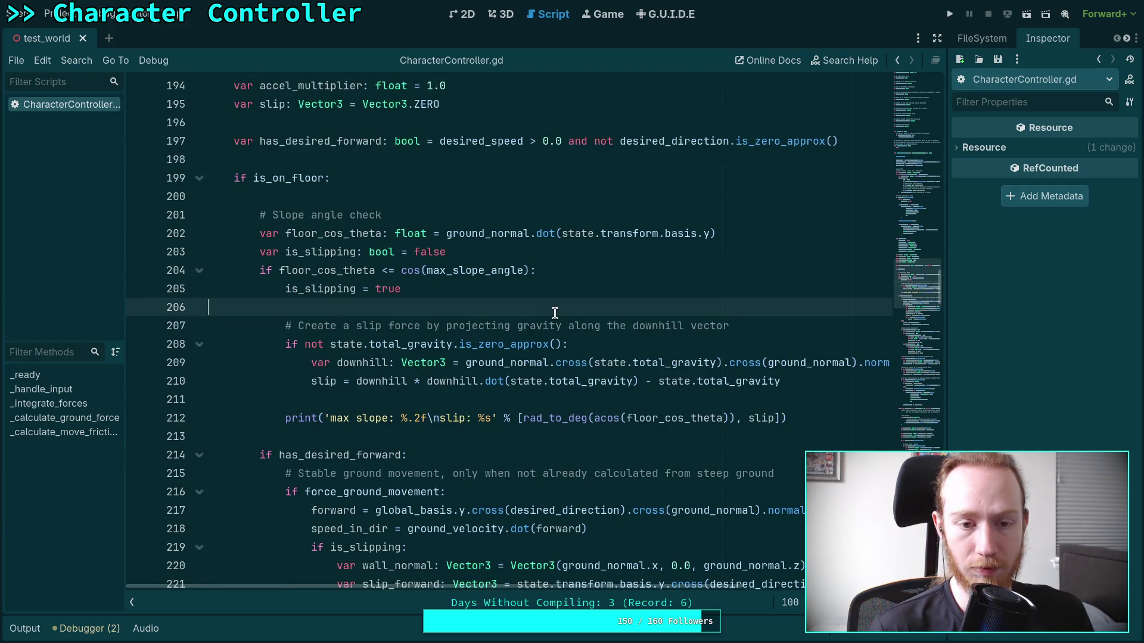
left_click(776, 397)
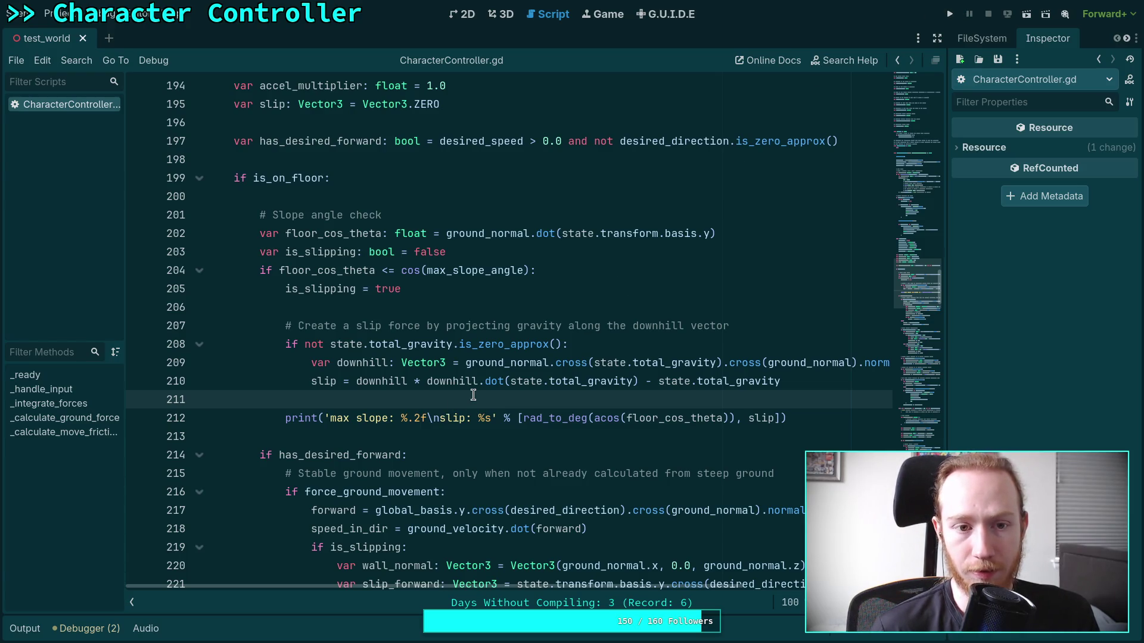
scroll(474, 395, "up", 20)
scroll(411, 382, "up", 12)
scroll(399, 325, "up", 9)
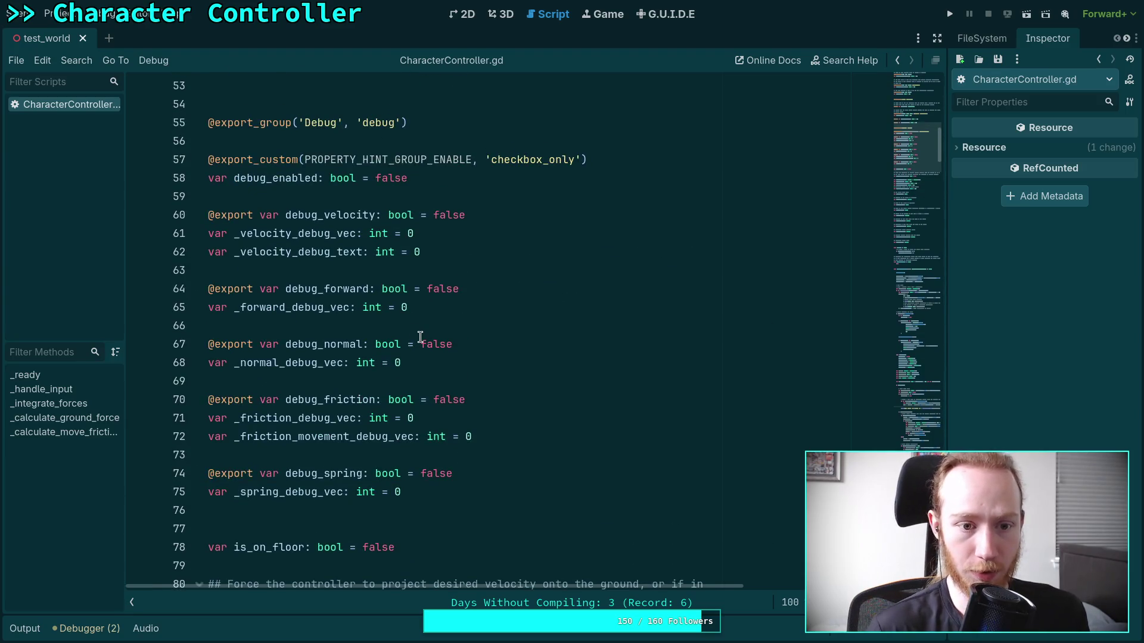
scroll(471, 343, "up", 9)
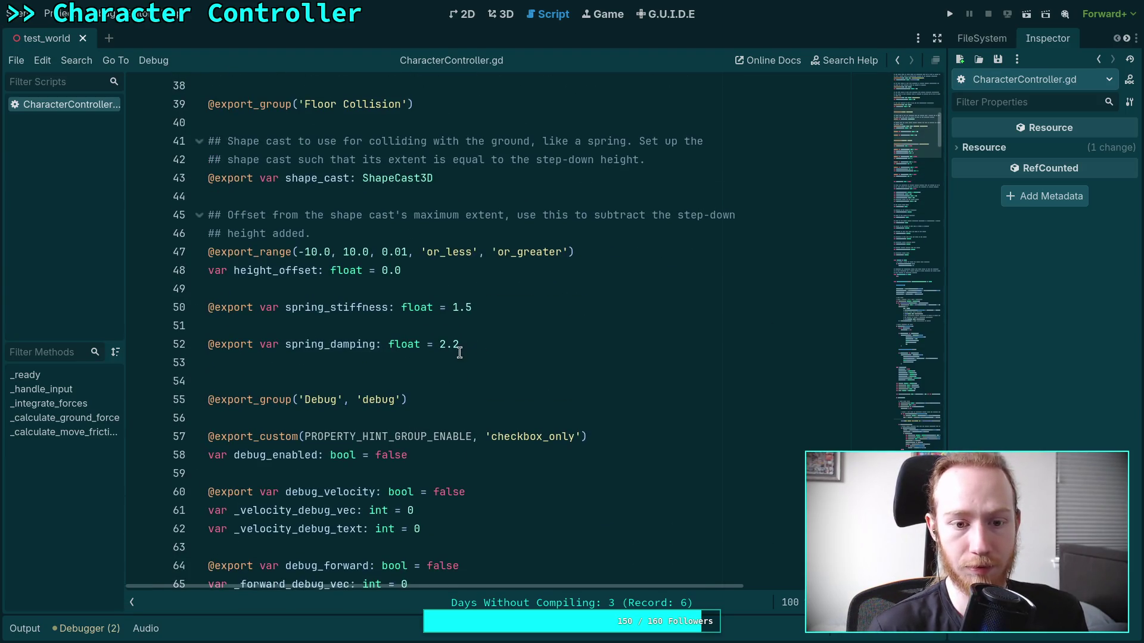
Change air_control on line 36 from 0.5 to 0.0, save, then run and stop the game.
left_click(390, 326)
key("BackSpace")
type("0")
key("ctrl+s")
key("F5")
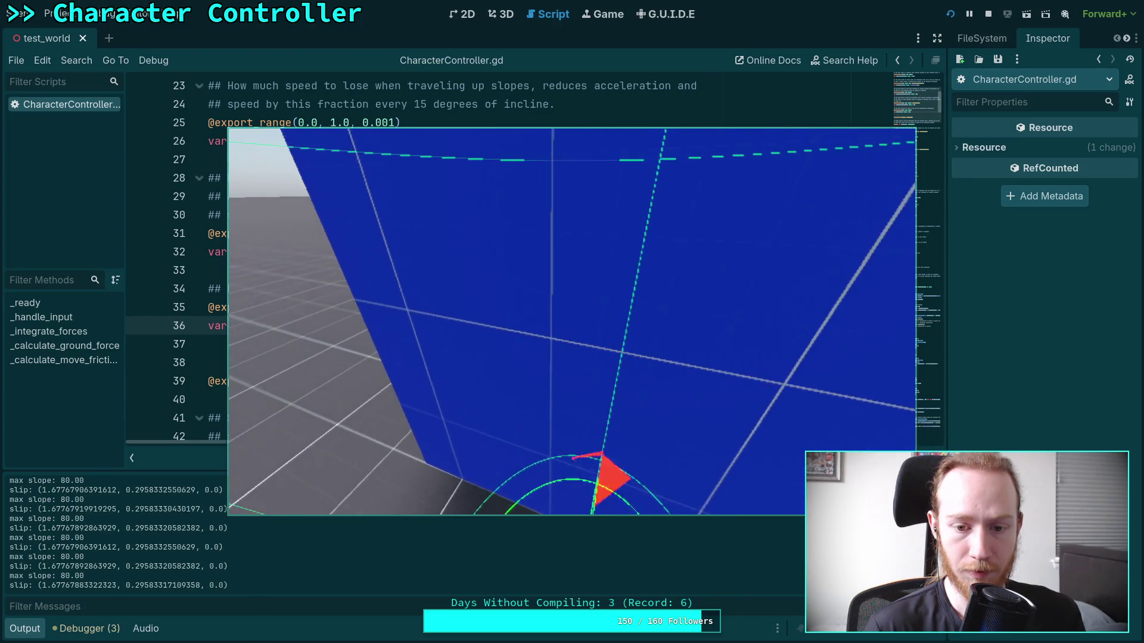
left_click(989, 14)
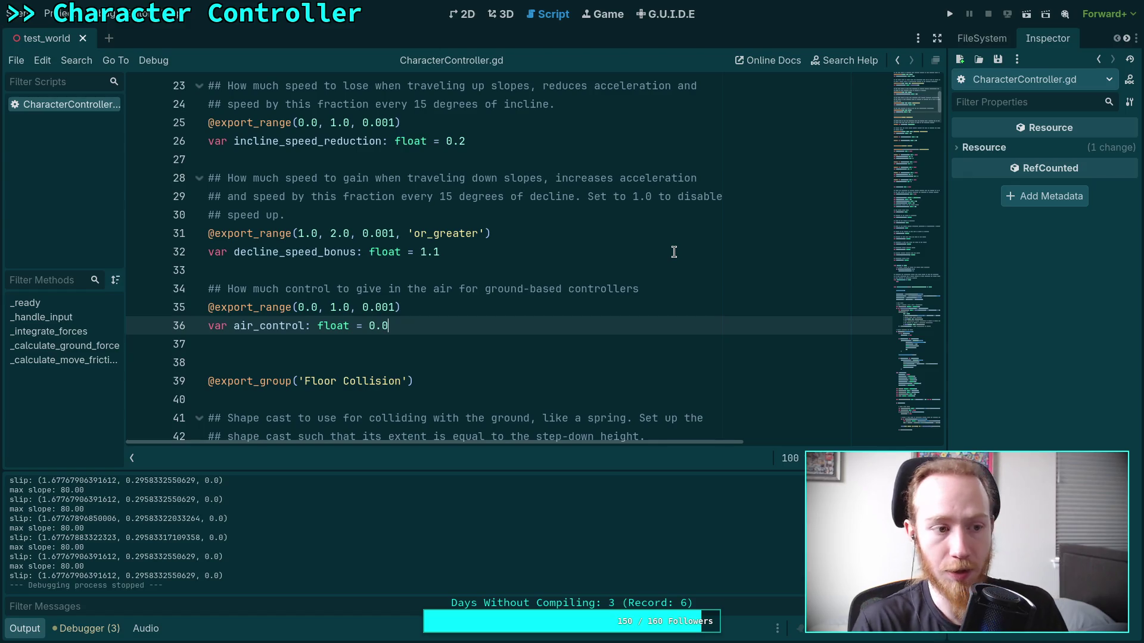
scroll(674, 252, "down", 10)
scroll(673, 258, "down", 19)
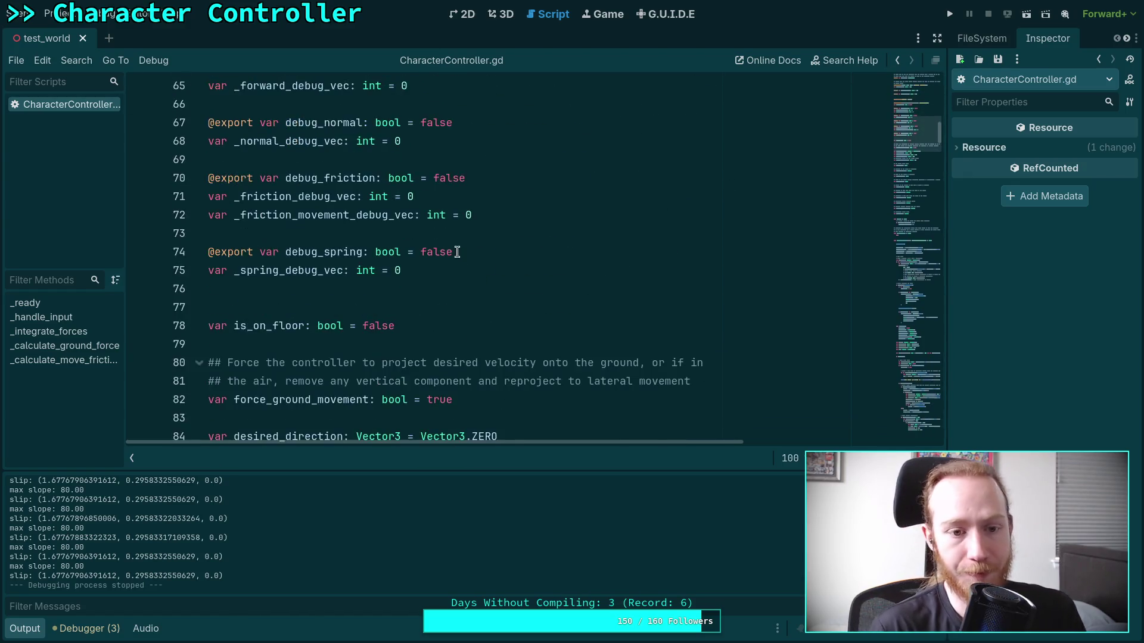
scroll(386, 325, "down", 11)
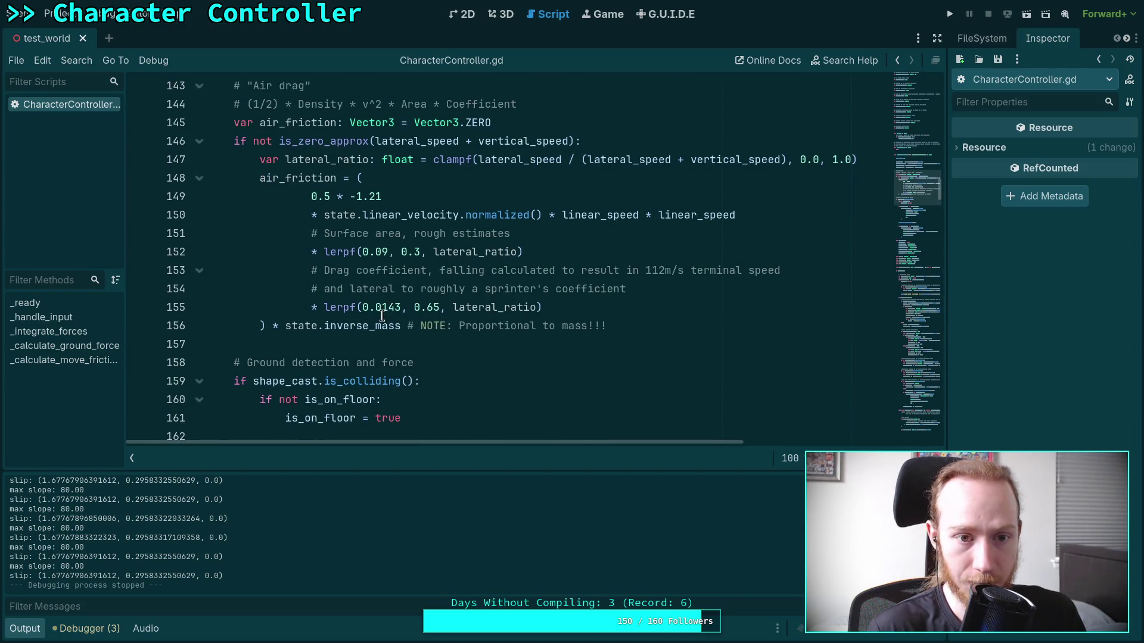
scroll(340, 324, "down", 5)
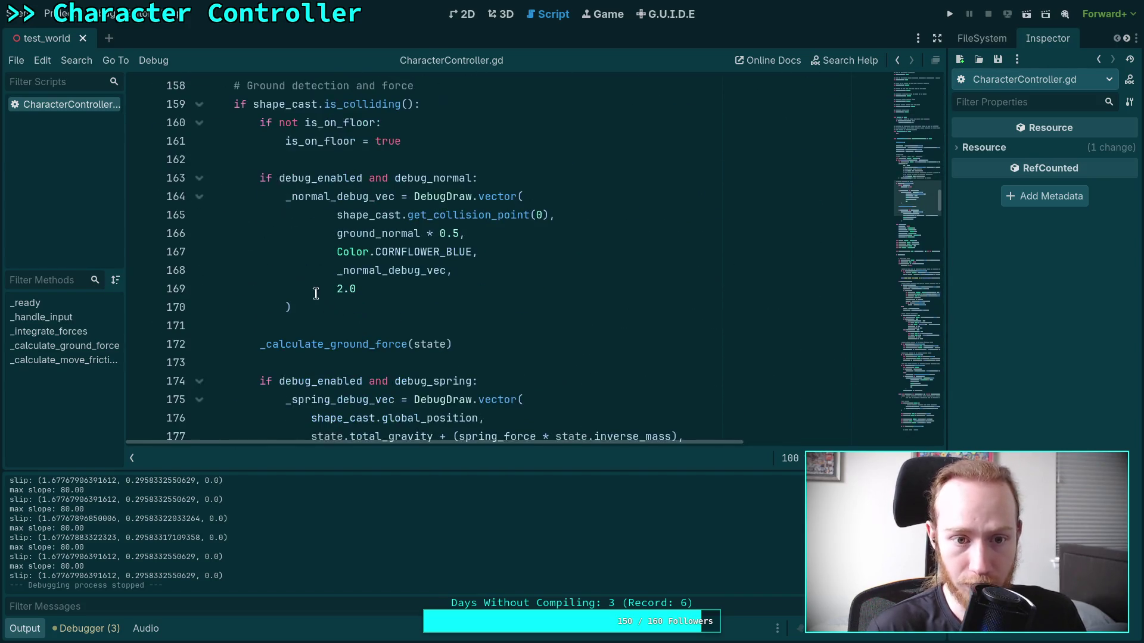
double_click(268, 104)
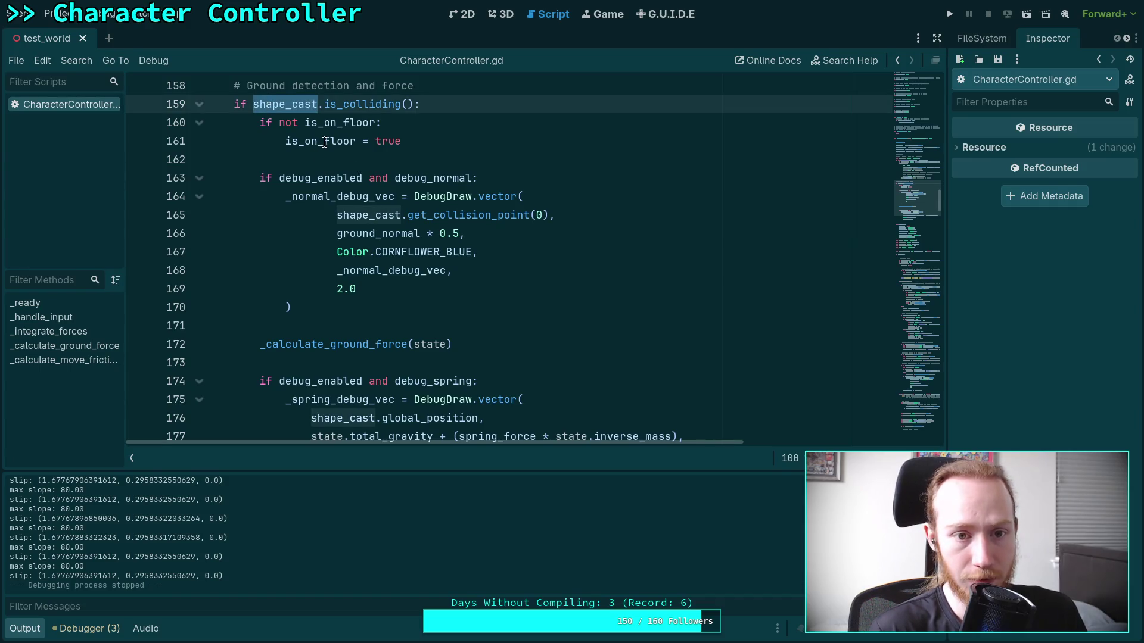
scroll(337, 254, "down", 2)
scroll(337, 254, "down", 6)
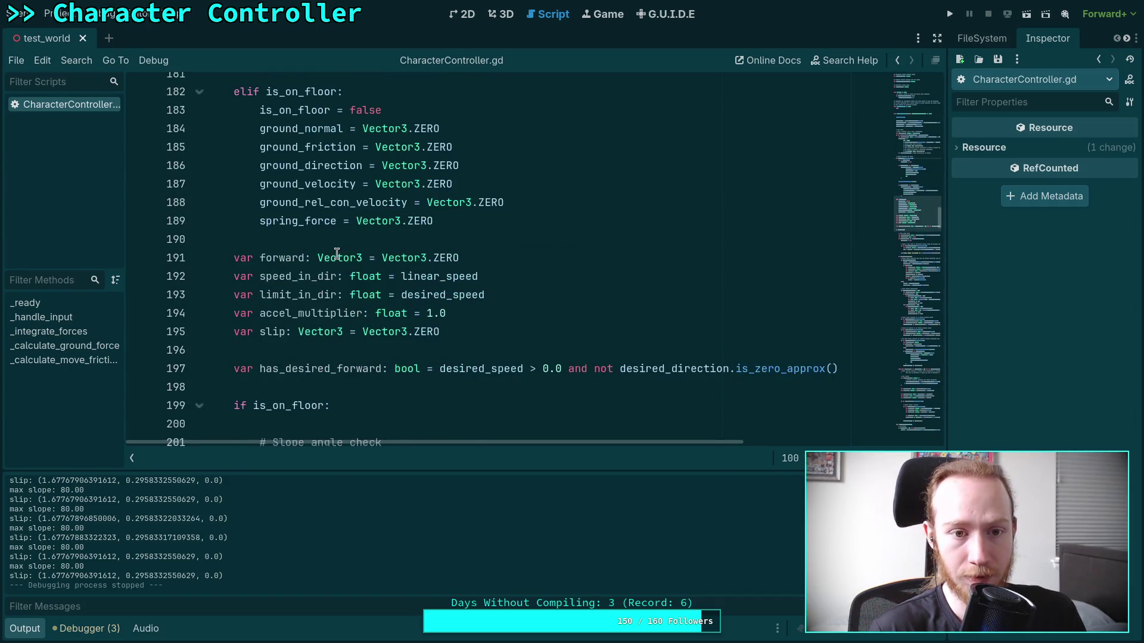
scroll(336, 254, "up", 8)
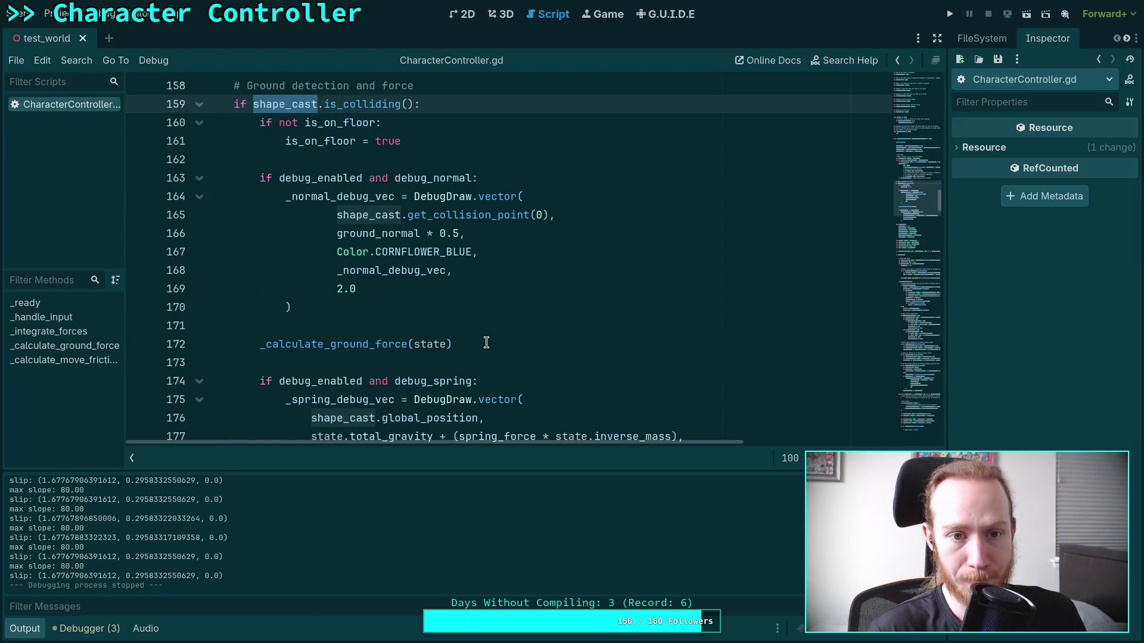
mouse_move(486, 343)
left_mouse_down()
mouse_move(247, 191)
mouse_move(259, 177)
left_mouse_up()
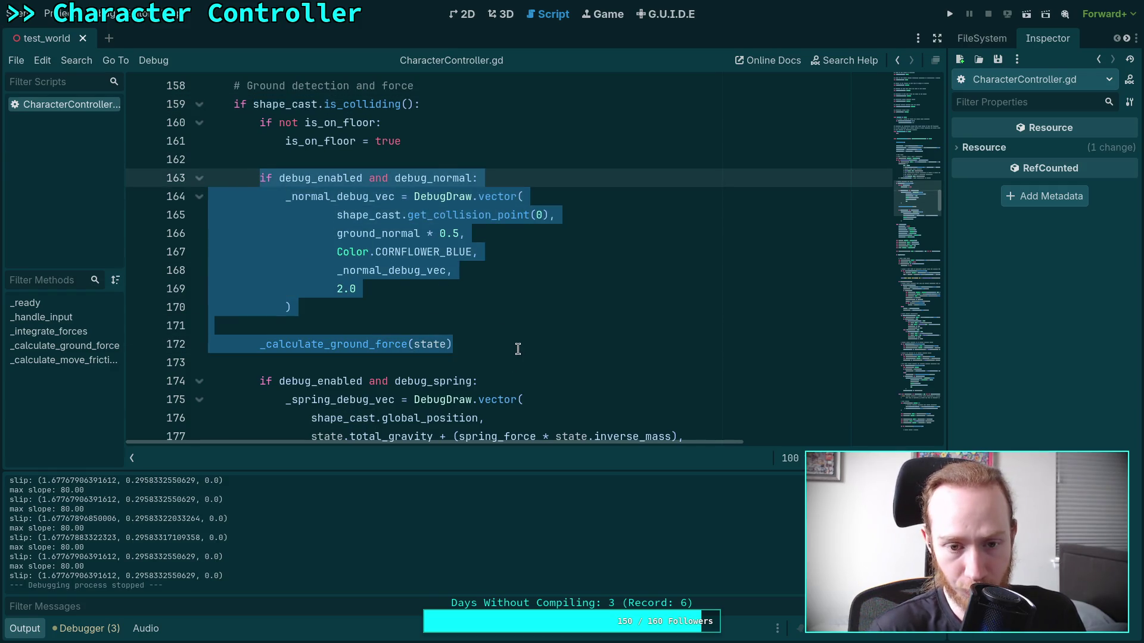
left_click(517, 350)
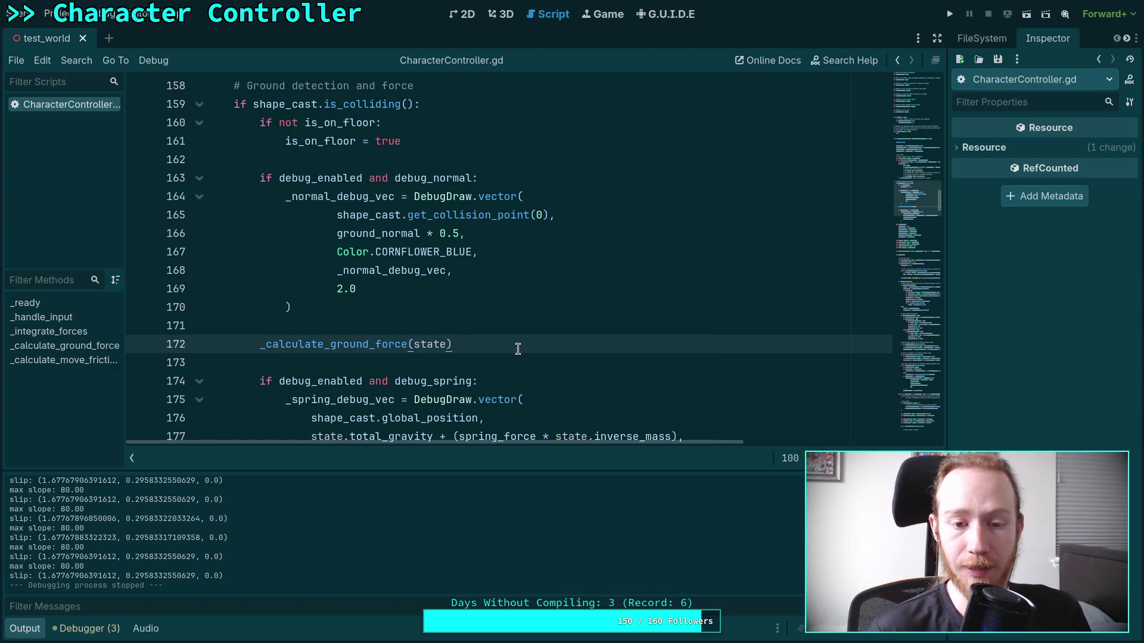
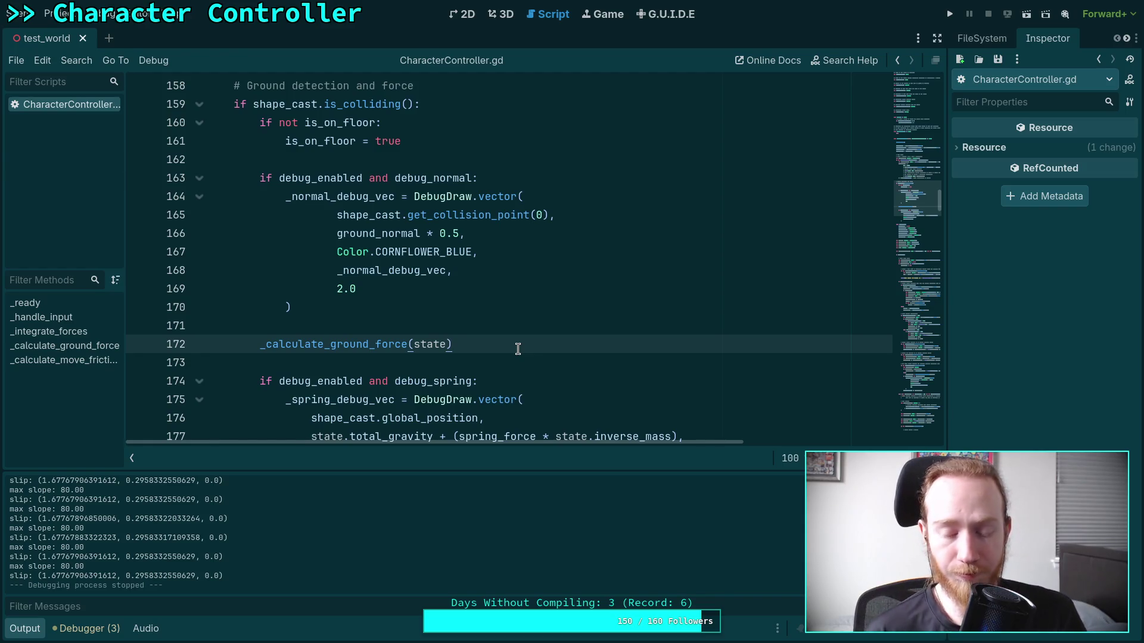
Collapse the Output panel and bring the slope angle check near line 210 into view.
left_click(32, 629)
scroll(324, 445, "down", 2)
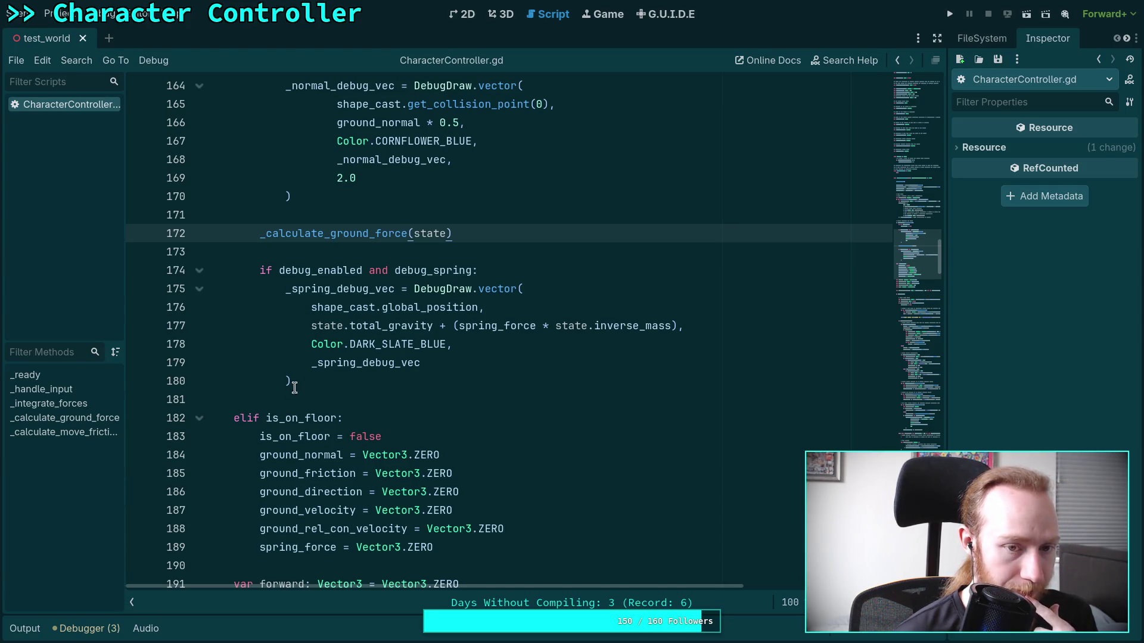
double_click(344, 233)
scroll(465, 417, "down", 4)
scroll(466, 418, "down", 5)
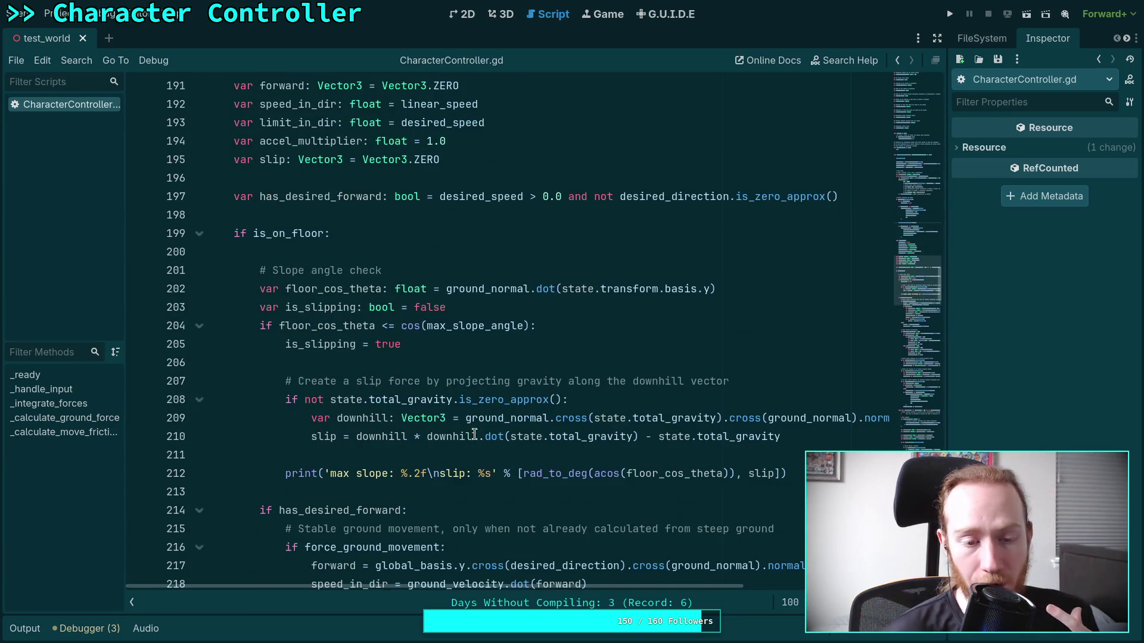
scroll(498, 430, "down", 1)
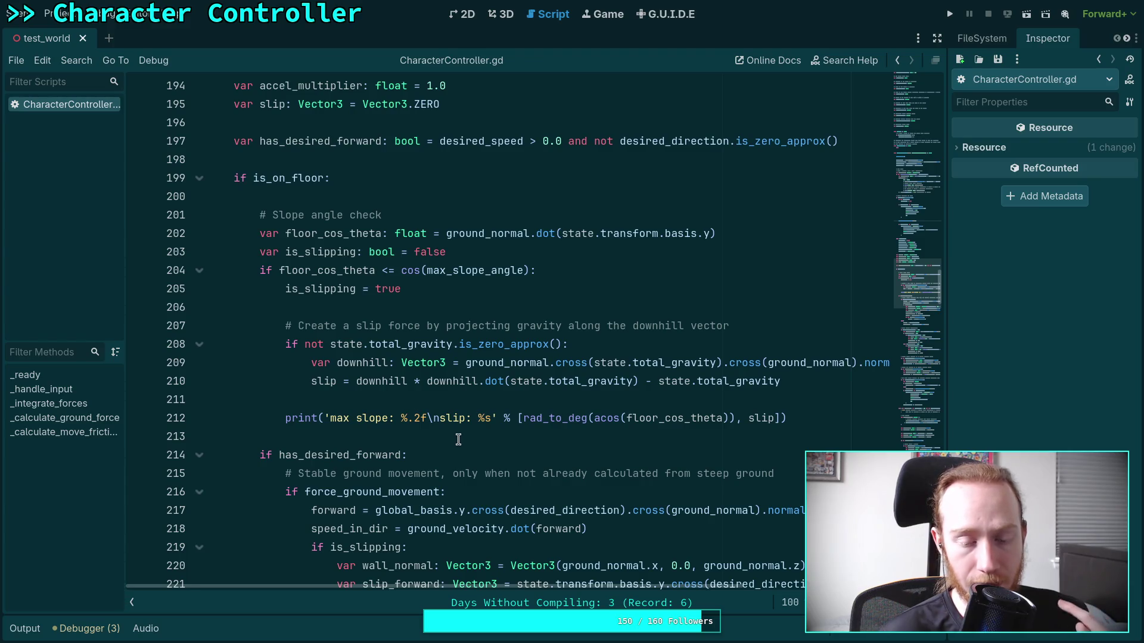
scroll(452, 433, "down", 1)
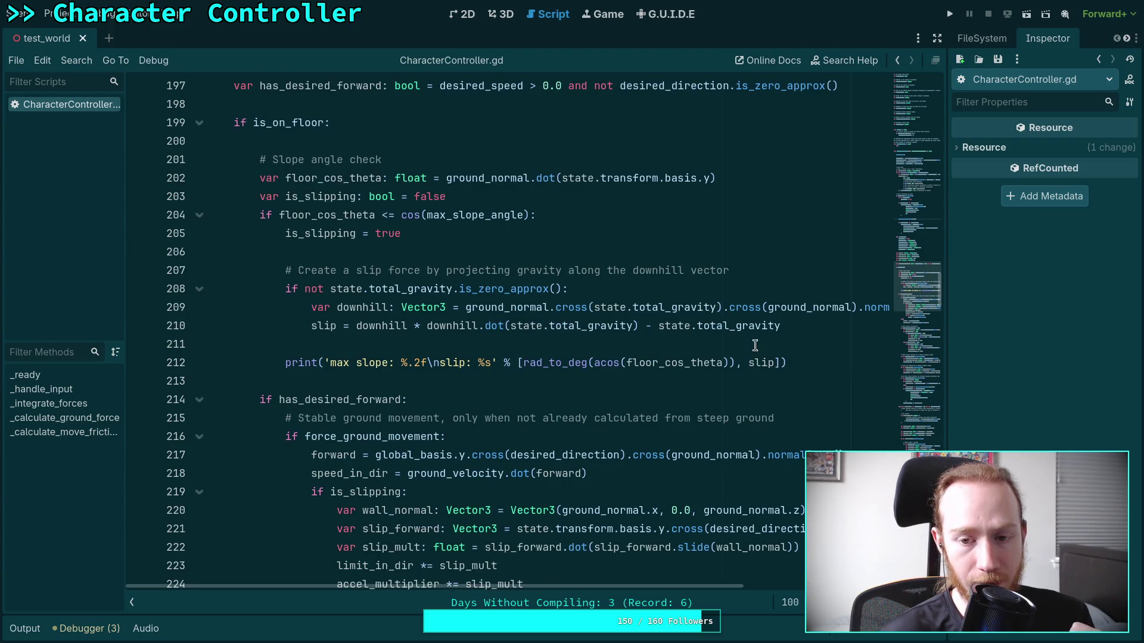
left_click(817, 326)
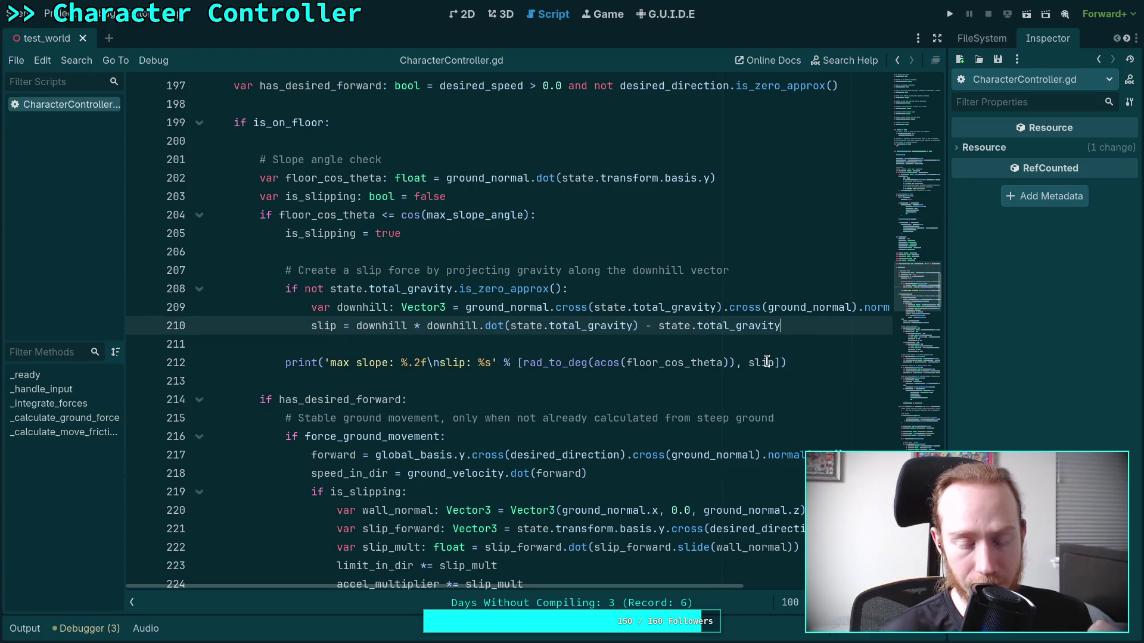
scroll(767, 381, "up", 3)
scroll(766, 395, "up", 1)
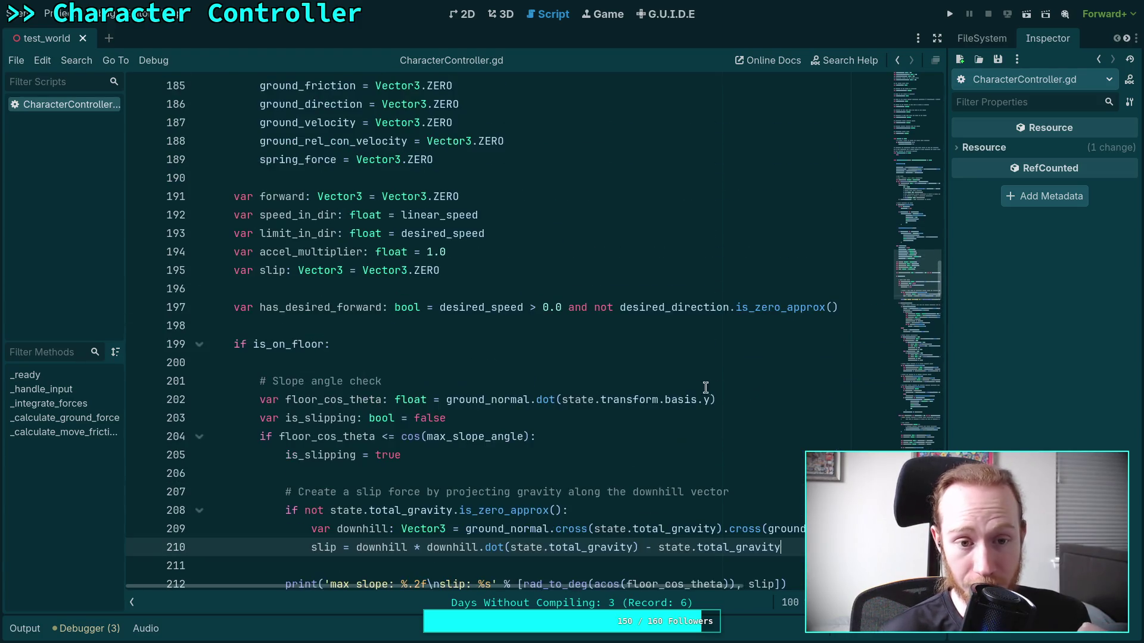
scroll(688, 384, "down", 3)
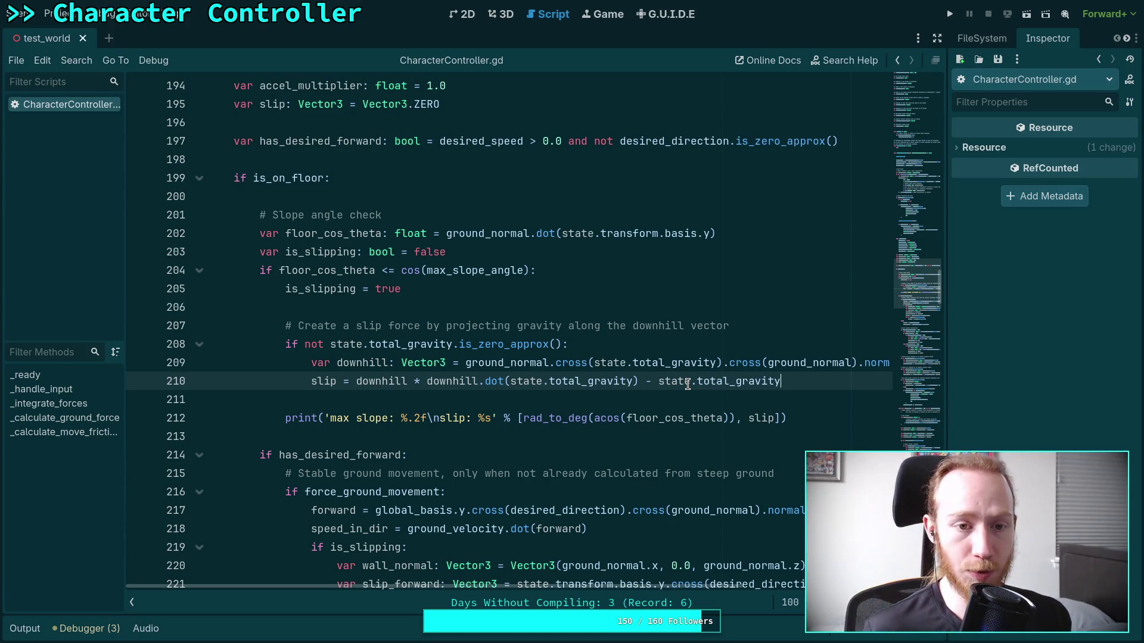
scroll(625, 351, "down", 1)
scroll(352, 331, "up", 2)
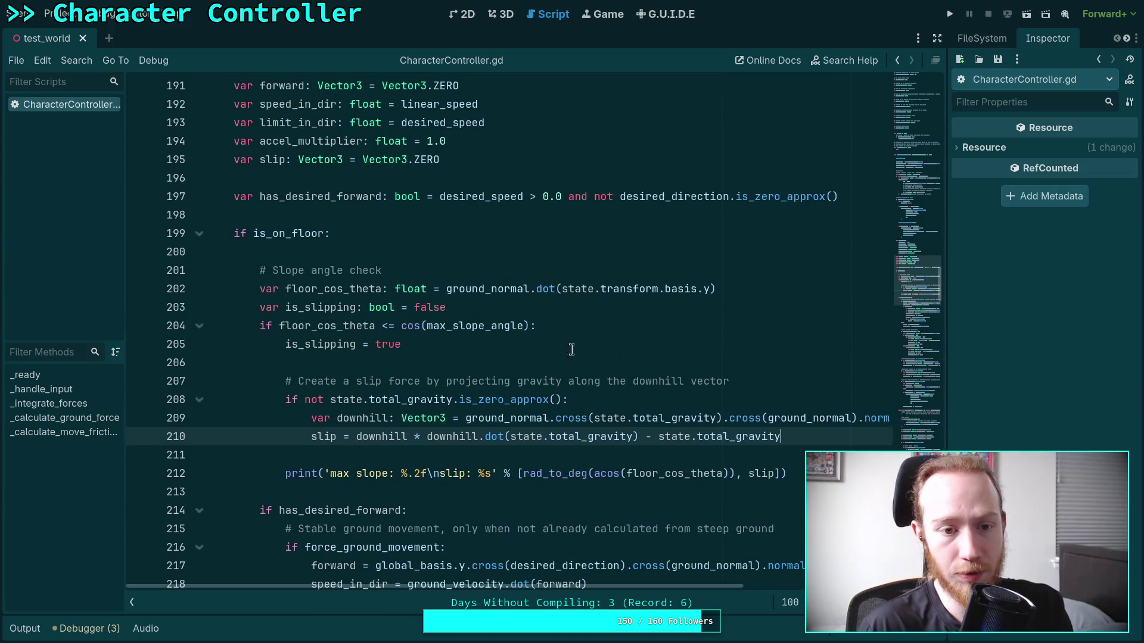
scroll(356, 336, "up", 2)
scroll(334, 358, "up", 1)
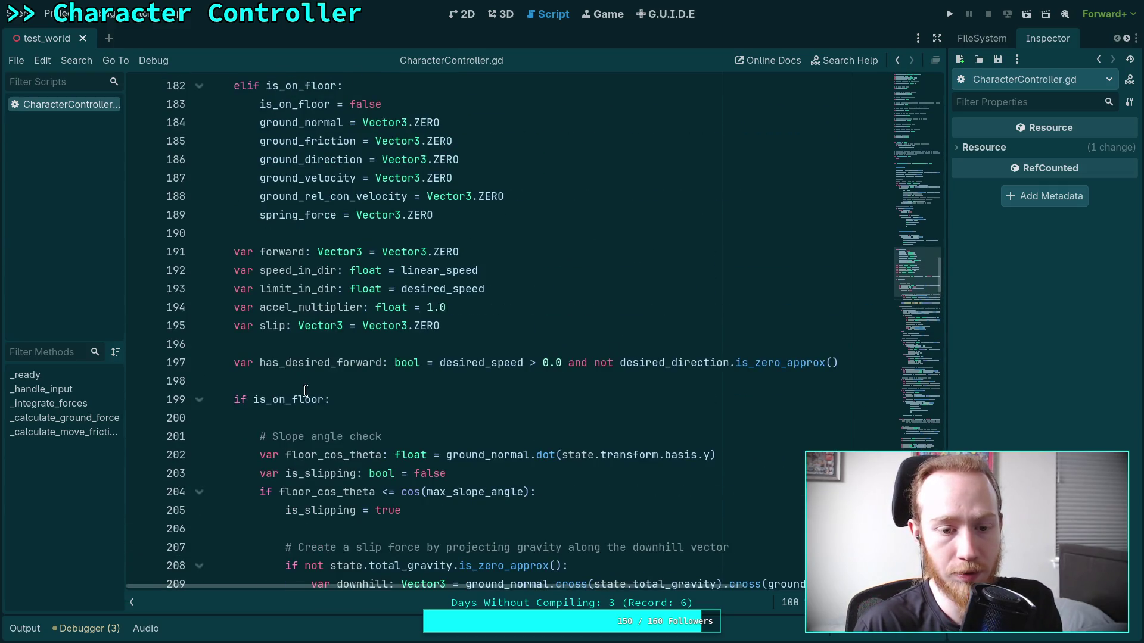
scroll(298, 381, "down", 3)
left_click(264, 366)
left_click(320, 436)
mouse_move(179, 436)
left_mouse_down()
mouse_move(179, 456)
mouse_move(324, 436)
left_mouse_up()
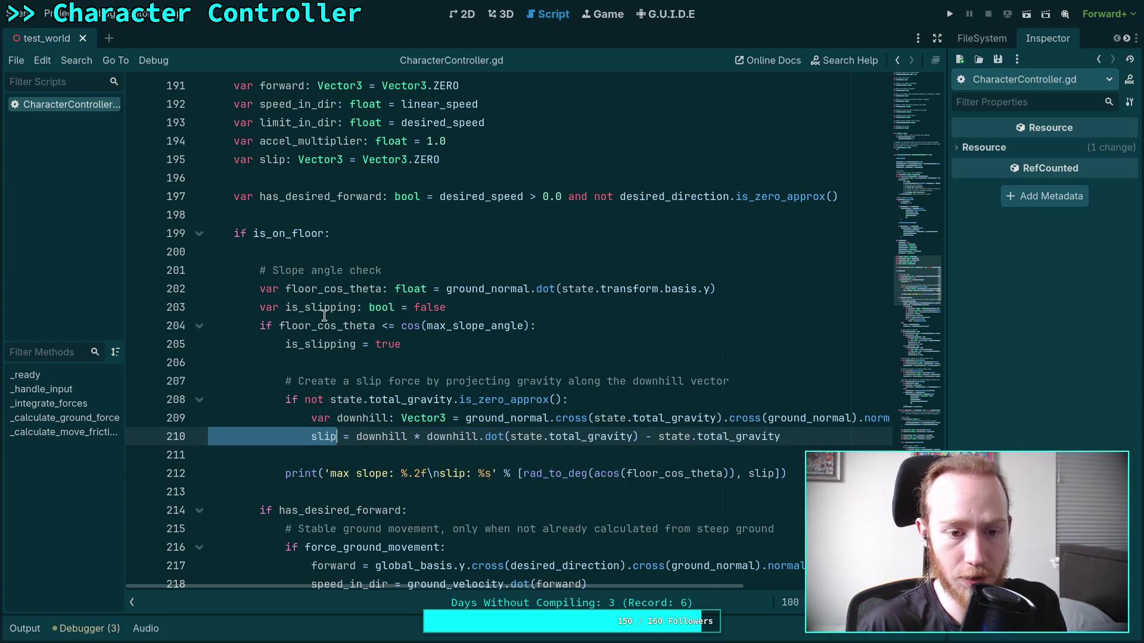
double_click(325, 290)
scroll(341, 329, "down", 2)
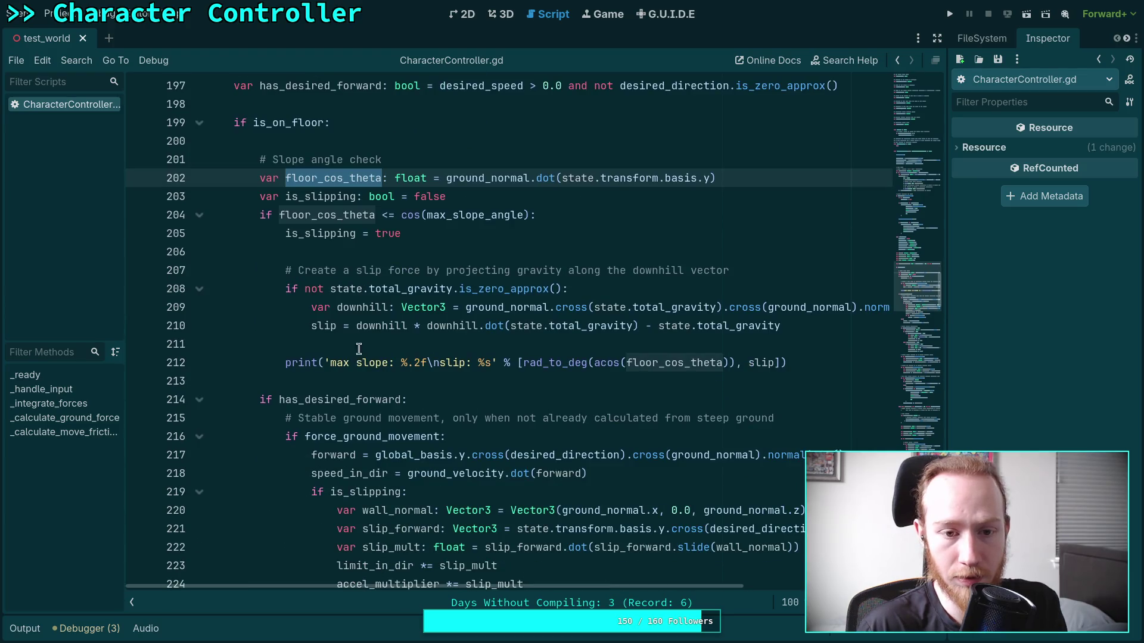
double_click(315, 234)
scroll(381, 318, "up", 1)
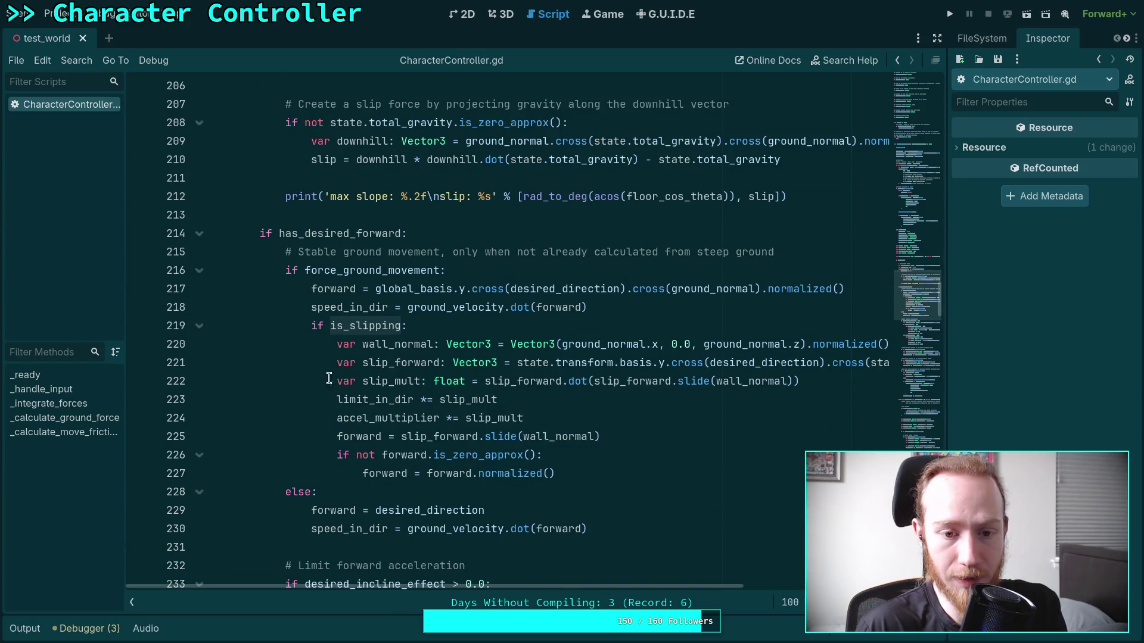
scroll(476, 428, "up", 4)
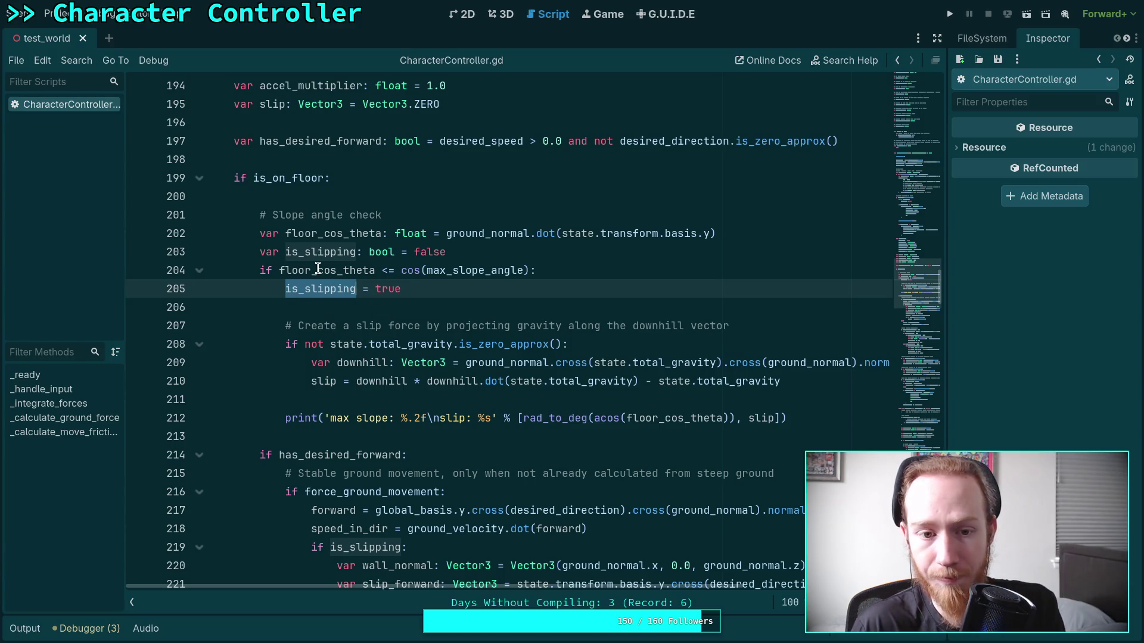
scroll(299, 284, "up", 1)
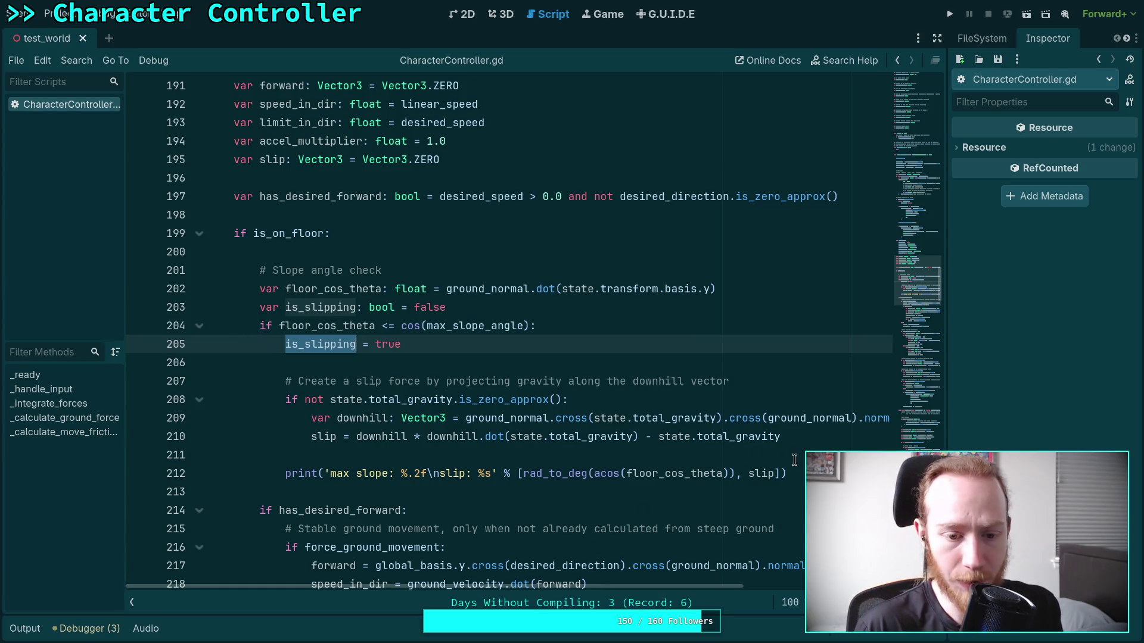
double_click(323, 439)
double_click(358, 419)
mouse_move(793, 474)
left_mouse_down()
mouse_move(285, 473)
mouse_move(257, 270)
left_mouse_up()
key("ctrl+c")
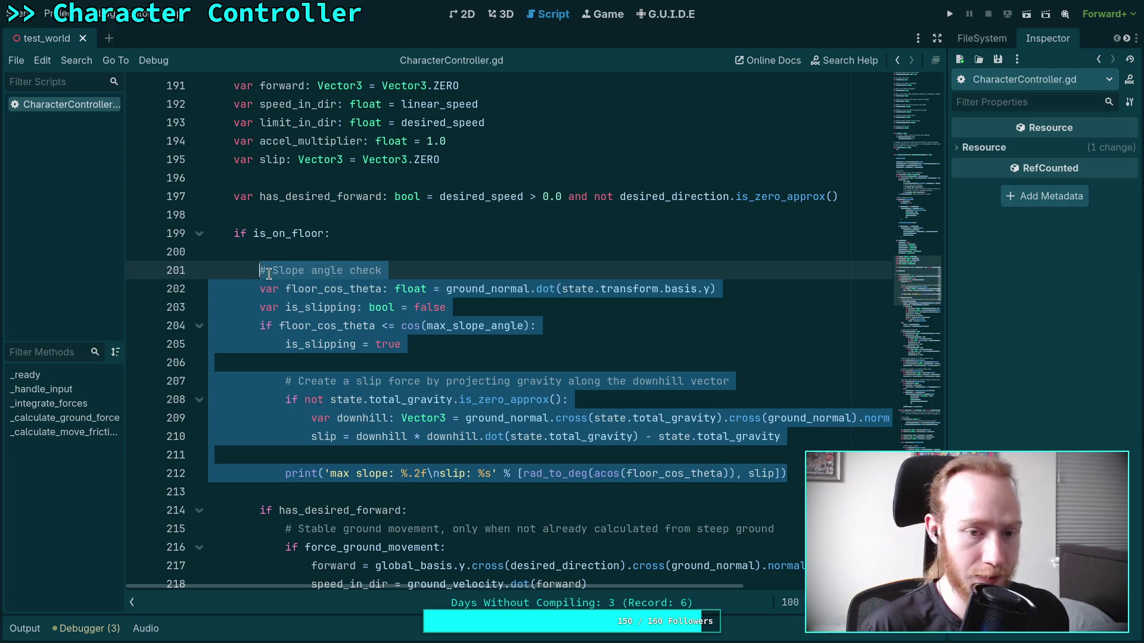
Delete the slope check and slip-force block (lines 201–212).
key("Delete")
key("BackSpace")
key("BackSpace")
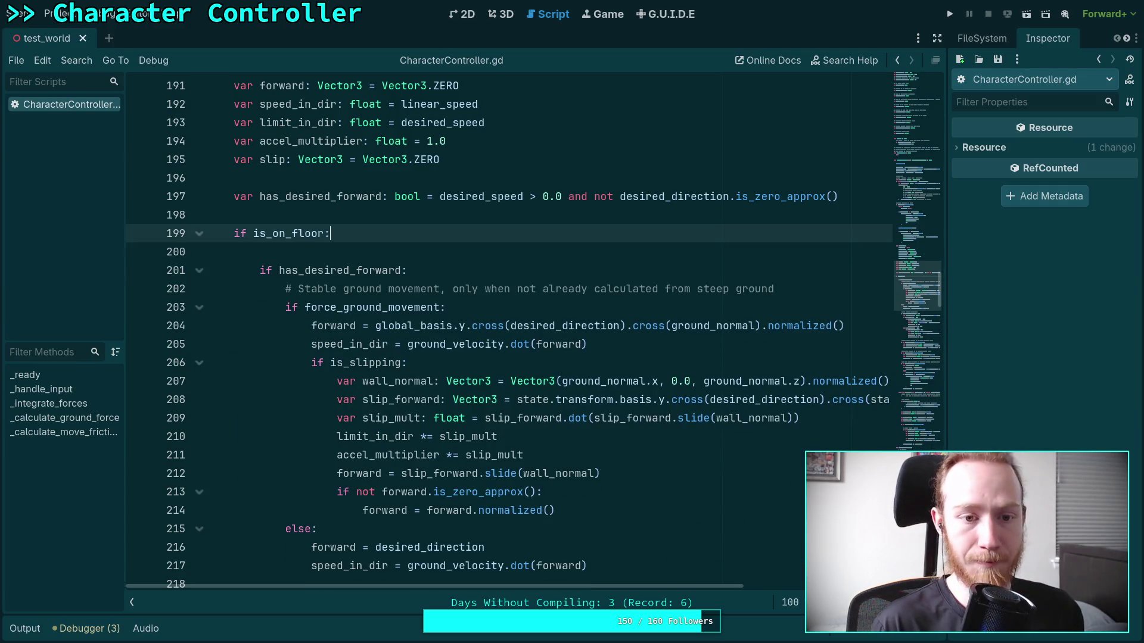
scroll(411, 294, "up", 10)
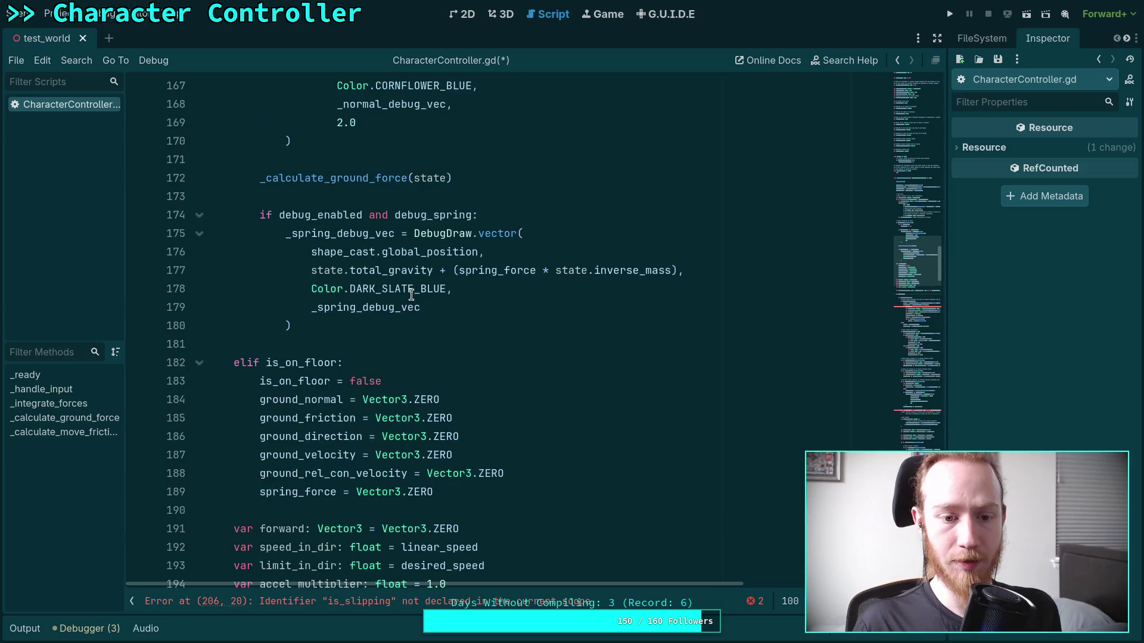
scroll(411, 295, "up", 10)
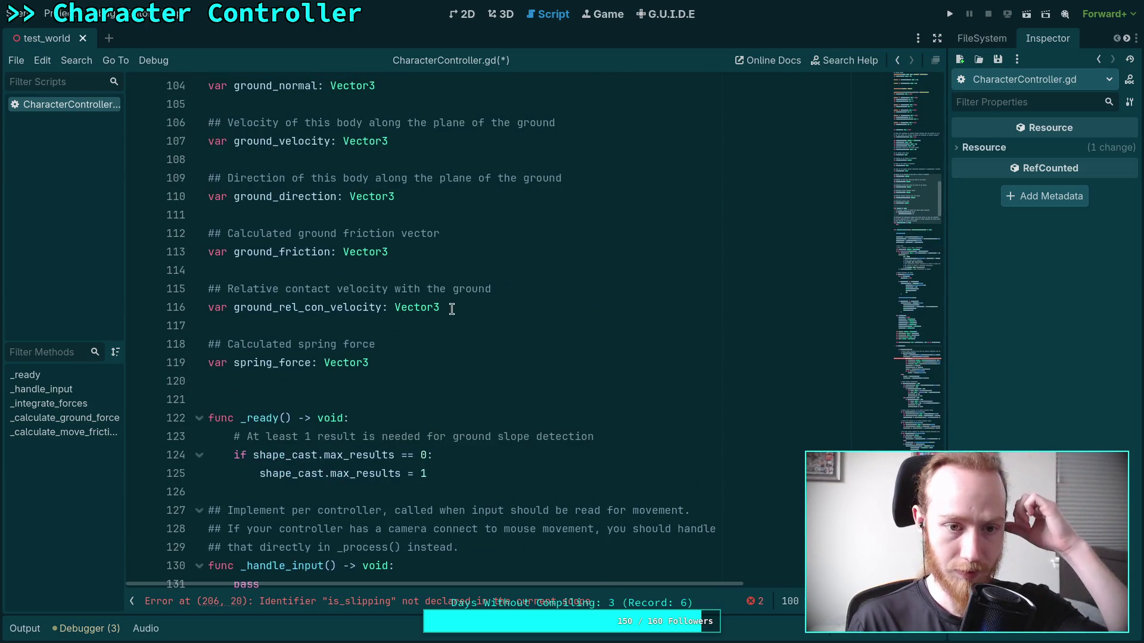
Declare 'is_slipping: bool = false' right after the spring_force variable.
left_click(482, 365)
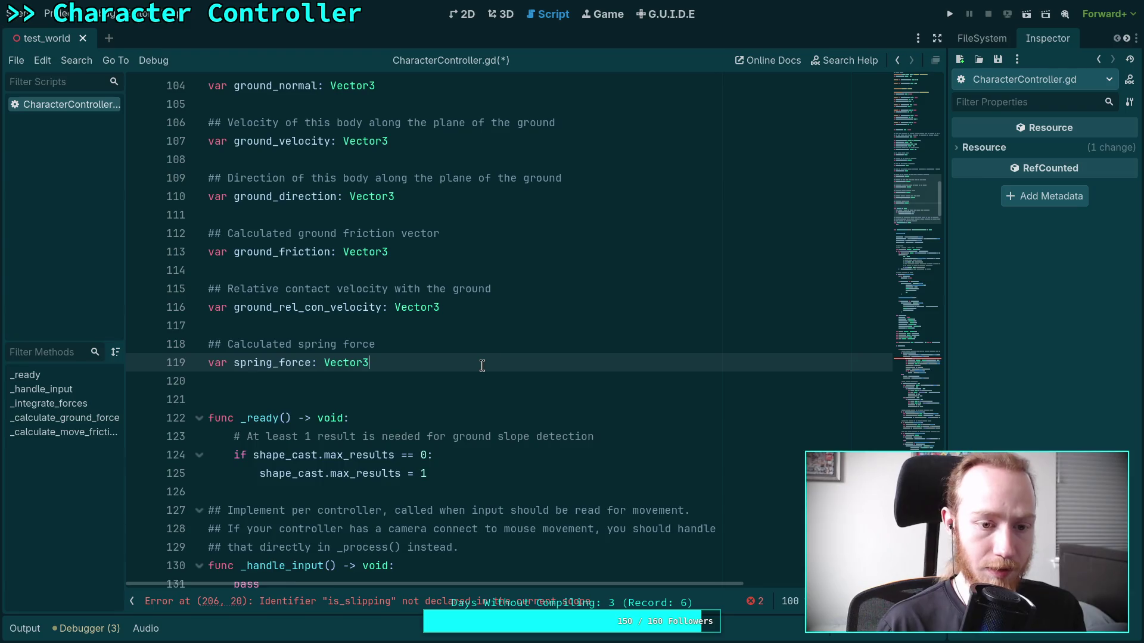
key("Return")
key("Return")
type("var is_sli")
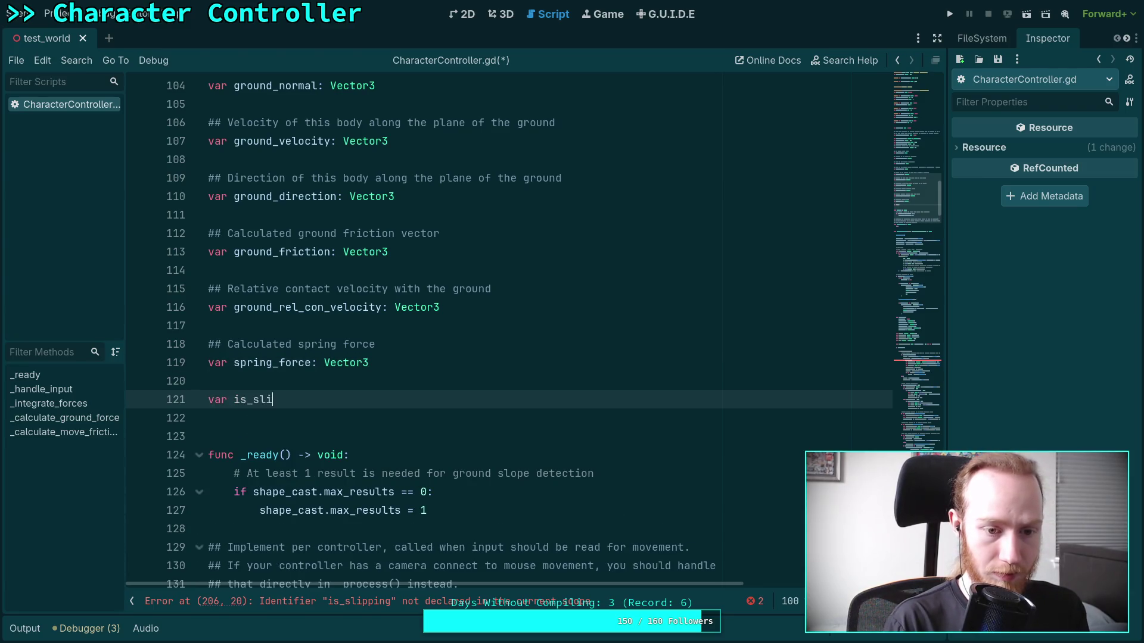
type("pping: fl")
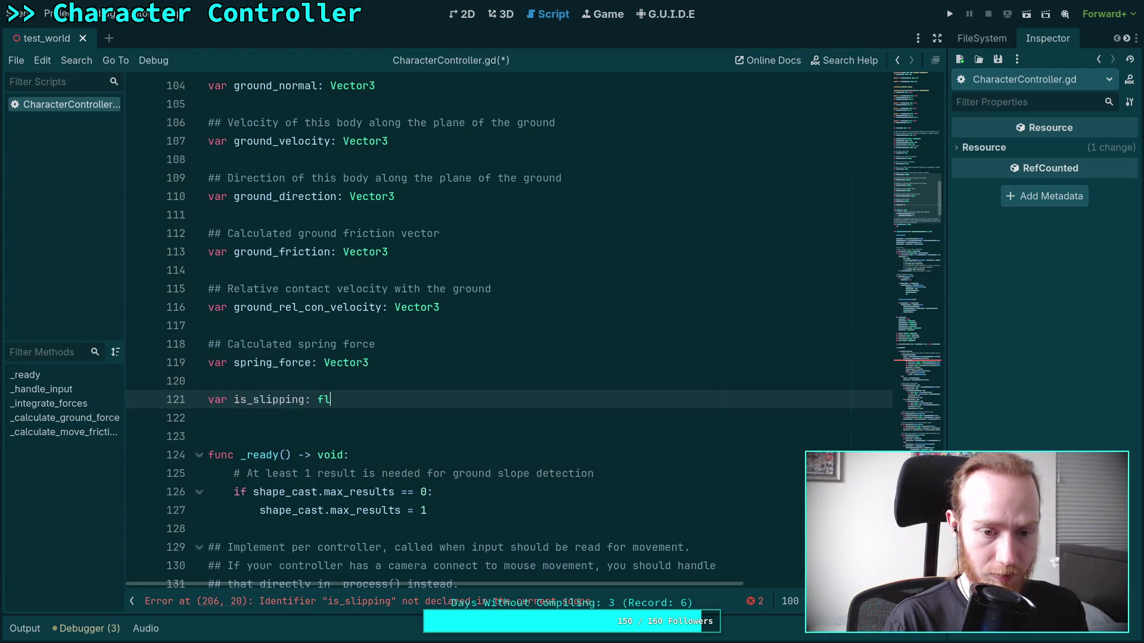
key("BackSpace")
key("BackSpace")
type("boo")
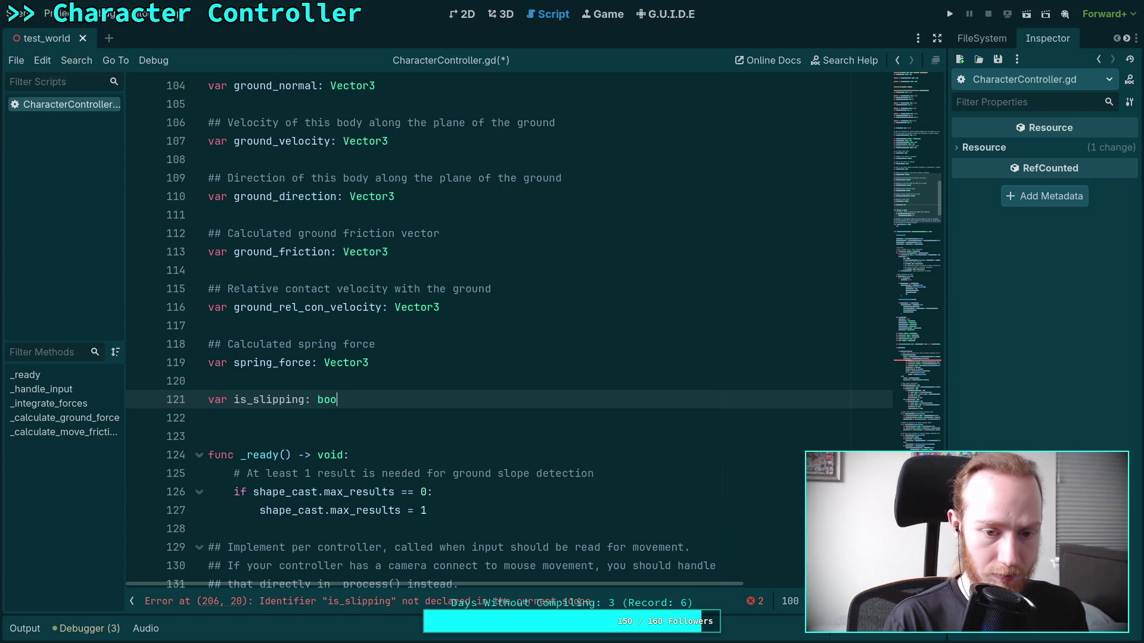
type("l = false")
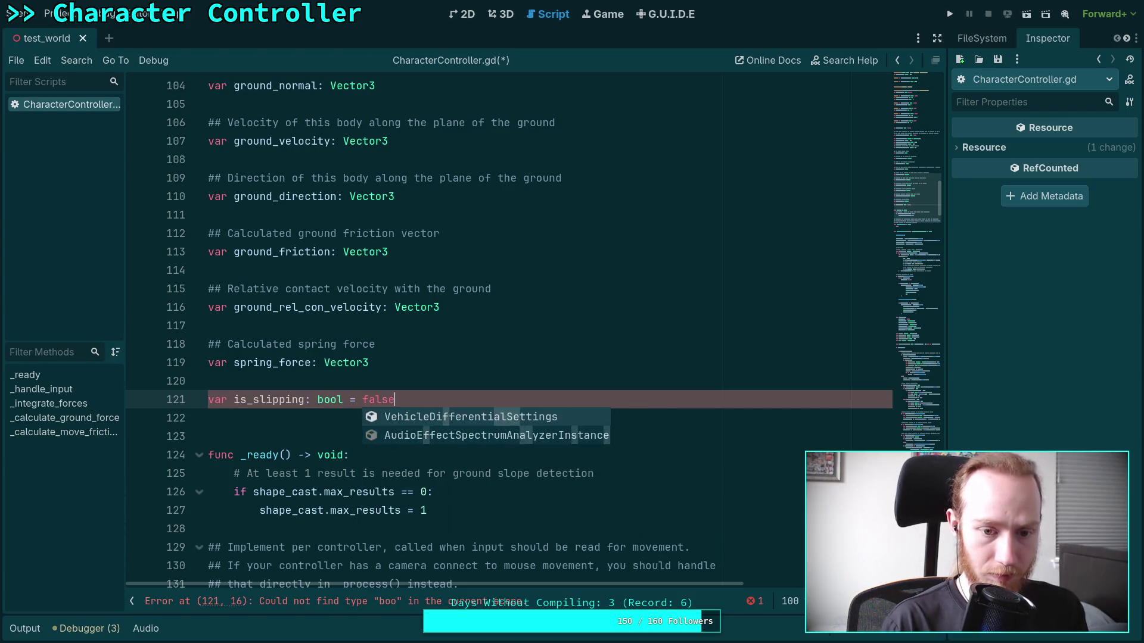
Move the is_slipping declaration just below is_on_floor and delete the leftover blank line.
scroll(510, 321, "up", 5)
scroll(529, 340, "up", 7)
scroll(493, 401, "down", 11)
key("alt+Up")
key("alt+Up")
key("alt+Up")
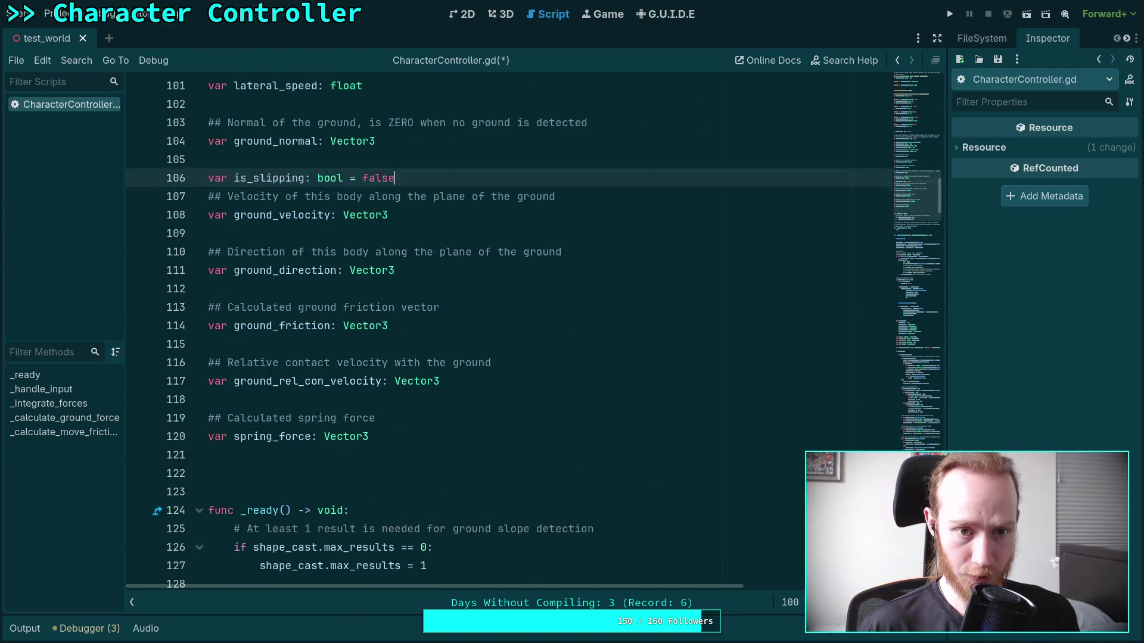
key("alt+Up")
key("alt+Up")
key("alt+Up")
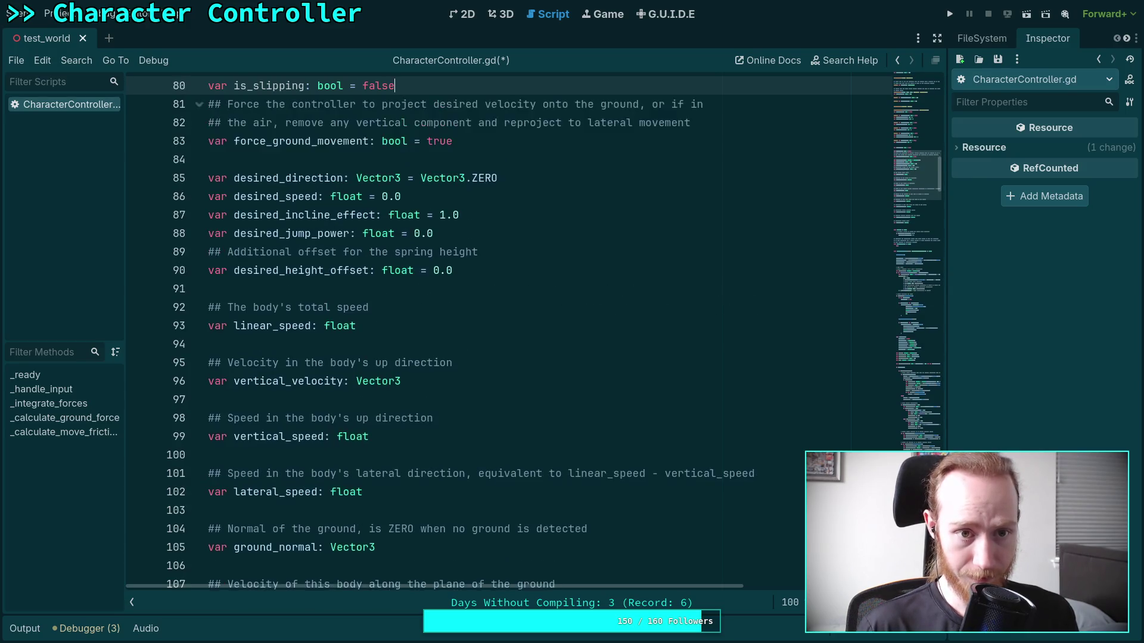
key("alt+Down")
scroll(476, 418, "down", 12)
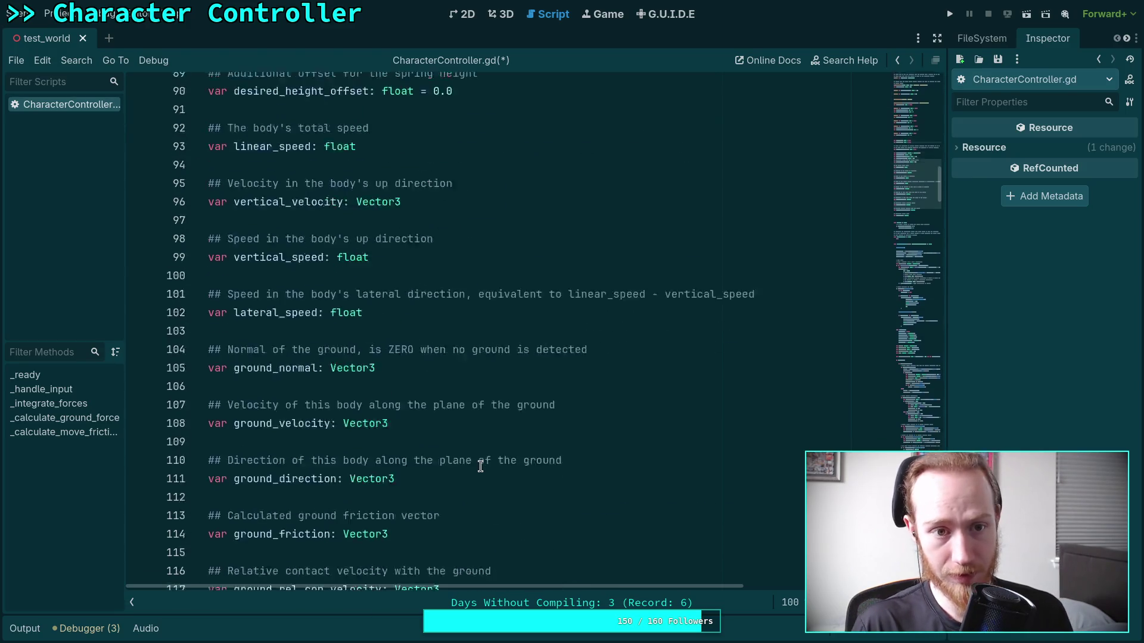
left_click(344, 238)
key("BackSpace")
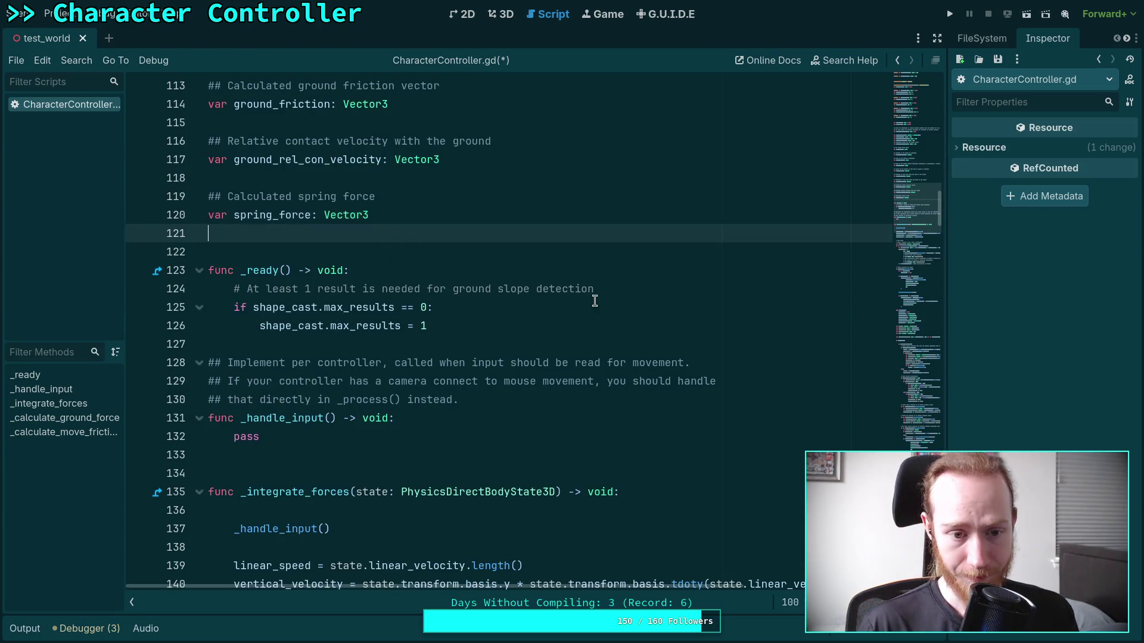
scroll(821, 233, "down", 17)
scroll(934, 263, "down", 20)
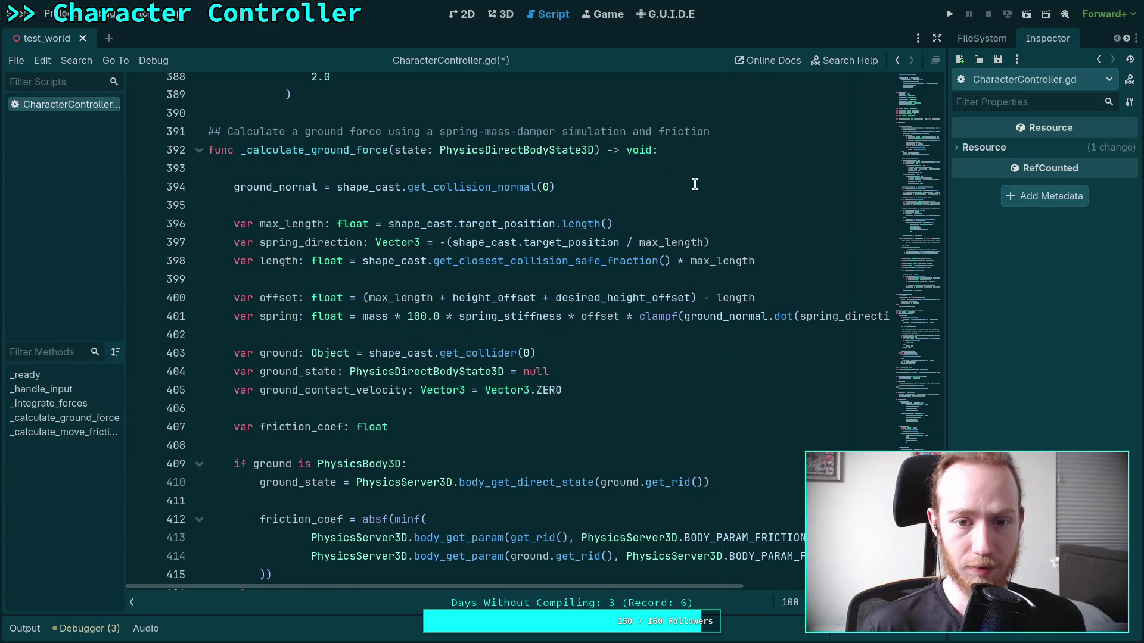
Paste the slope angle check into _calculate_ground_force and dedent it one level.
left_click(684, 191)
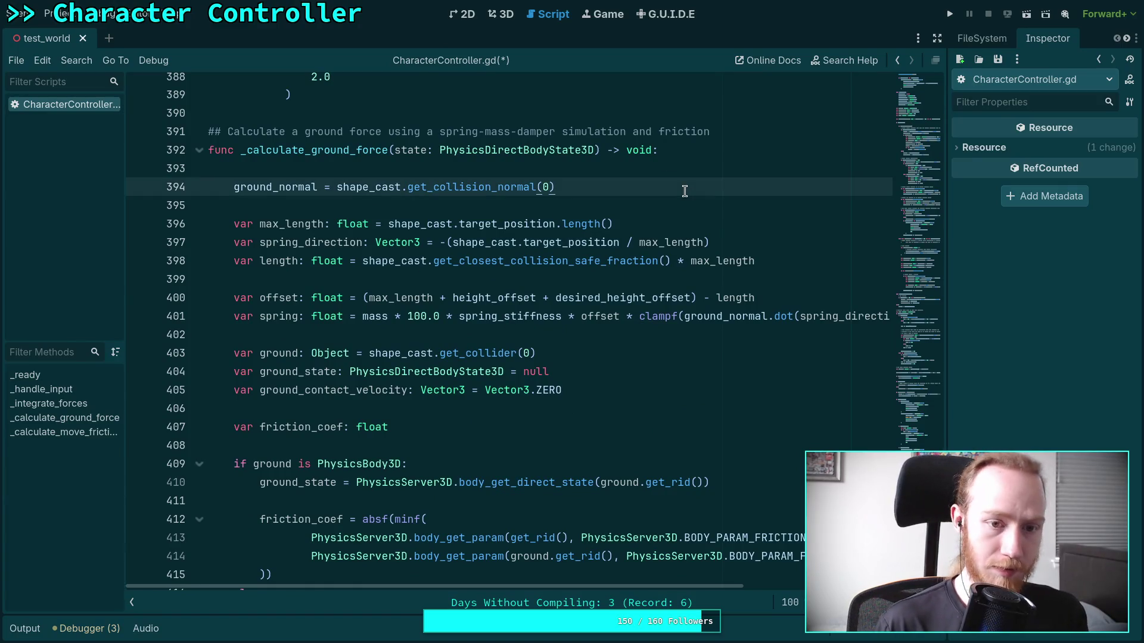
key("ctrl+v")
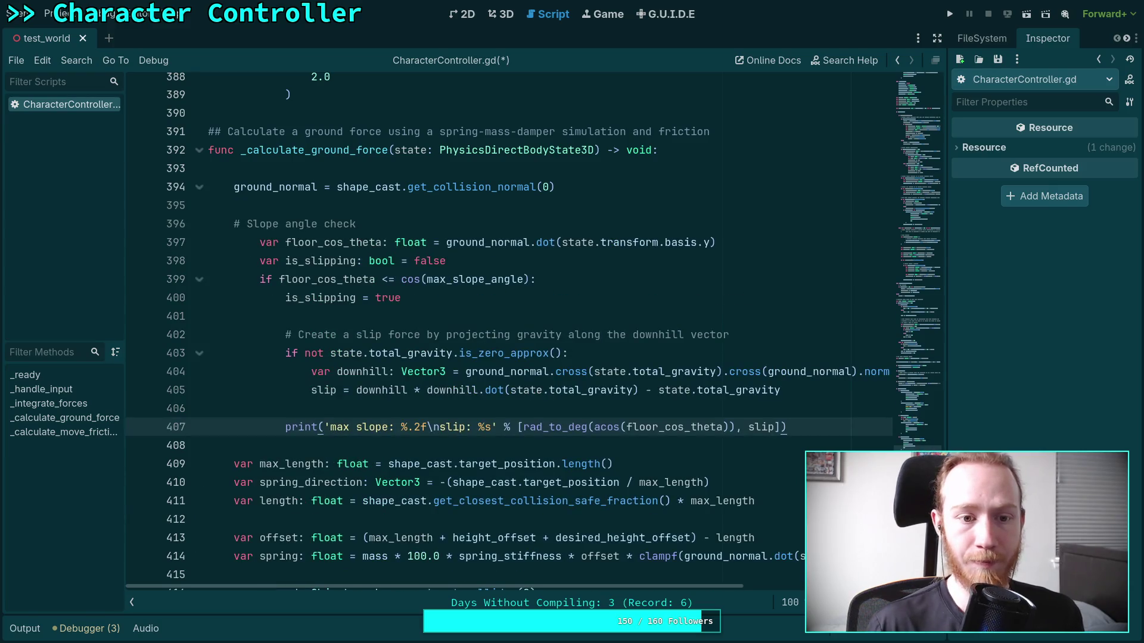
left_click_drag(390, 238, 426, 430)
key("shift+Tab")
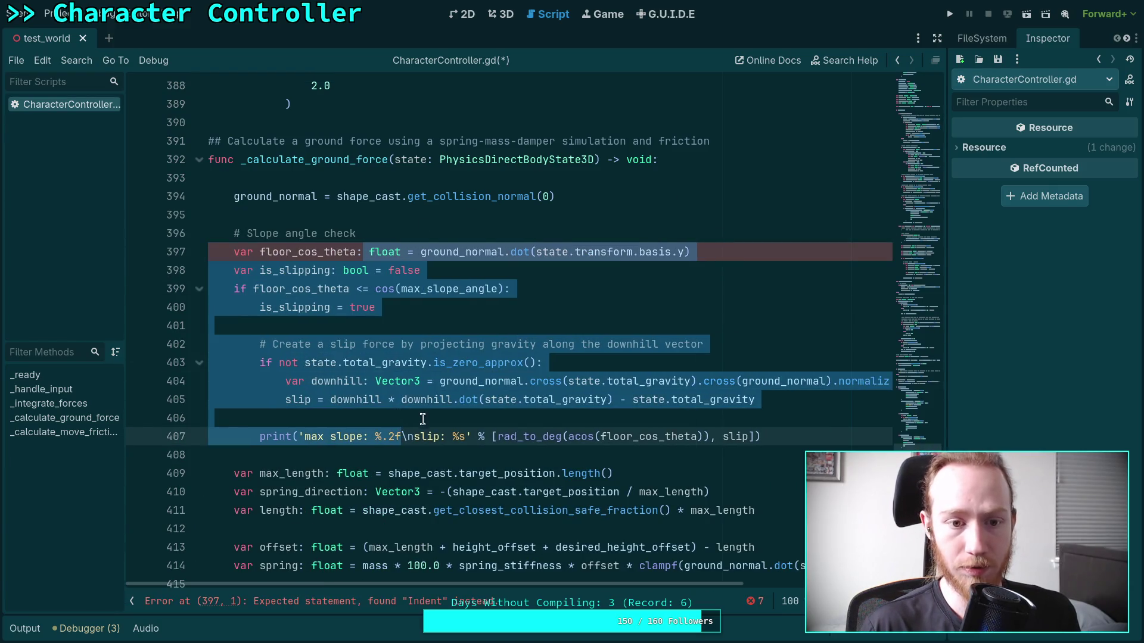
left_click(453, 227)
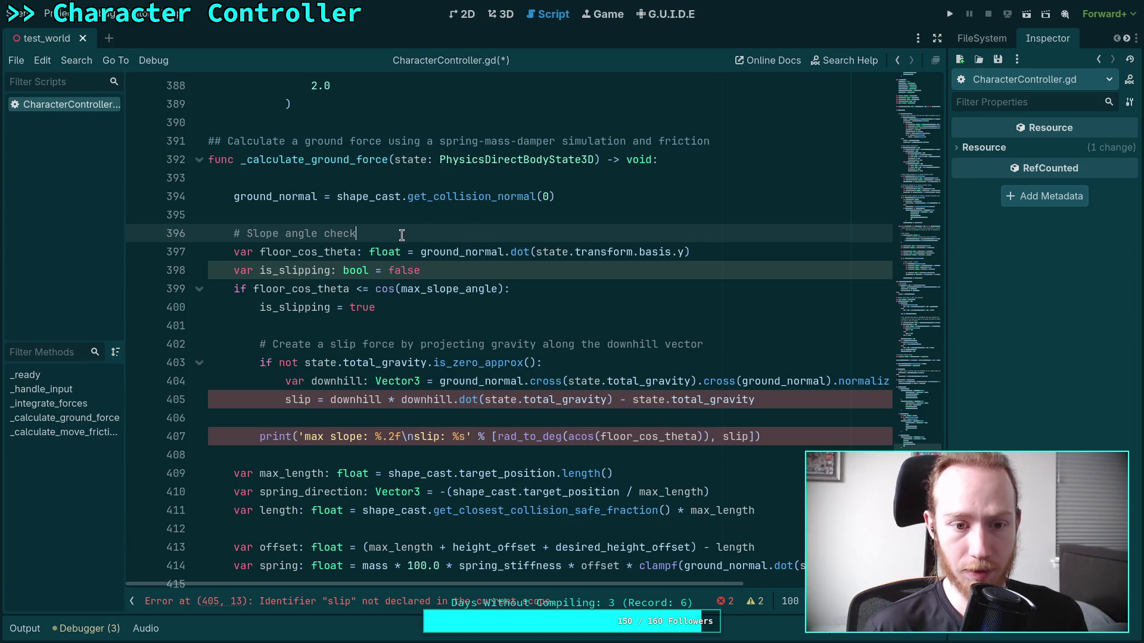
Turn 'var is_slipping: bool' in the pasted block into a plain is_slipping assignment.
double_click(245, 270)
key("BackSpace")
left_click_drag(303, 270, 343, 270)
key("BackSpace")
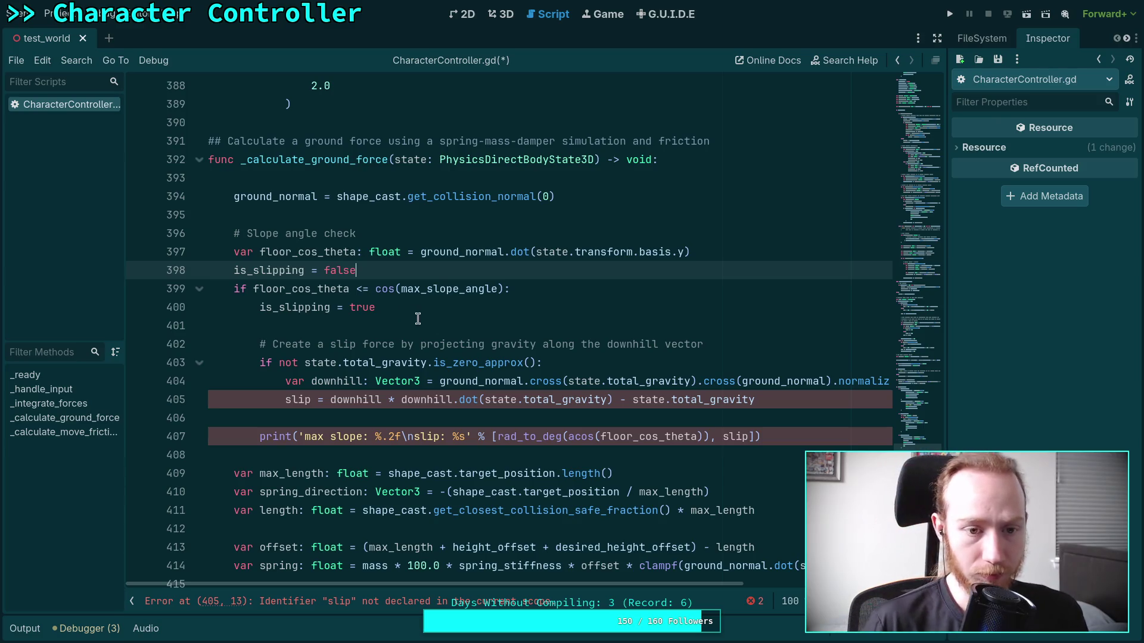
Add 'is_slipping = false' below 'is_on_floor = false' in the off-floor branch.
scroll(446, 332, "up", 3)
scroll(401, 352, "up", 20)
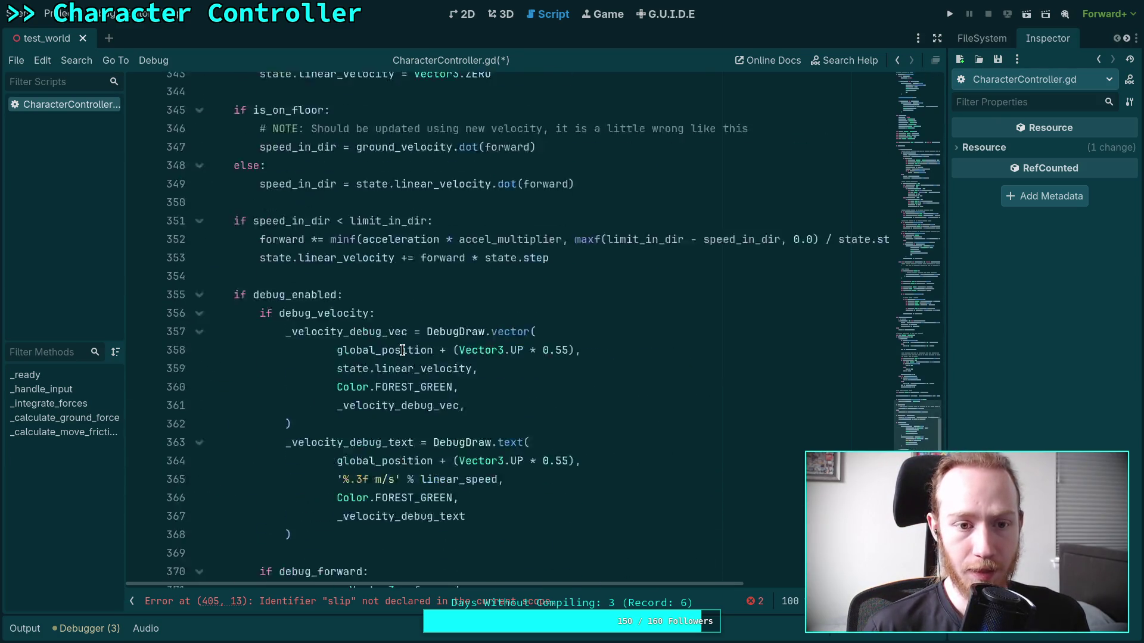
scroll(403, 351, "up", 20)
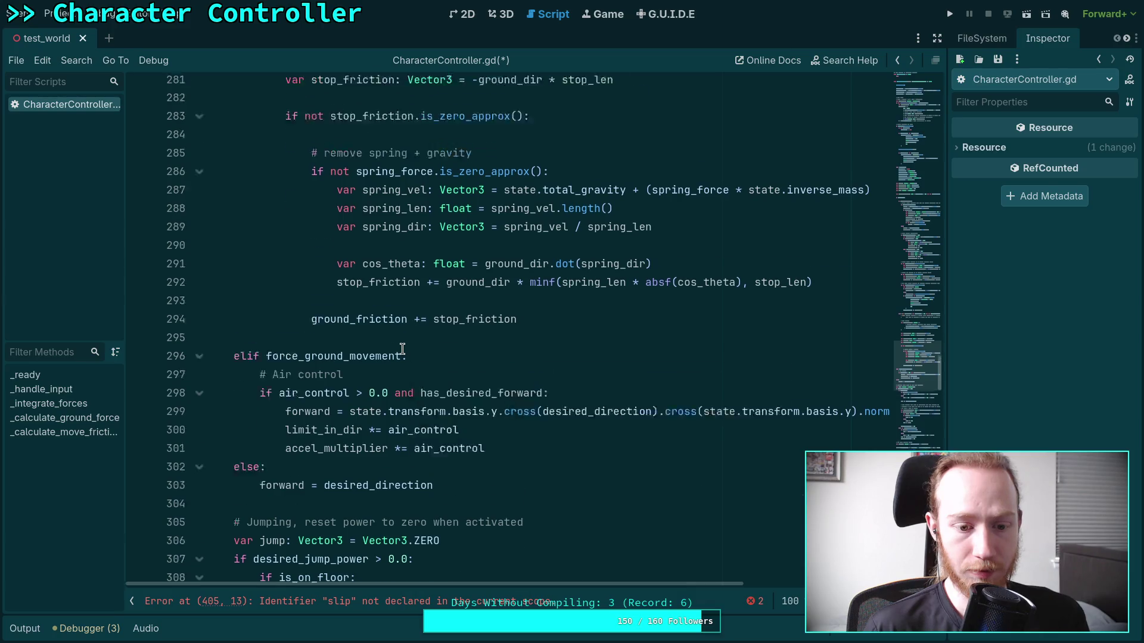
scroll(403, 350, "up", 15)
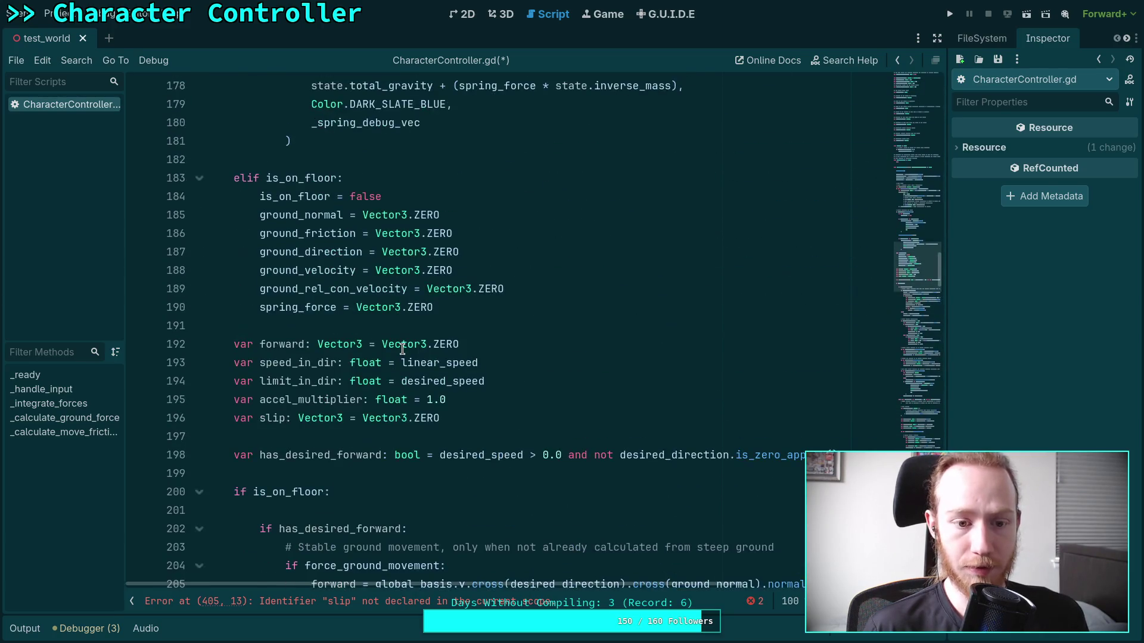
left_click(467, 197)
key("Return")
type("i-s")
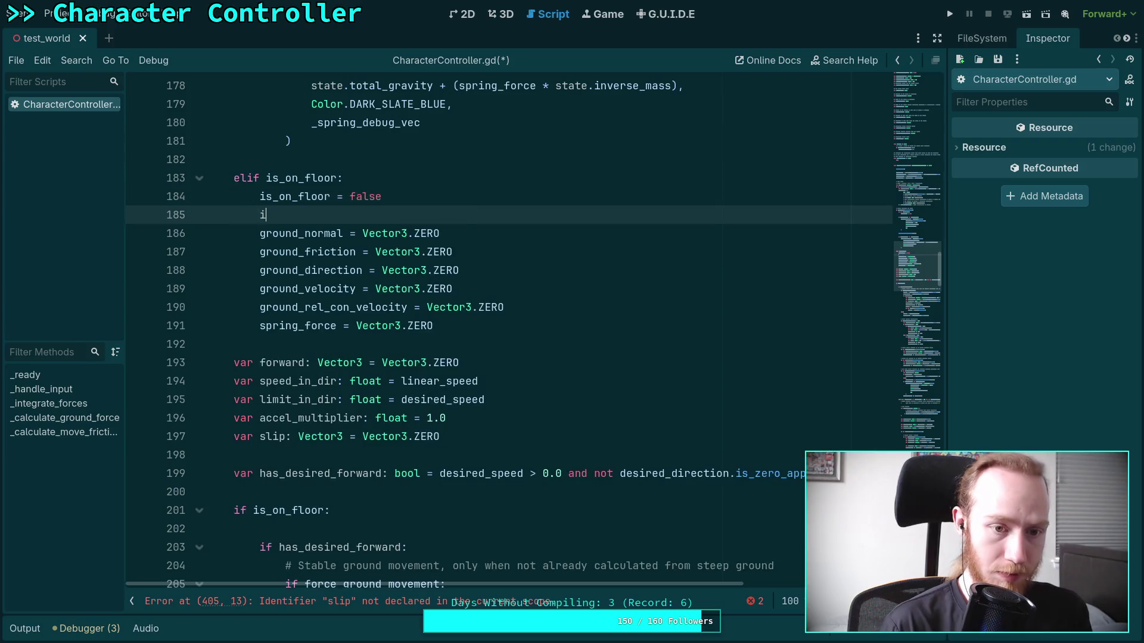
key("BackSpace")
key("BackSpace")
type("s_slipping")
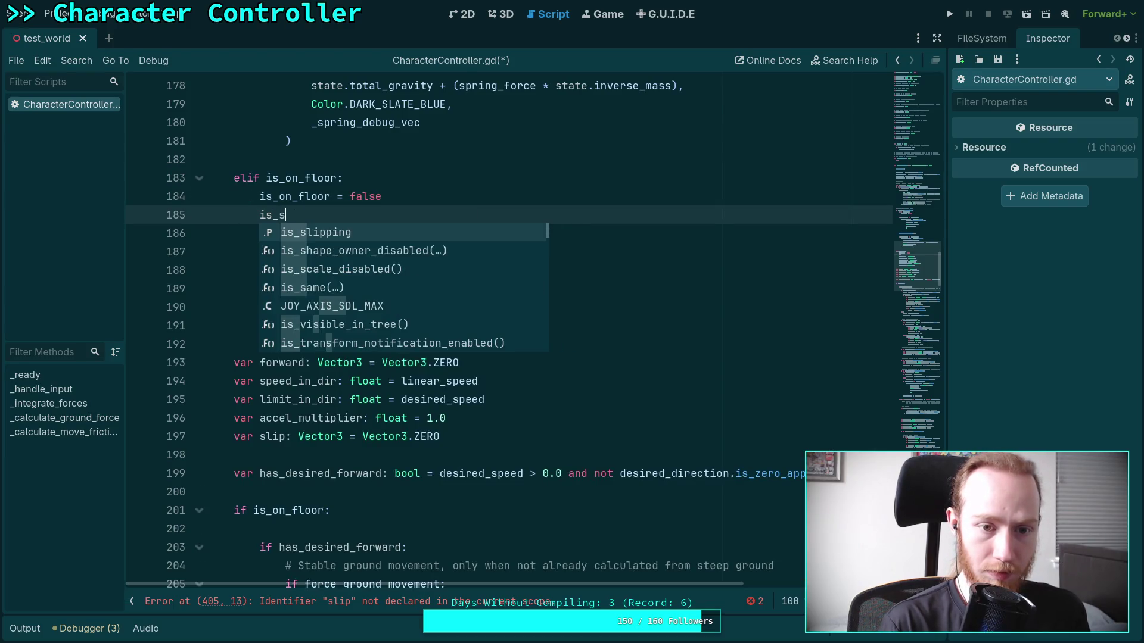
key("Return")
type("= false")
Save CharacterController.gd with Ctrl+S.
key("ctrl+s")
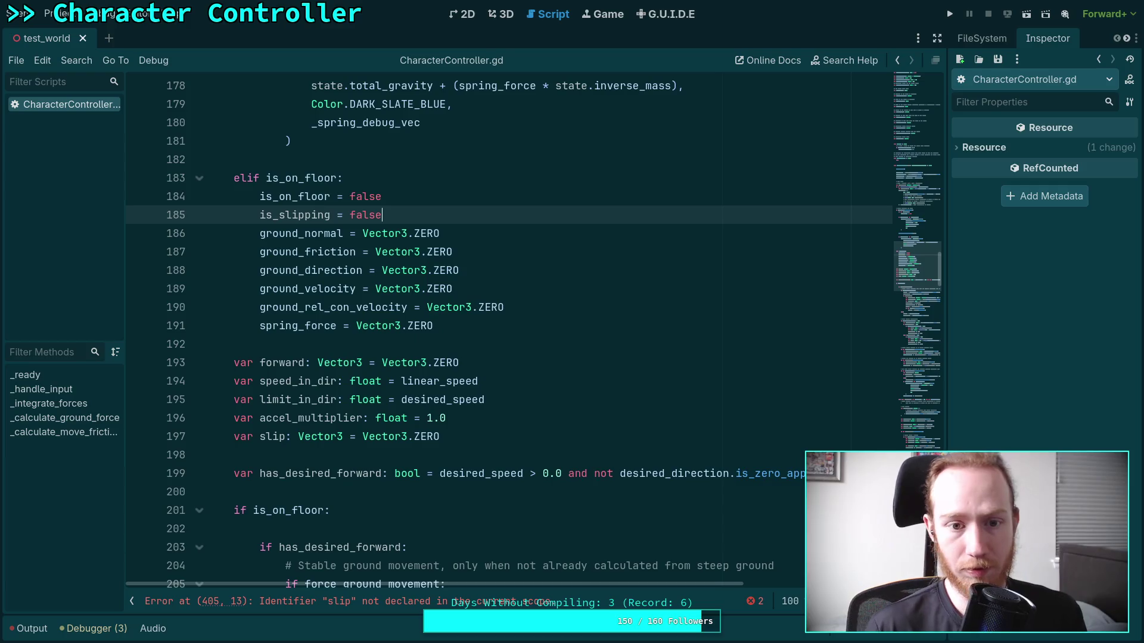
key("Up")
scroll(539, 341, "down", 20)
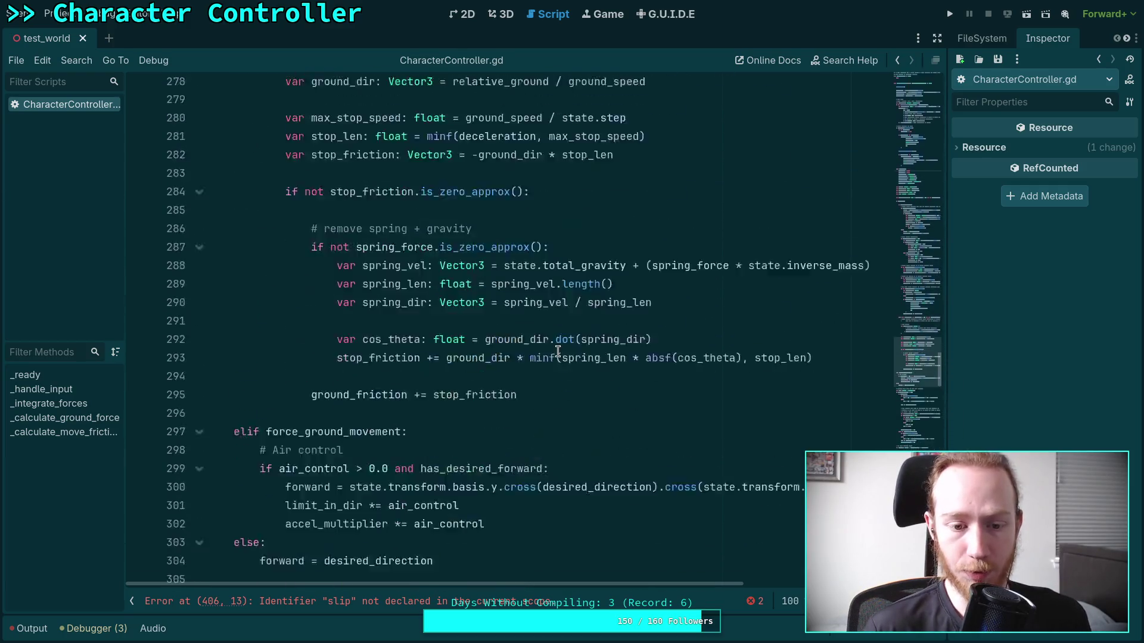
Highlight the uses of slip and insert a new line after 'is_slipping = true'.
scroll(514, 329, "down", 20)
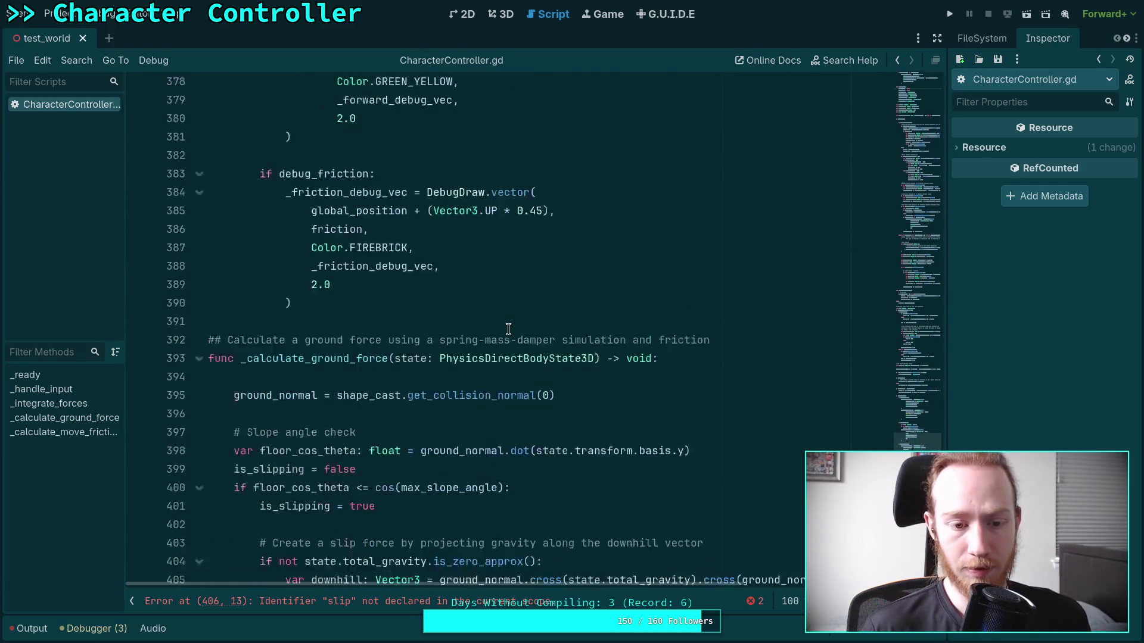
scroll(388, 288, "down", 1)
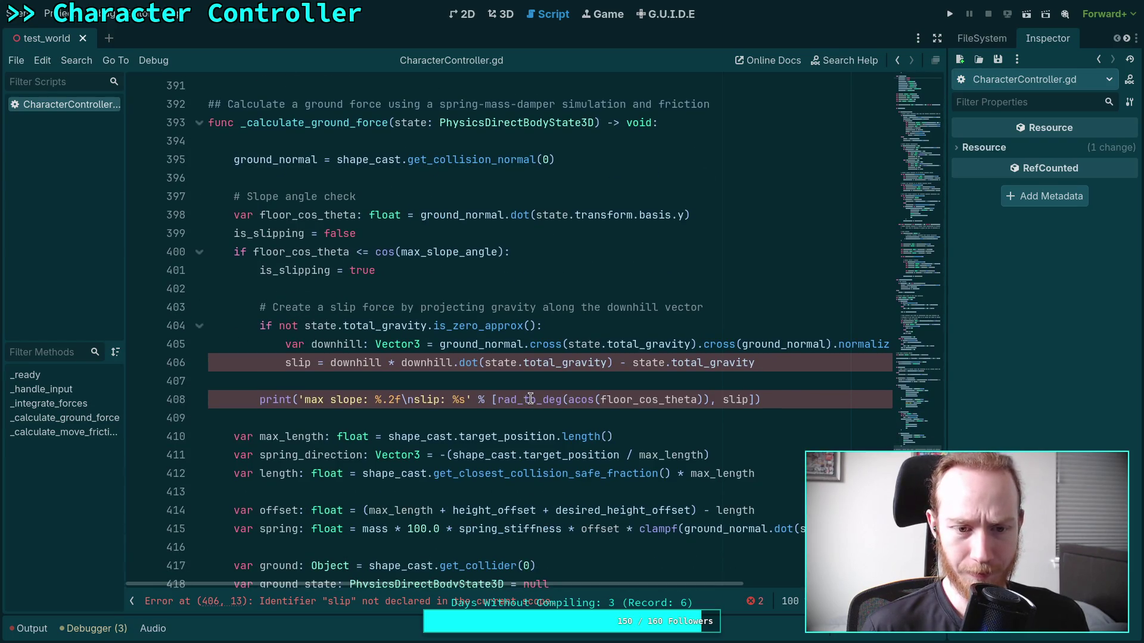
double_click(289, 362)
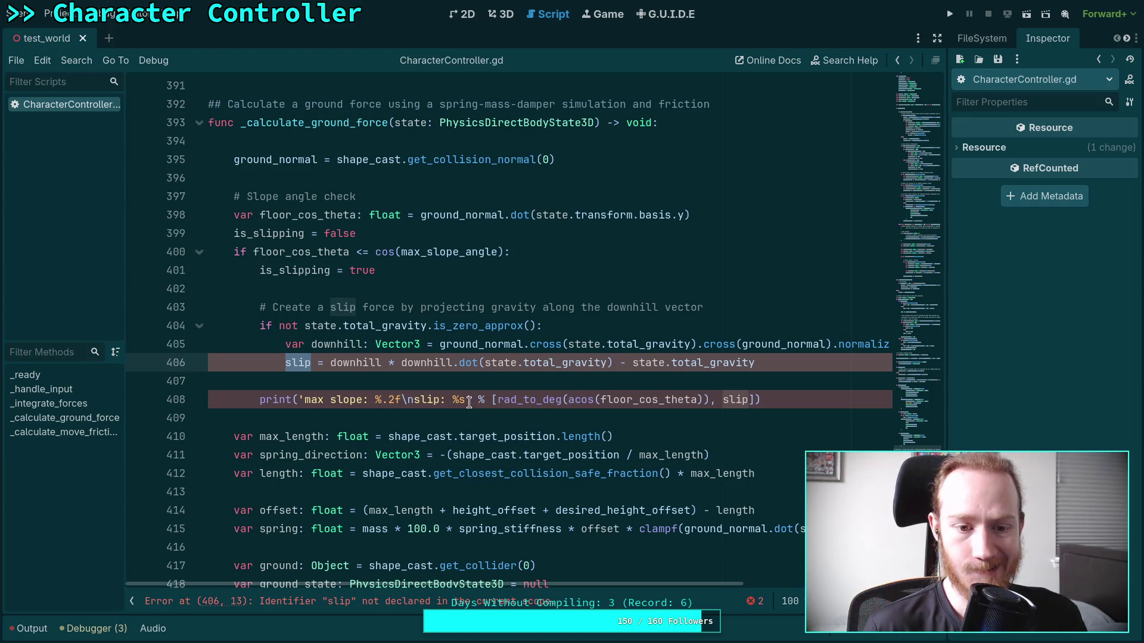
left_click(399, 264)
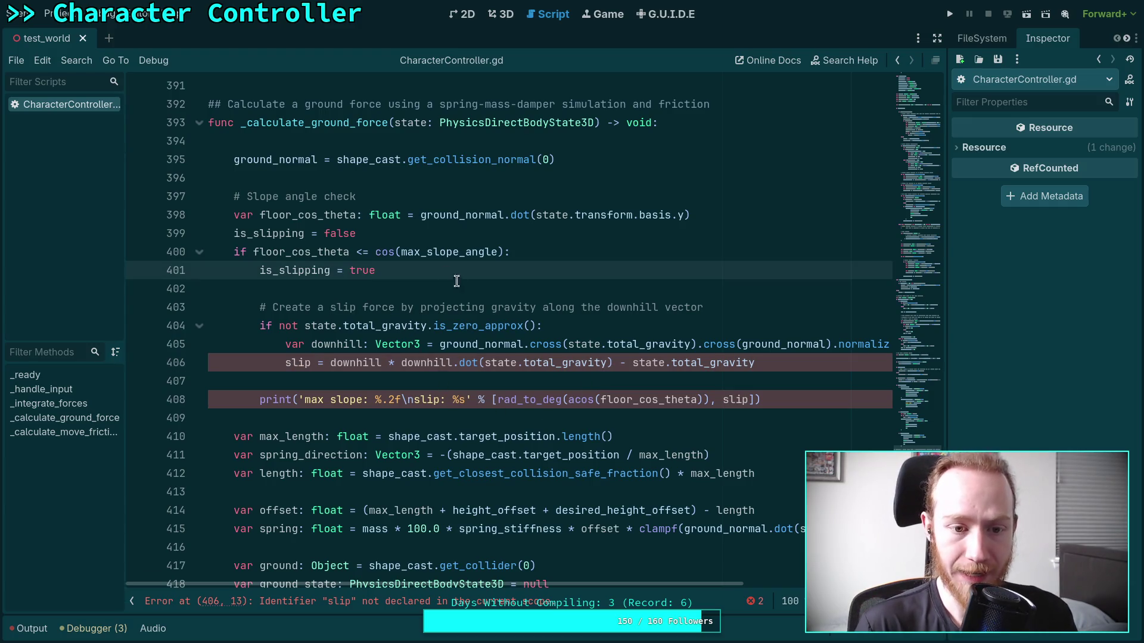
key("Return")
key("Return")
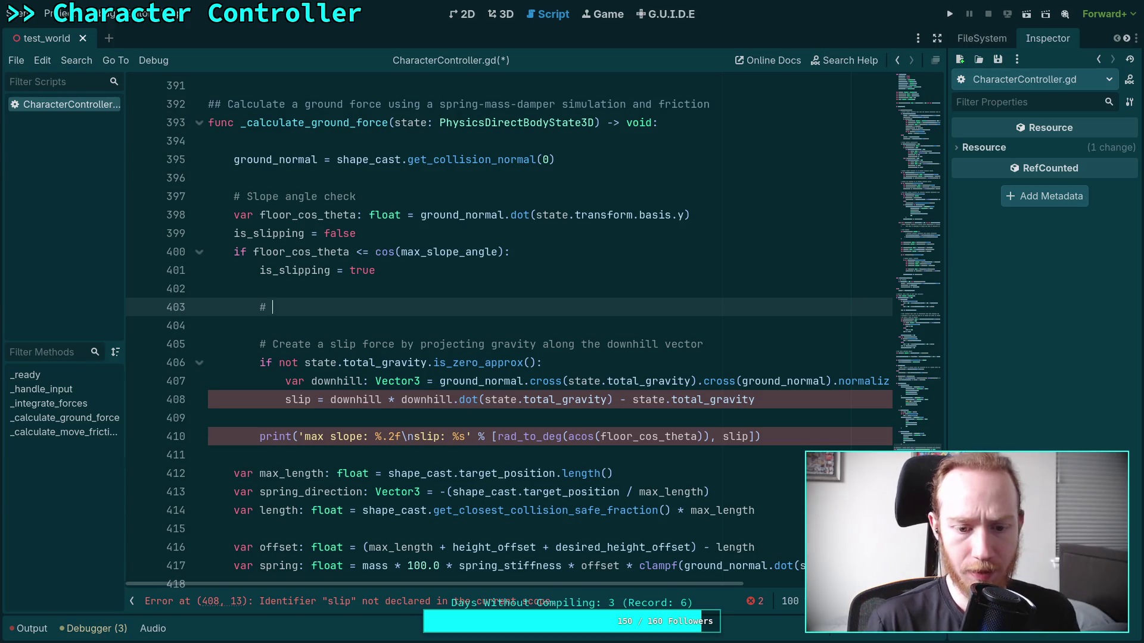
scroll(515, 319, "down", 1)
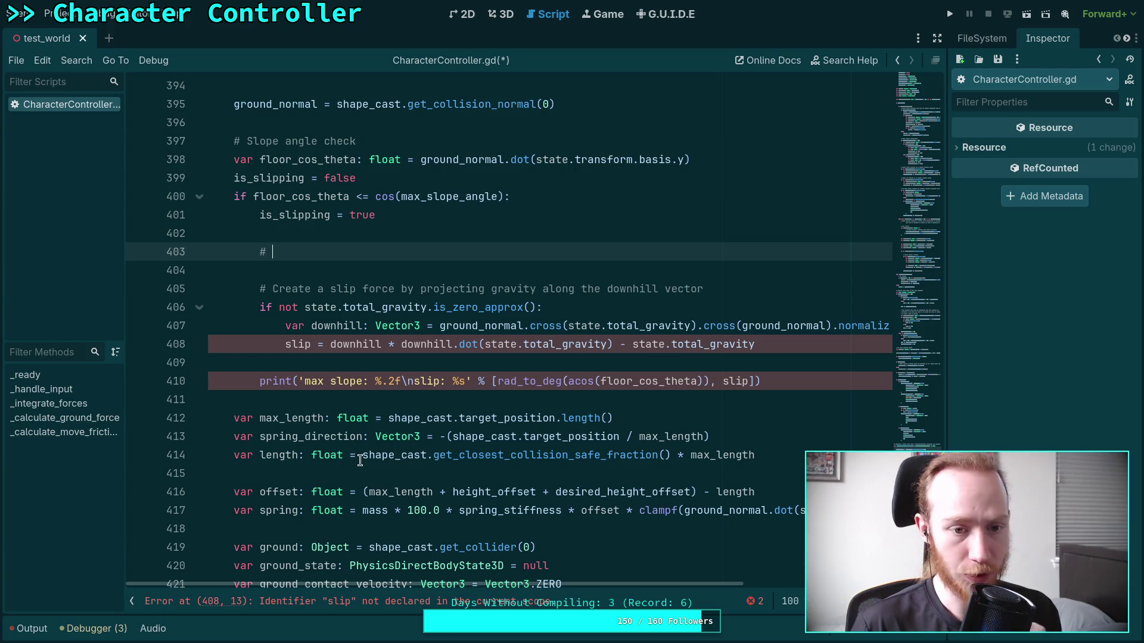
Review where length is used further down the function.
mouse_move(360, 461)
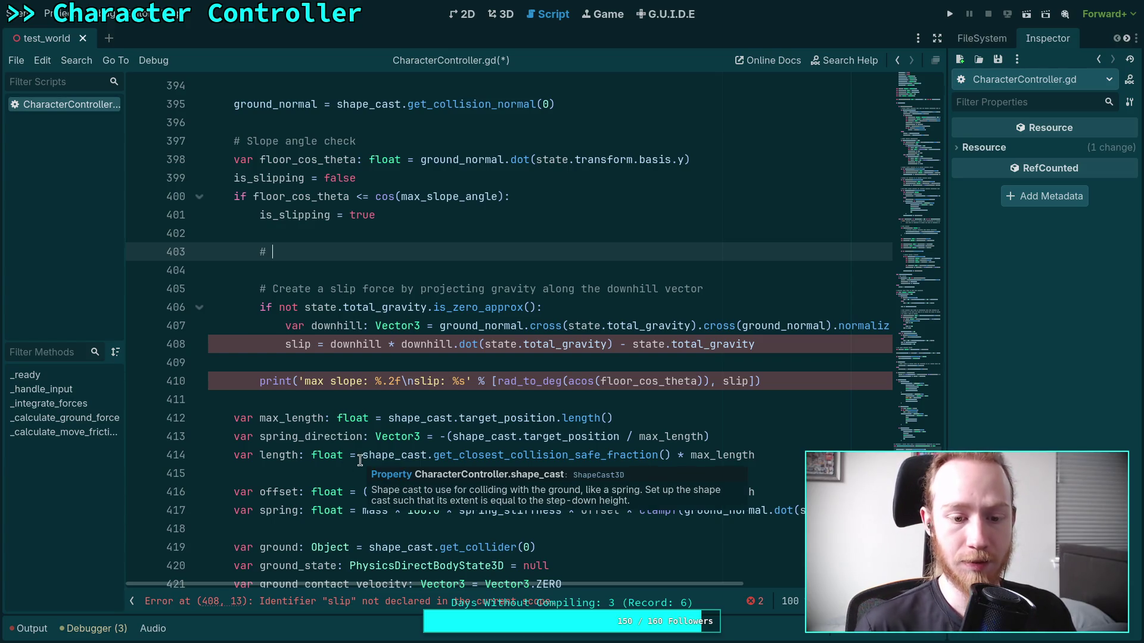
left_click(367, 541)
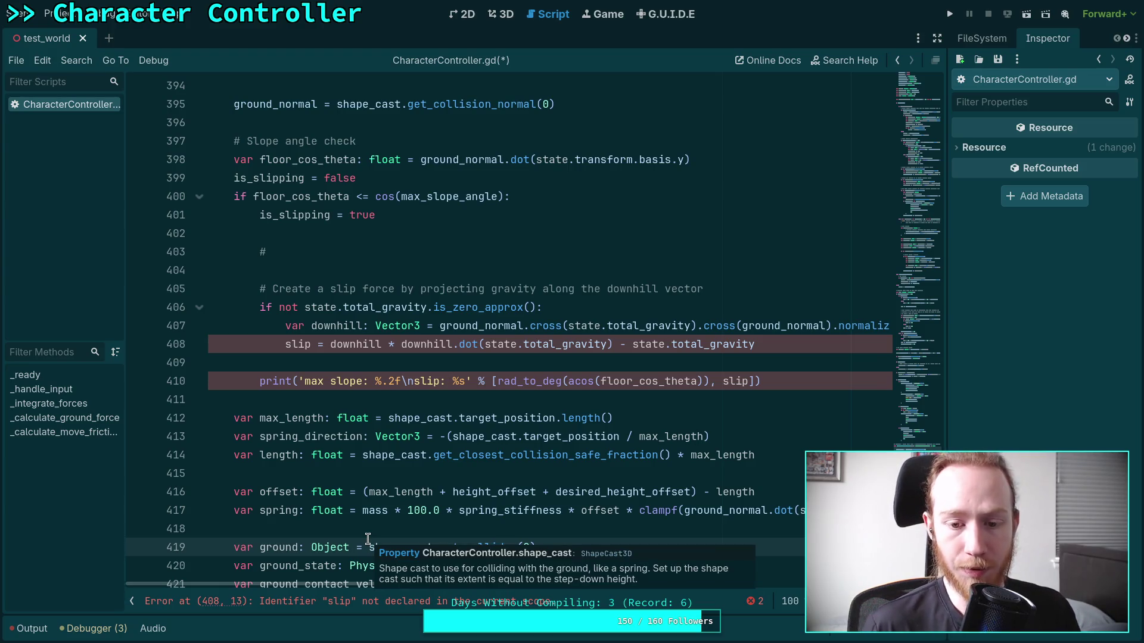
double_click(280, 456)
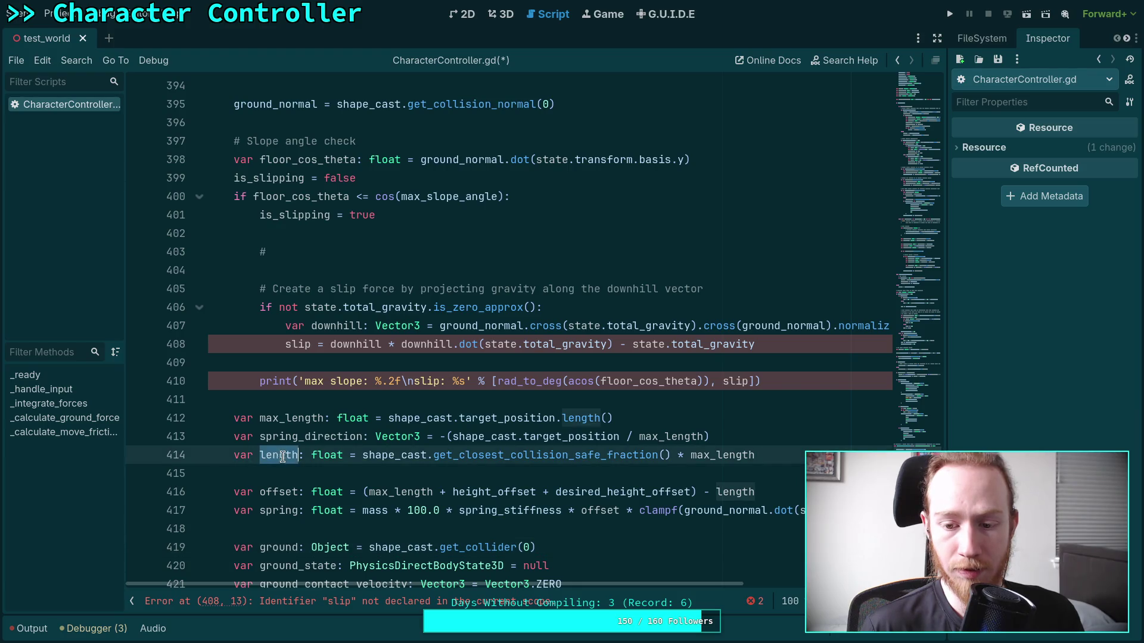
scroll(444, 485, "down", 3)
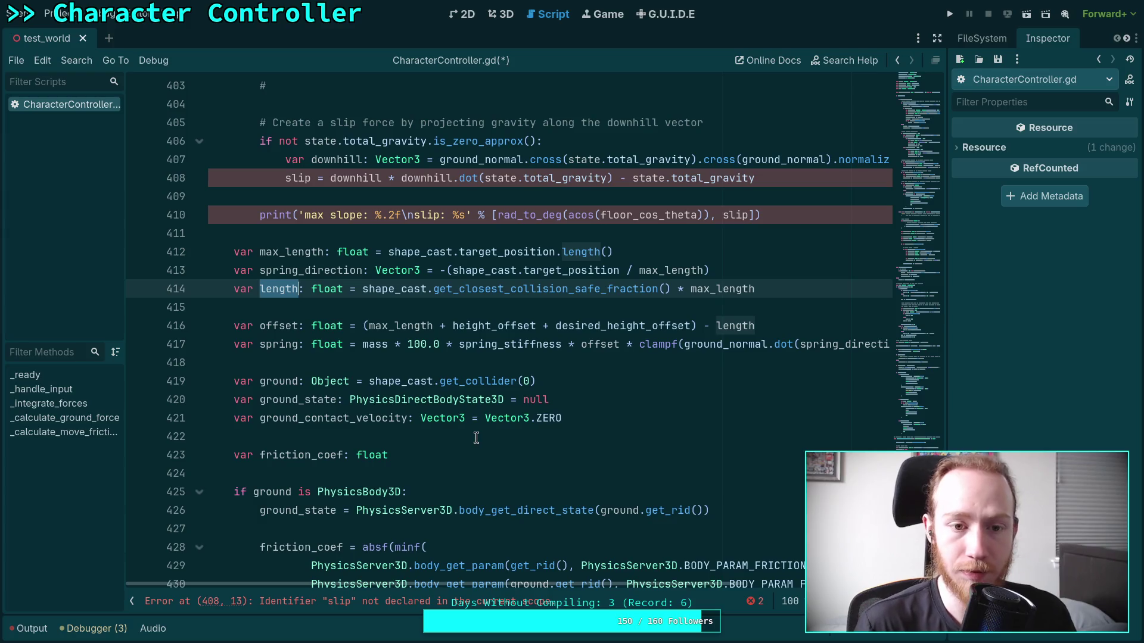
scroll(476, 437, "up", 2)
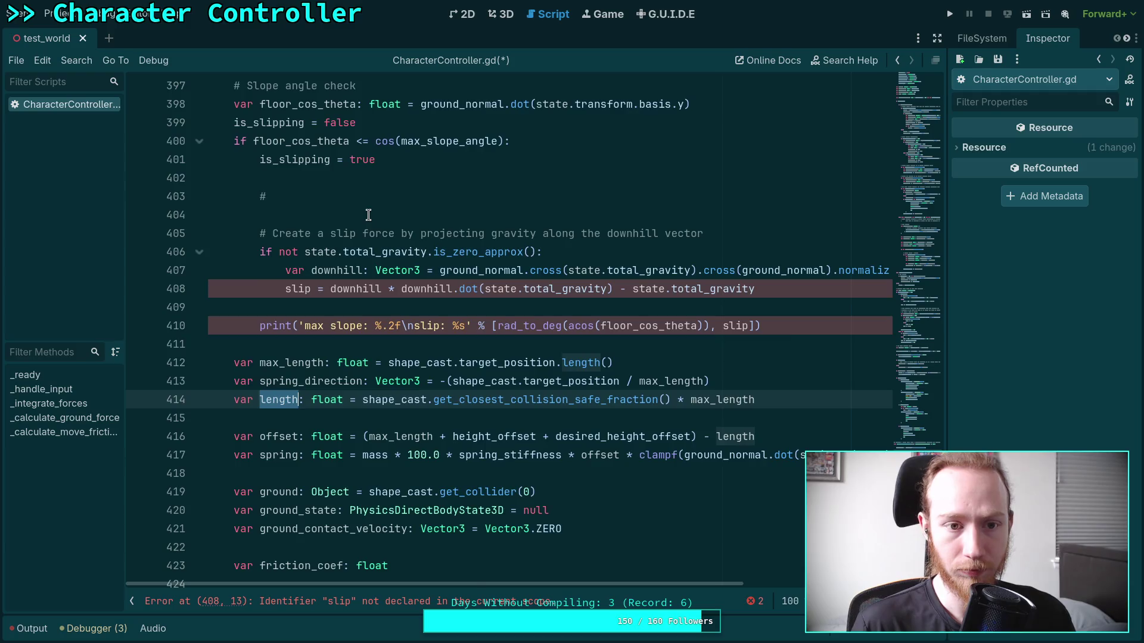
scroll(367, 216, "up", 1)
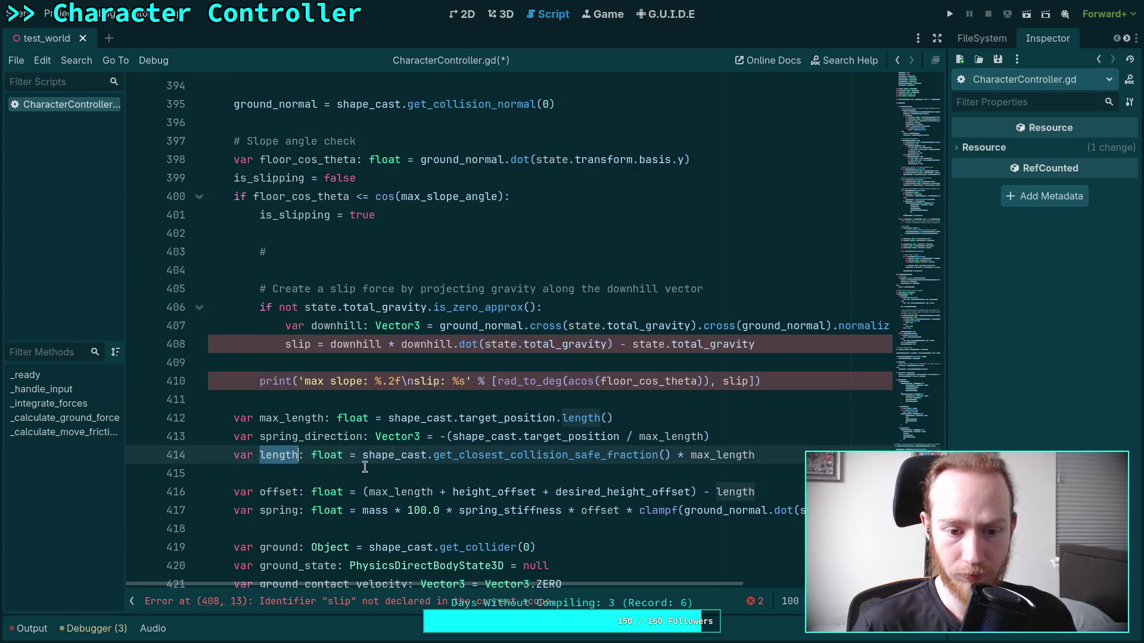
left_click(271, 457)
Check max_length and spring_direction, then select the slope check block through its print line.
double_click(291, 418)
double_click(291, 436)
left_click(768, 434)
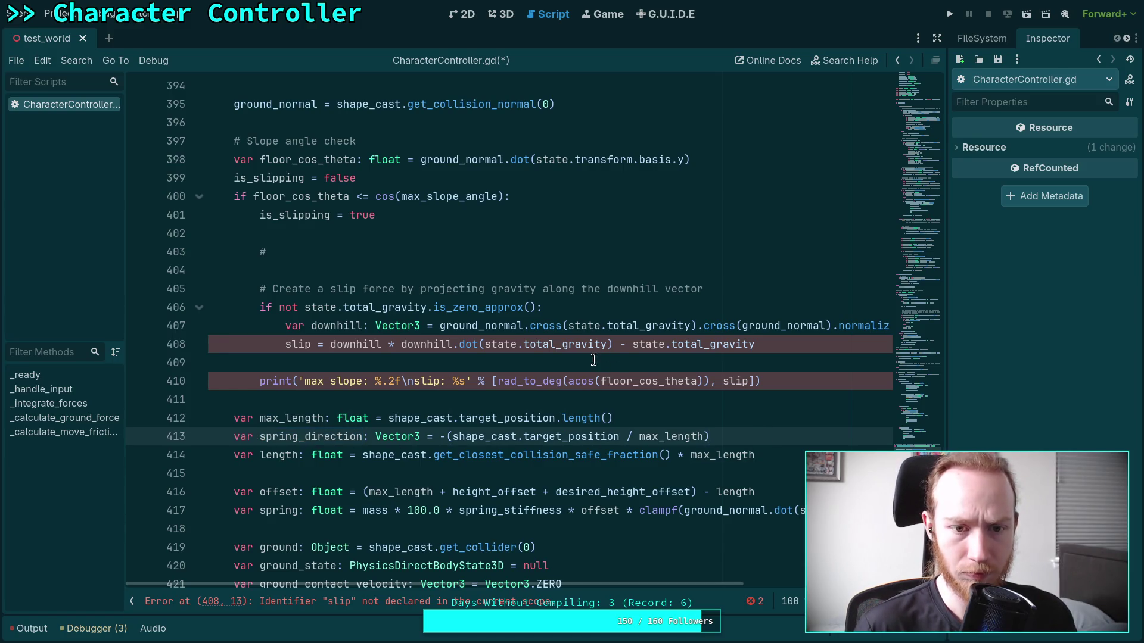
mouse_move(787, 384)
left_mouse_down()
mouse_move(358, 177)
mouse_move(229, 158)
mouse_move(230, 141)
left_mouse_up()
key("ctrl+c")
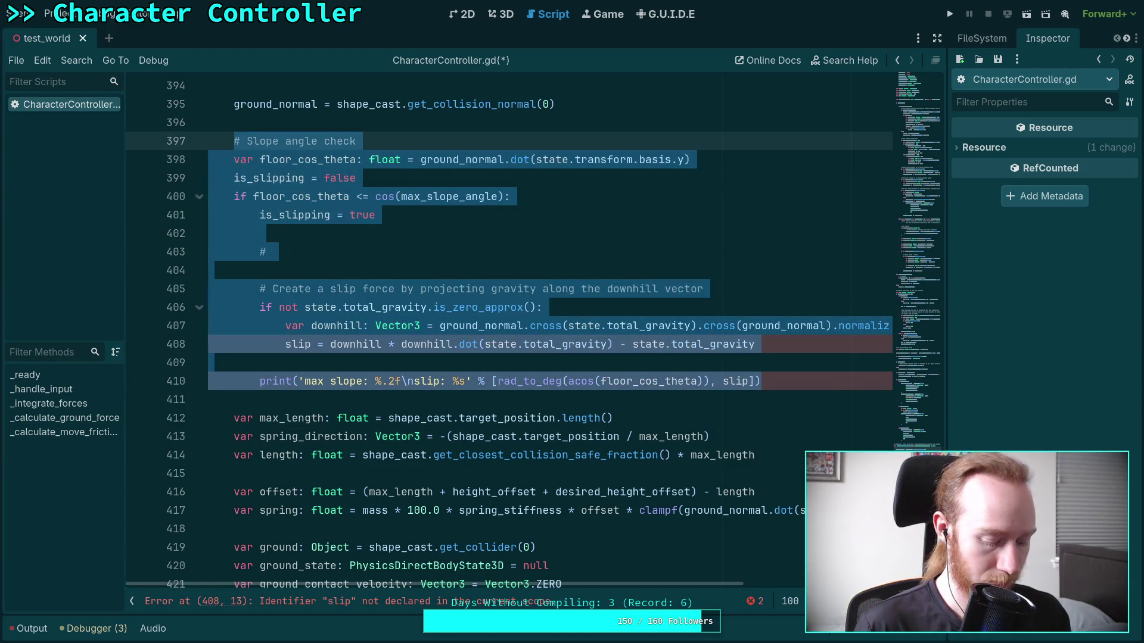
Remove the slope check block and paste it in at the length declaration.
key("Delete")
key("BackSpace")
key("BackSpace")
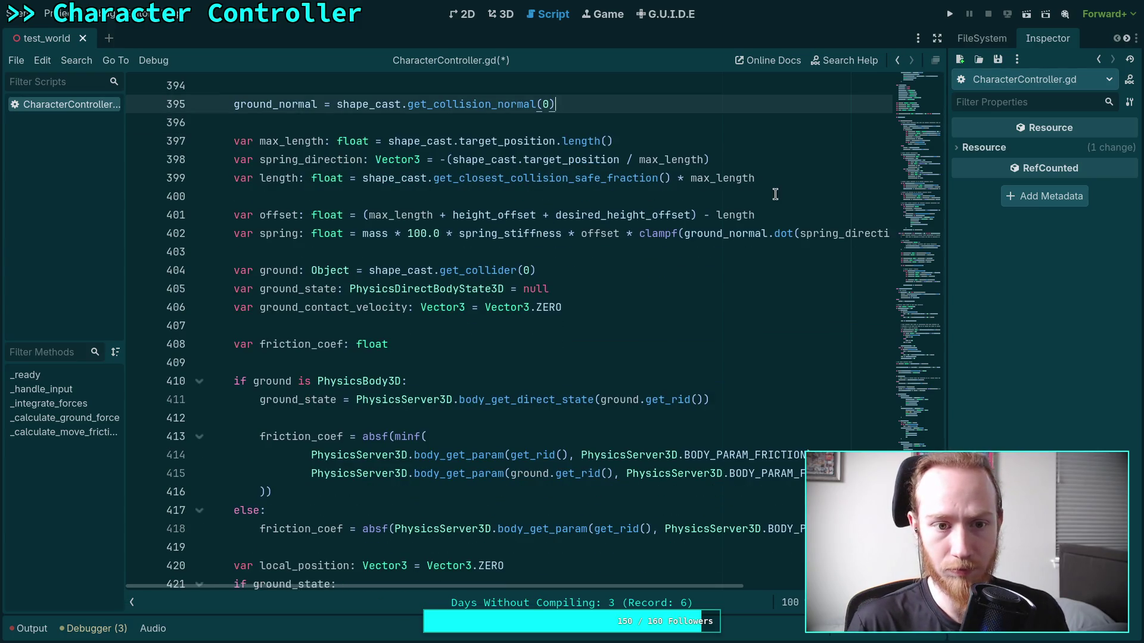
left_click(784, 179)
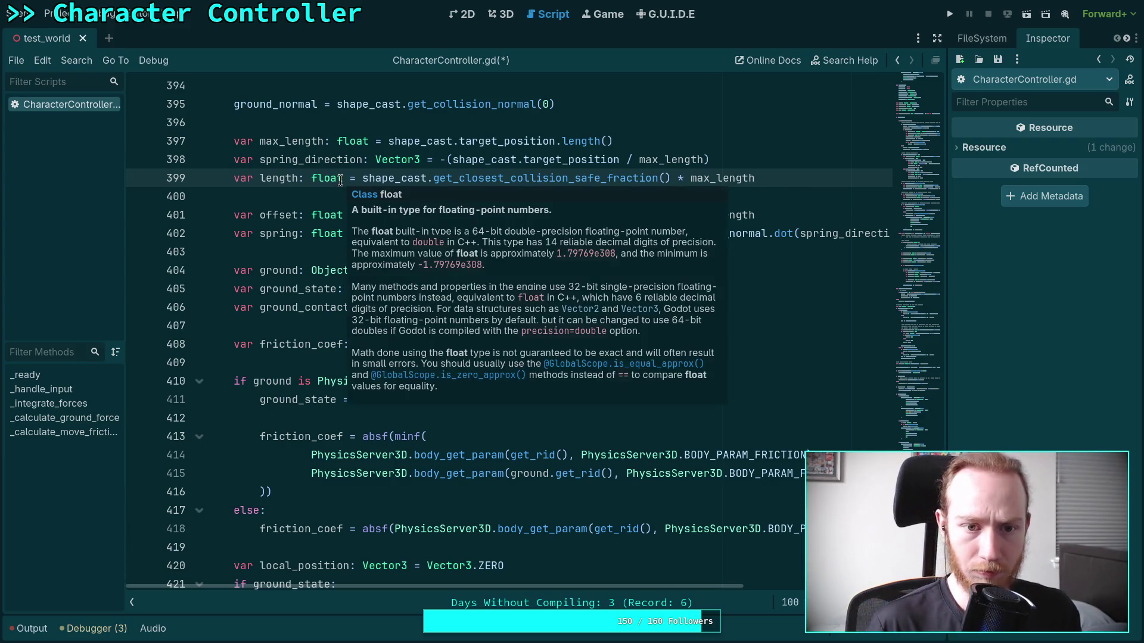
left_click(342, 179)
key("Return")
key("Return")
key("Up")
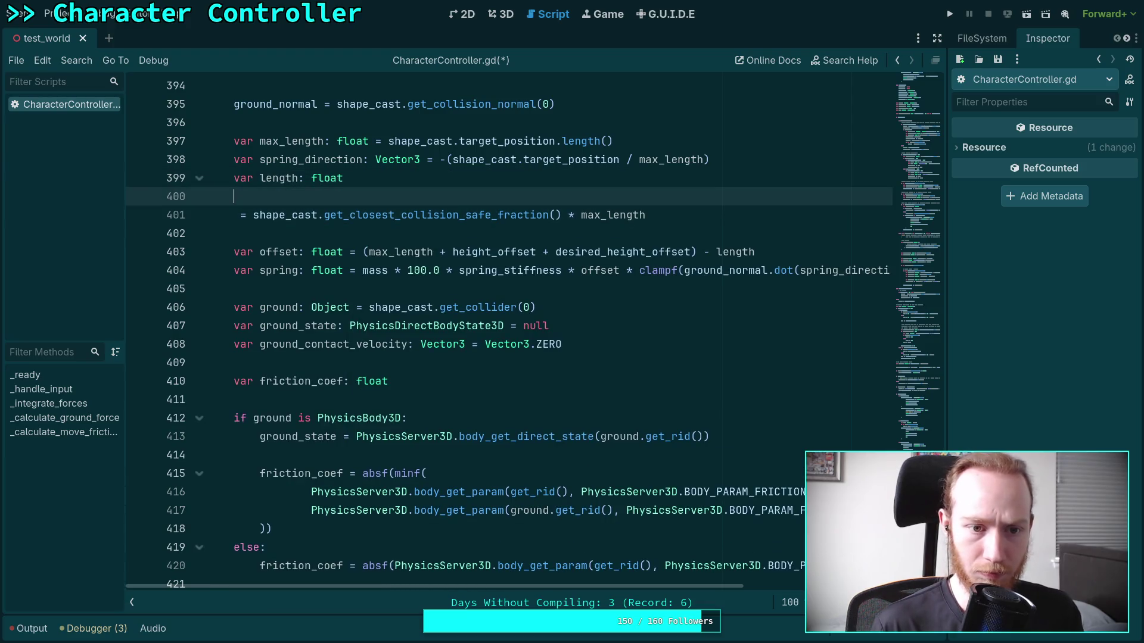
key("BackSpace")
key("BackSpace")
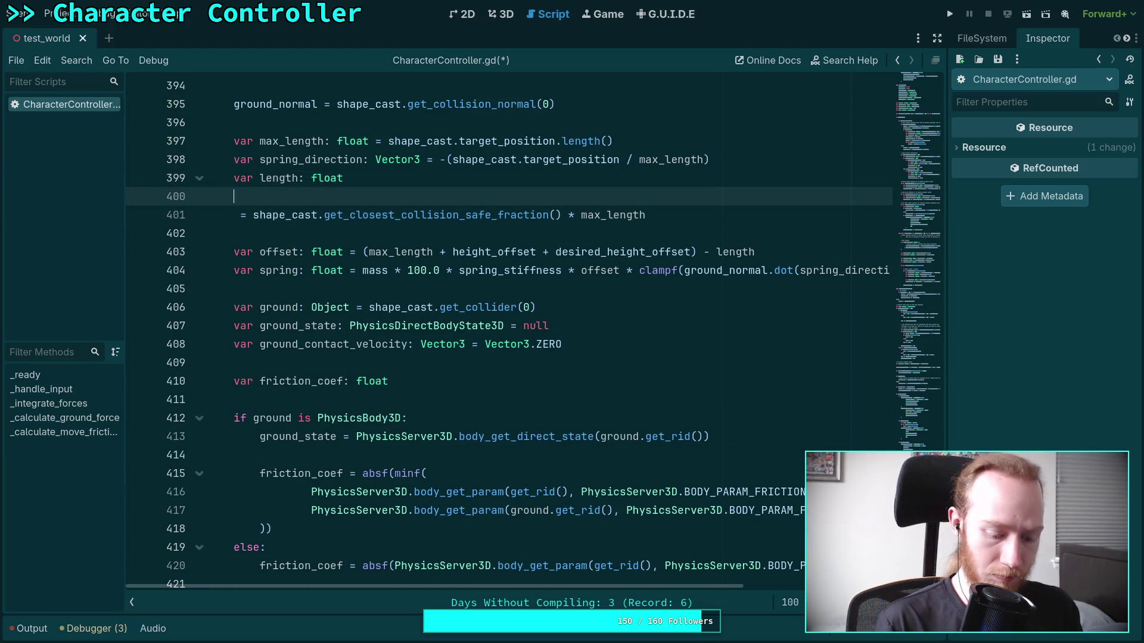
key("ctrl+v")
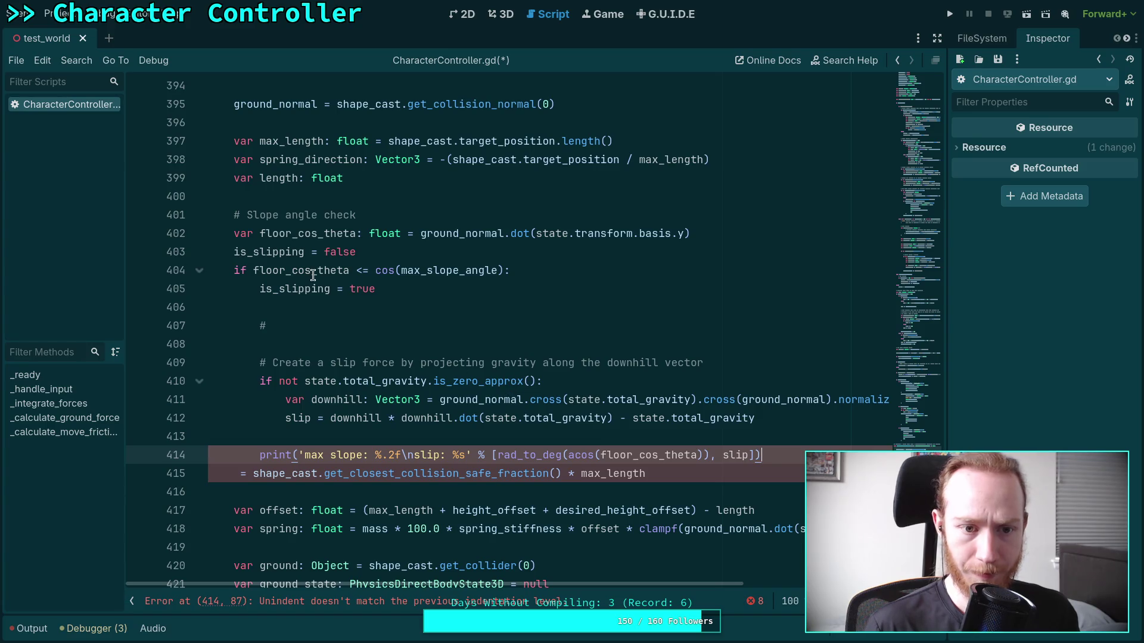
Move the misplaced block above 'var max_length' and rejoin the length declaration.
left_click(233, 214, "shift")
key("BackSpace")
key("BackSpace")
key("BackSpace")
key("BackSpace")
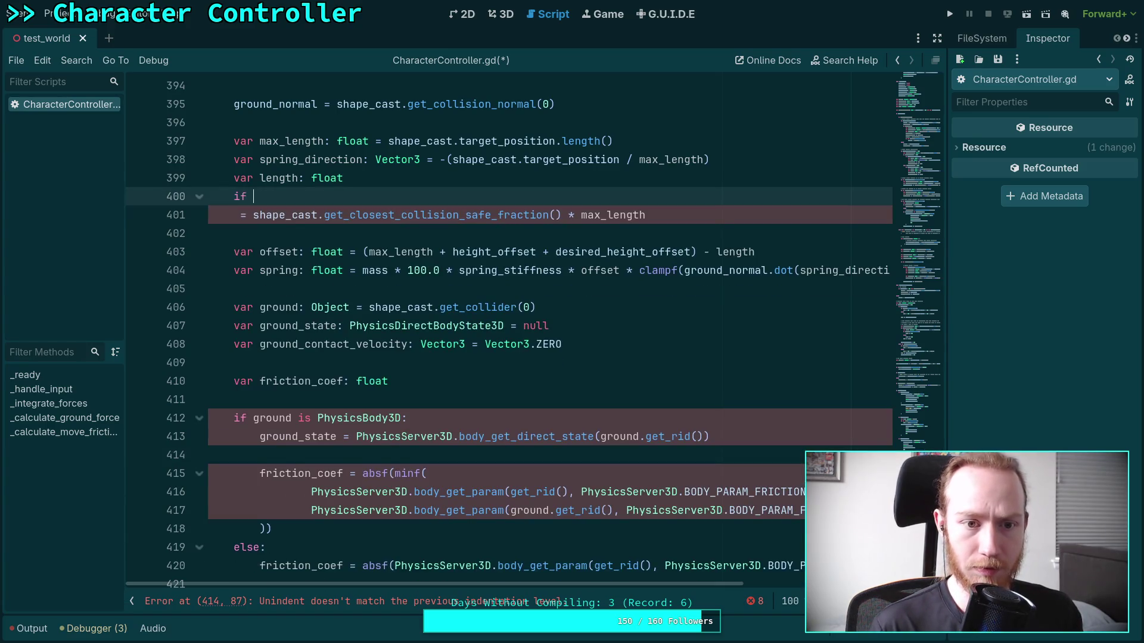
left_click(234, 122)
key("Return")
key("Return")
key("Up")
key("ctrl+v")
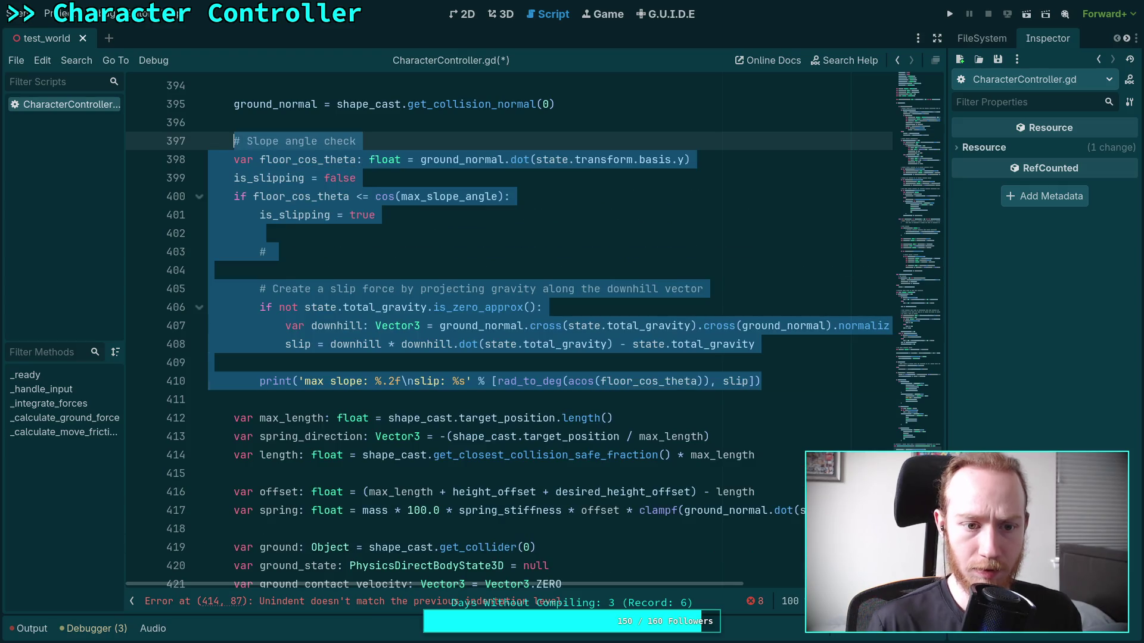
left_click(363, 289)
left_click(342, 454)
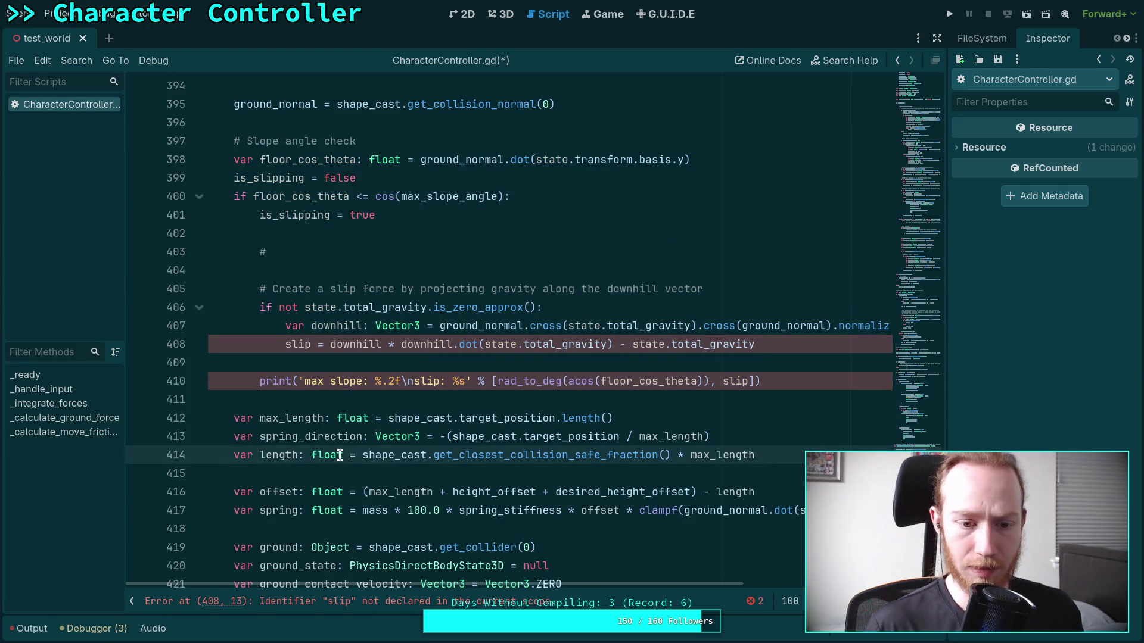
Wrap the shape-cast length assignment in 'if not is_slipping:'.
key("Return")
key("Return")
type("if is_")
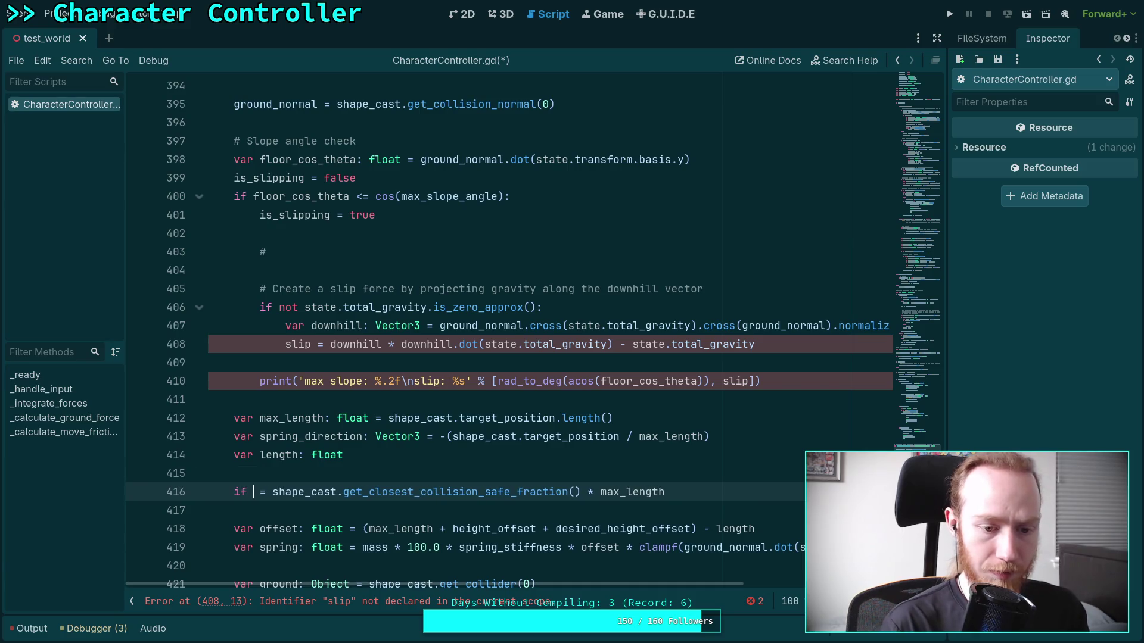
type("s")
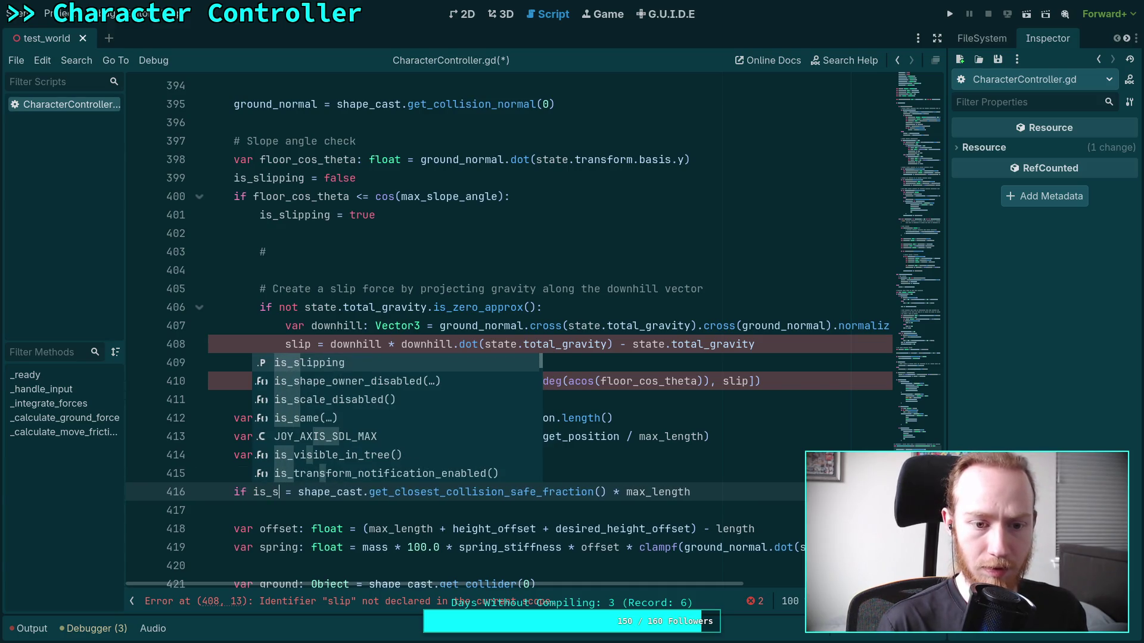
key("Return")
type(":")
key("Return")
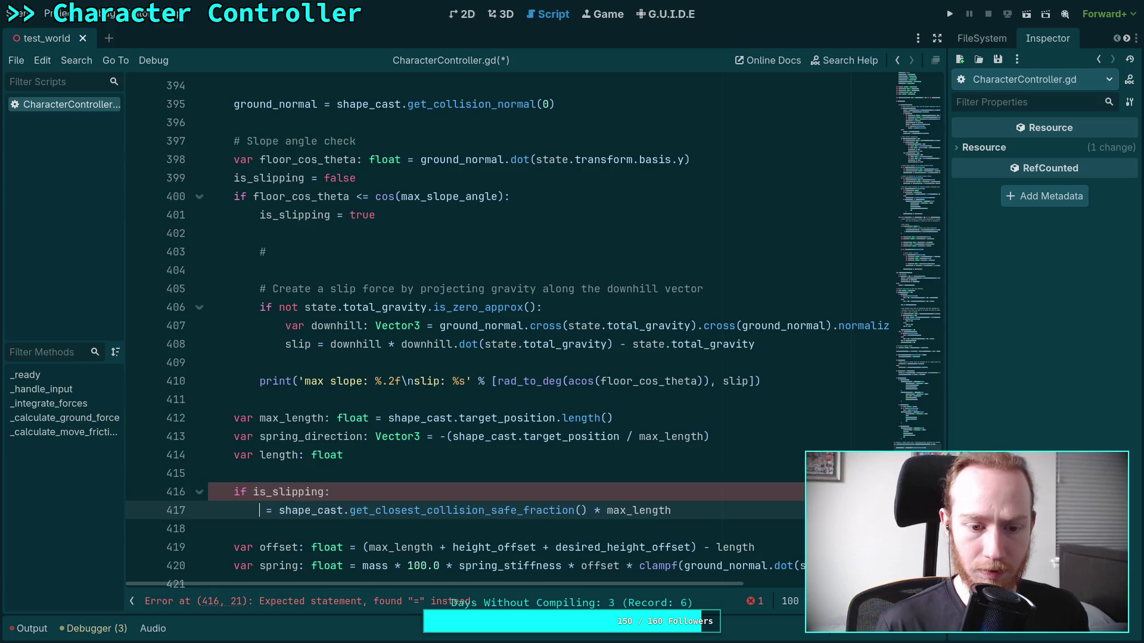
key("Return")
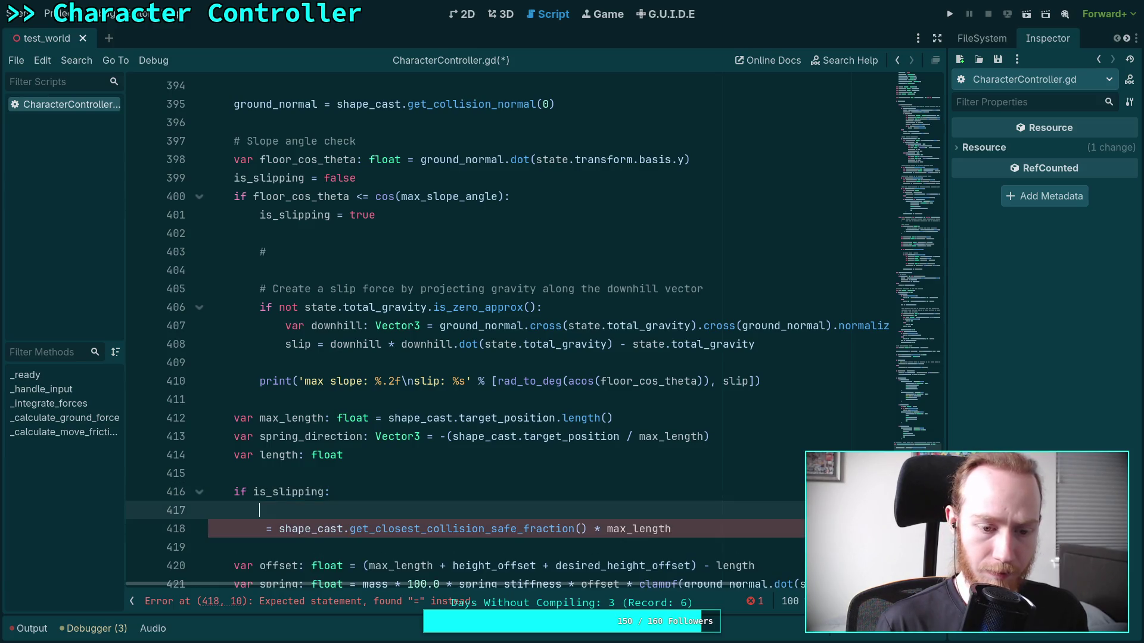
left_click(260, 492)
type("not")
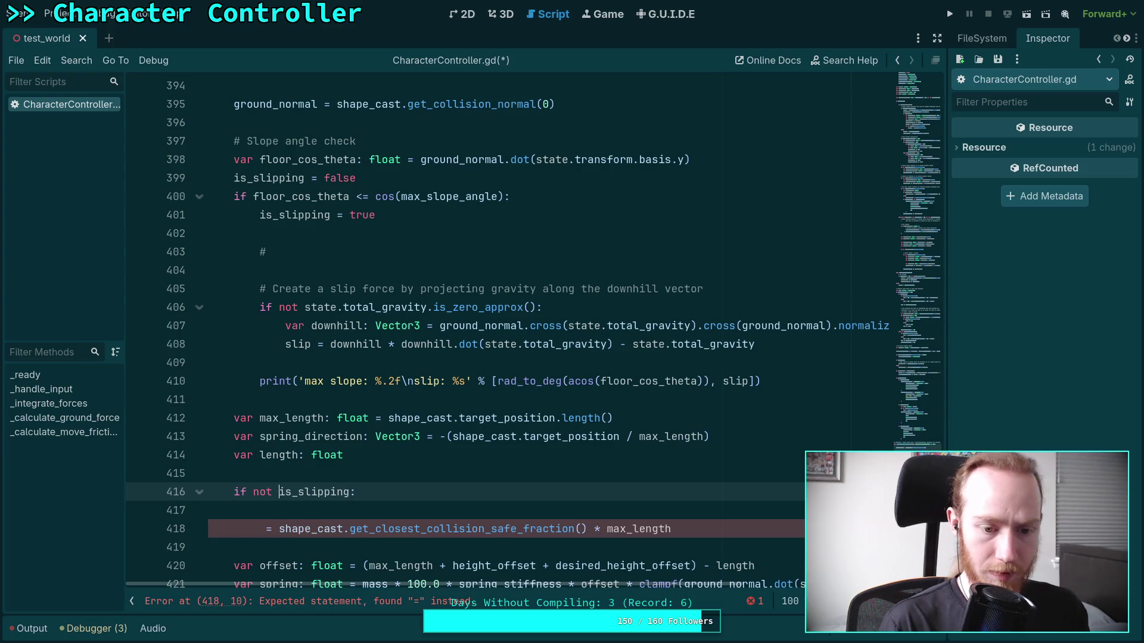
key("Down")
key("Down")
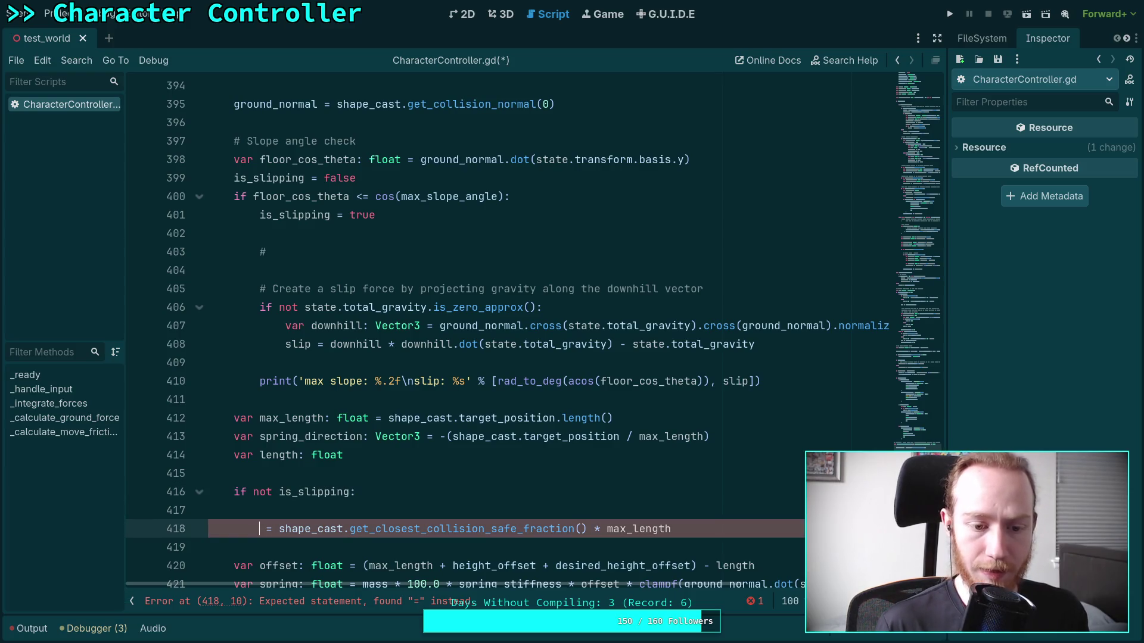
type("length")
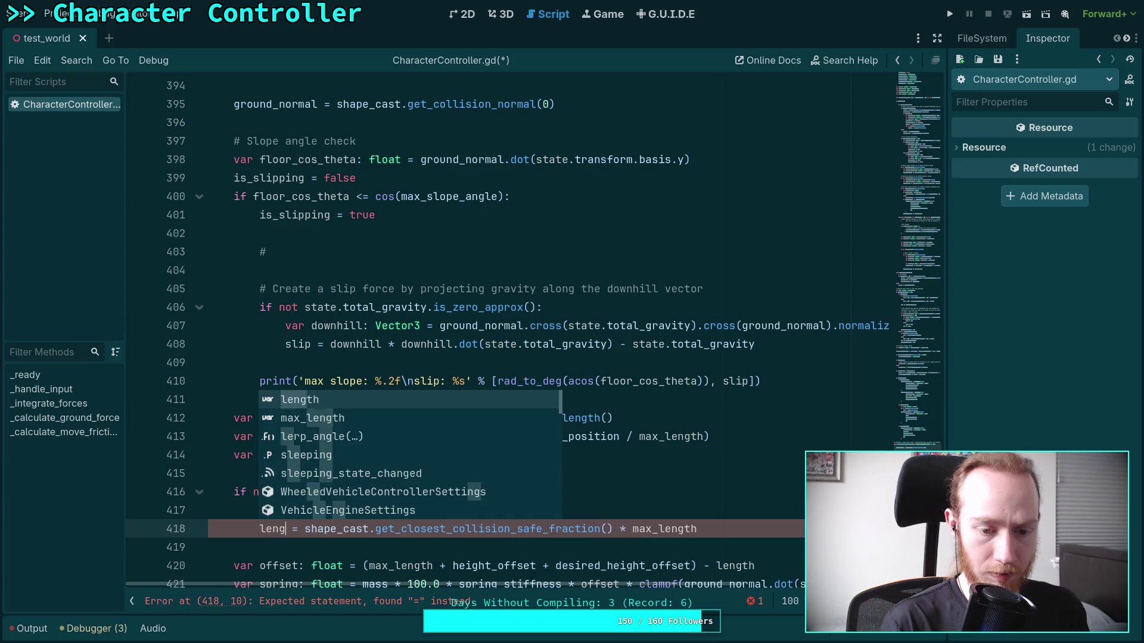
key("BackSpace")
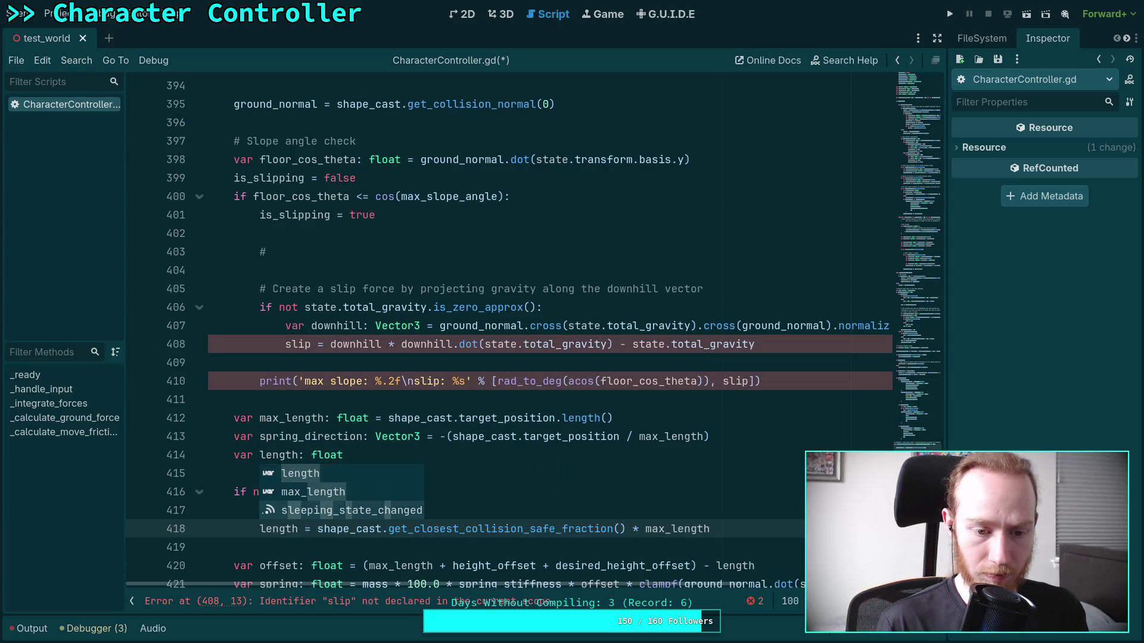
key("Escape")
key("Up")
key("BackSpace")
key("BackSpace")
key("BackSpace")
Add an 'else:' branch setting 'length = max_length'.
key("Down")
key("End")
key("Return")
key("BackSpace")
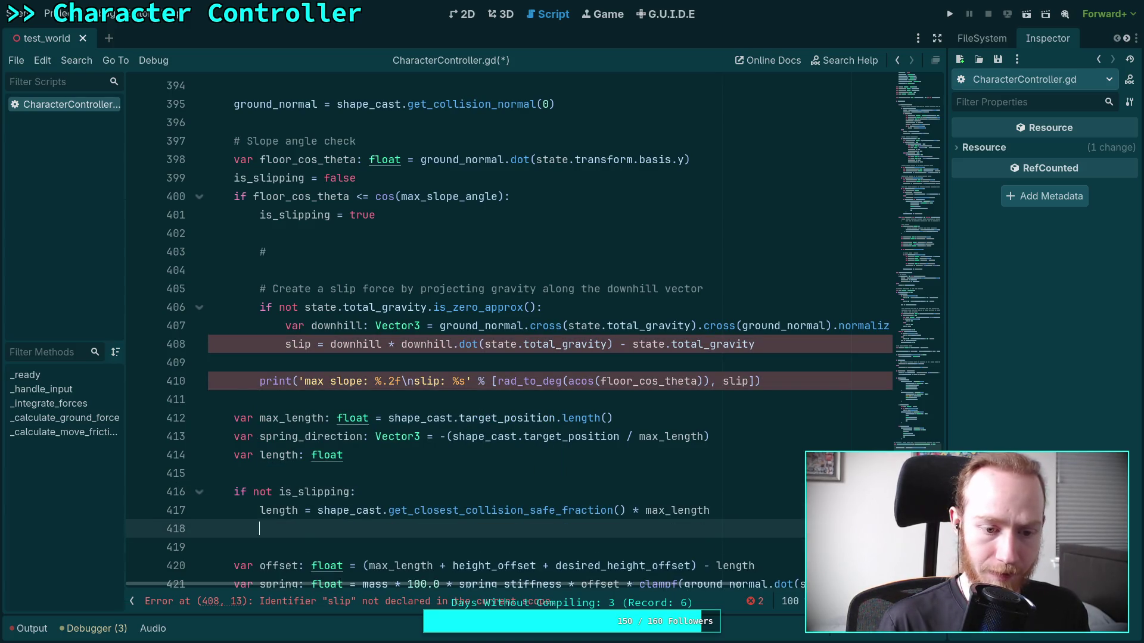
type("else:")
key("Return")
type("length = max_length")
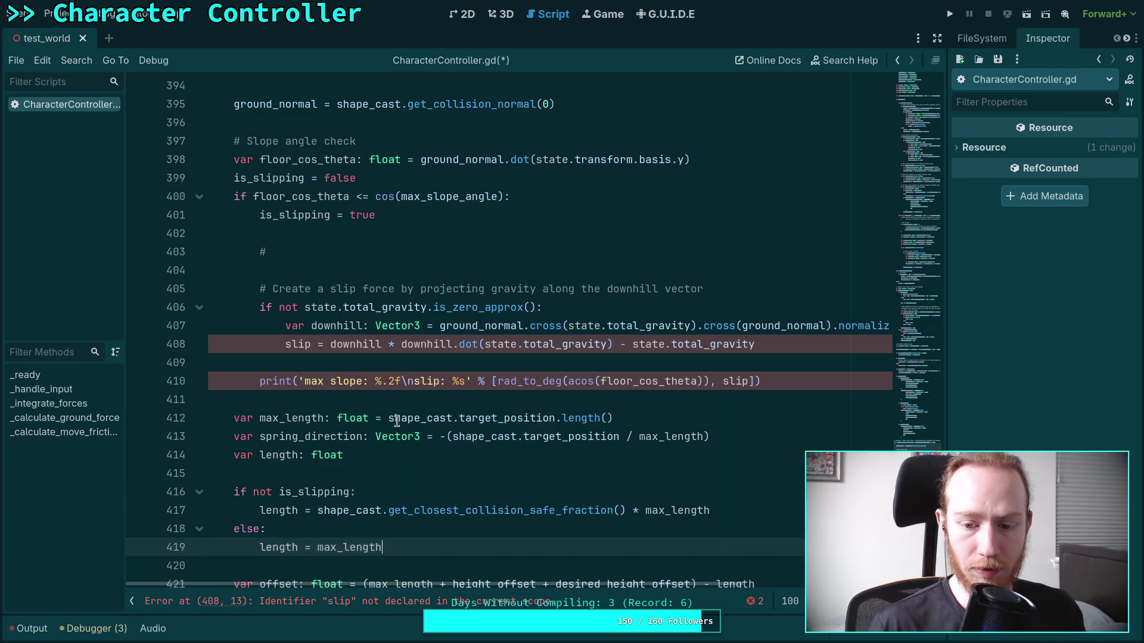
Save CharacterController.gd with Ctrl+S.
scroll(404, 420, "down", 1)
key("ctrl+s")
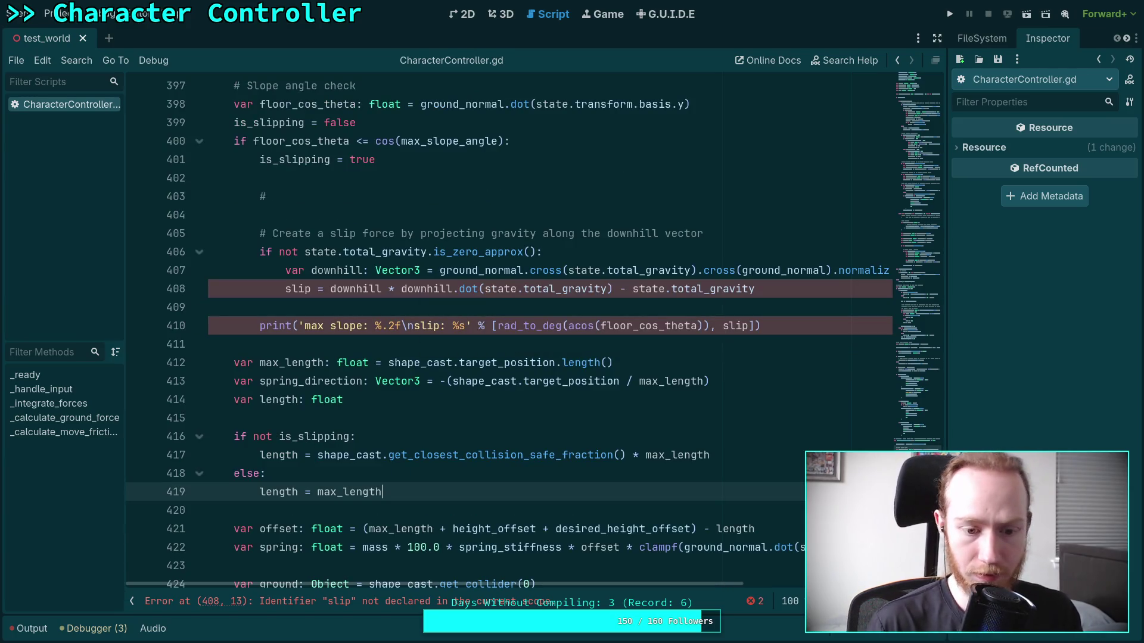
scroll(449, 421, "down", 1)
left_click(446, 453)
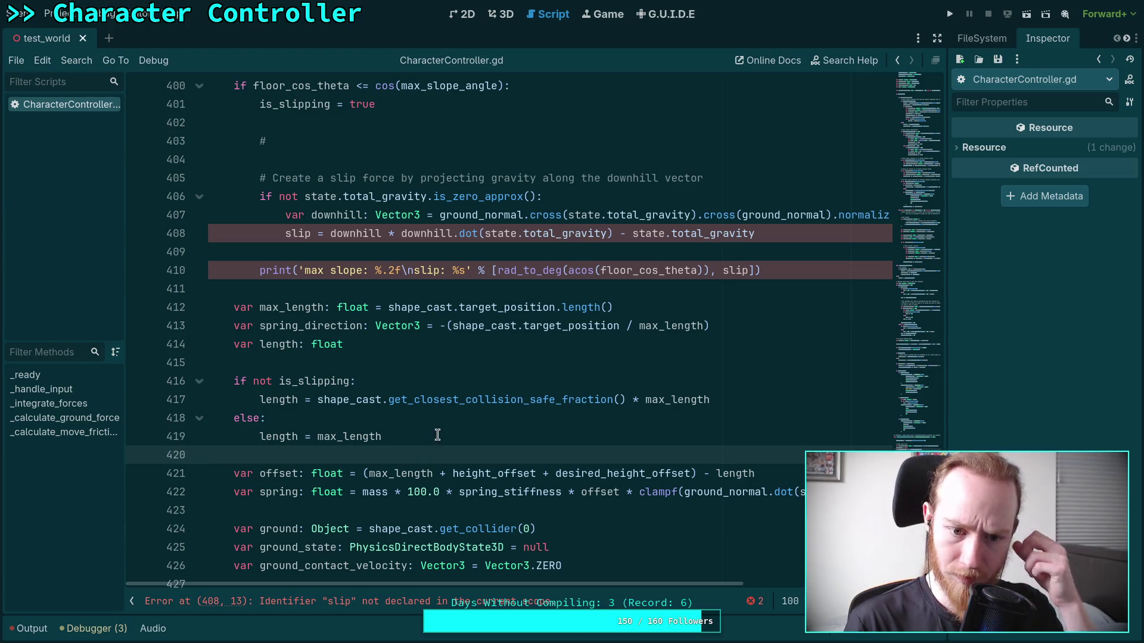
scroll(438, 435, "up", 3)
Delete the stray '#' line and inspect is_slipping and floor_cos_theta.
left_click(364, 308)
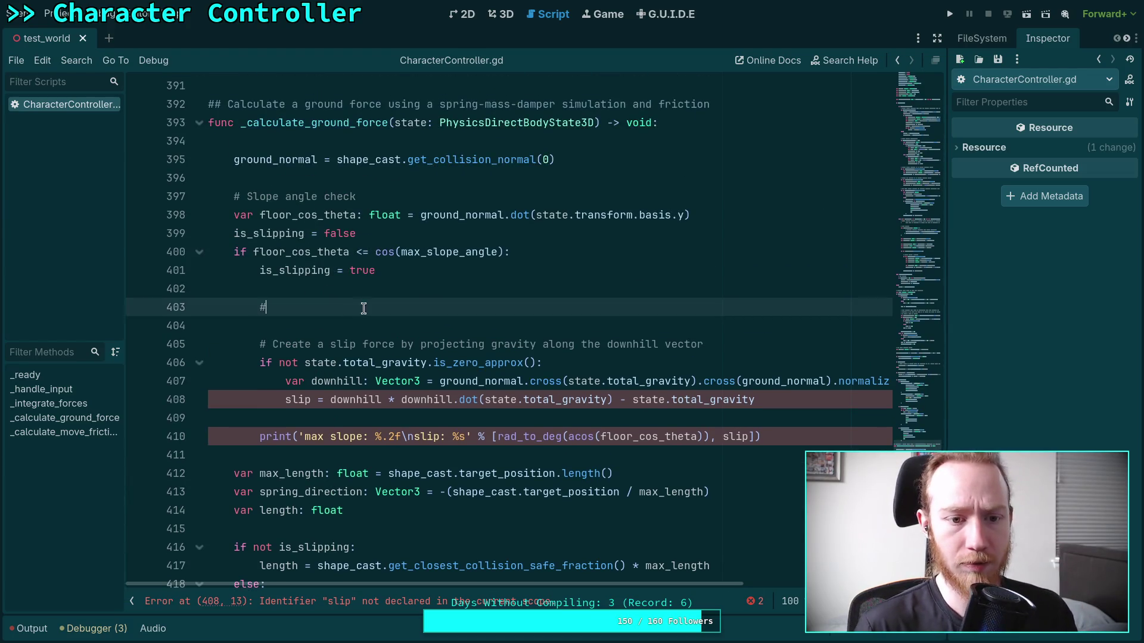
key("shift+Up")
key("BackSpace")
key("BackSpace")
key("BackSpace")
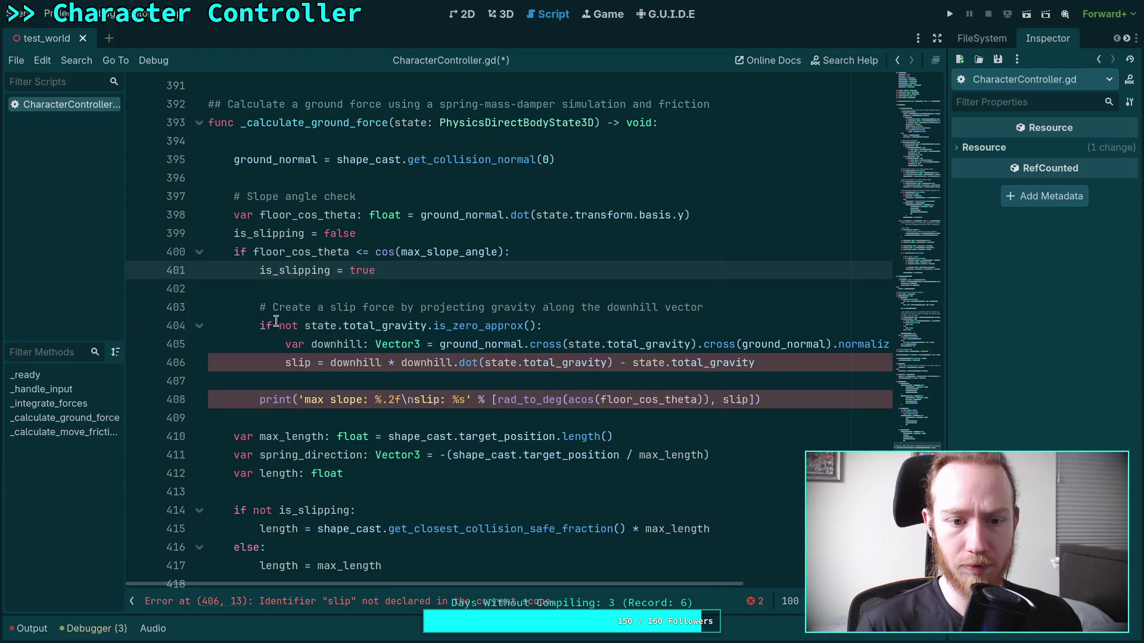
double_click(262, 233)
mouse_move(586, 586)
left_mouse_down()
mouse_move(739, 585)
mouse_move(584, 585)
left_mouse_up()
double_click(295, 251)
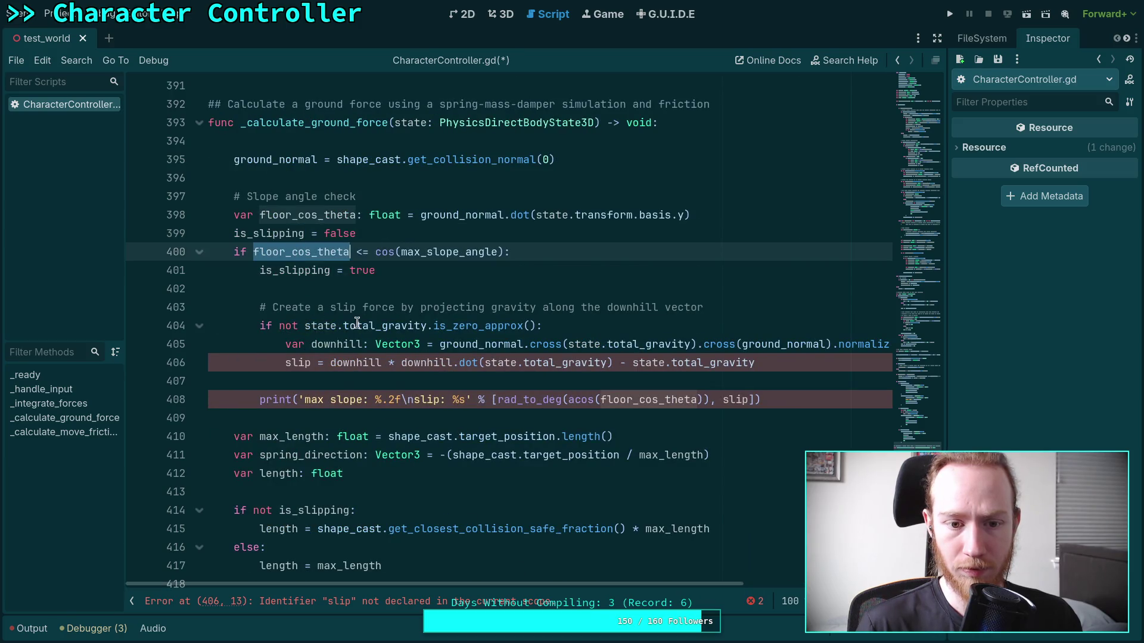
Remove the slip-force comment, if block and print line from the function.
left_click_drag(258, 307, 820, 396)
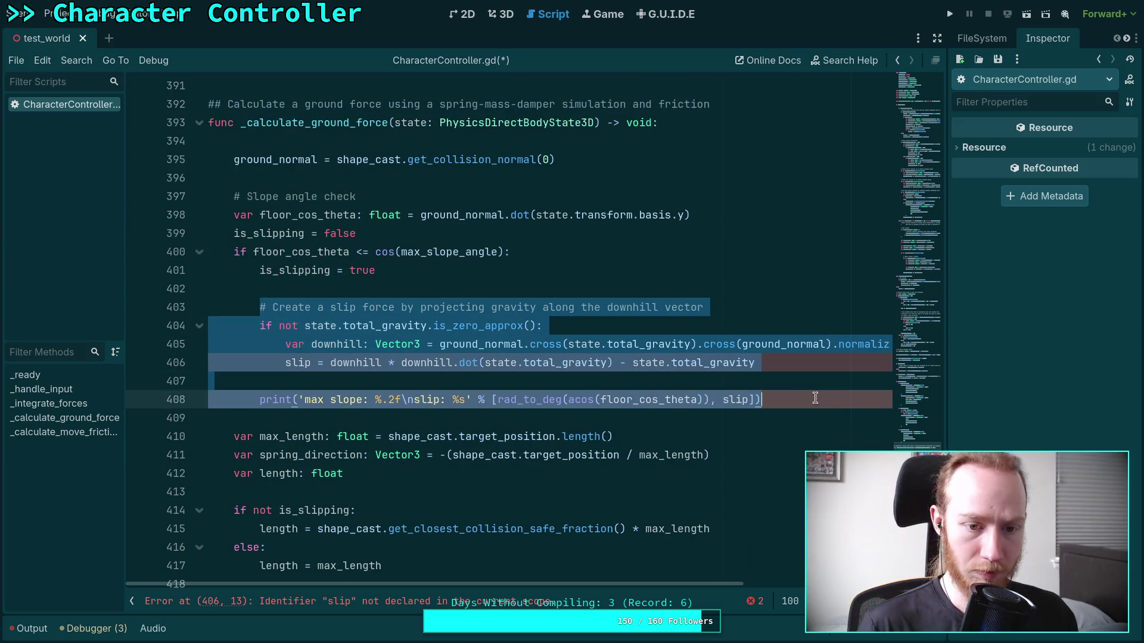
key("BackSpace")
key("BackSpace")
key("BackSpace")
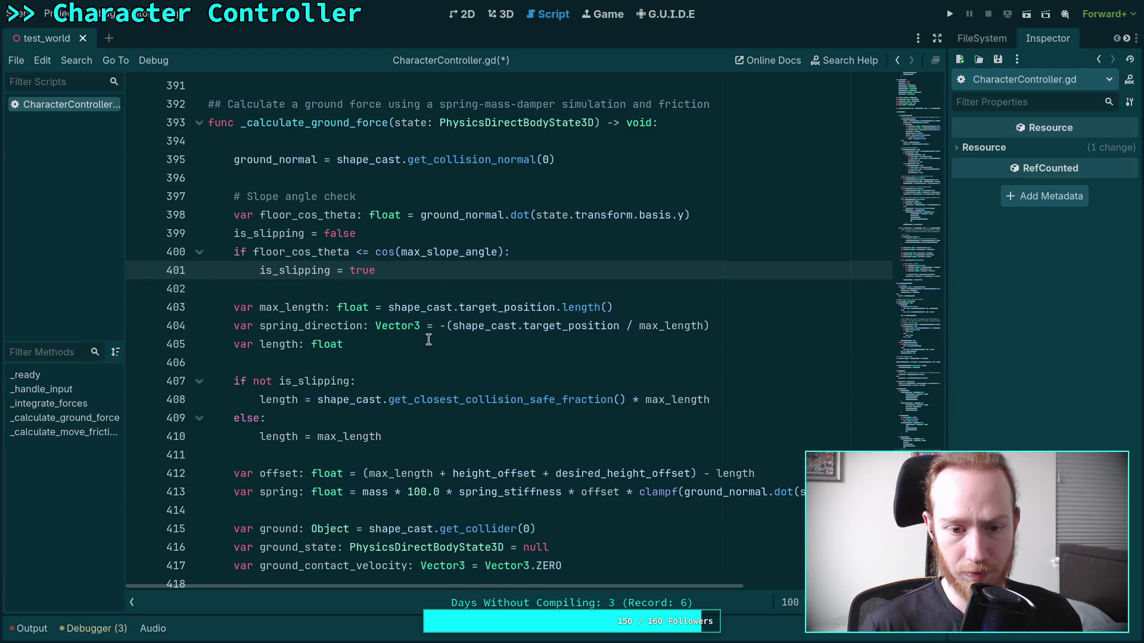
scroll(429, 339, "down", 1)
scroll(429, 340, "down", 3)
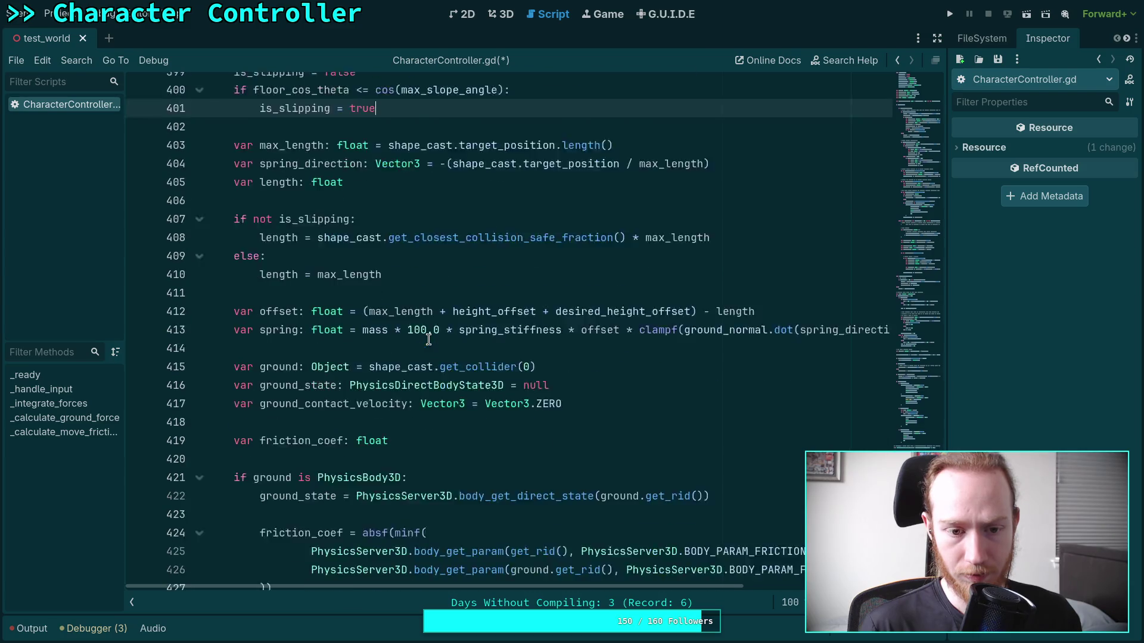
scroll(428, 340, "up", 6)
scroll(428, 340, "up", 20)
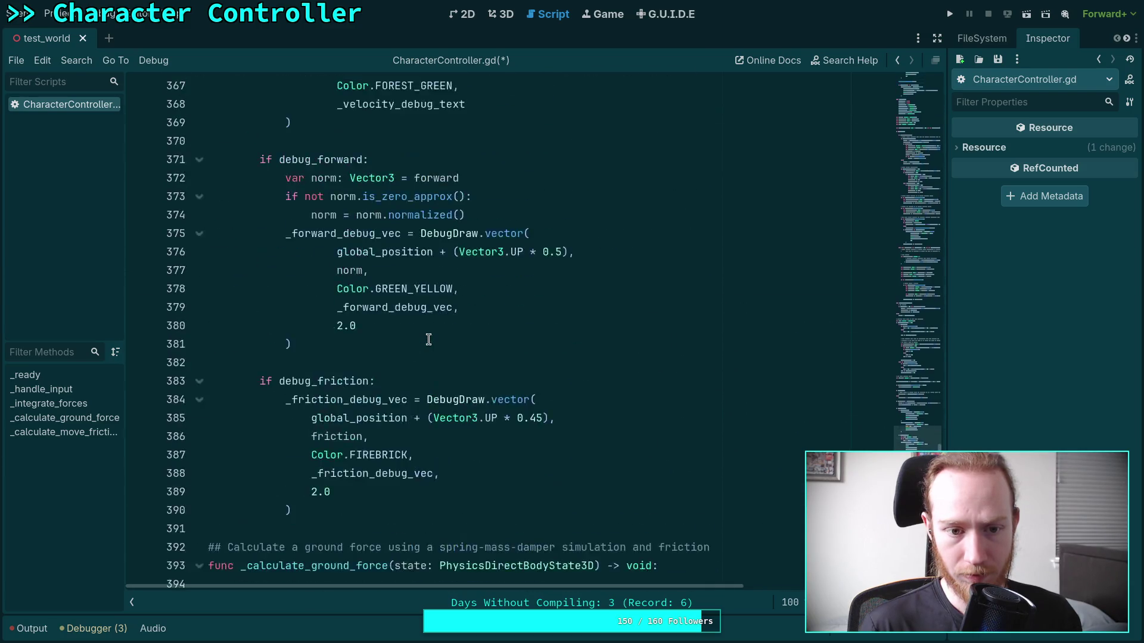
scroll(428, 340, "up", 20)
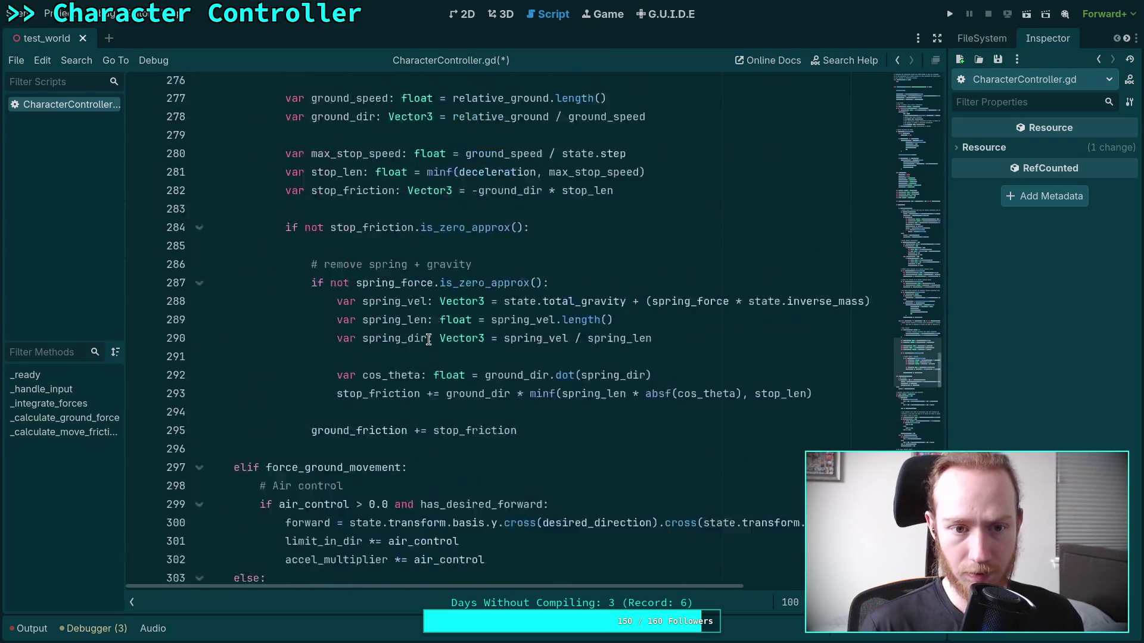
scroll(428, 340, "up", 6)
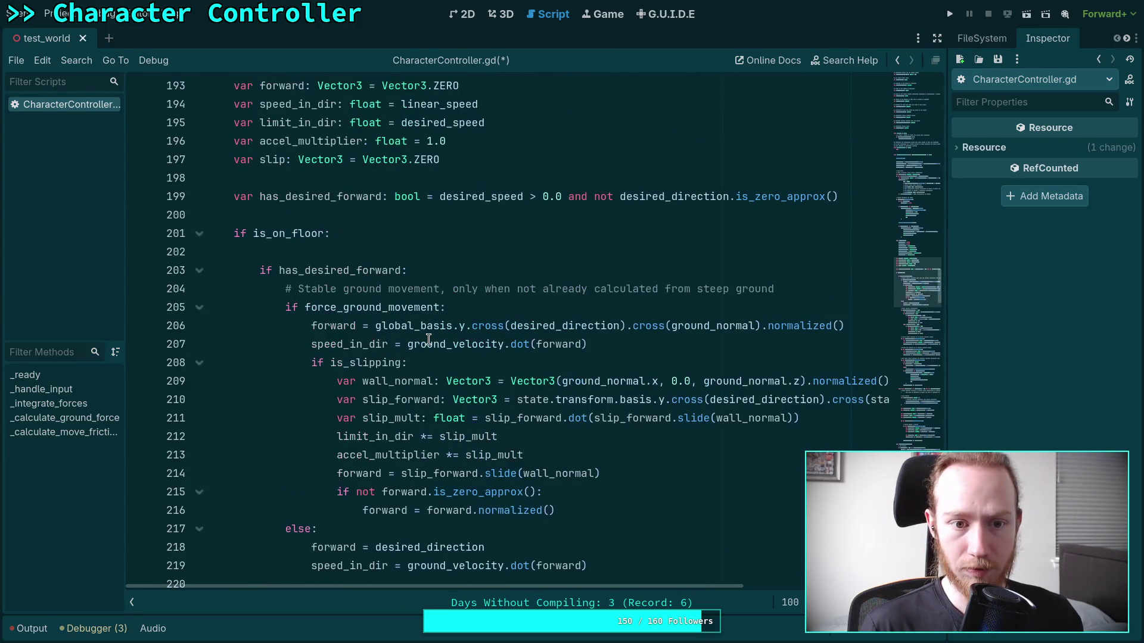
left_click(407, 248)
Paste the slip-force block under is_on_floor and start an 'if is_slipping and' condition.
key("Return")
key("Return")
key("Up")
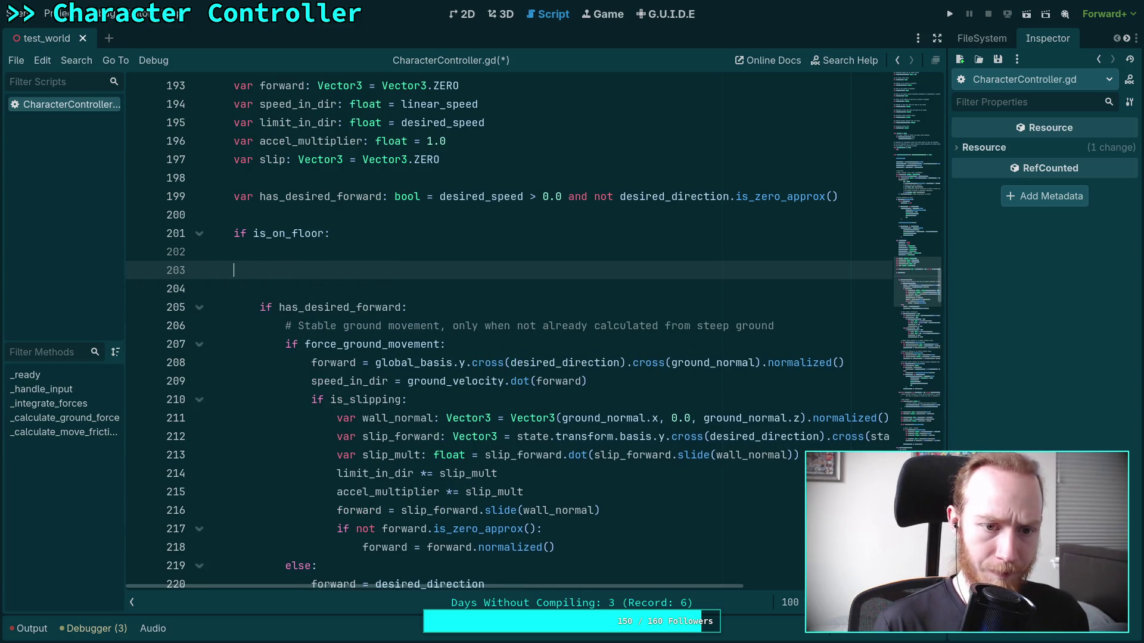
key("ctrl+v")
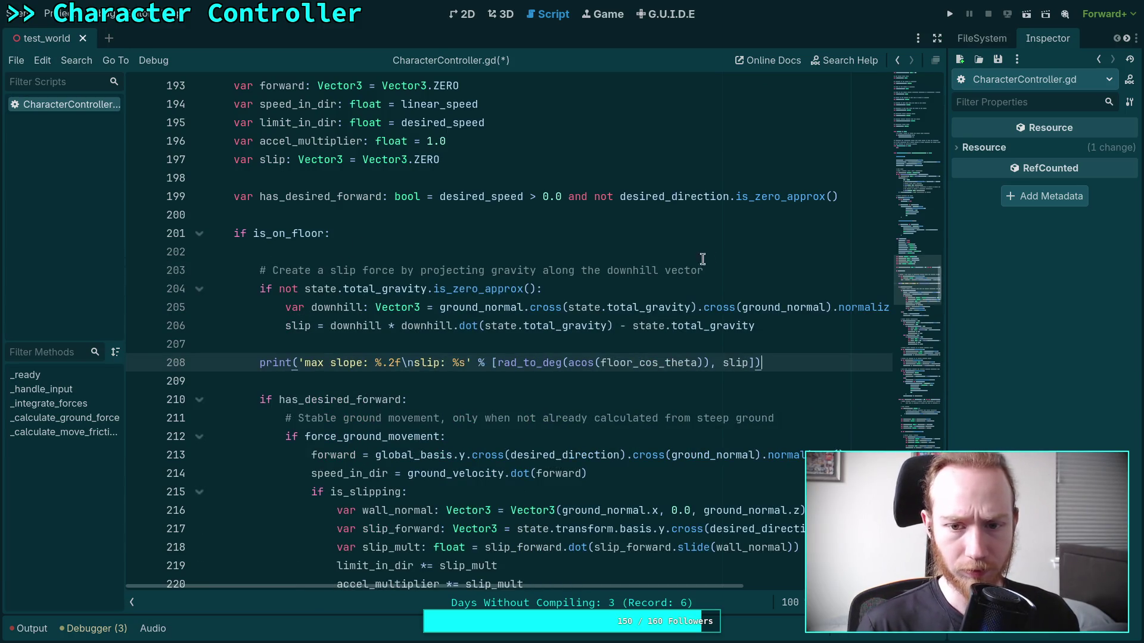
left_click(725, 271)
key("Return")
type("ifg ")
type(" is_")
key("Return")
type("and")
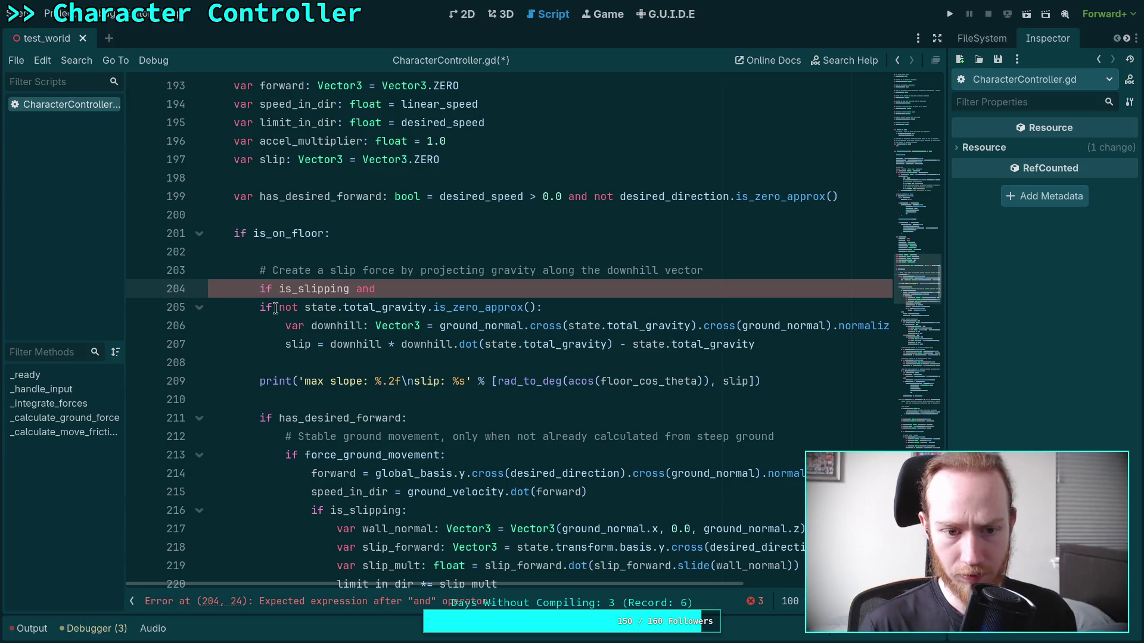
Rejoin the split downhill statement onto one line and indent the print statement one level.
left_click_drag(275, 308, 416, 291)
key("BackSpace")
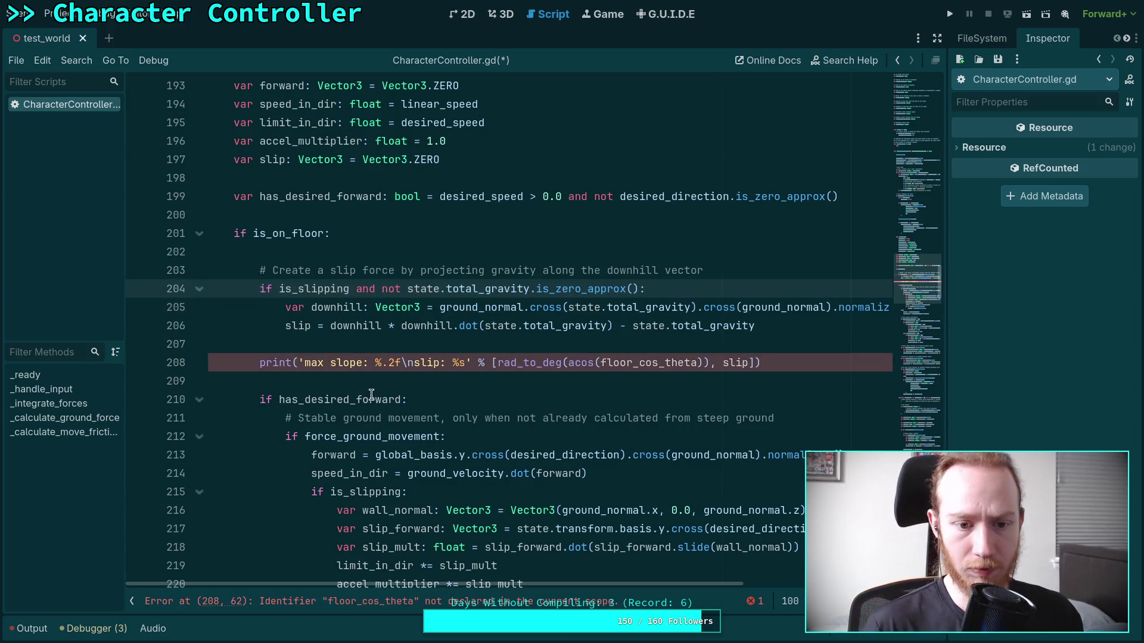
left_click(257, 361)
key("Tab")
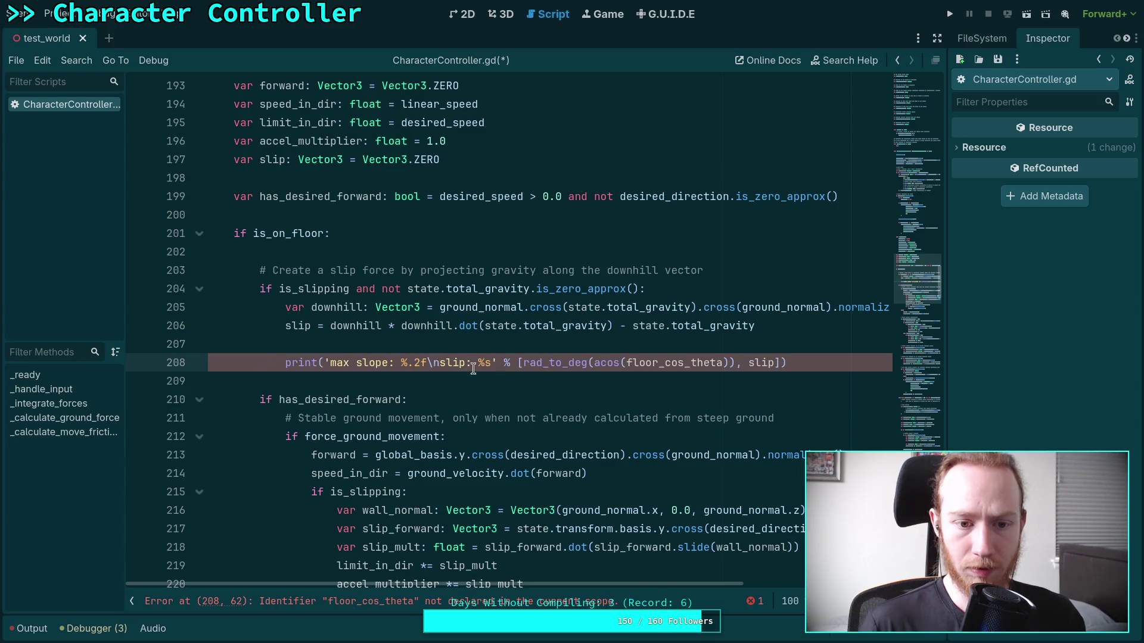
Delete 'max slope: %.2f\n' and the rad_to_deg slope-angle argument from the print.
double_click(654, 362)
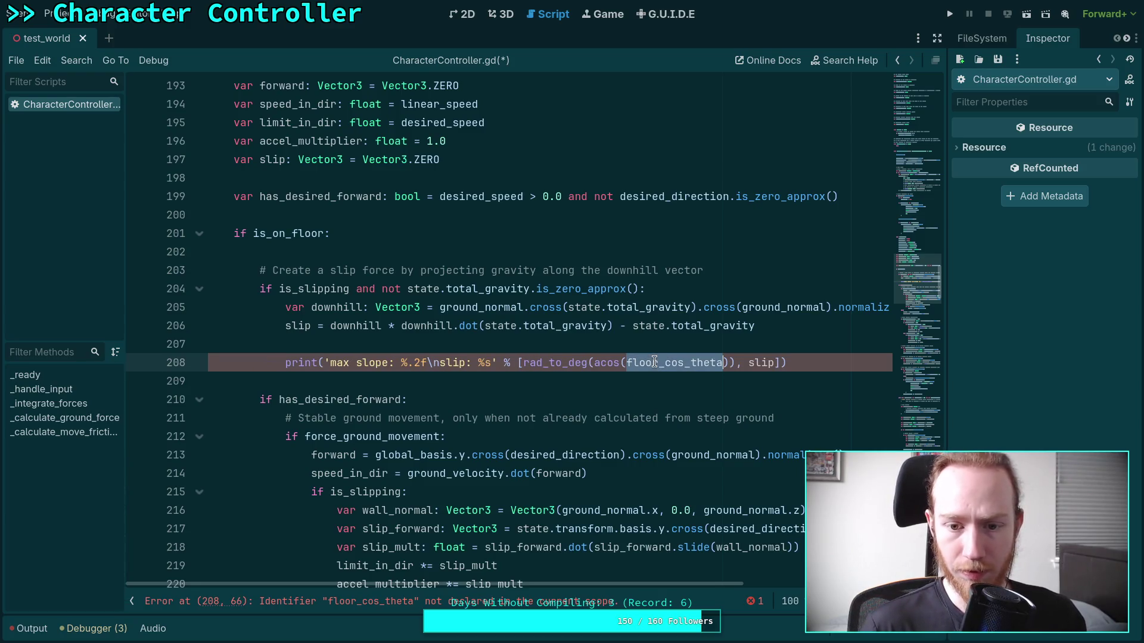
left_click(566, 380)
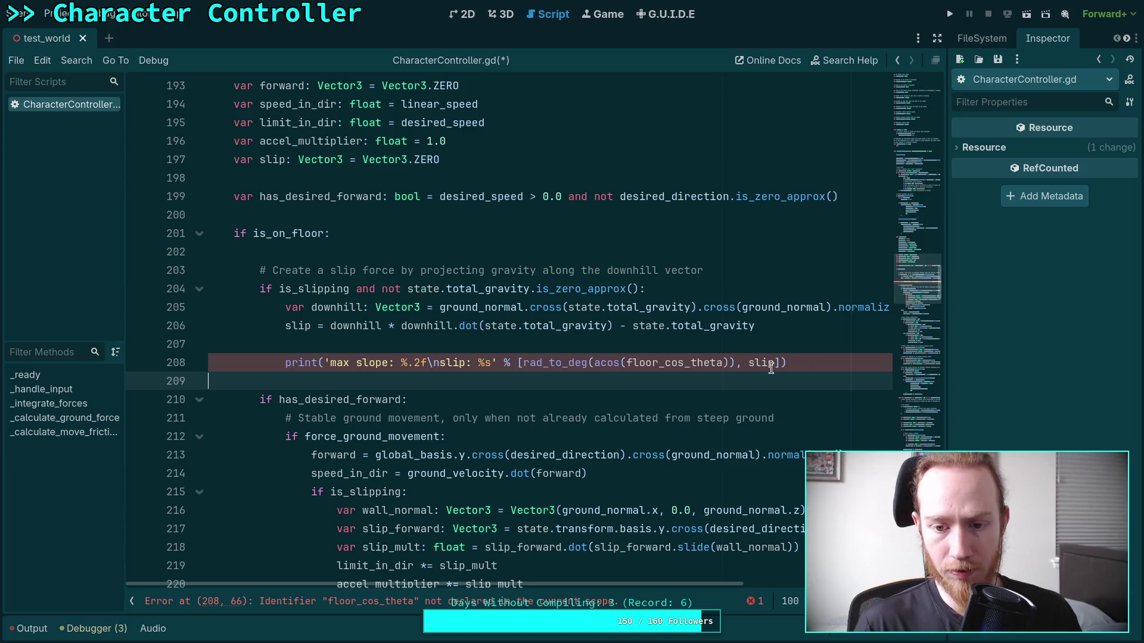
left_click_drag(438, 363, 330, 363)
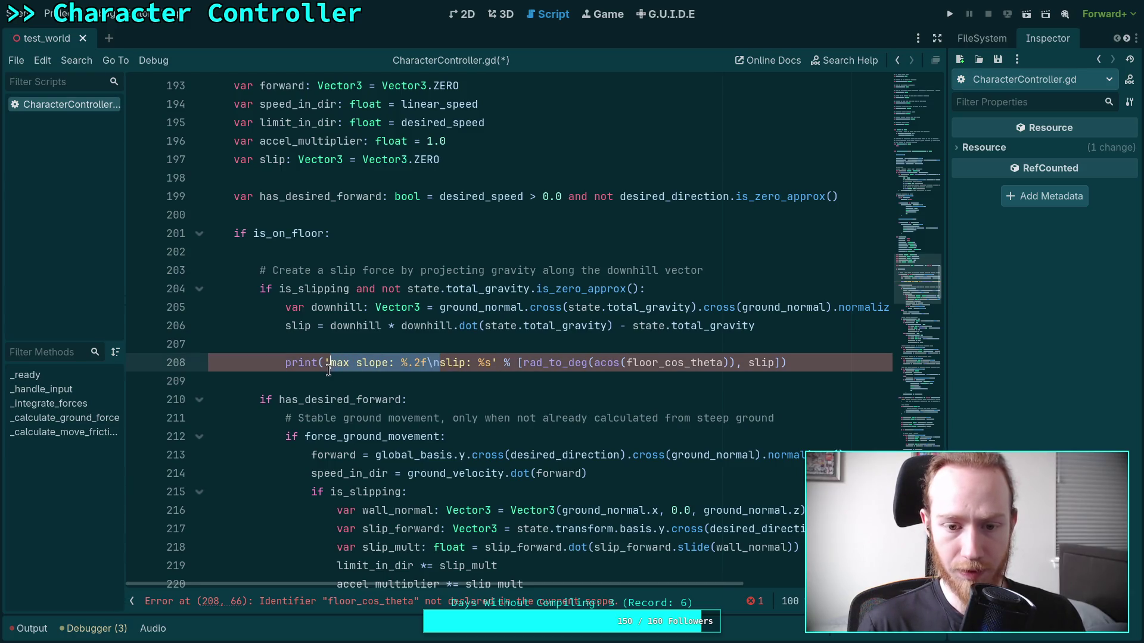
key("BackSpace")
left_click_drag(415, 364, 640, 364)
key("BackSpace")
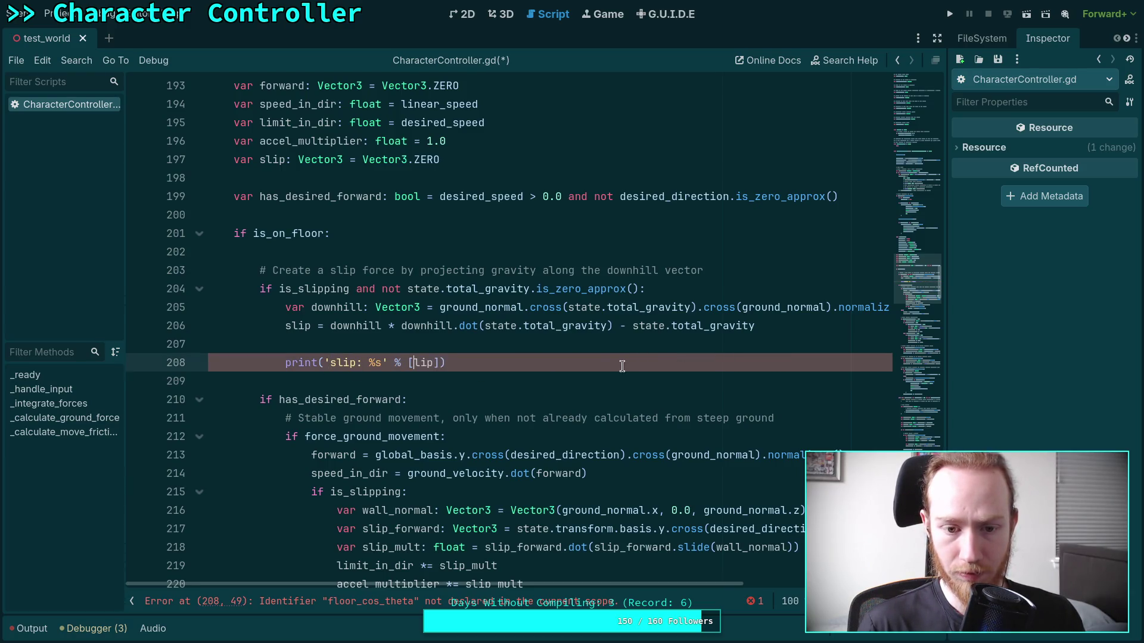
Fix line 208 to print('slip: %s' % slip), removing the stray bracket, and save CharacterController.gd.
key("Delete")
type("s")
left_click(436, 364)
key("Delete")
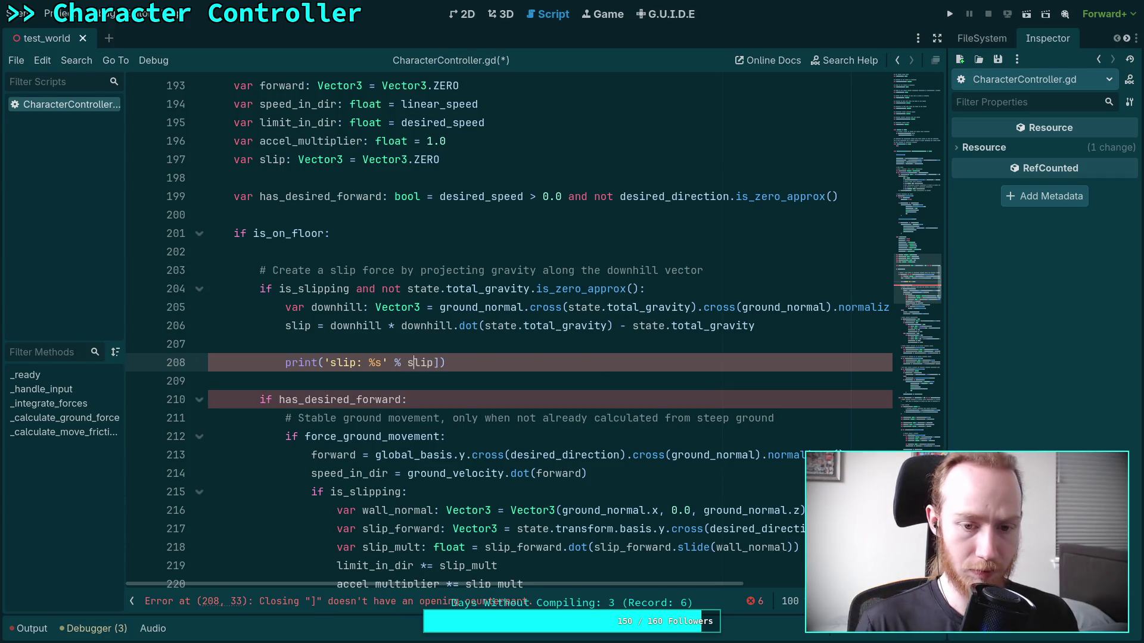
key("Delete")
left_click(532, 342)
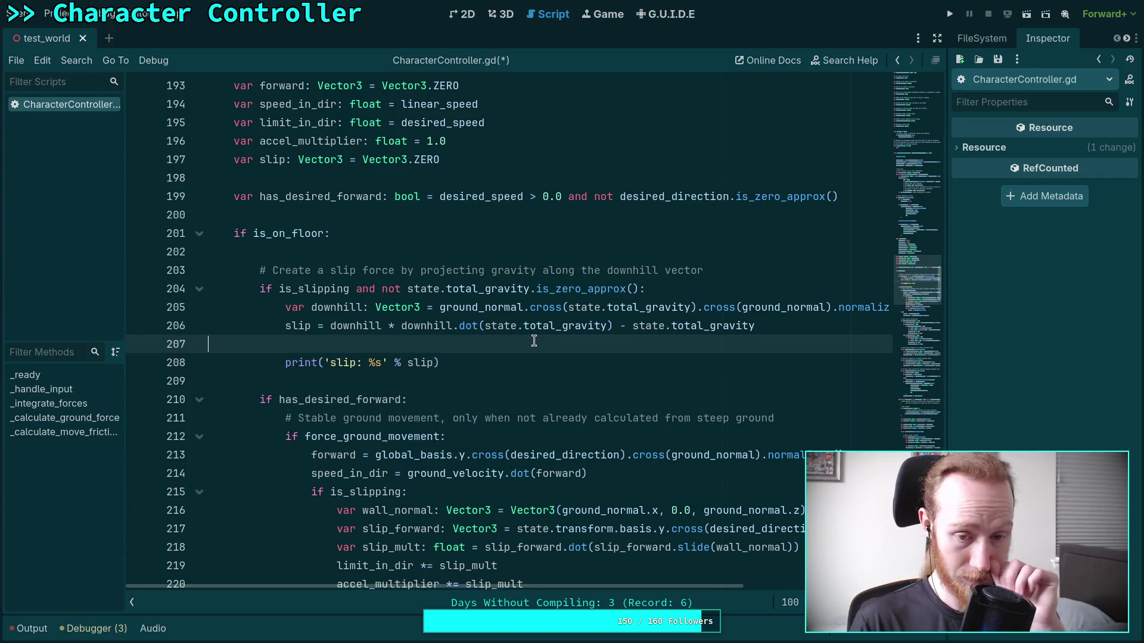
left_click(785, 325)
left_click(615, 353)
key("ctrl+s")
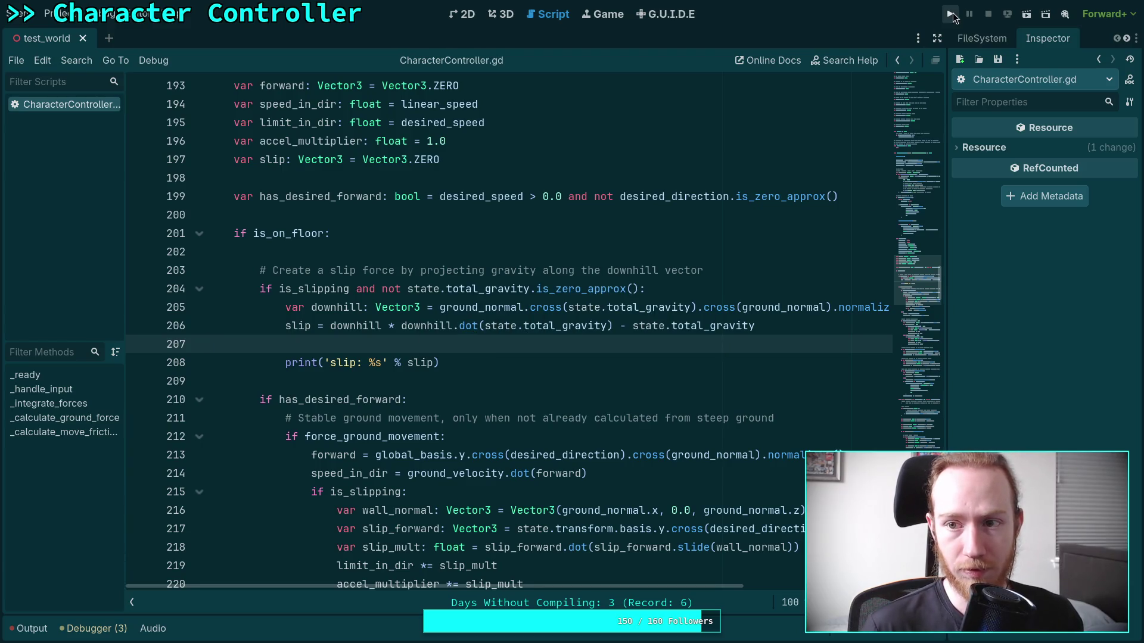
left_click(951, 13)
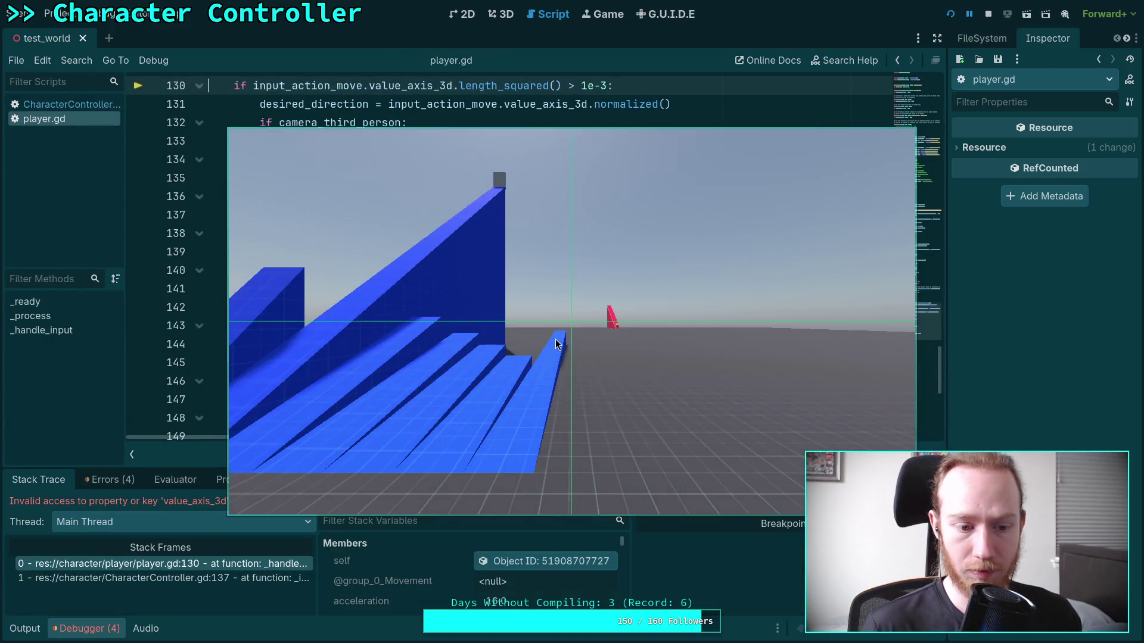
left_click(988, 14)
left_click(509, 17)
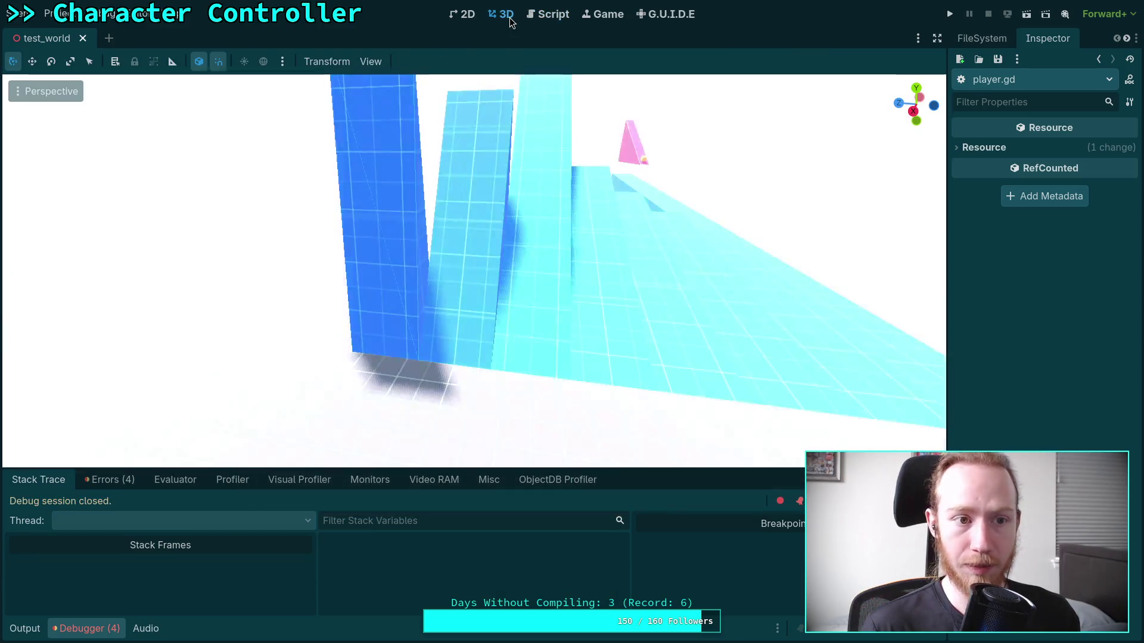
key("F5")
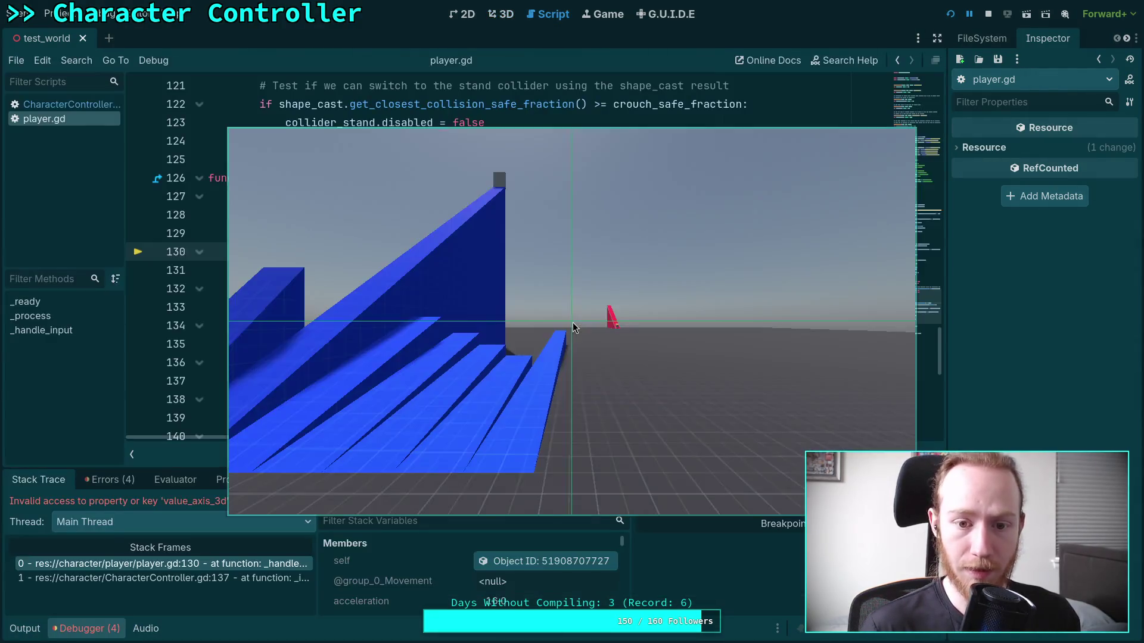
key("F8")
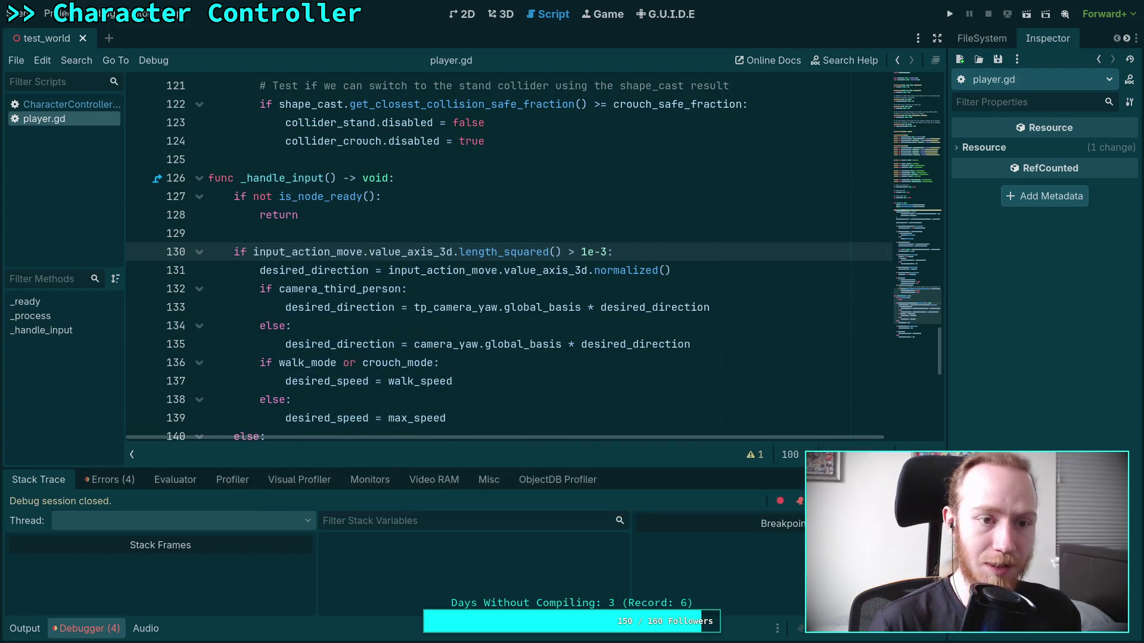
left_click(950, 13)
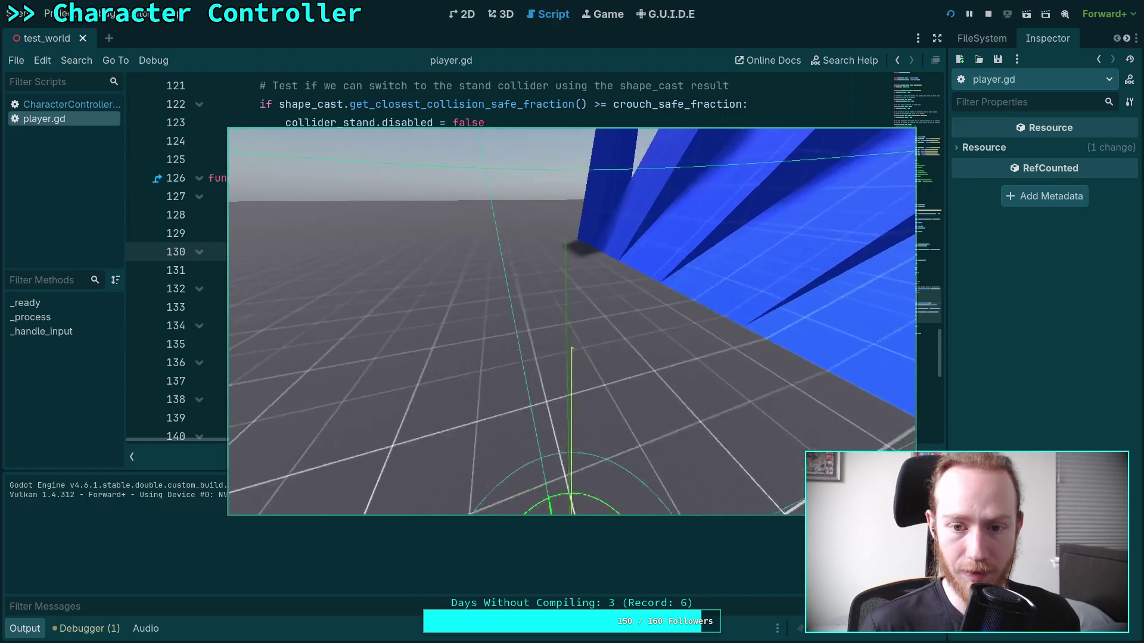
key("w")
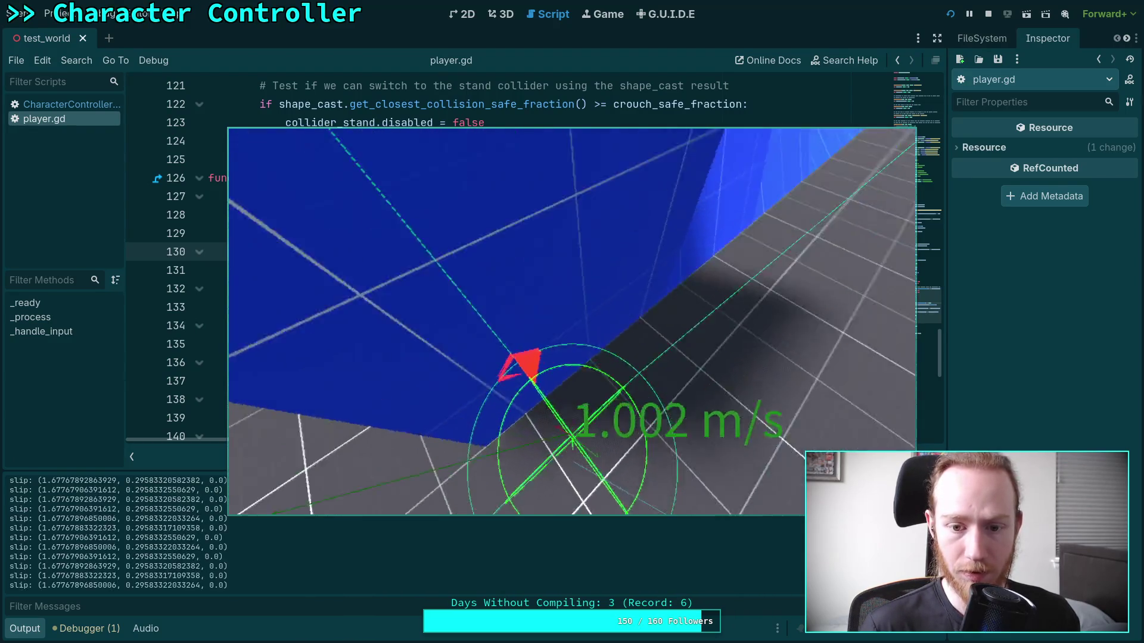
key("w")
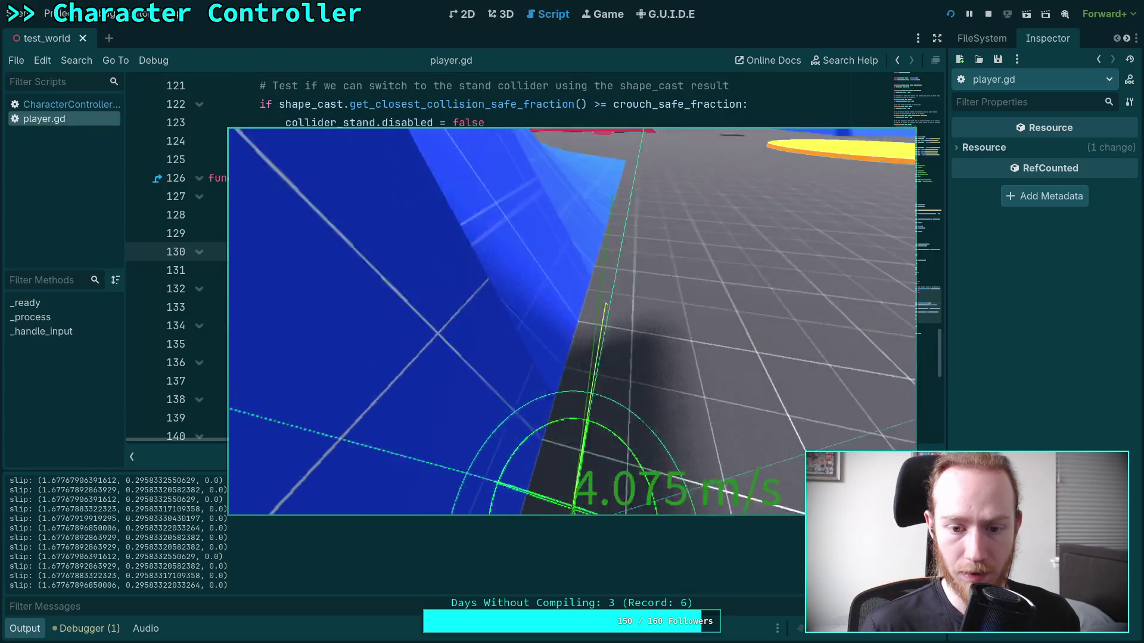
key("w")
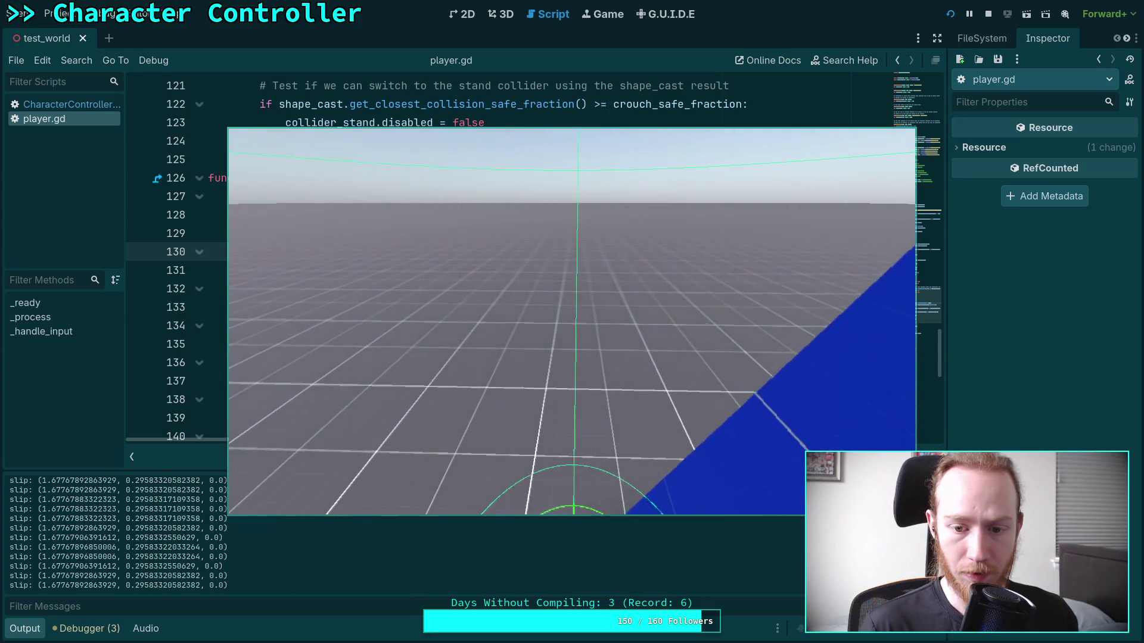
key("F8")
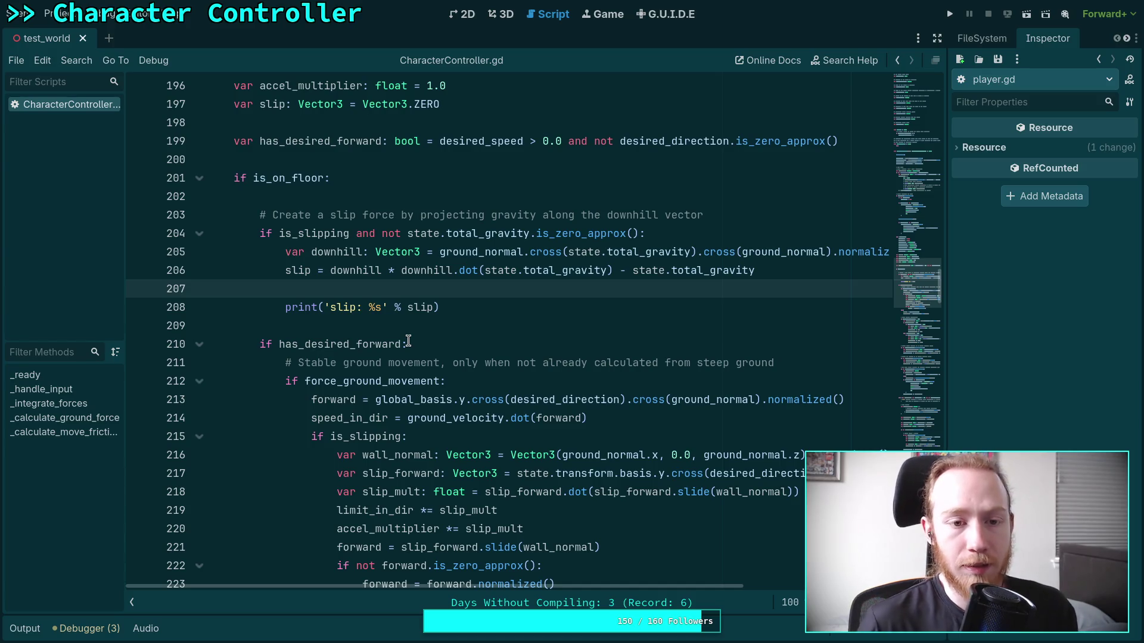
Change air_control on line 36 from 0.0 to 0.5 and run the game.
scroll(374, 376, "up", 5)
scroll(374, 377, "up", 2)
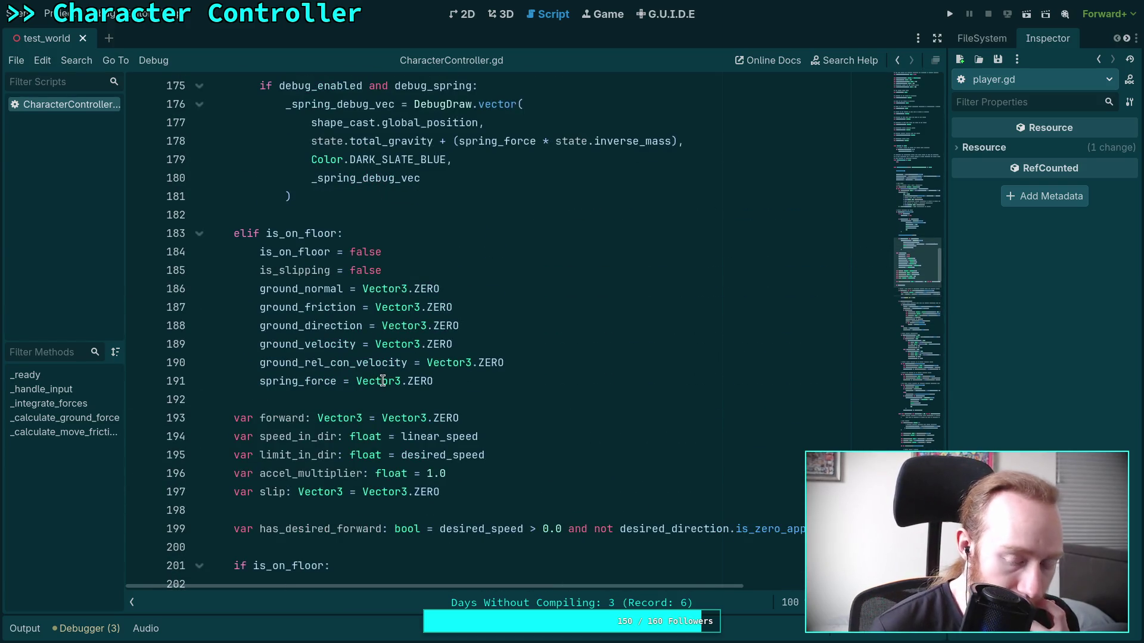
scroll(371, 375, "up", 8)
scroll(371, 374, "up", 18)
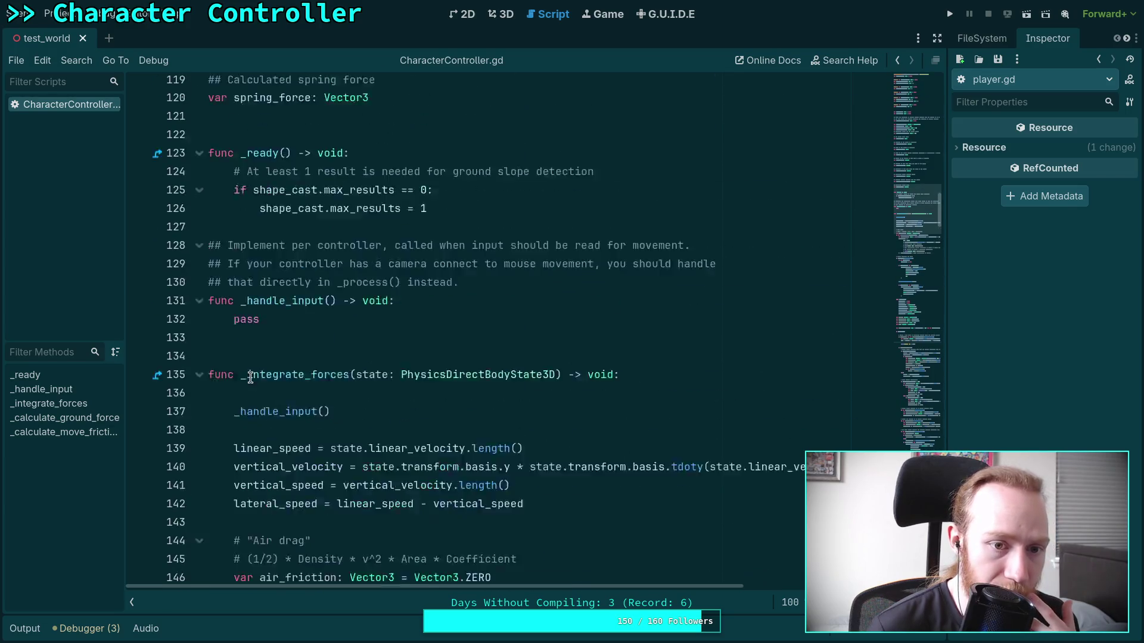
scroll(268, 363, "up", 16)
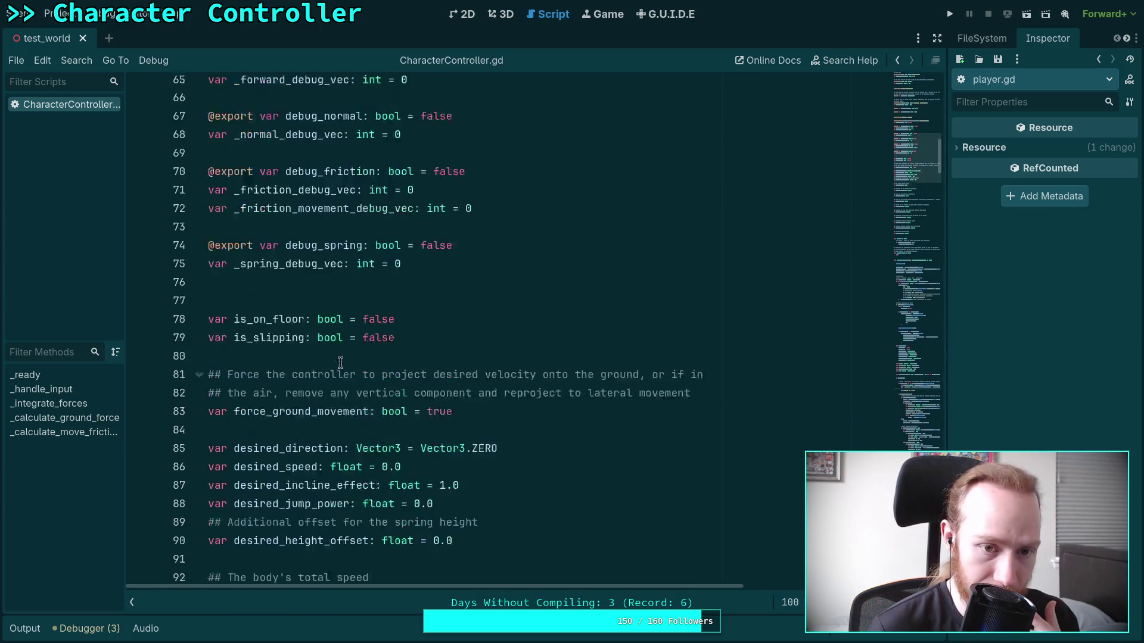
scroll(391, 346, "up", 9)
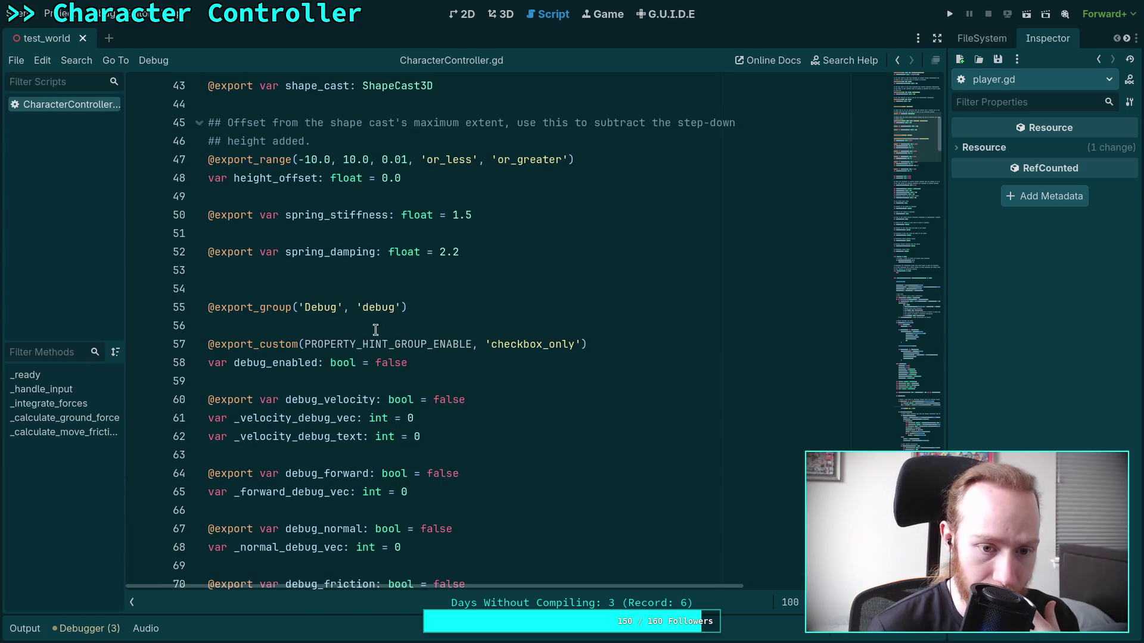
left_click(384, 344)
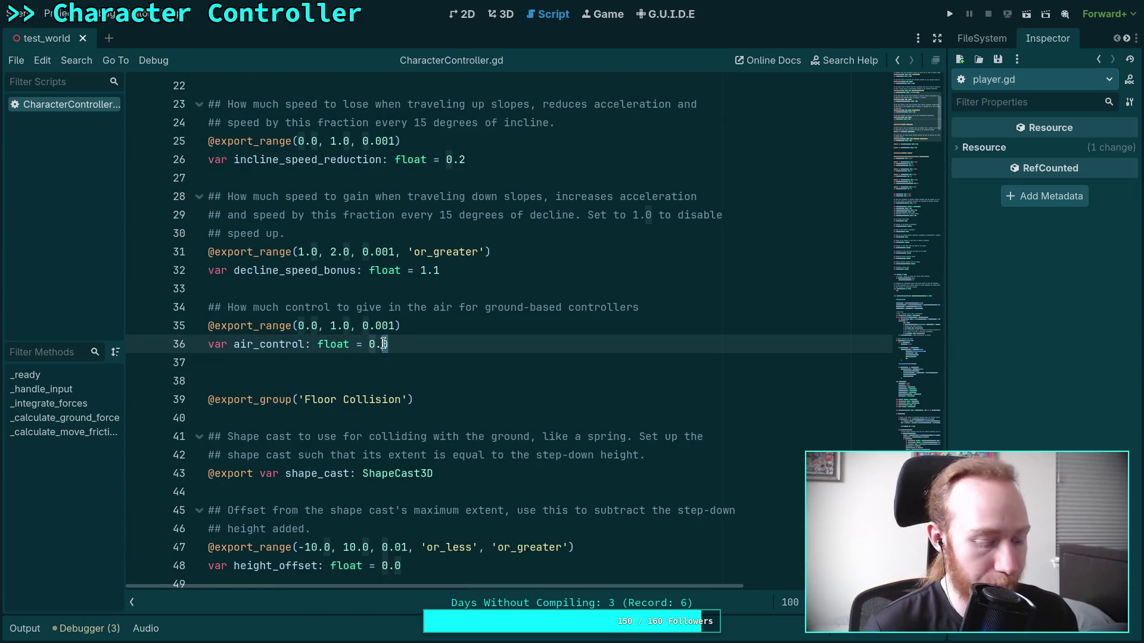
key("BackSpace")
type("5")
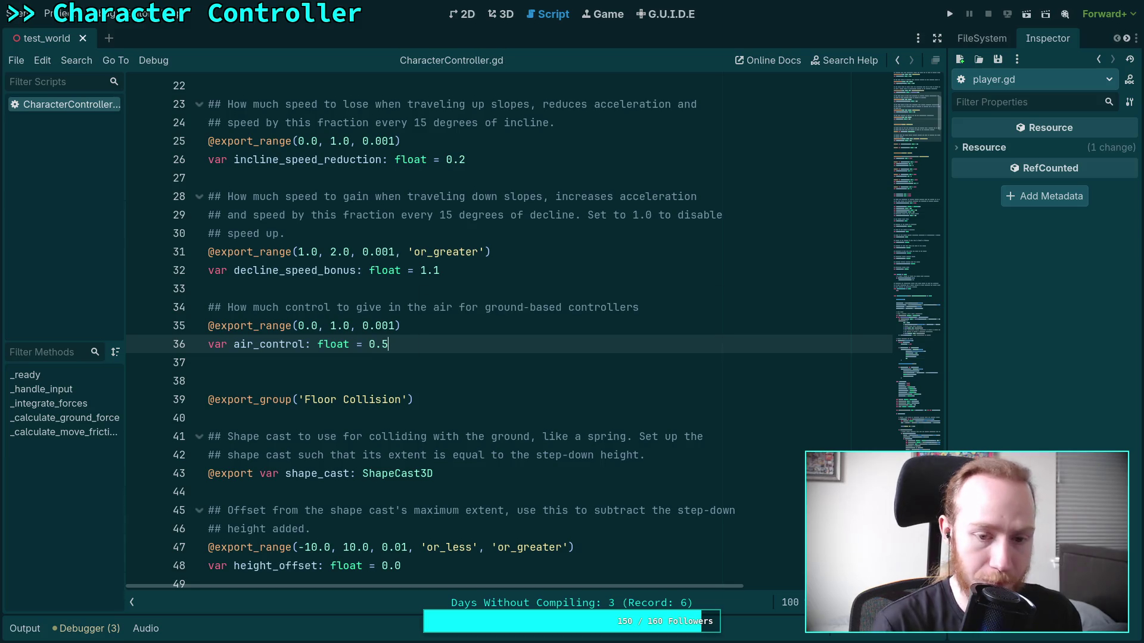
left_click(949, 13)
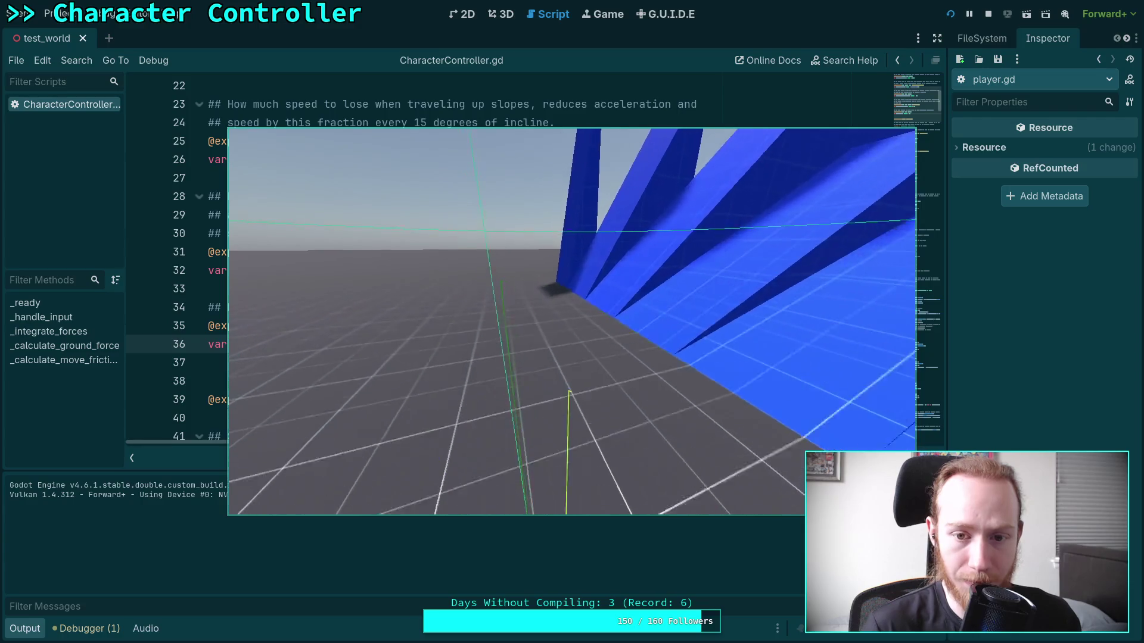
Walk the character along the blue slope wall while watching slip prints, then stop the game.
key("w")
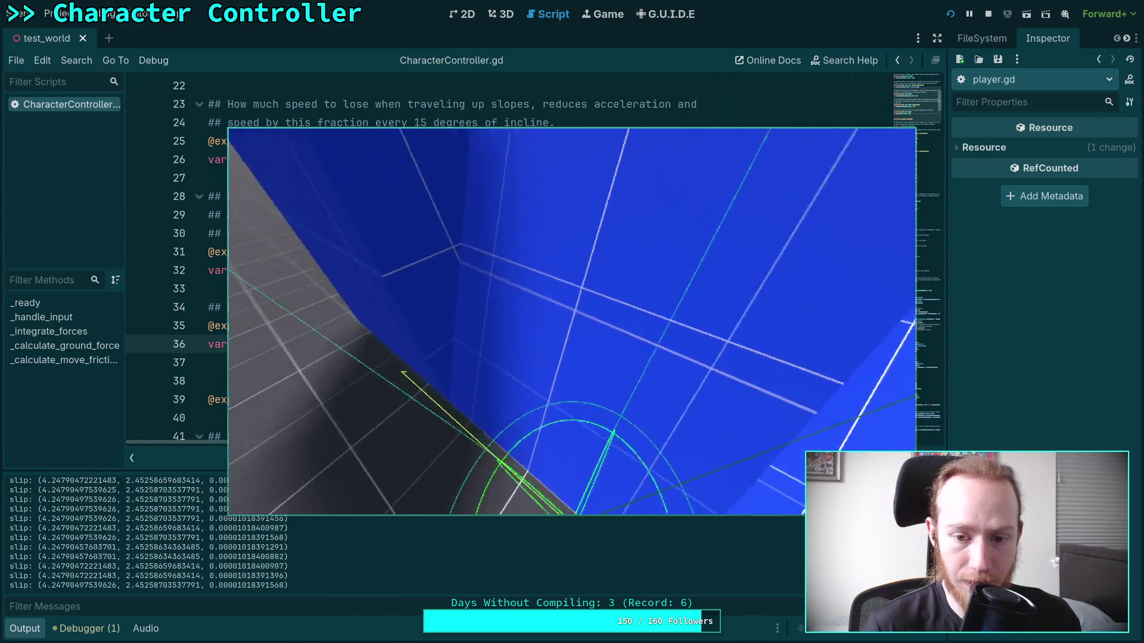
key("w")
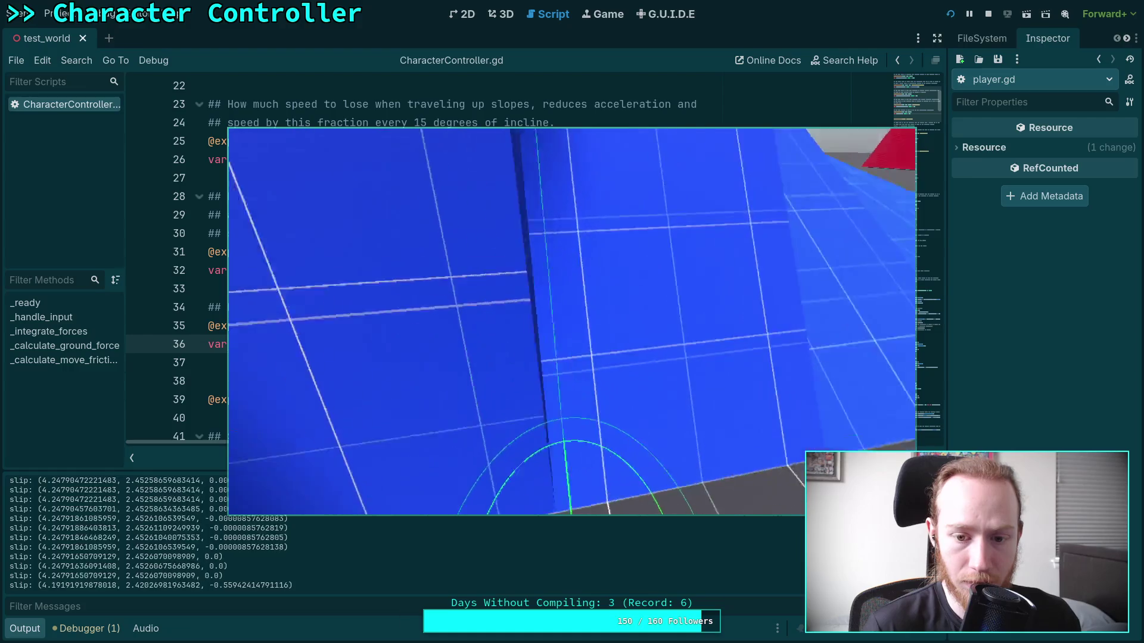
key("w")
key("w")
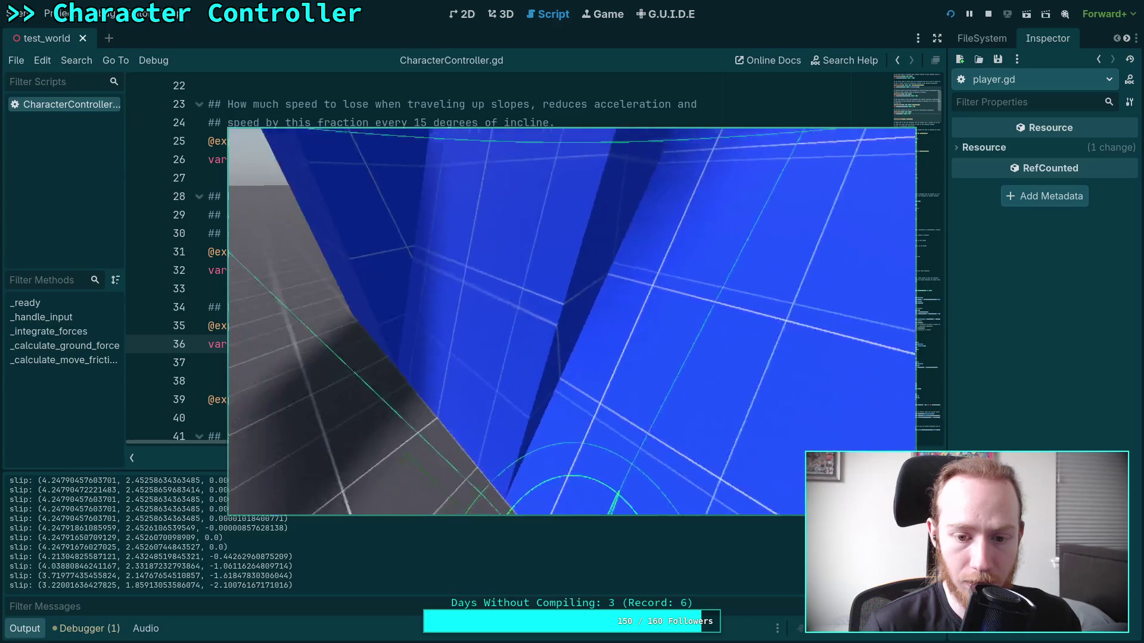
key("w")
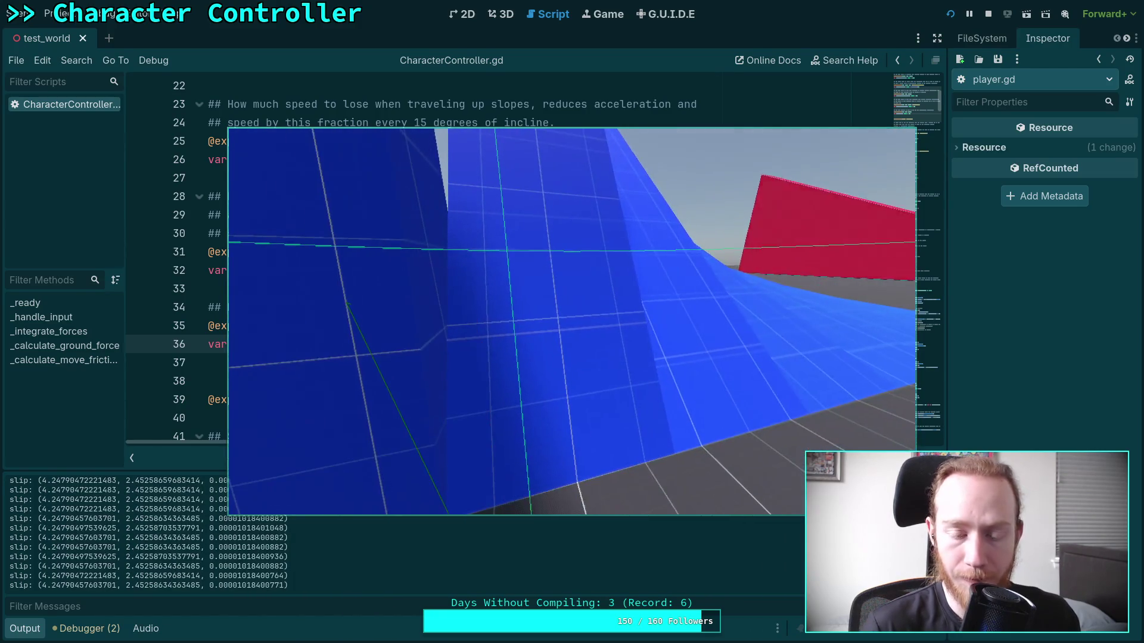
left_click(988, 13)
Stop the game, select the Player and drag it with the gizmo onto the blue ramp.
left_click(500, 19)
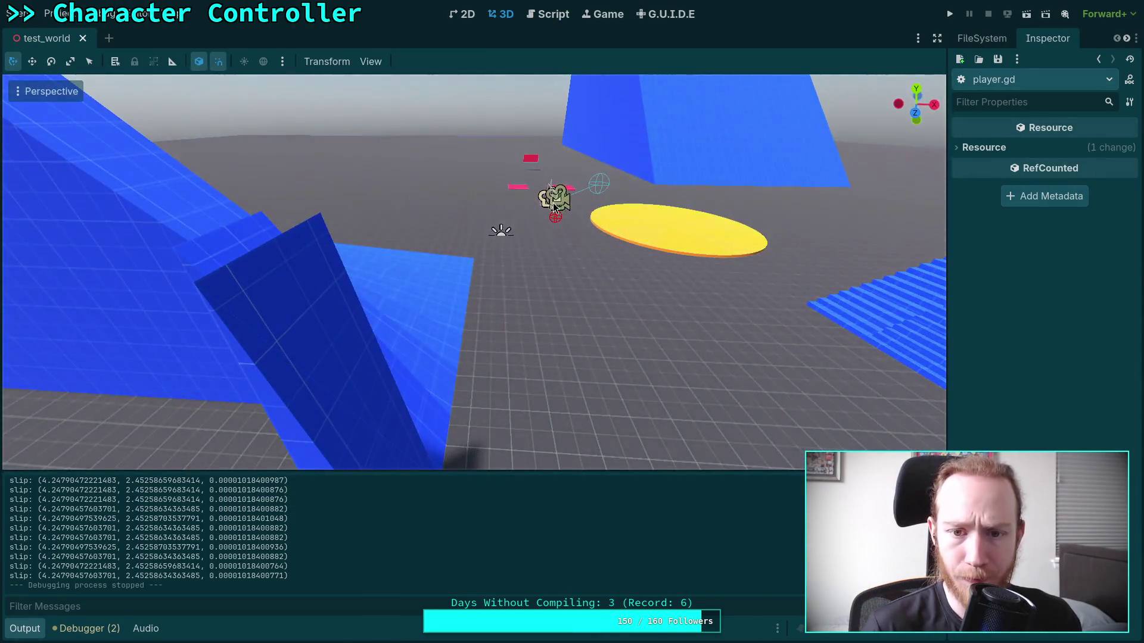
left_click(560, 224)
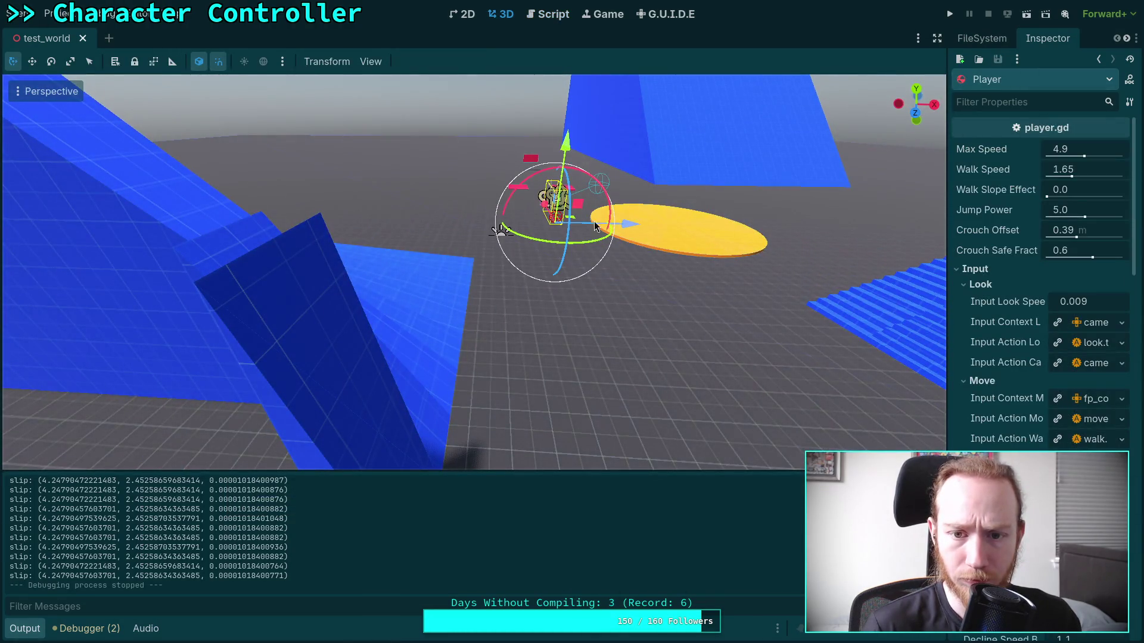
mouse_move(554, 205)
left_mouse_down()
mouse_move(651, 346)
mouse_move(549, 297)
mouse_move(438, 310)
left_mouse_up()
mouse_move(556, 413)
left_mouse_down()
mouse_move(508, 423)
mouse_move(485, 409)
mouse_move(481, 375)
left_mouse_up()
left_click_drag(431, 323, 418, 326)
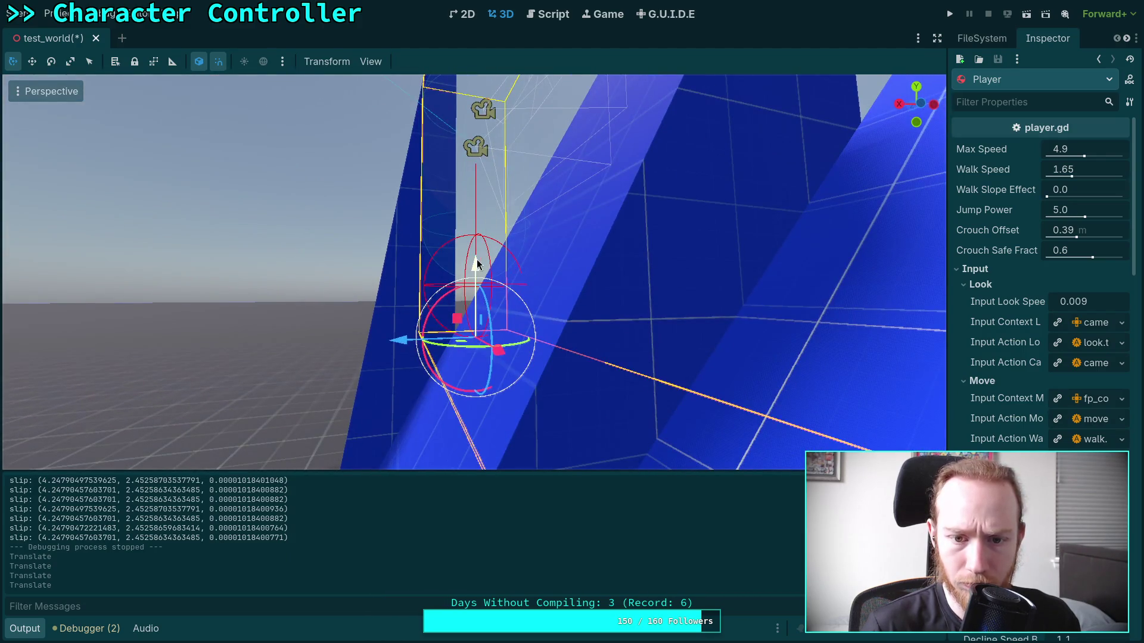
mouse_move(474, 259)
left_mouse_down()
mouse_move(466, 209)
mouse_move(538, 269)
mouse_move(588, 263)
mouse_move(572, 298)
left_mouse_up()
left_click_drag(400, 289, 544, 298)
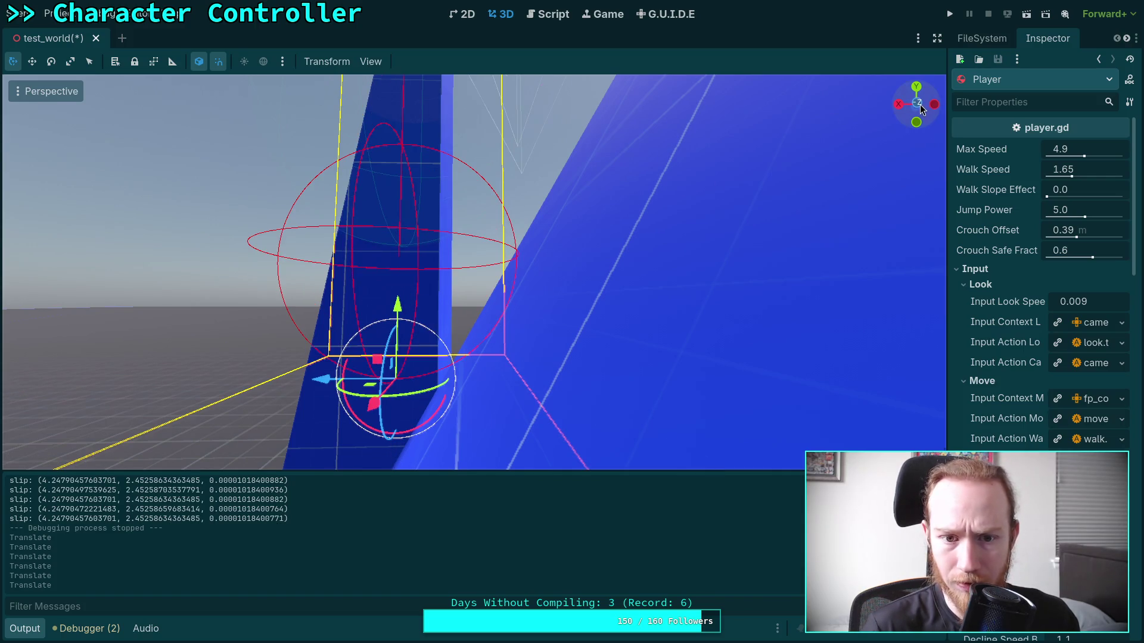
Nudge the Player down onto the ramp in Rear view and save the test_world scene.
left_click(919, 106)
scroll(435, 294, "up", 3)
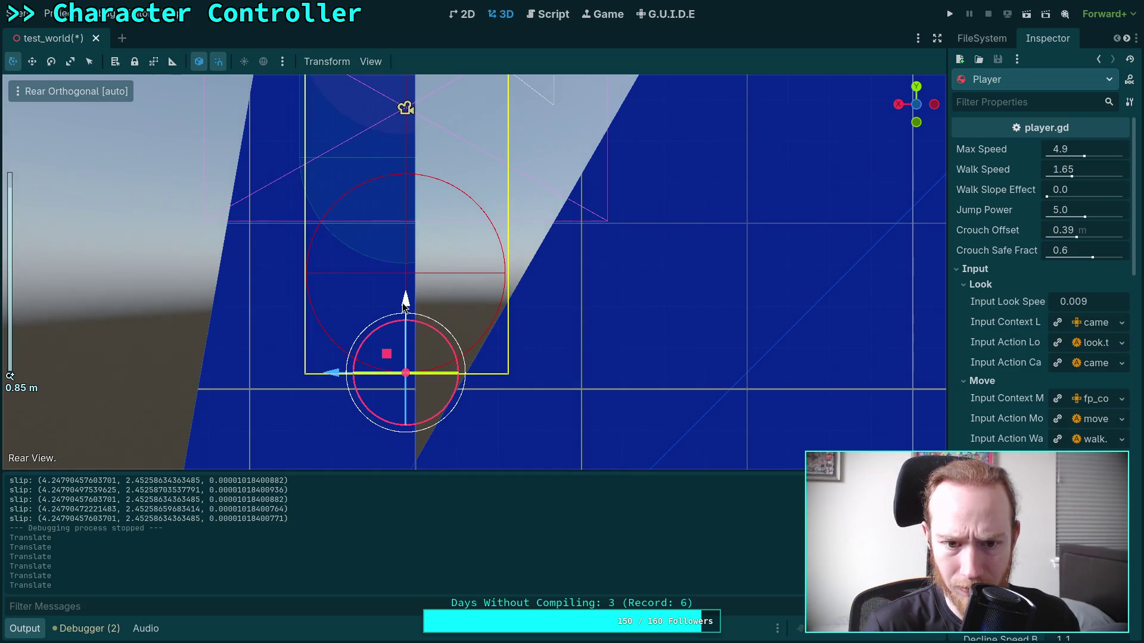
left_click_drag(405, 298, 405, 305)
key("ctrl+s")
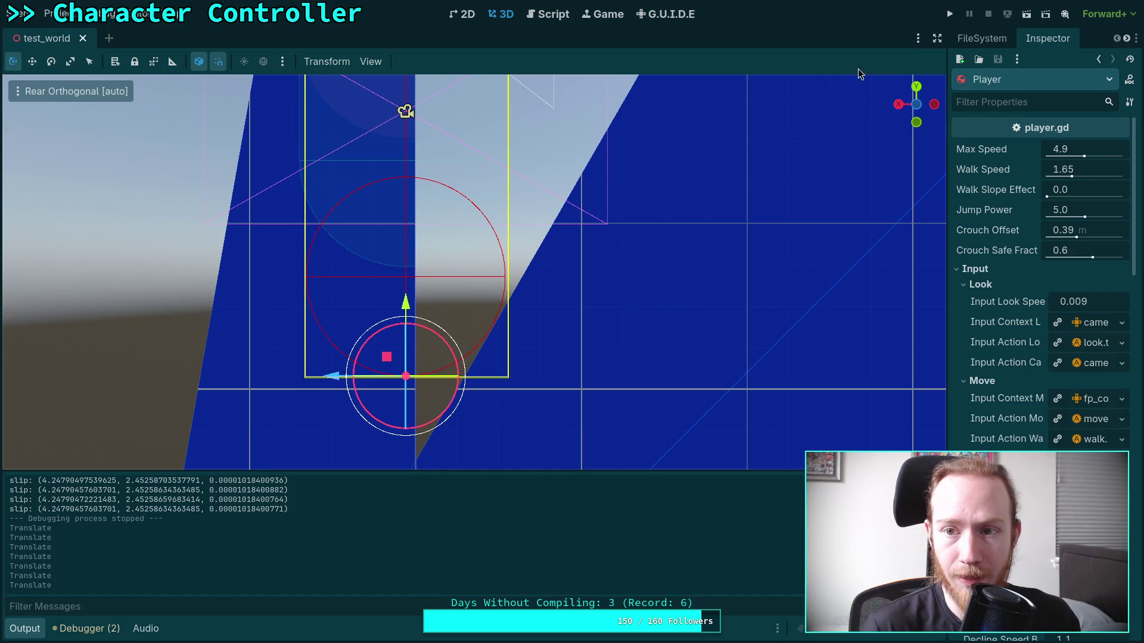
left_click(544, 16)
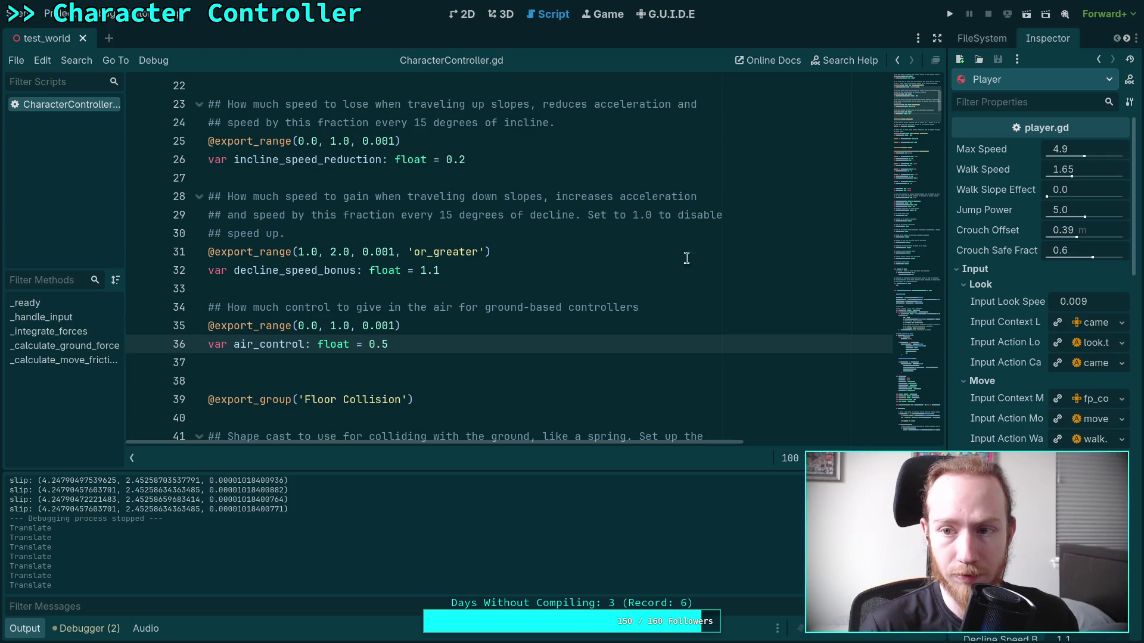
Open player.gd from the FileSystem project tree.
left_click(1107, 81)
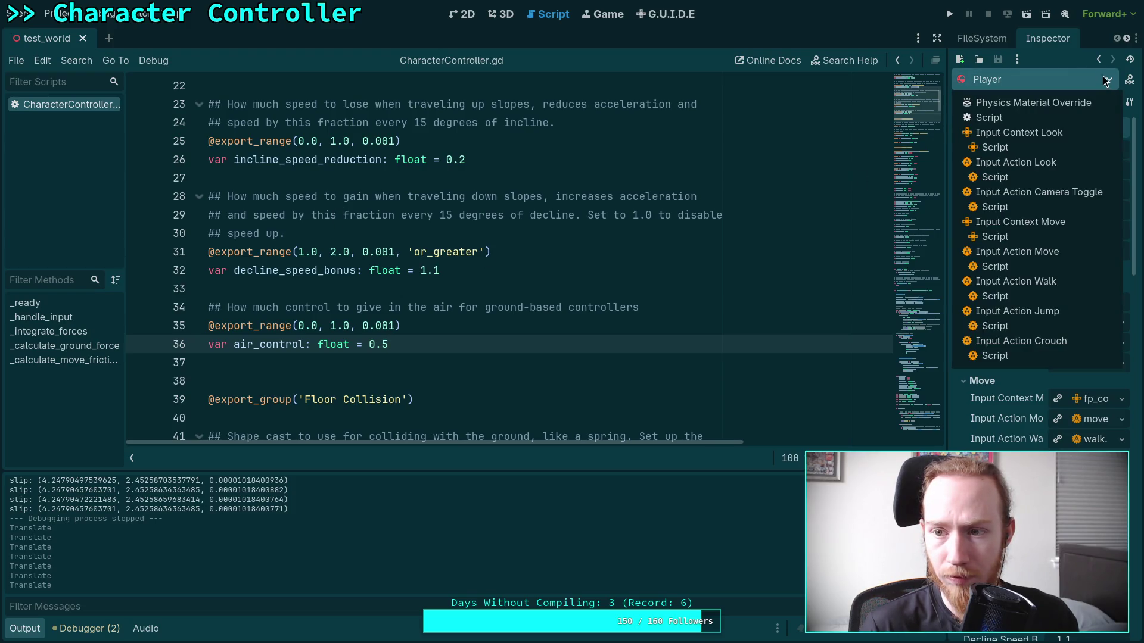
left_click(1072, 58)
left_click(982, 38)
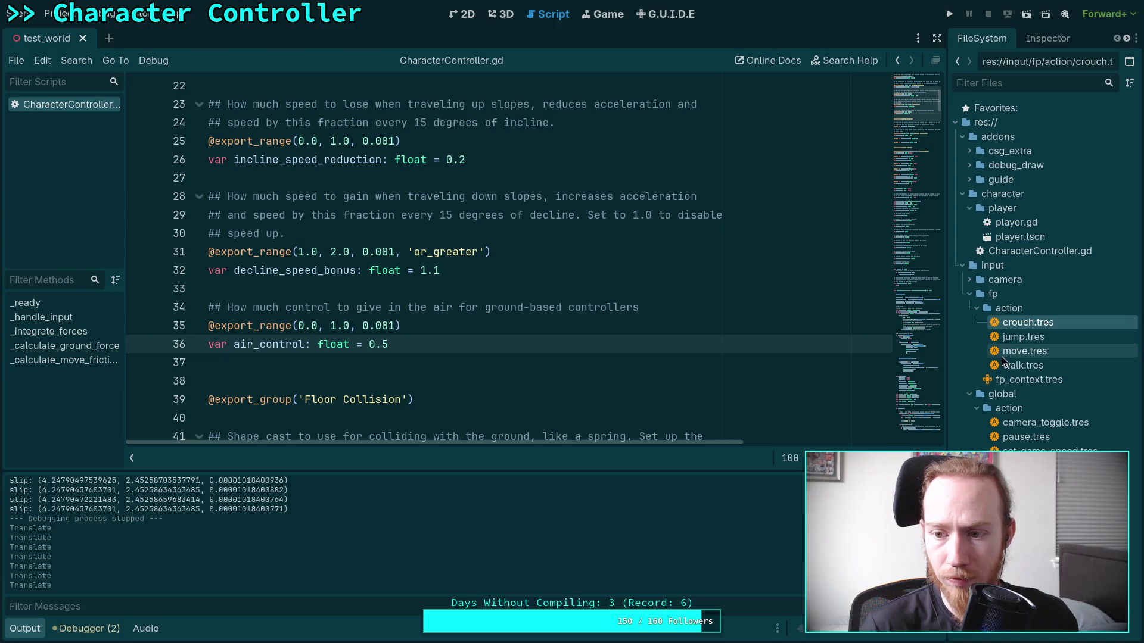
double_click(1016, 222)
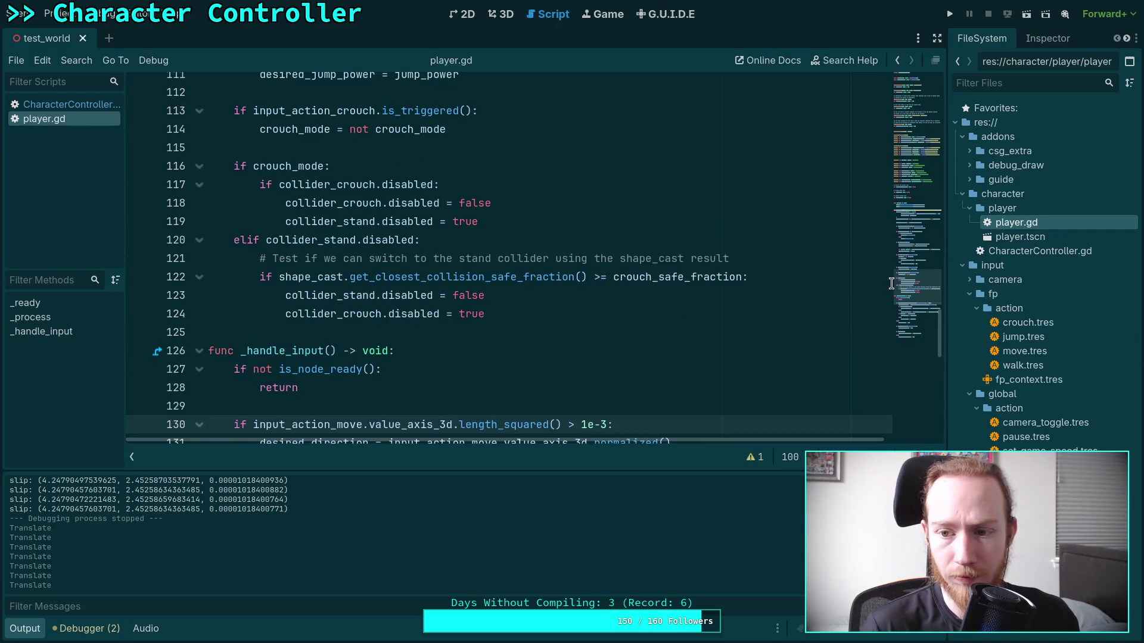
mouse_move(926, 306)
left_mouse_down()
mouse_move(925, 171)
mouse_move(920, 216)
left_mouse_up()
Add Engine.time_scale = 0.0625 at the end of _ready and save player.gd.
left_click(594, 216)
key("Return")
key("Return")
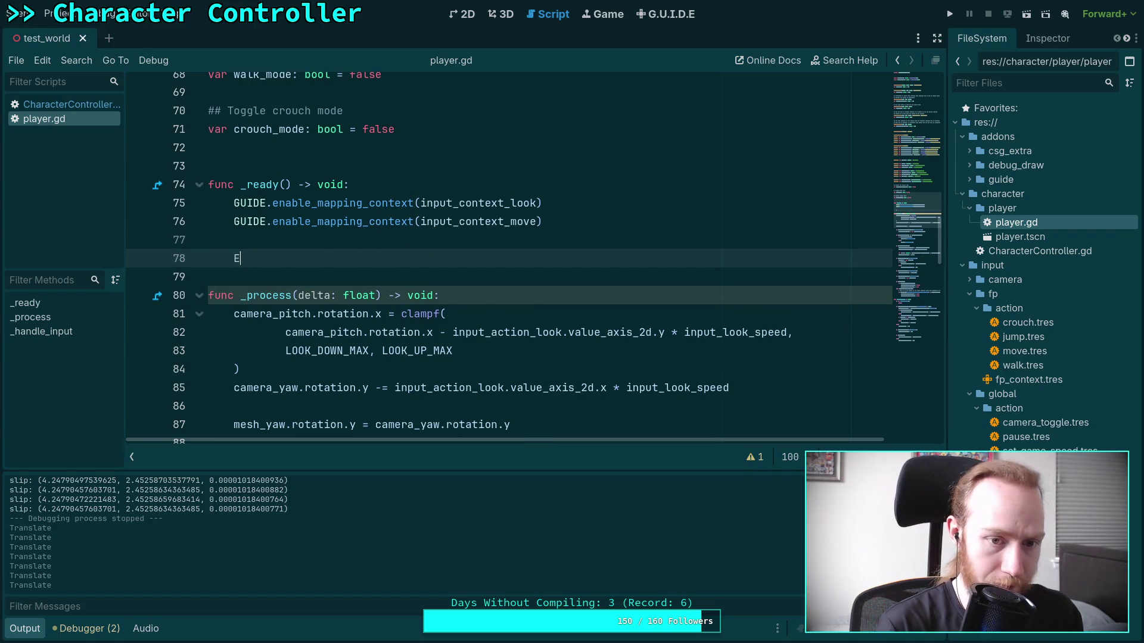
type("ngine.tim")
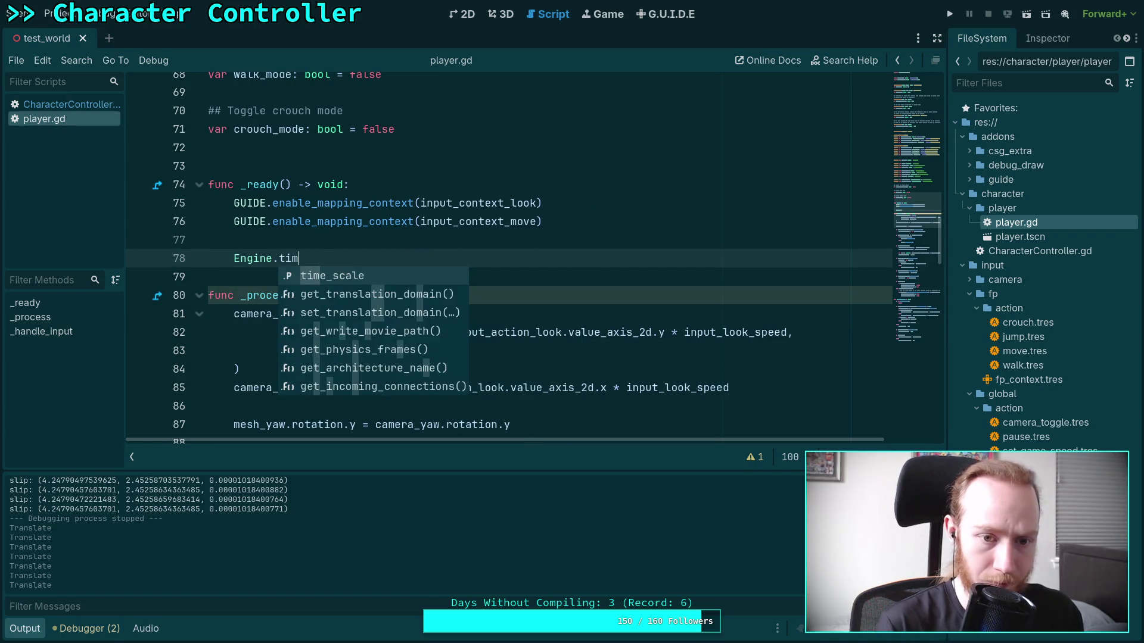
key("Return")
type("0.062")
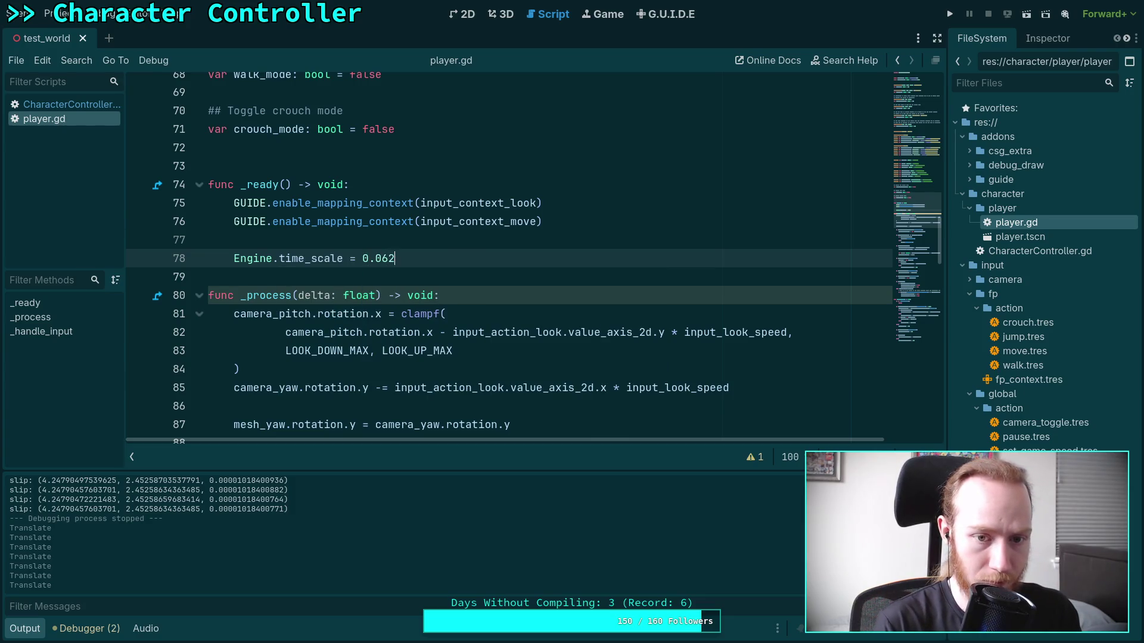
key("ctrl+s")
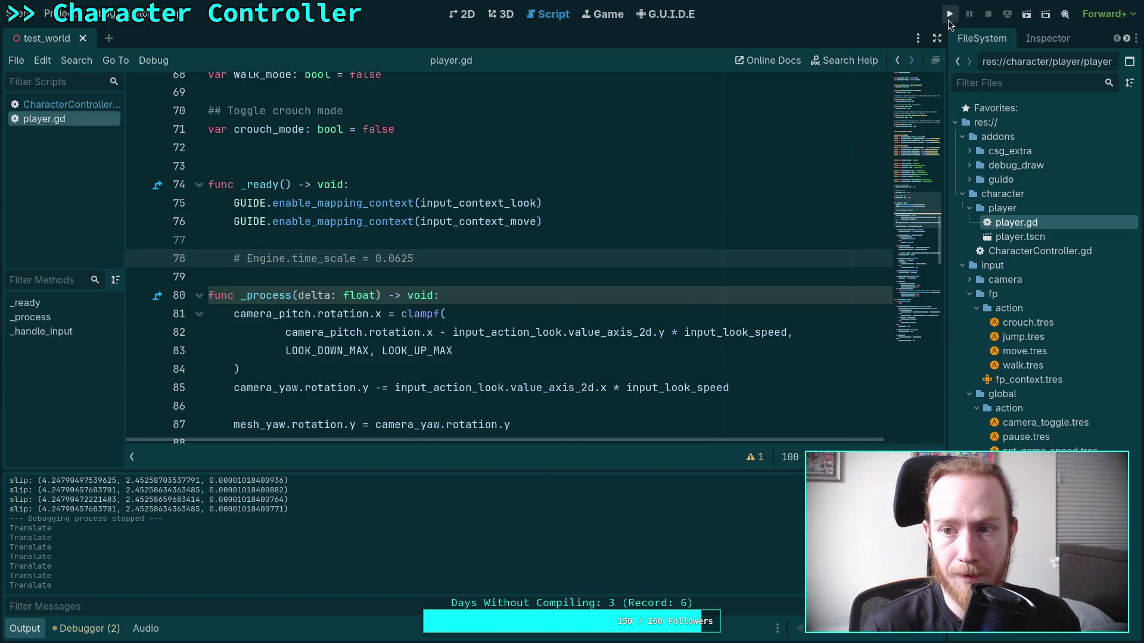
left_click(949, 15)
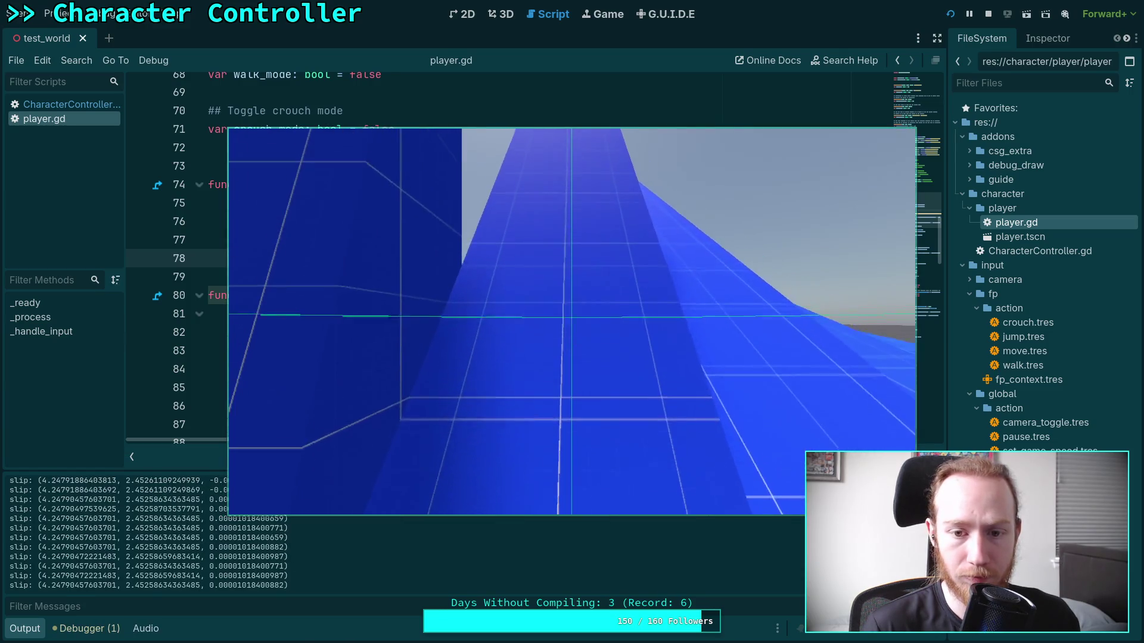
left_click(989, 13)
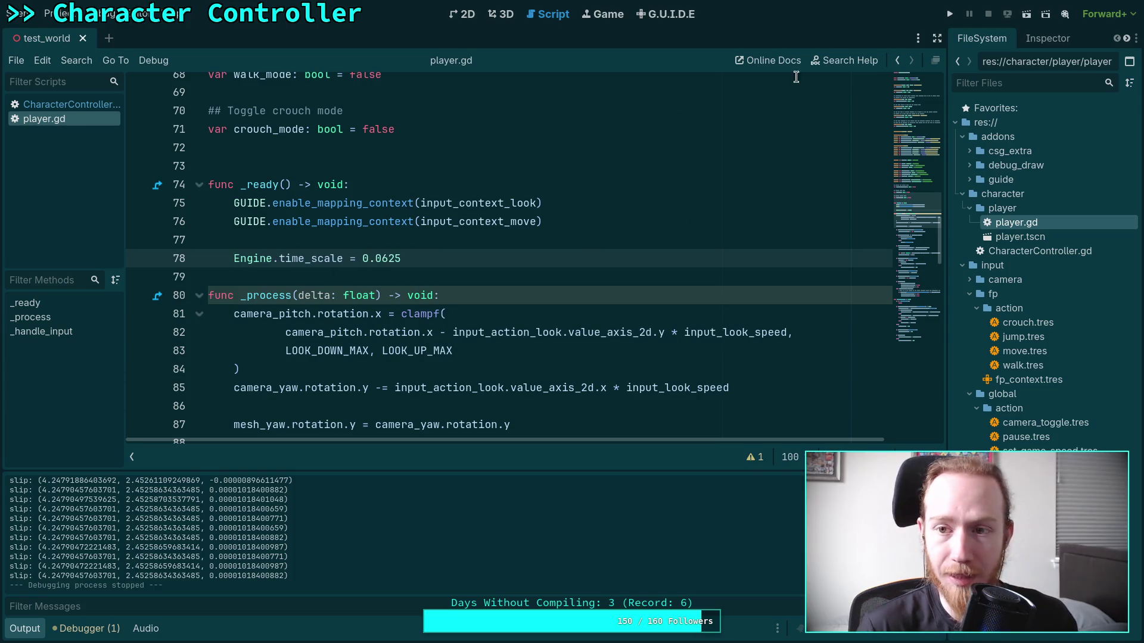
left_click(949, 15)
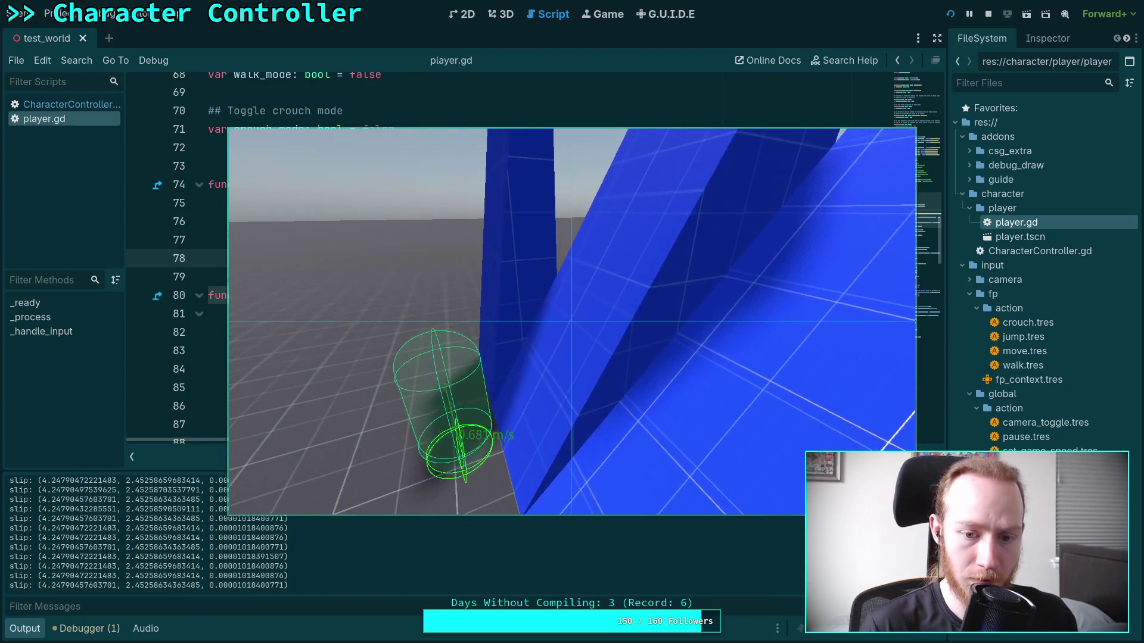
left_click(989, 13)
key("F5")
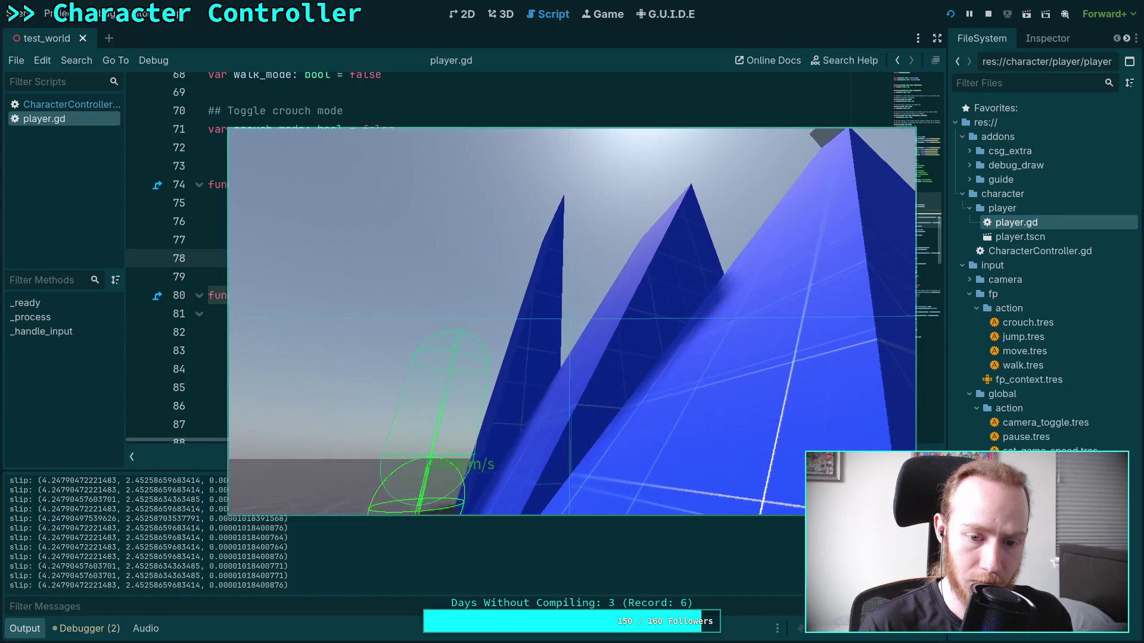
key("F8")
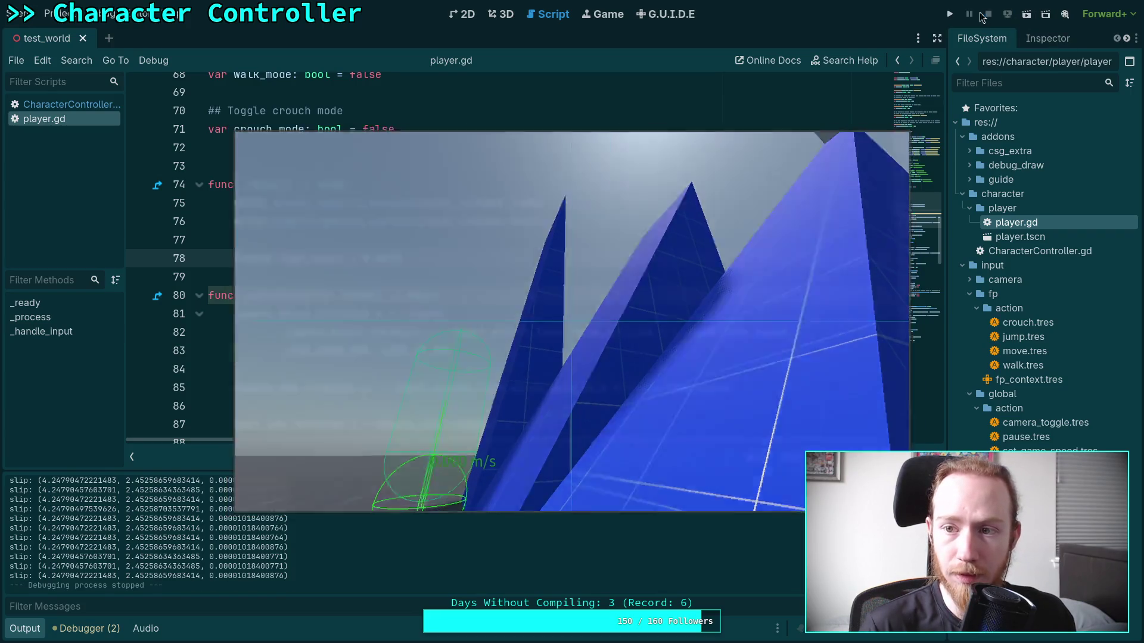
Run and stop the game, then comment out and delete the Engine.time_scale line.
key("F5")
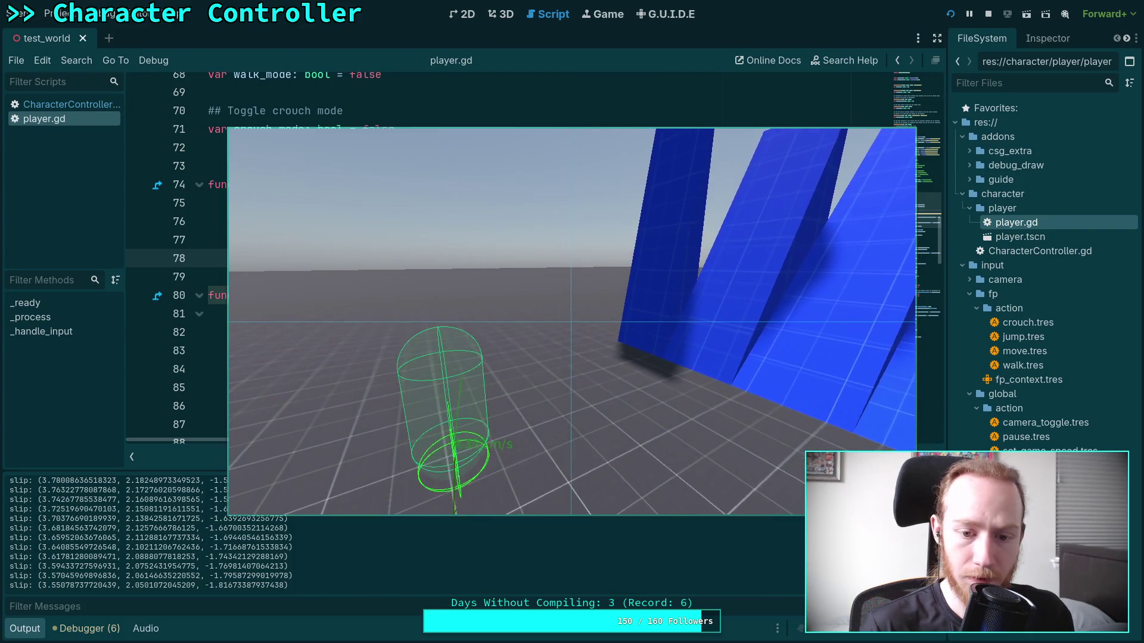
left_click(988, 15)
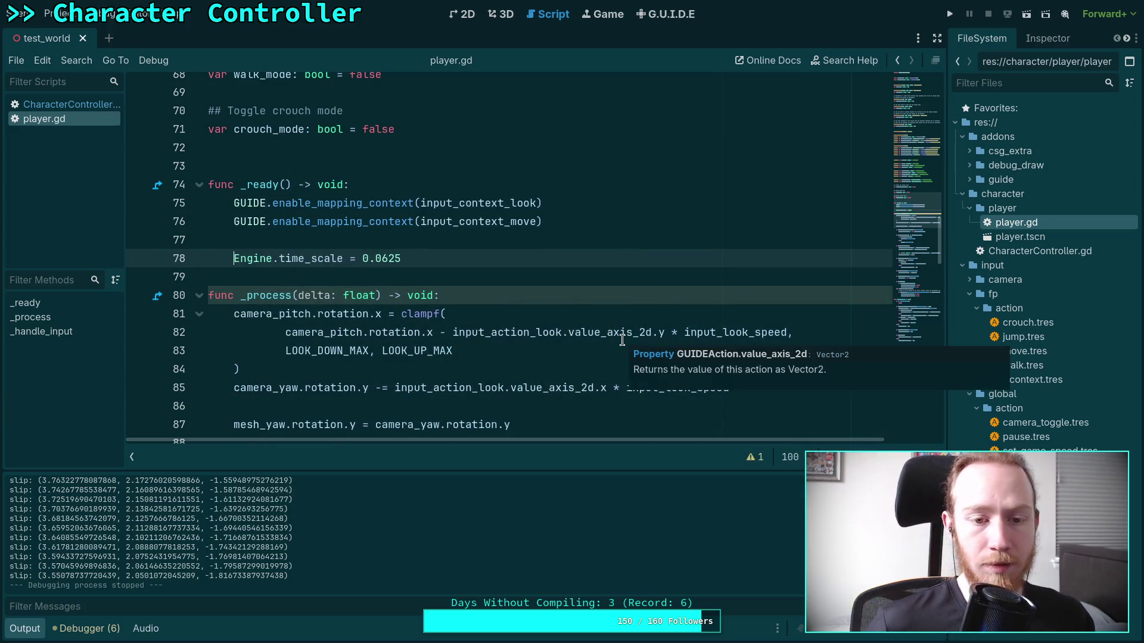
key("ctrl+k")
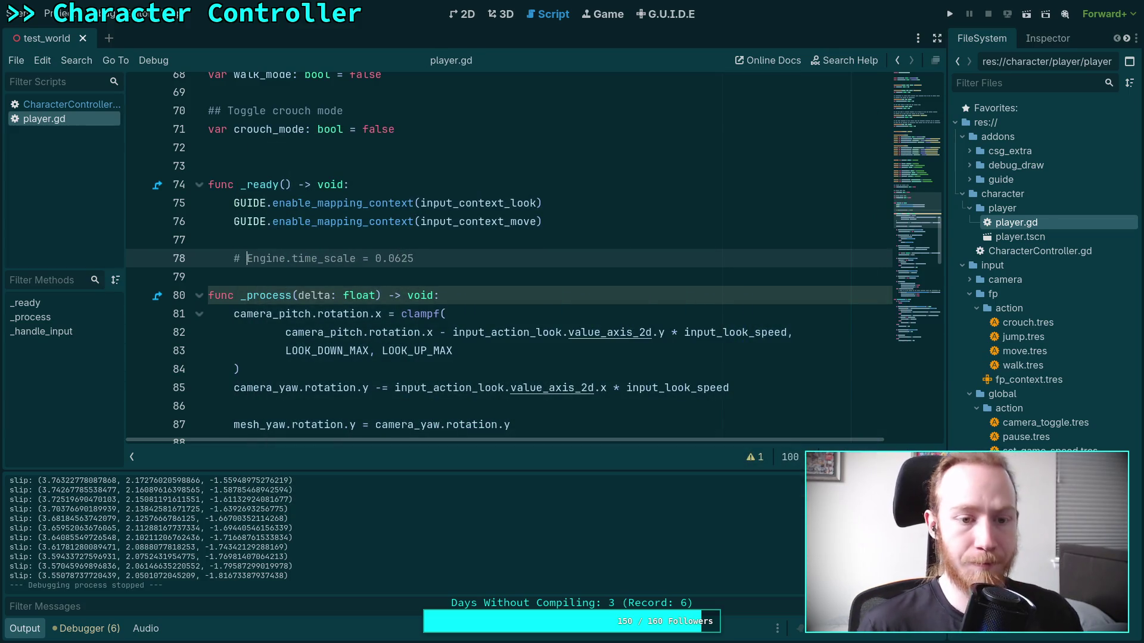
mouse_move(459, 257)
left_mouse_down()
mouse_move(459, 242)
mouse_move(554, 221)
left_mouse_up()
key("BackSpace")
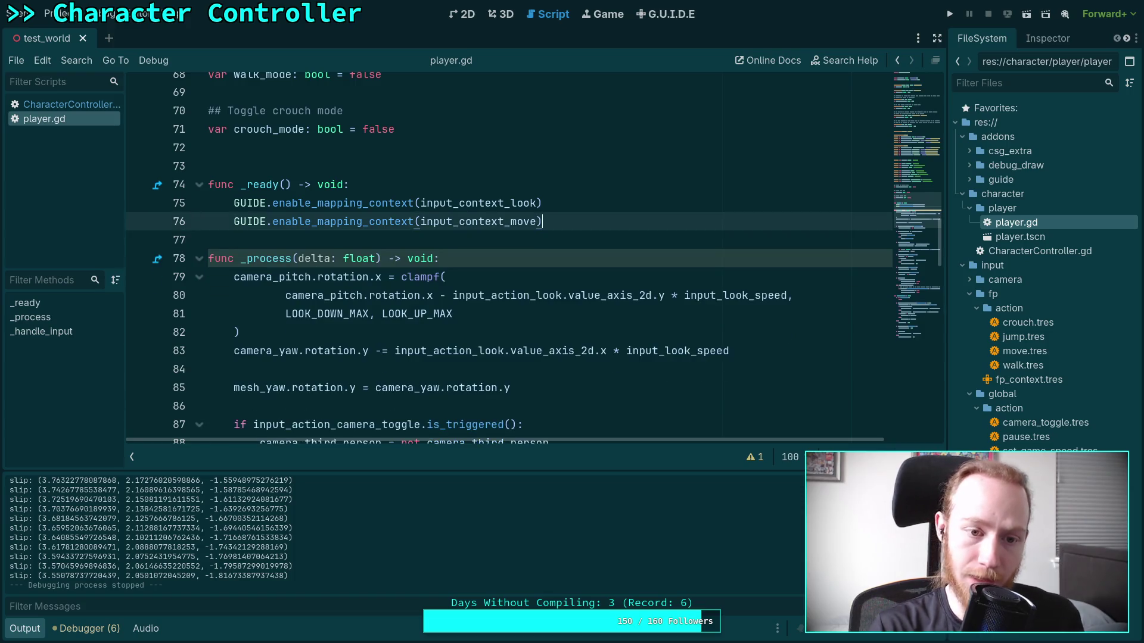
Delete the print('slip: %s' % slip) line in CharacterController.gd, collapse Output, and run the game.
left_click(89, 106)
scroll(507, 256, "down", 5)
left_click(931, 244)
left_click_drag(930, 239, 928, 224)
left_click_drag(441, 255, 470, 237)
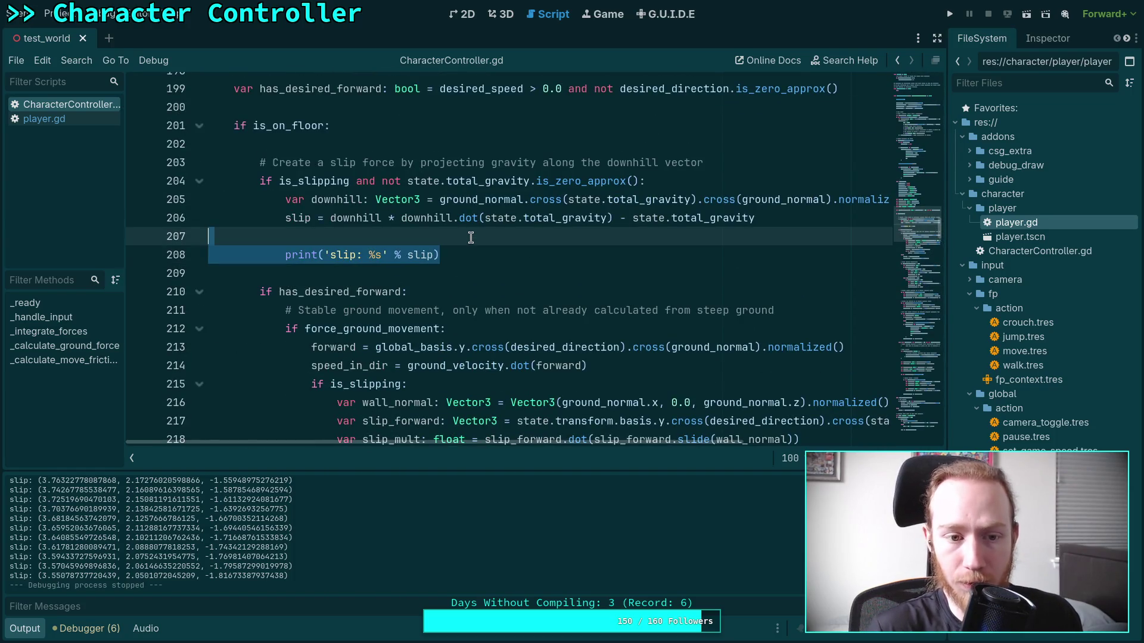
key("BackSpace")
key("BackSpace")
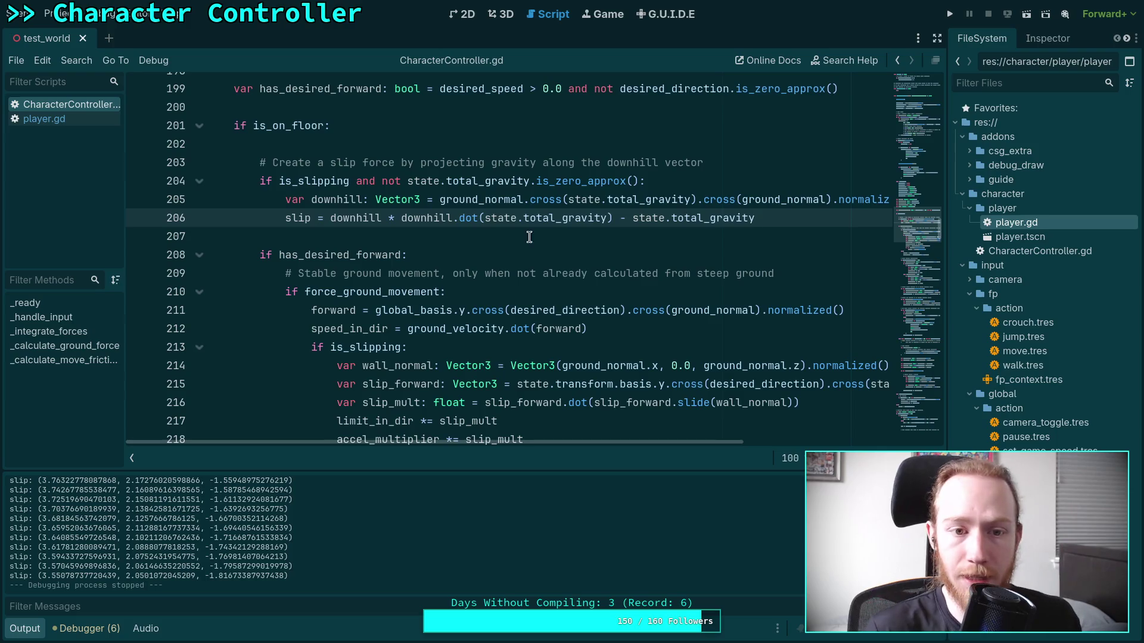
left_click(35, 634)
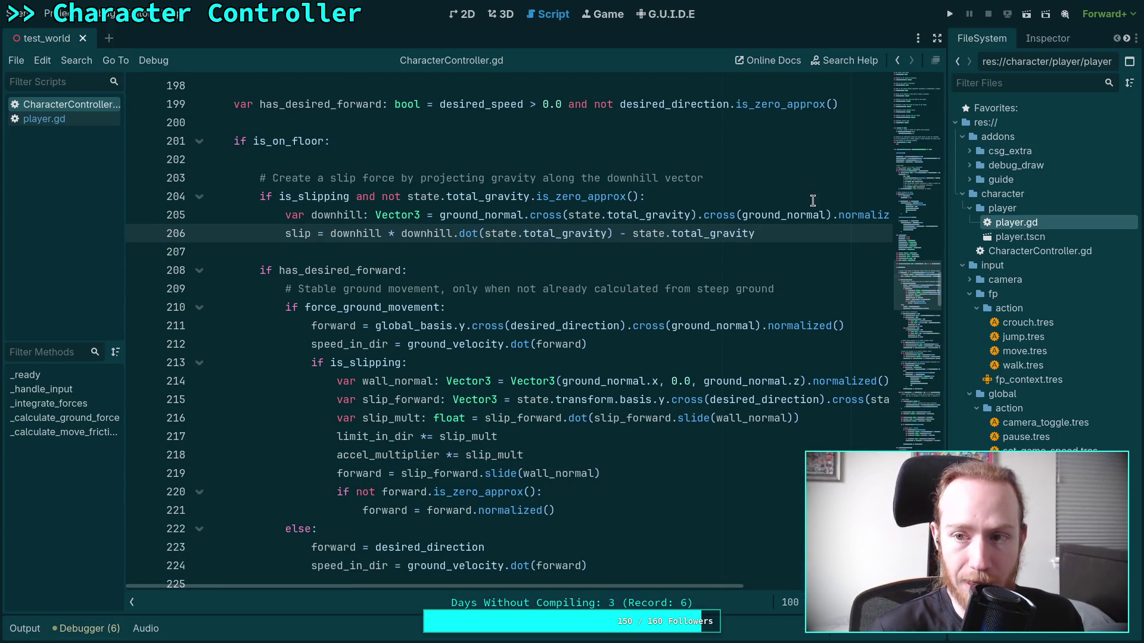
left_click(950, 14)
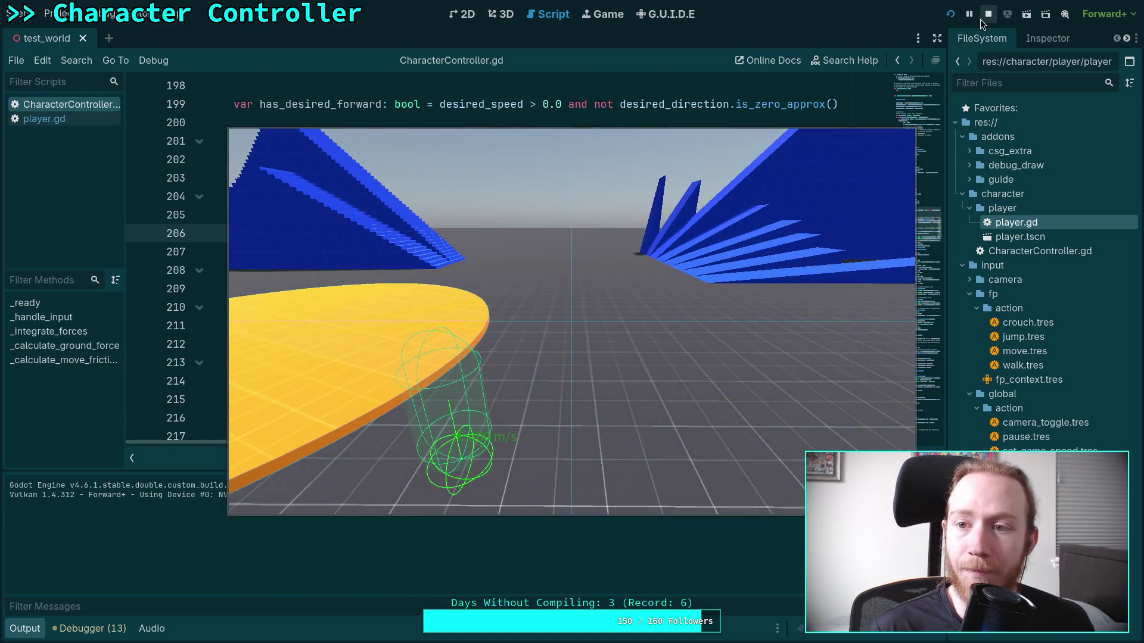
Stop the test run and hide the output log to enlarge the script view.
left_click(983, 17)
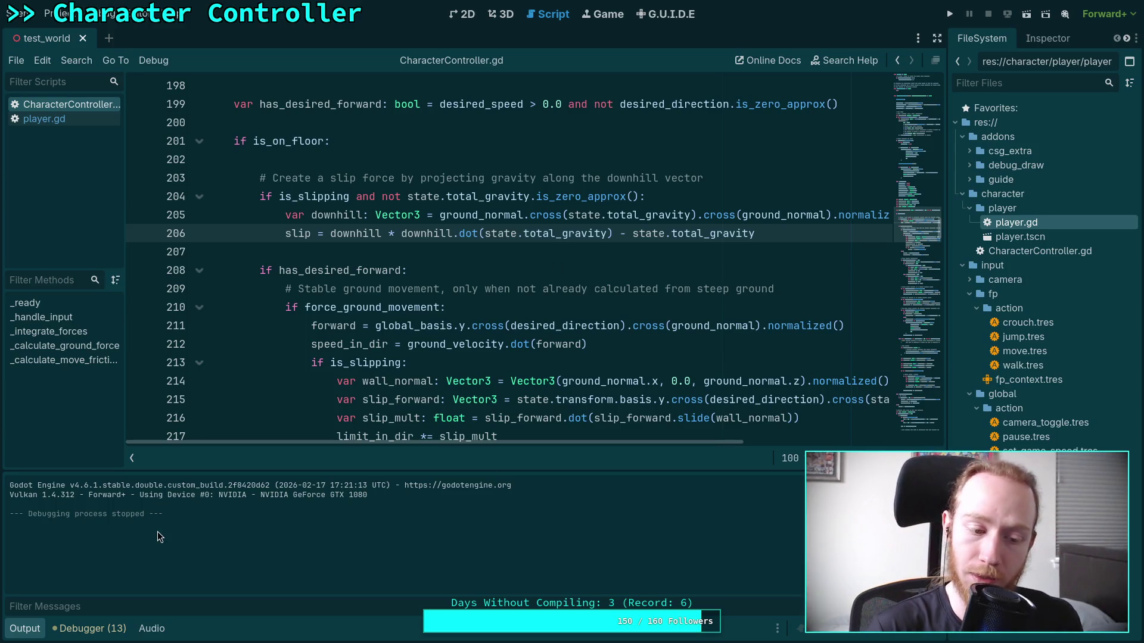
left_click(12, 630)
Write a two-line # NOTE about gravity in the slip direction below the downhill line and save.
left_click(397, 251)
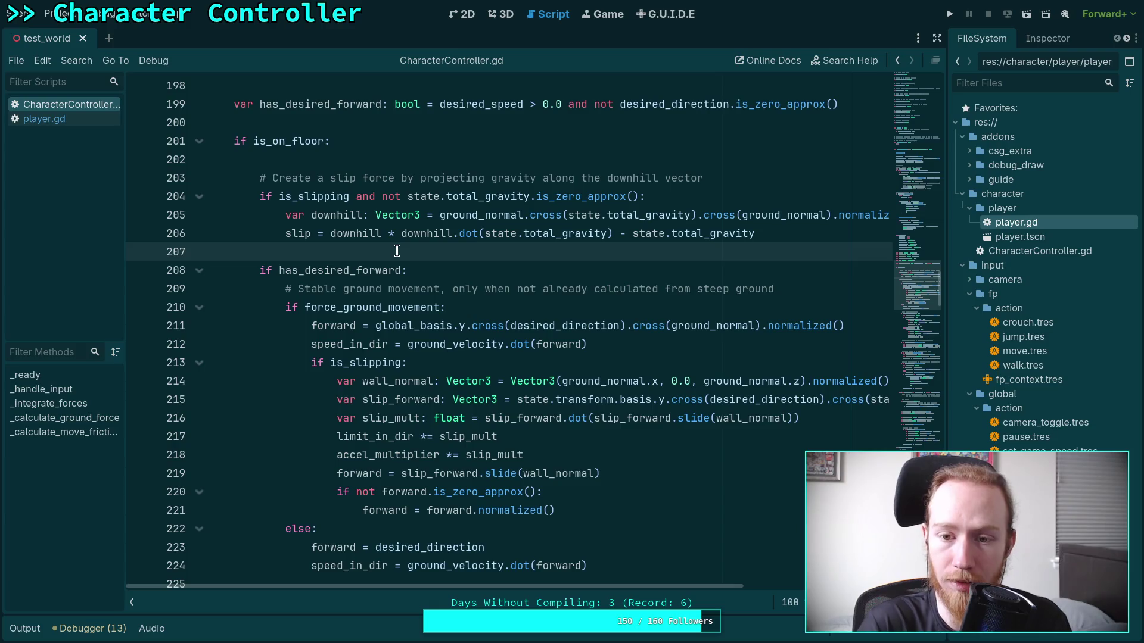
mouse_move(606, 233)
left_mouse_down()
mouse_move(739, 234)
mouse_move(744, 220)
left_mouse_up()
left_click(744, 220)
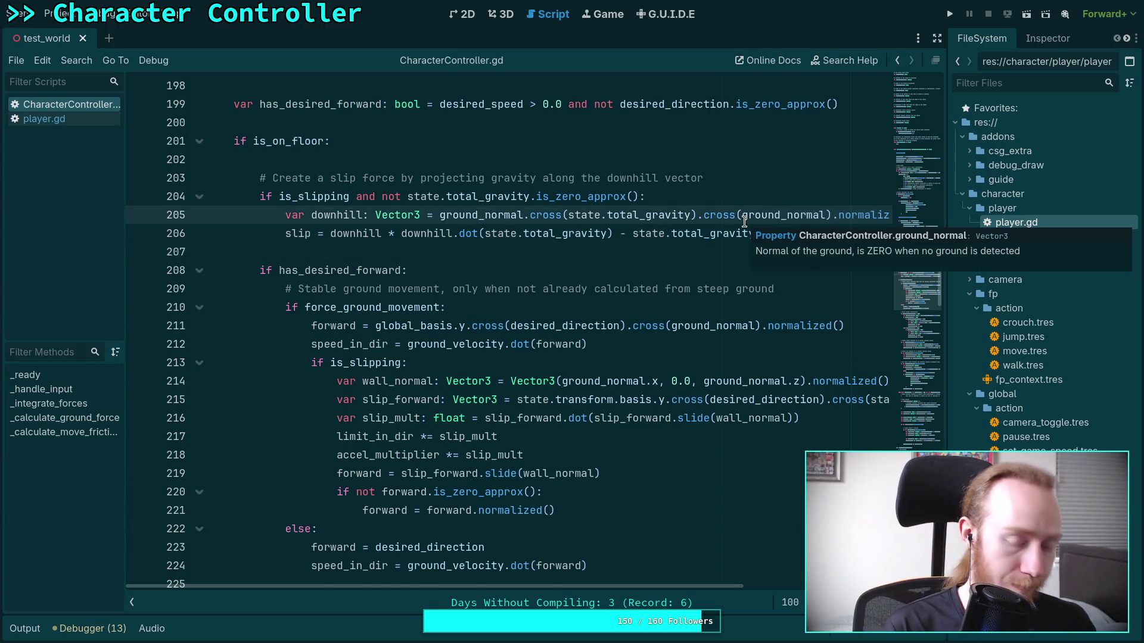
key("ctrl+Return")
type("# NOTE: W")
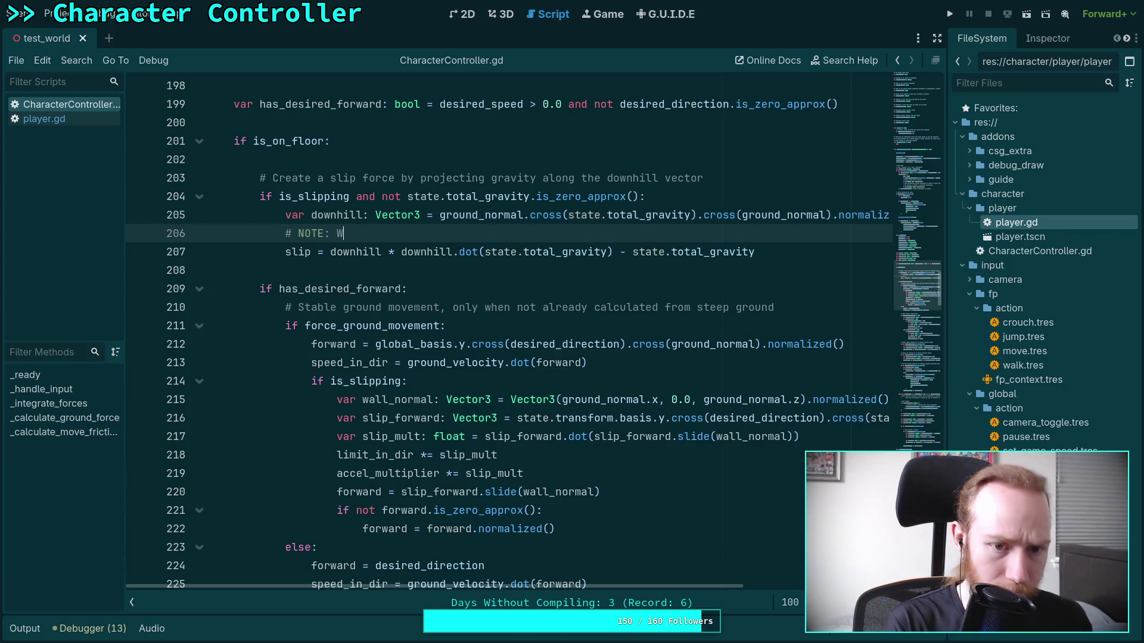
type("hen ")
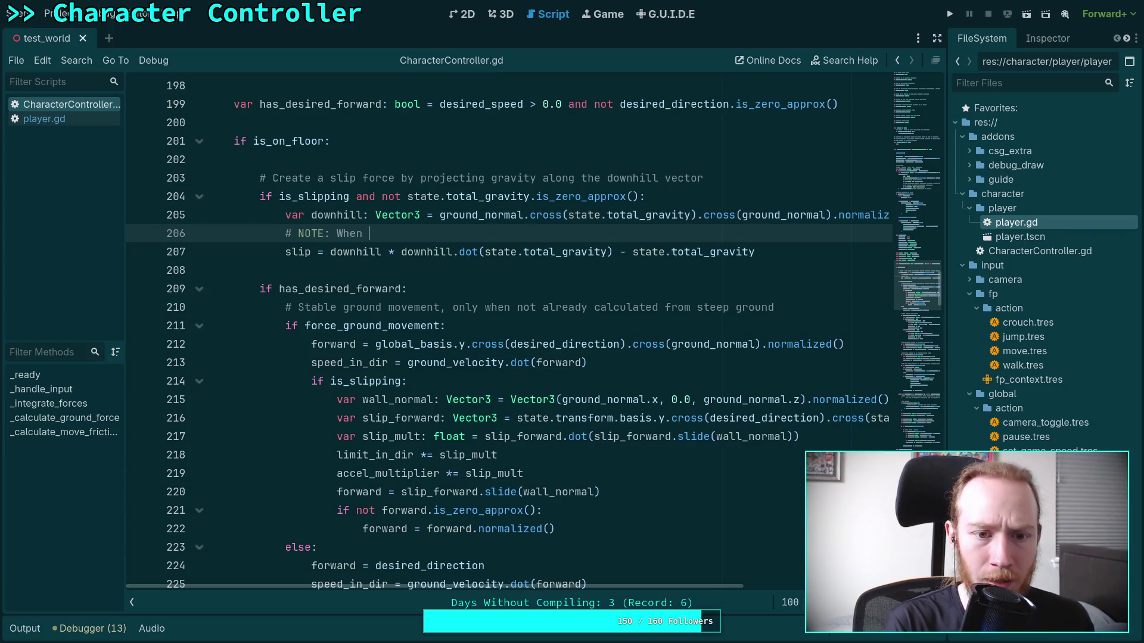
type("slipping, the spring d")
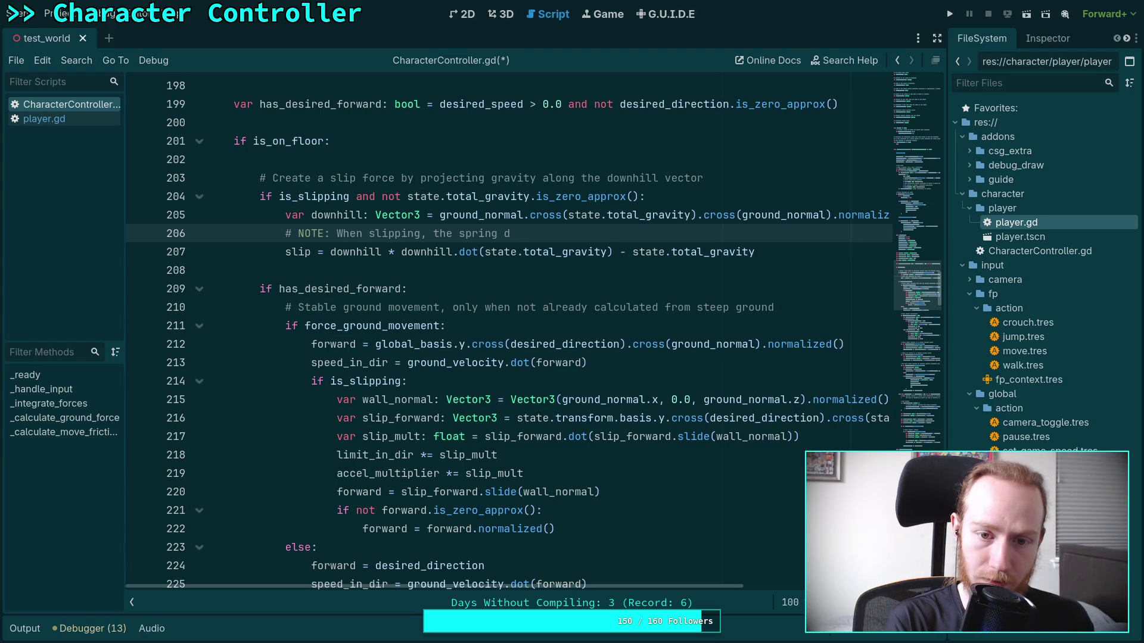
type("isables its")
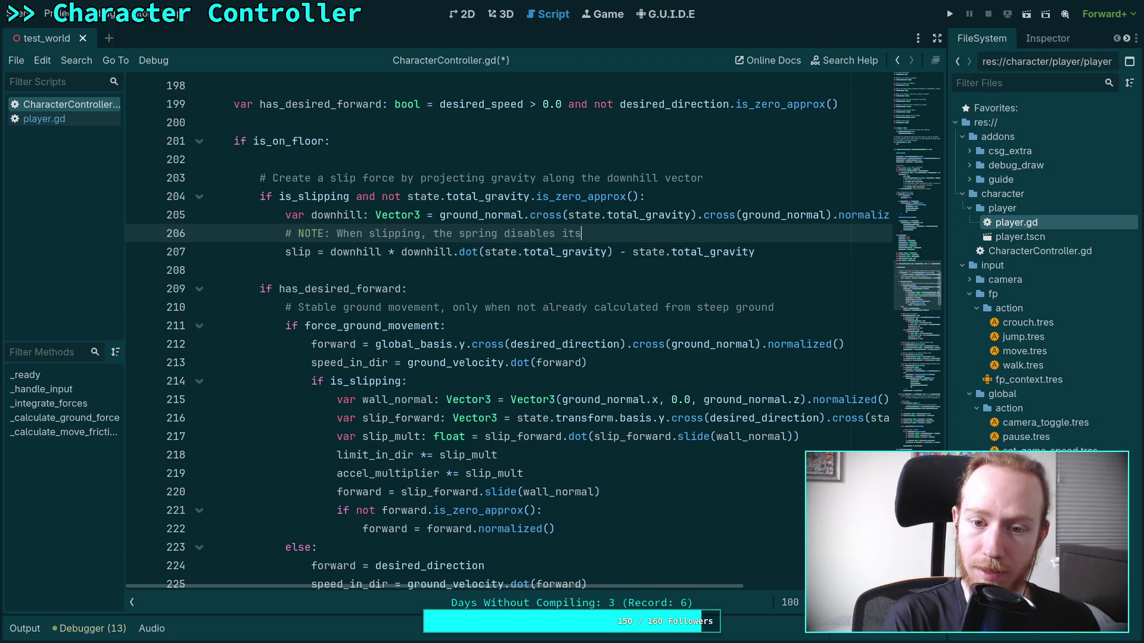
type("elf.")
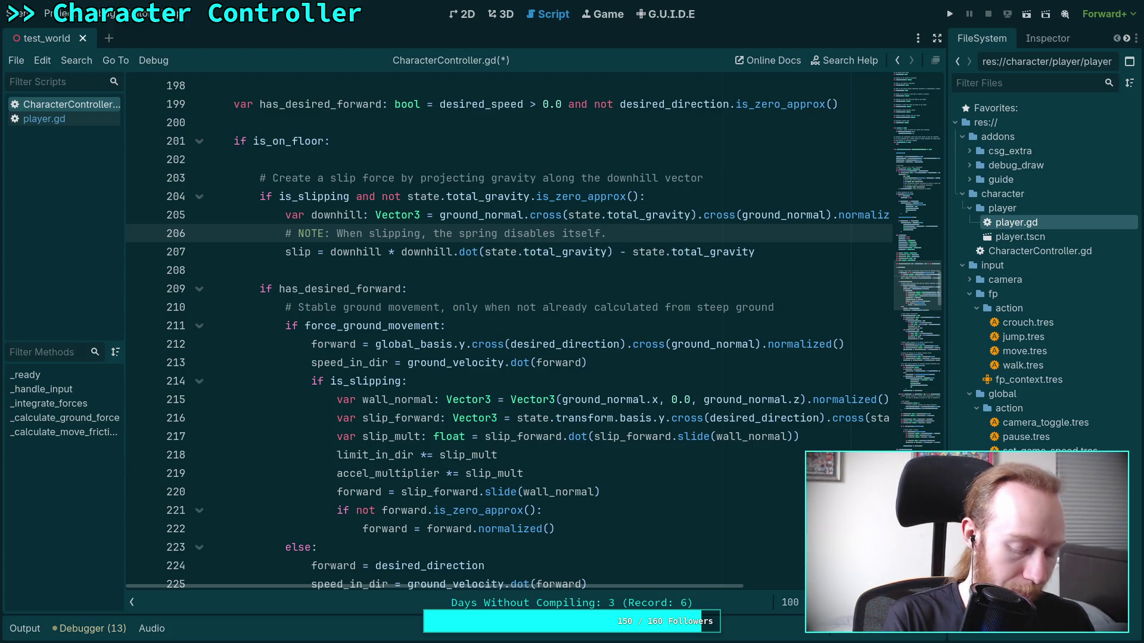
type("gravity in t")
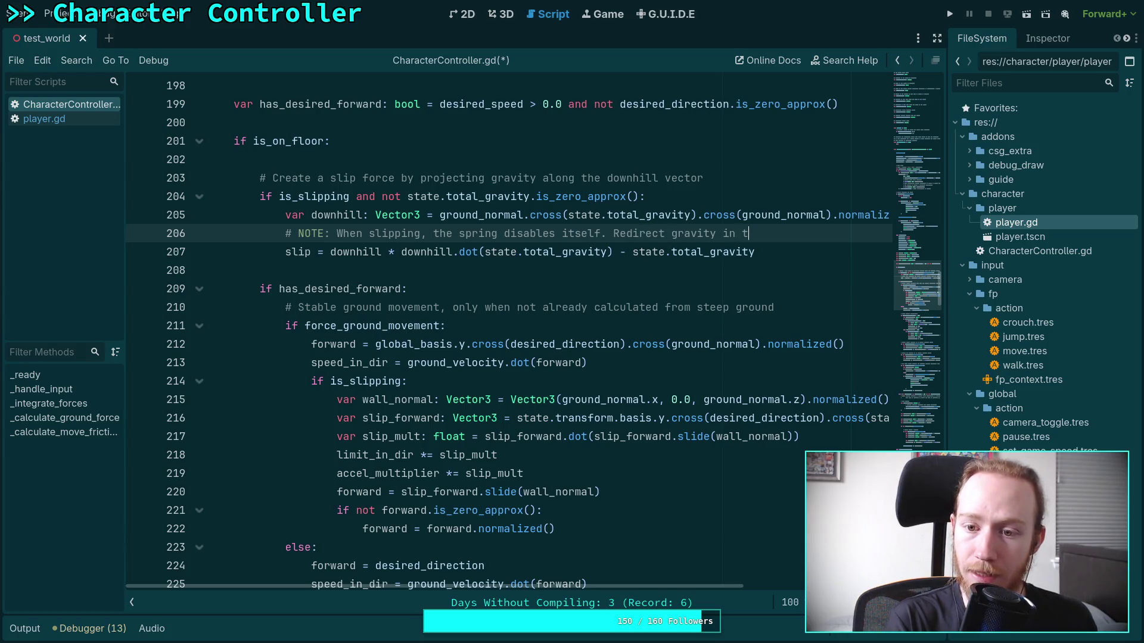
type("he slip directio")
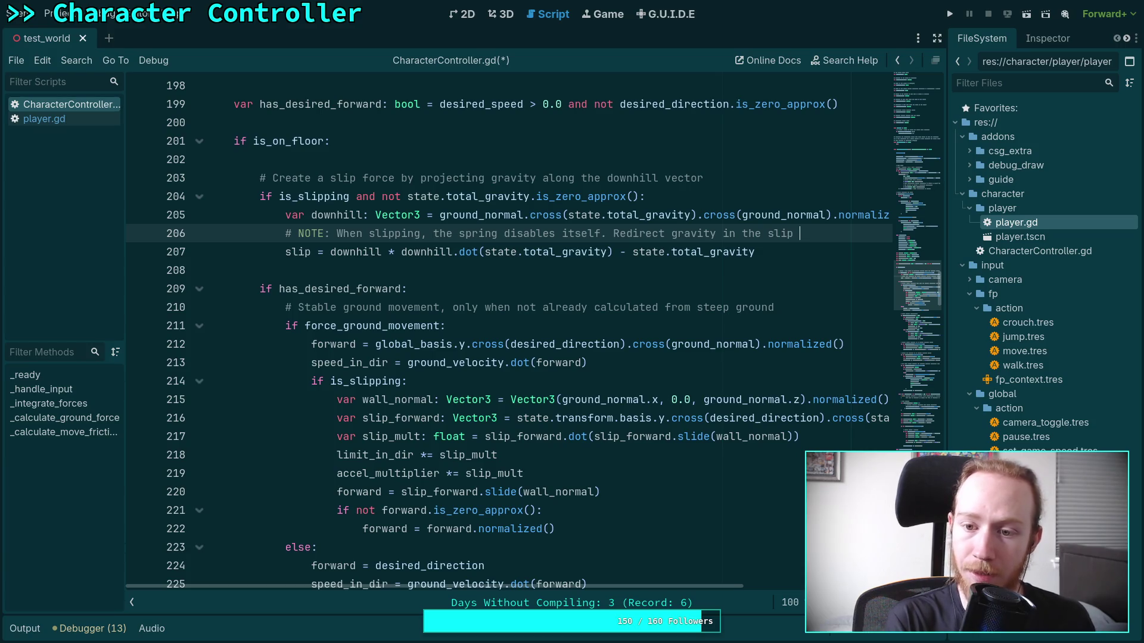
type("n")
key("Return")
type("#    ")
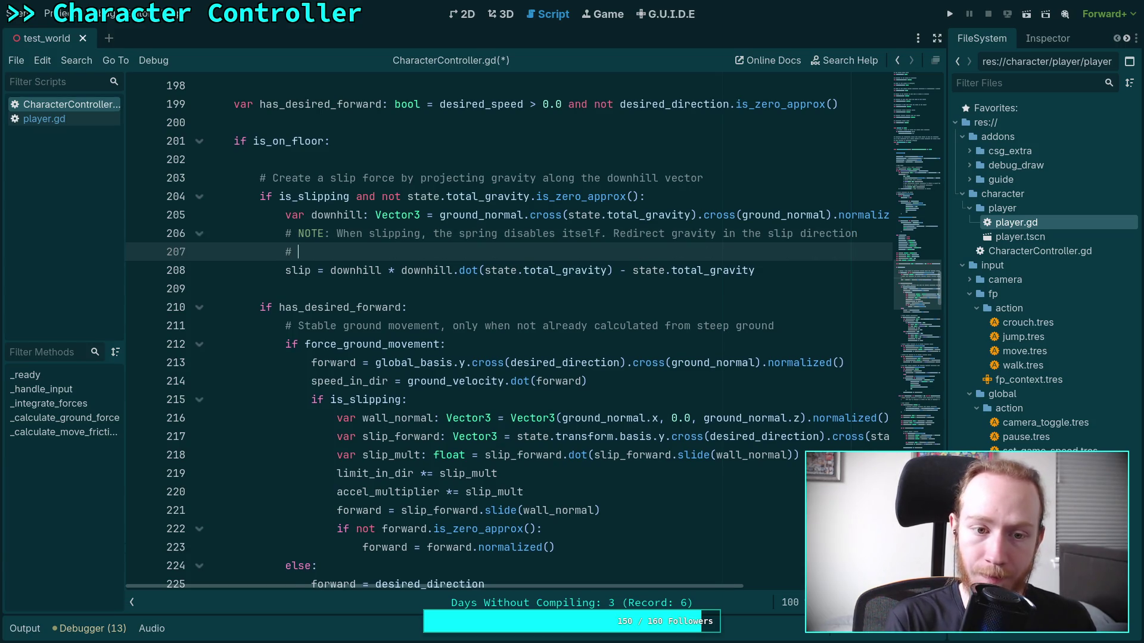
type("   to preve")
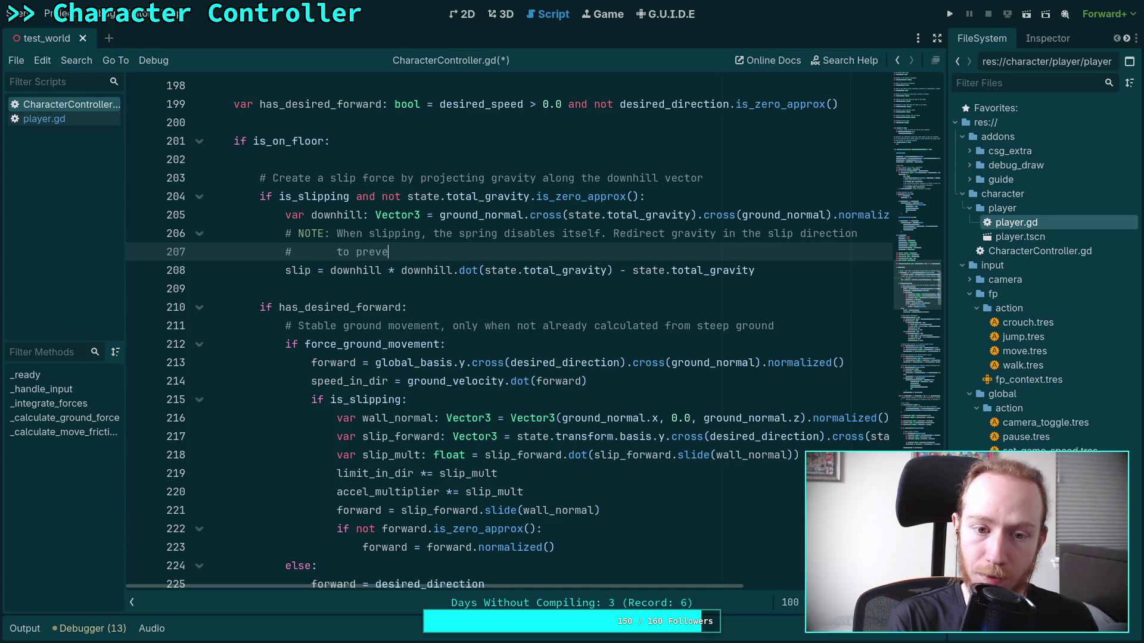
type("nt falling i")
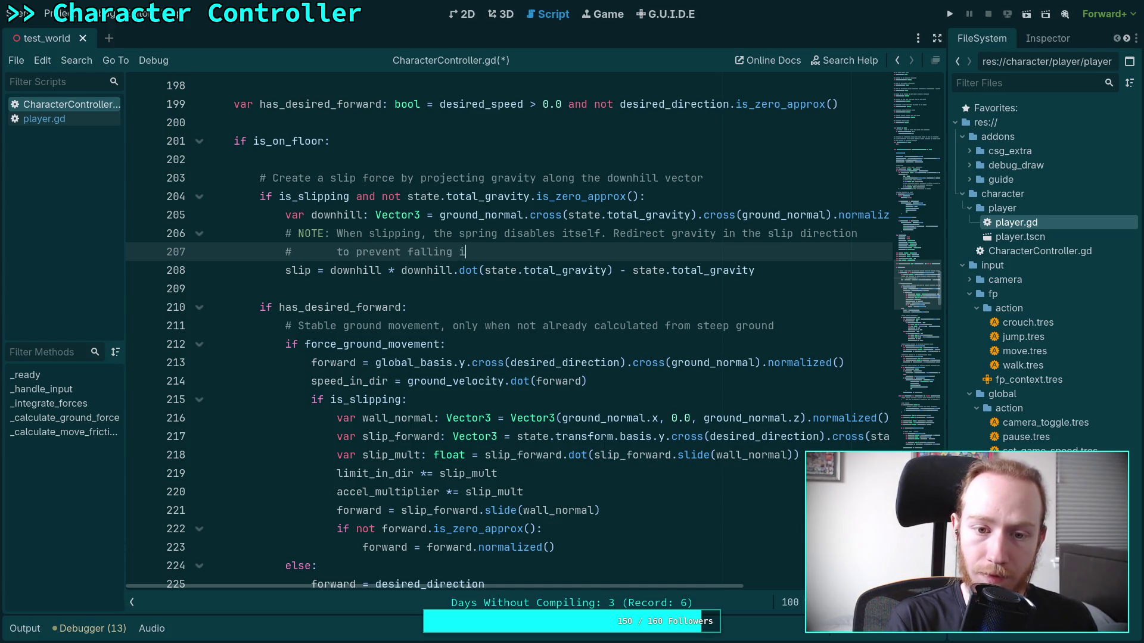
type("nto surfaces while")
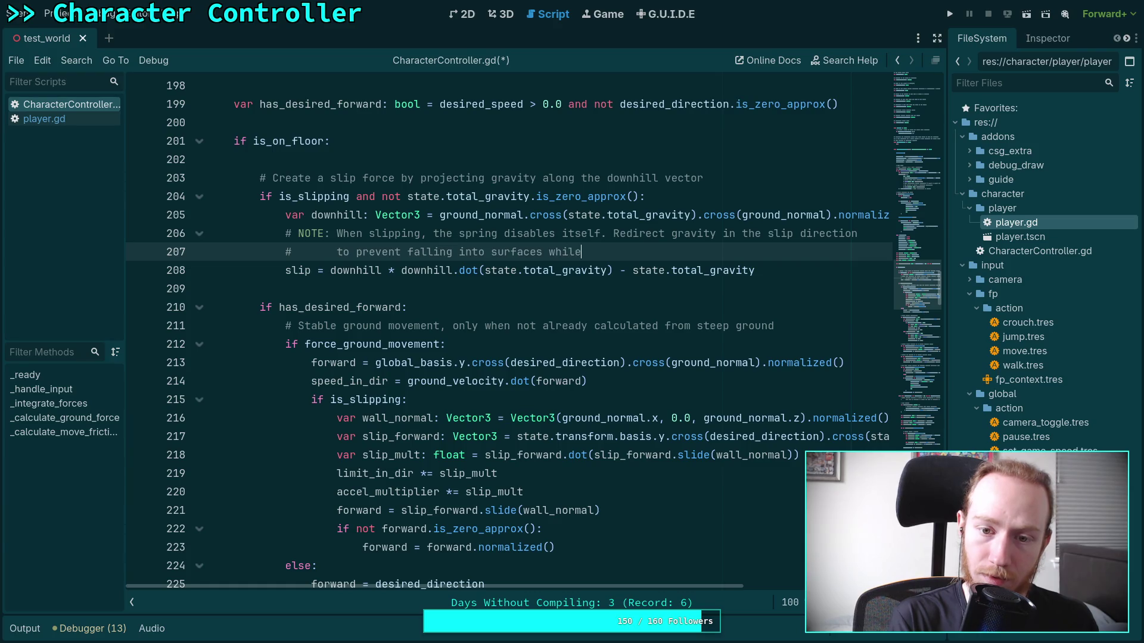
type(" slipping.")
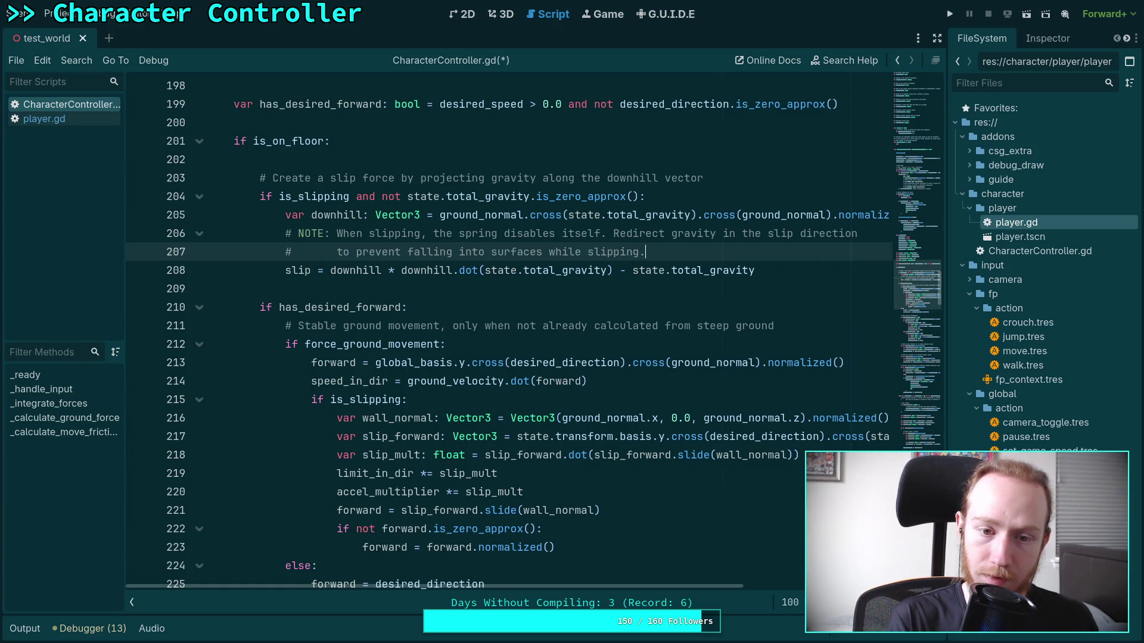
key("ctrl+s")
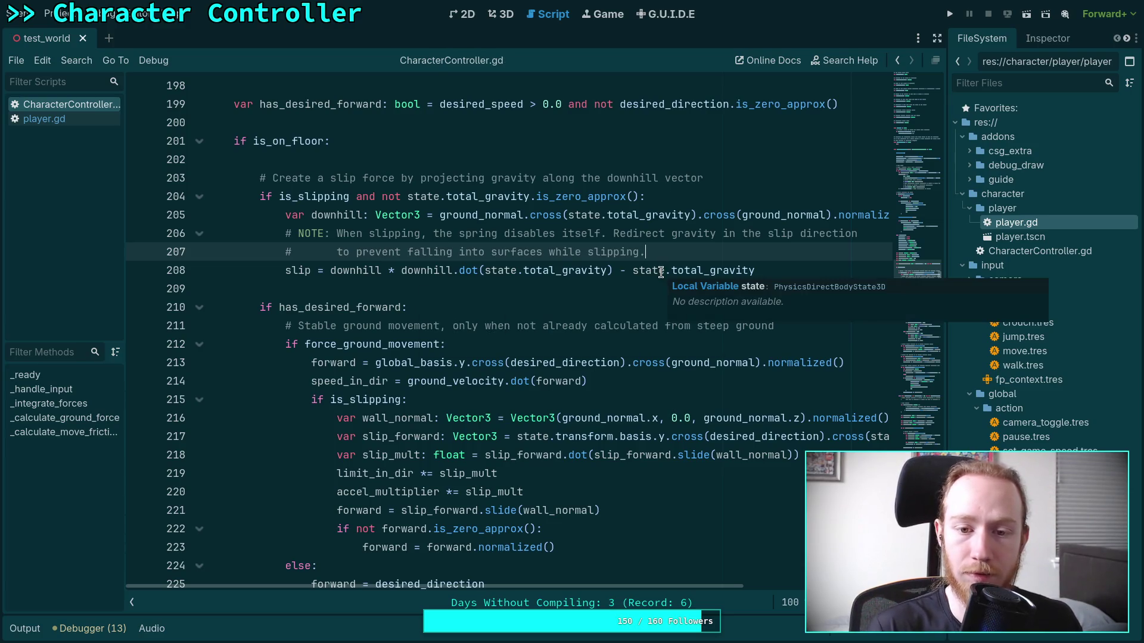
Insert 'the spring from' before 'falling' in the note and run the project.
double_click(406, 255)
left_click(419, 254)
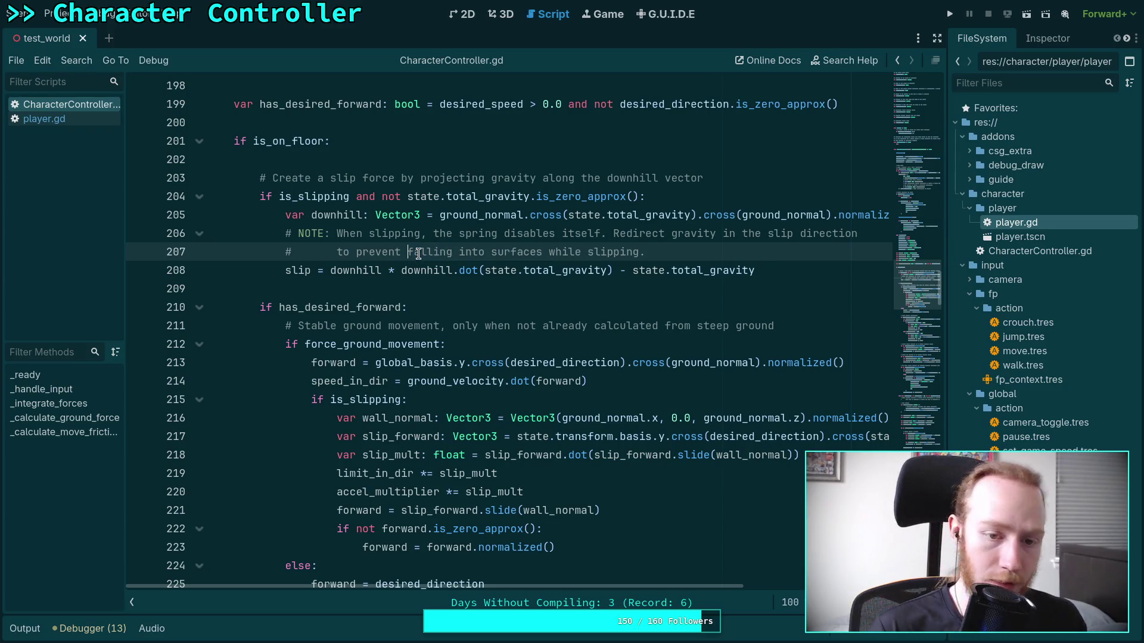
type("the spring ")
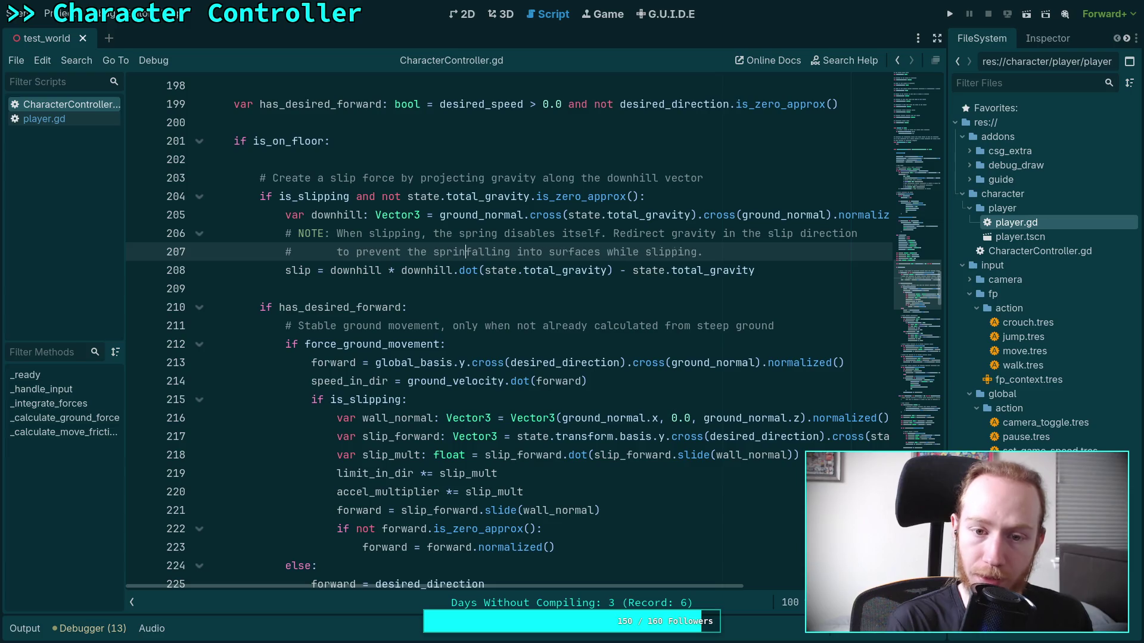
type("from")
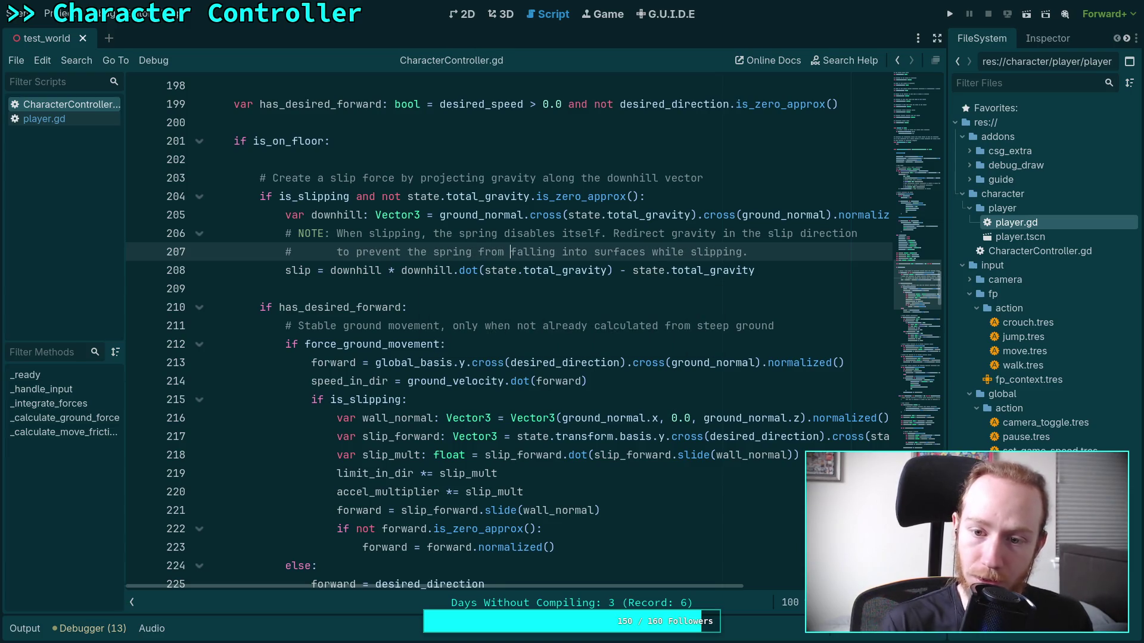
key("F5")
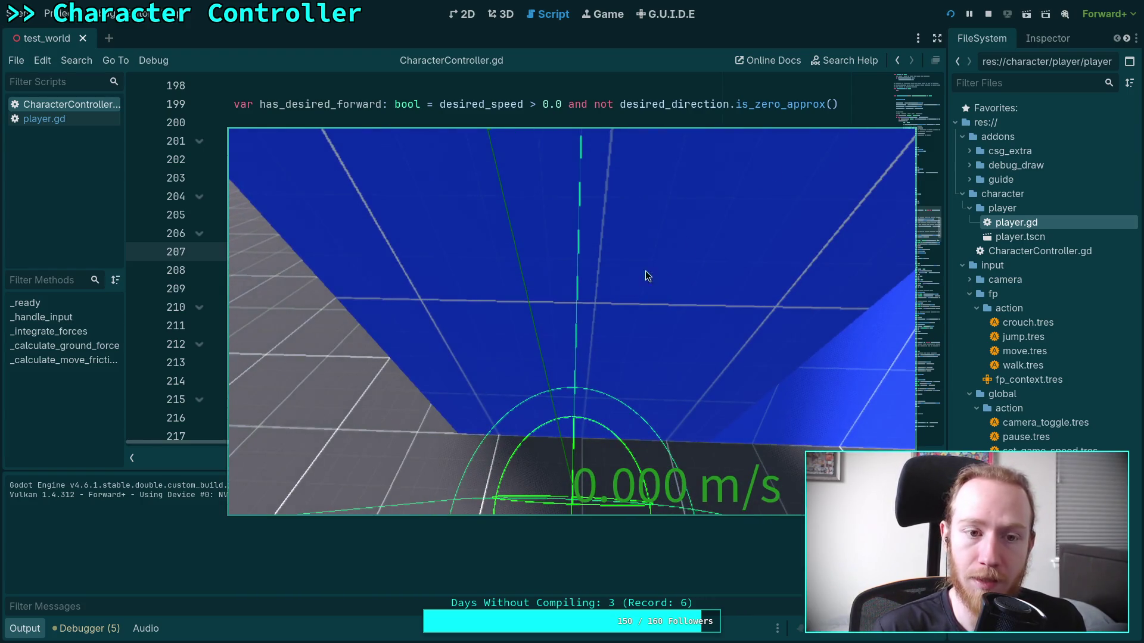
Stop the play-test with the character at the foot of the steep blue slope.
key("F8")
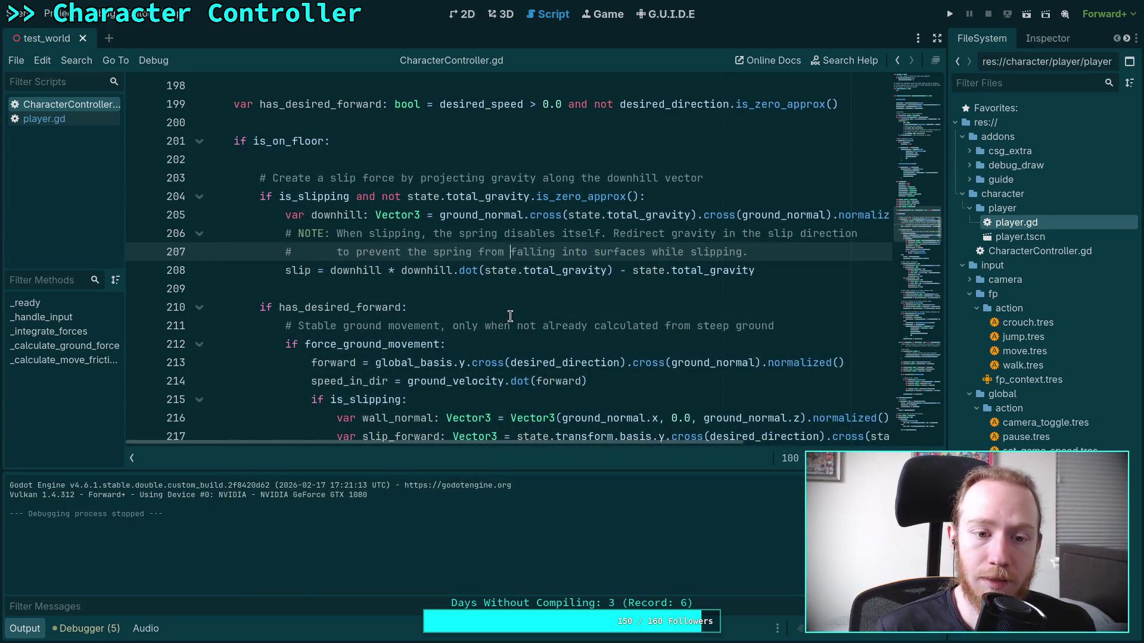
Add a two-line '# TODO: See if a better method exists, and possibly…' comment under the NOTE, then save.
left_click(832, 253)
key("Return")
type("# TODO: ")
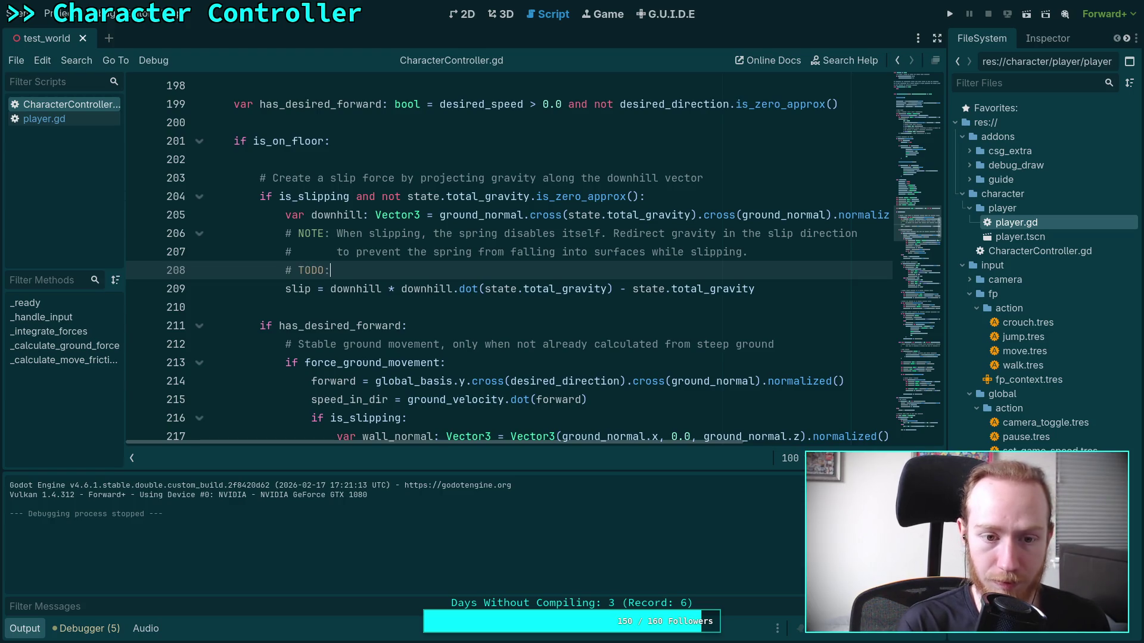
type("See")
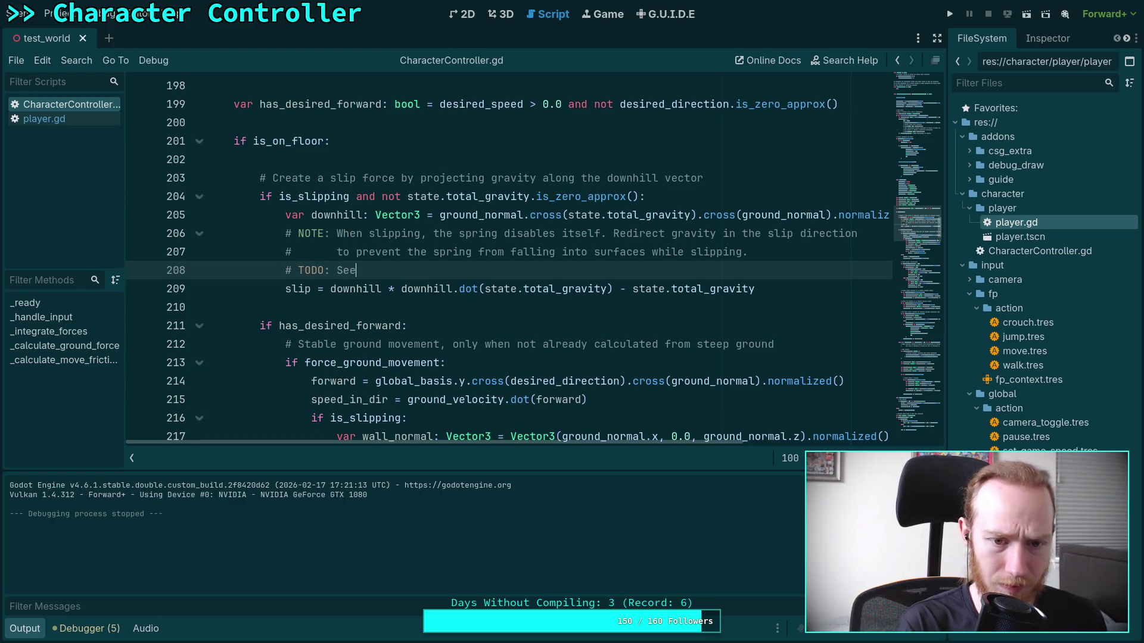
type(" if a better meth")
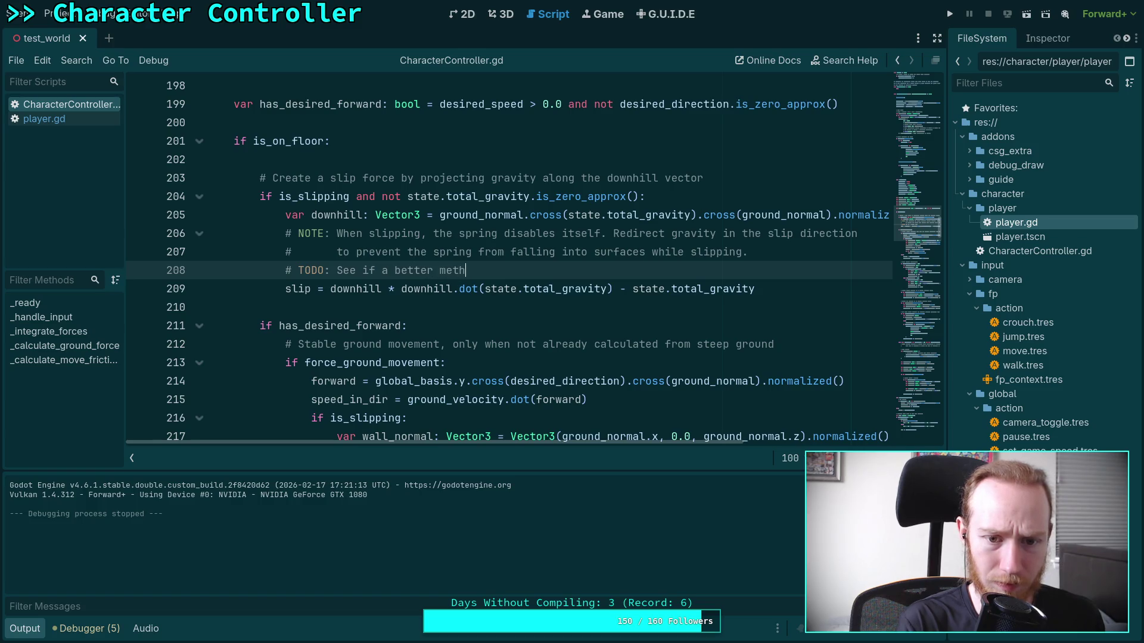
type("od existi")
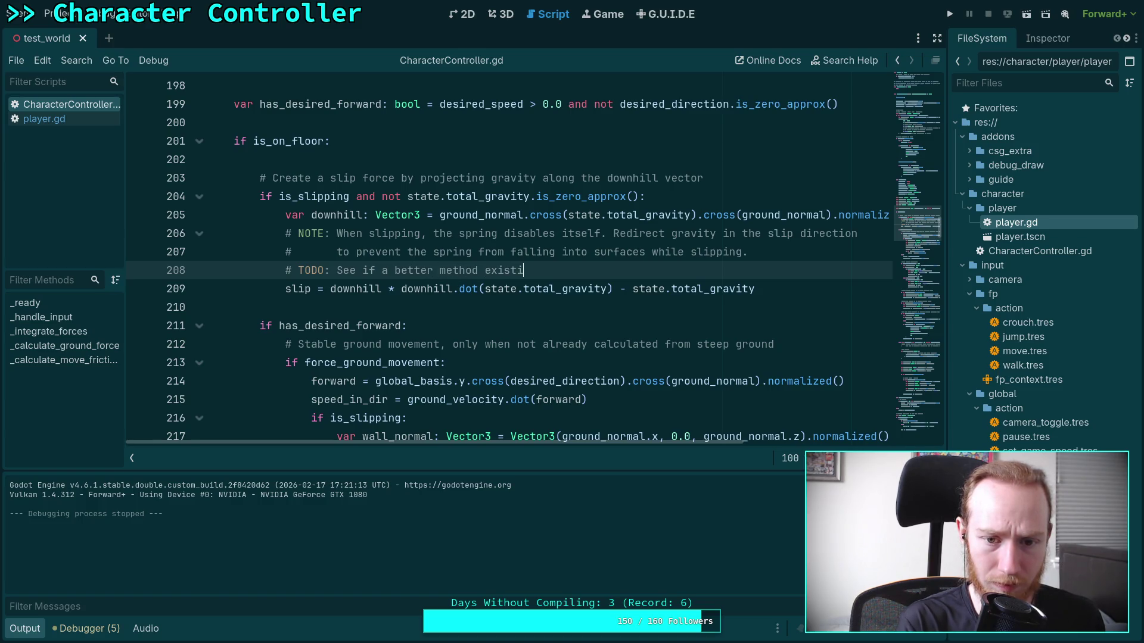
key("BackSpace")
key("BackSpace")
type("s, an")
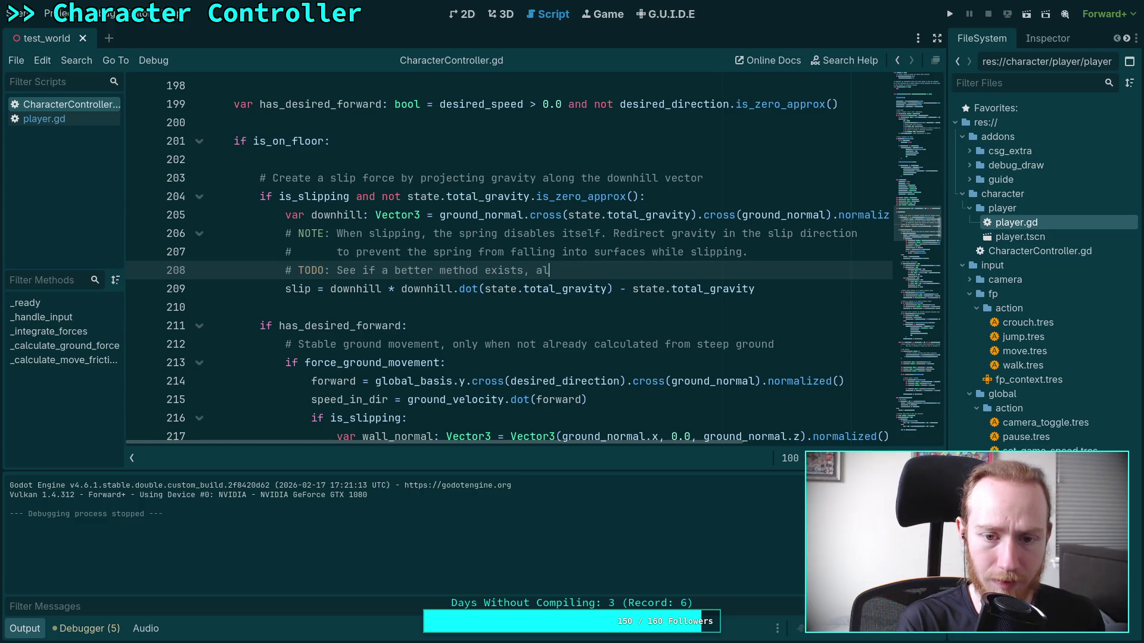
type("d possibly")
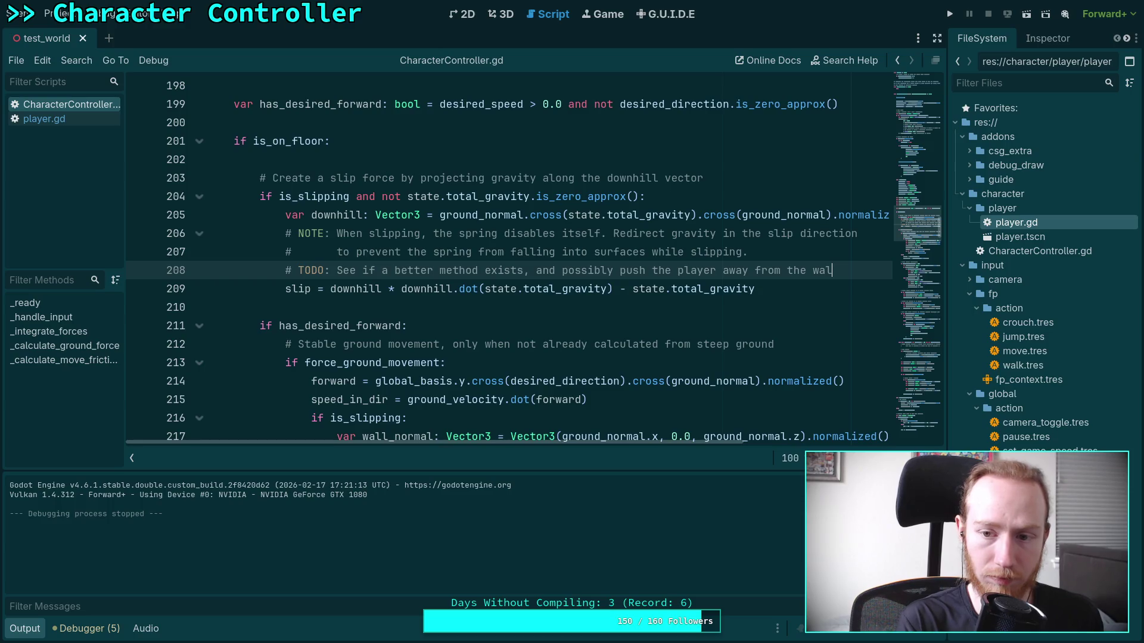
key("Return")
type("#")
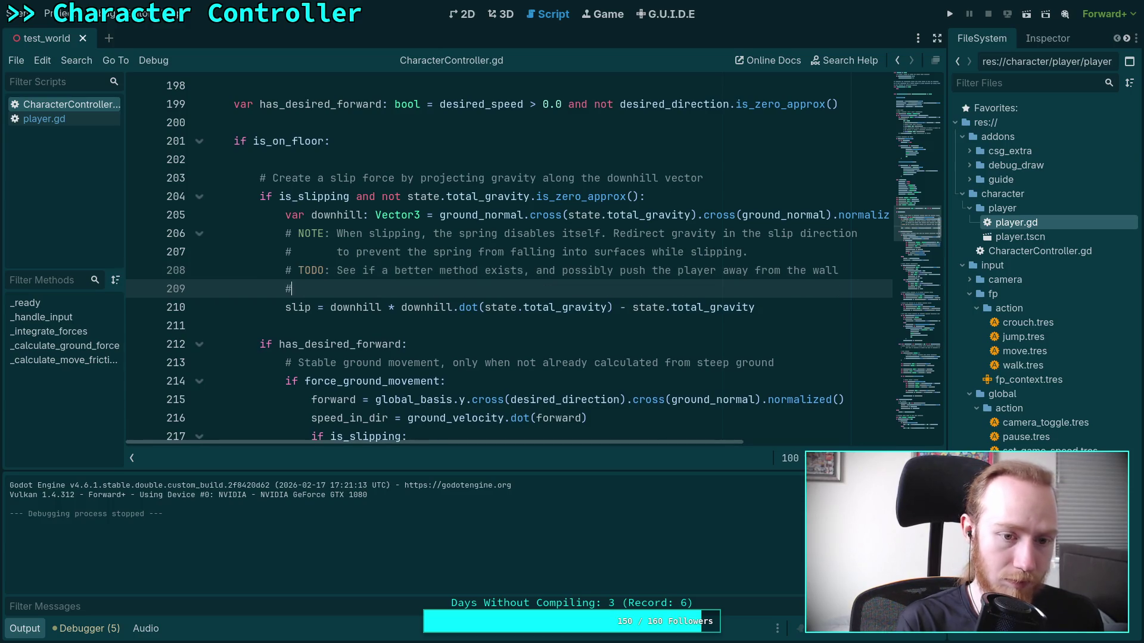
type("       using")
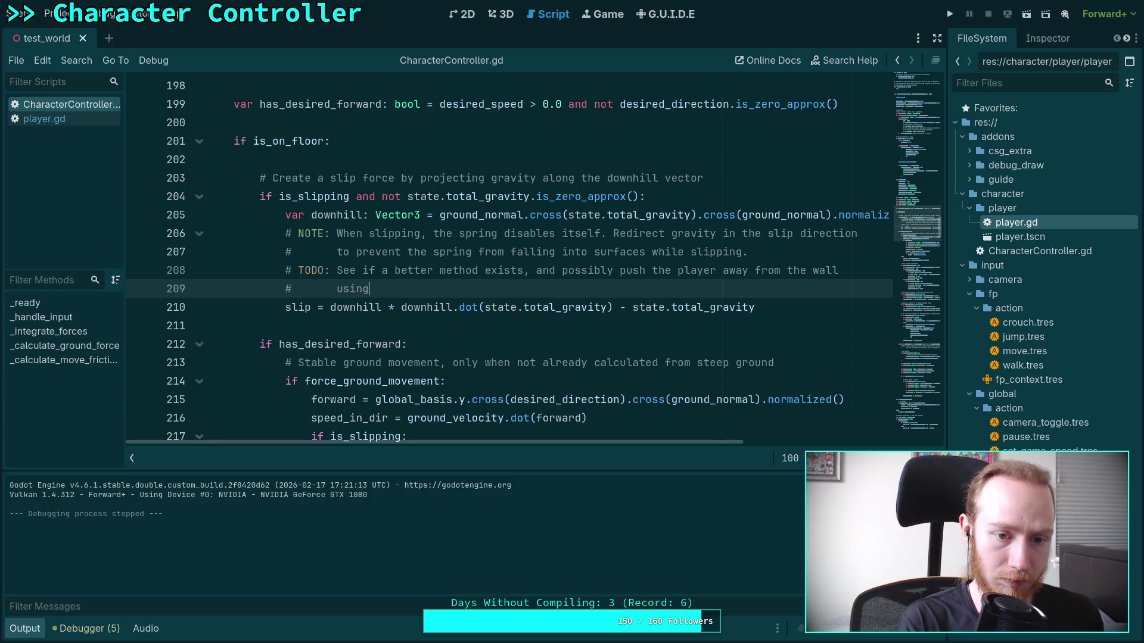
type(" the spring?")
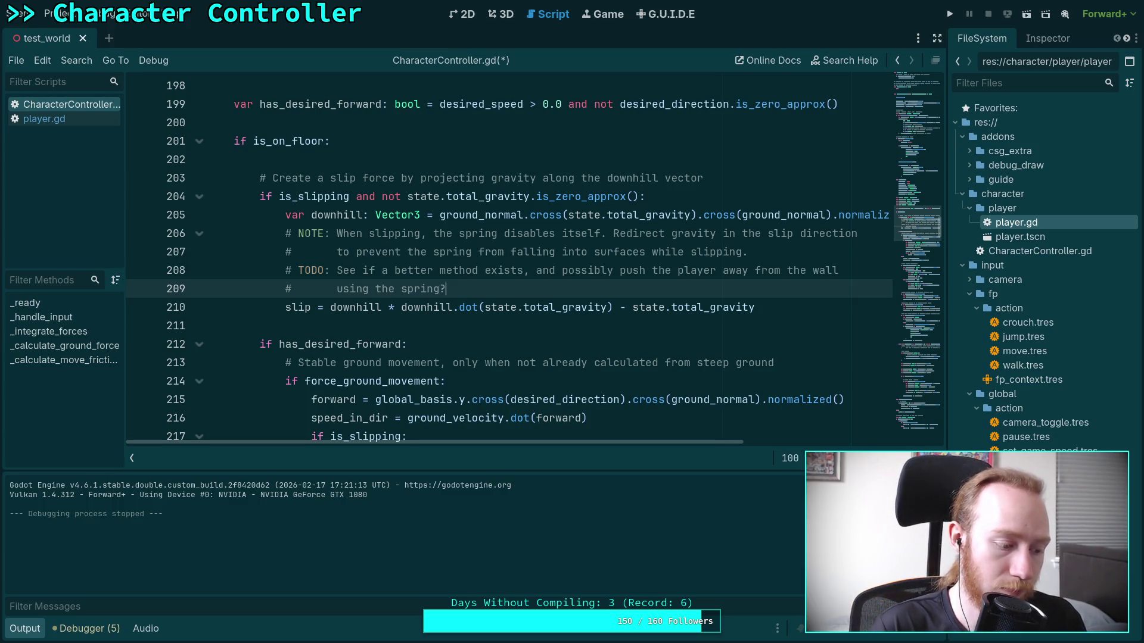
key("ctrl+s")
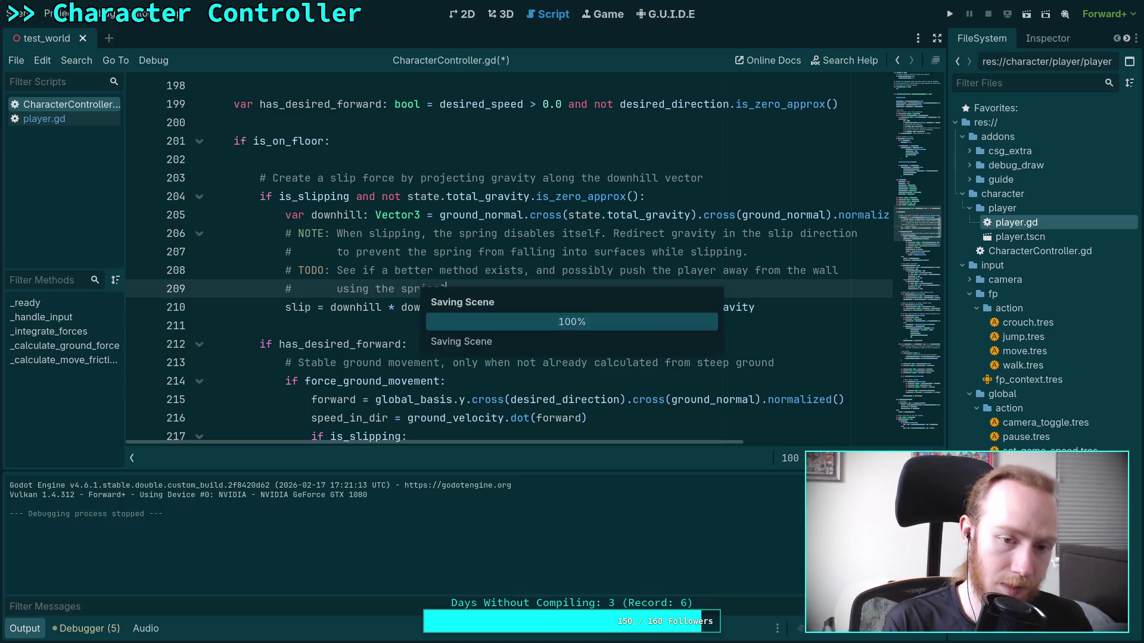
scroll(757, 291, "down", 20)
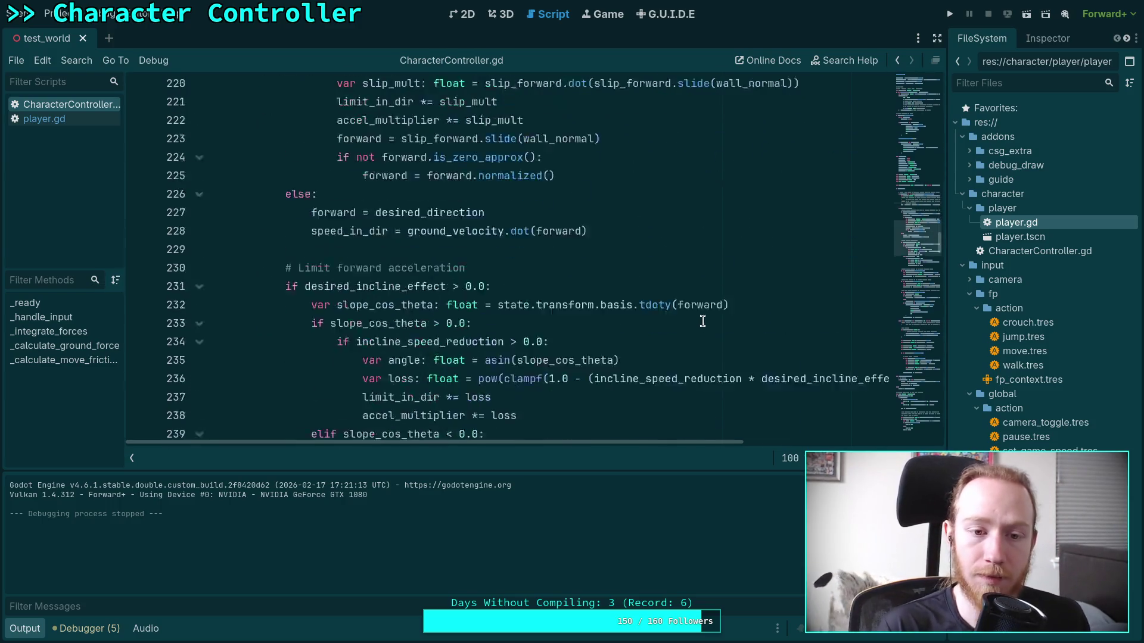
scroll(704, 322, "down", 20)
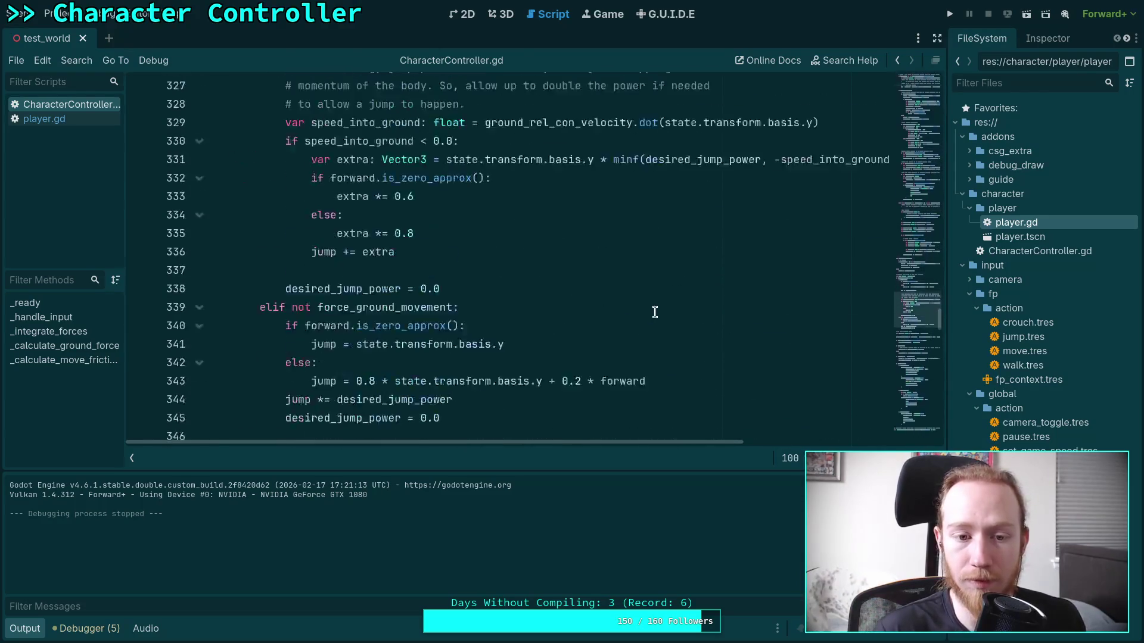
mouse_move(524, 320)
scroll(523, 320, "down", 13)
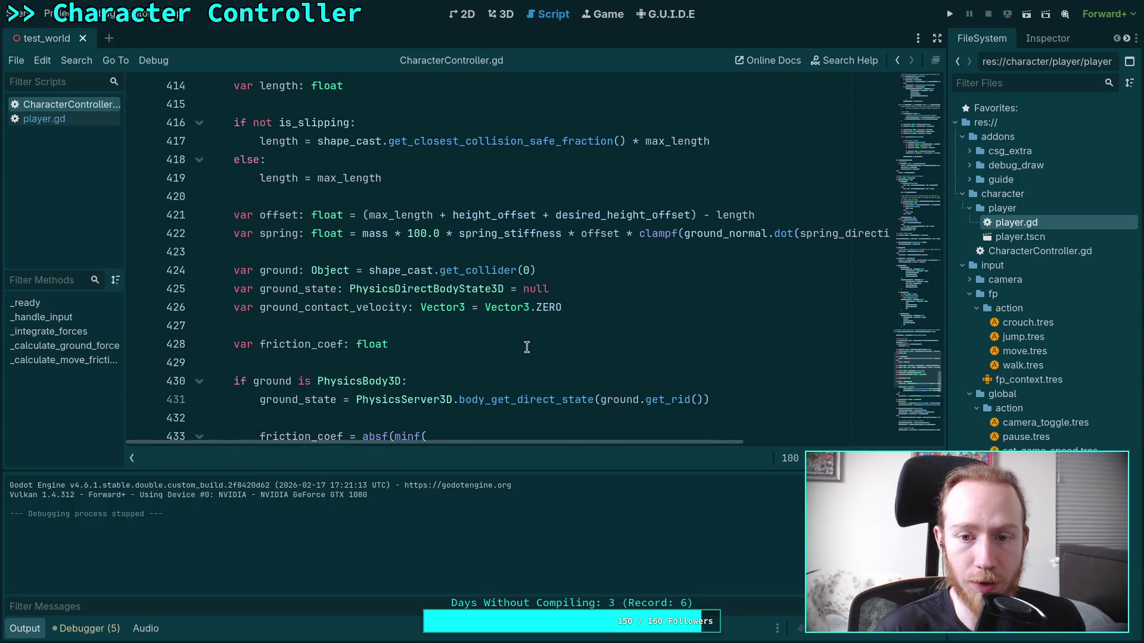
scroll(527, 334, "down", 7)
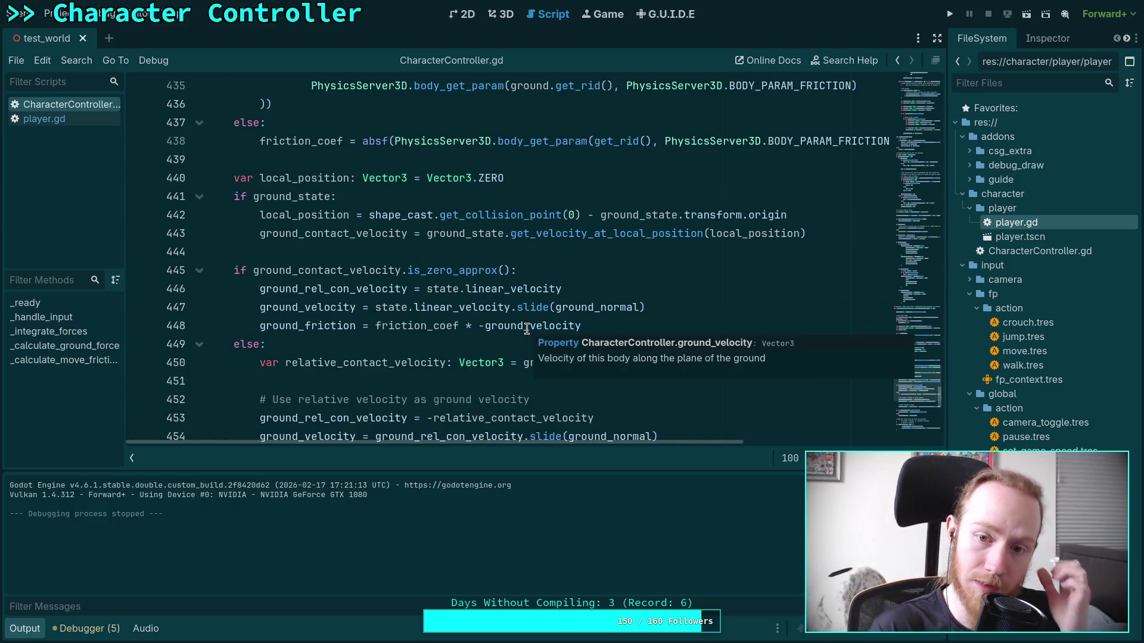
scroll(419, 319, "down", 3)
scroll(420, 319, "down", 5)
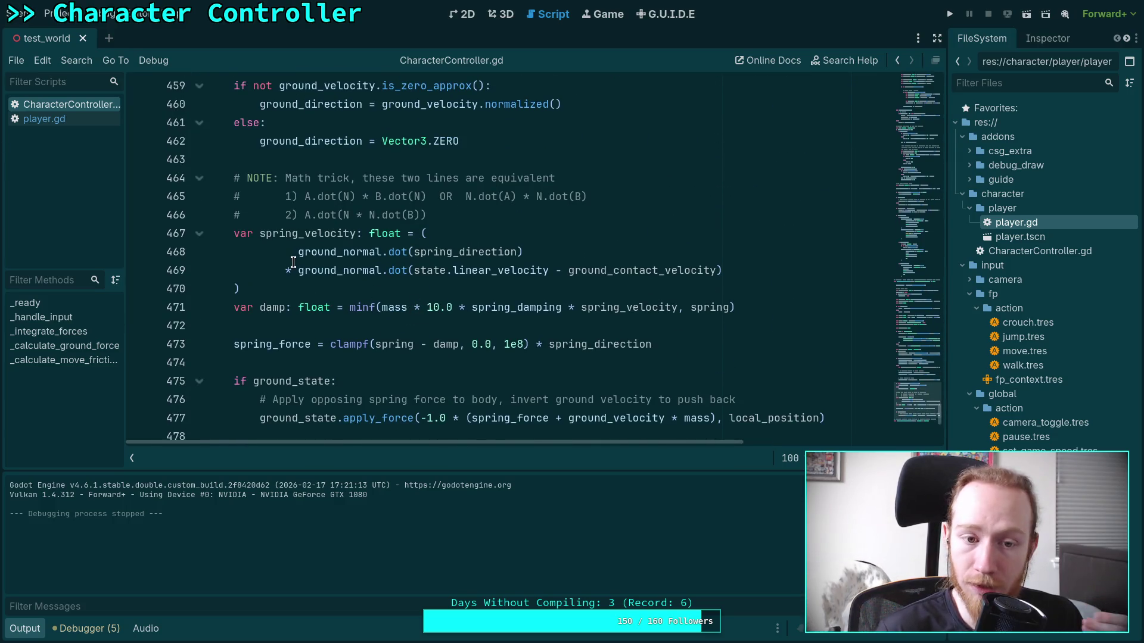
scroll(336, 275, "down", 2)
scroll(416, 307, "up", 1)
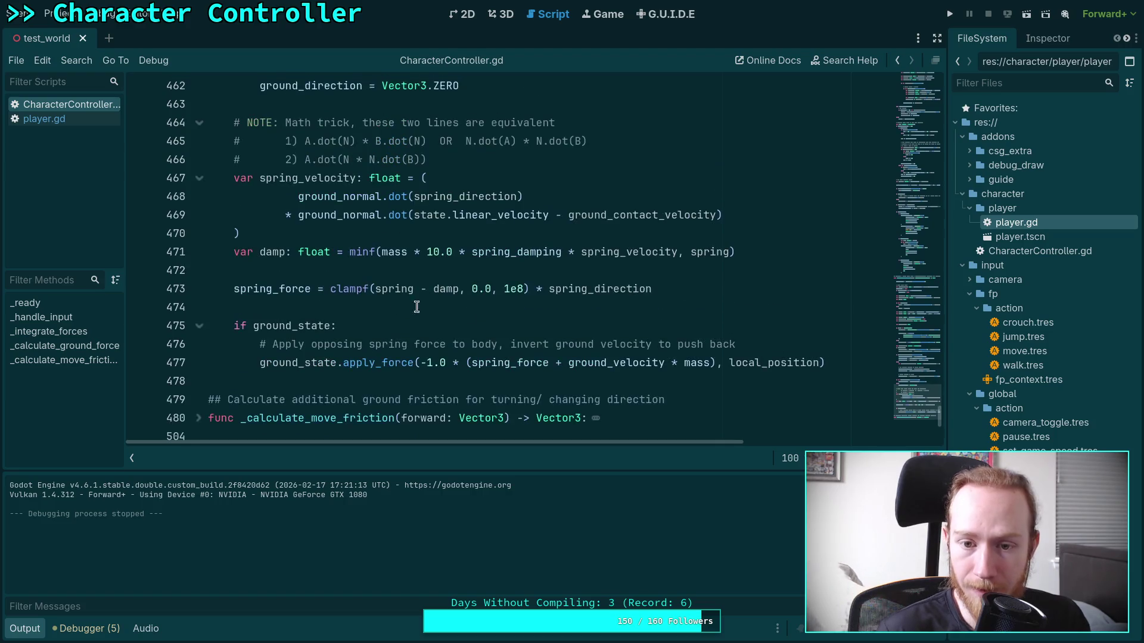
Replace spring_direction with ground_normal in the spring_force calculation on line 473.
double_click(589, 291)
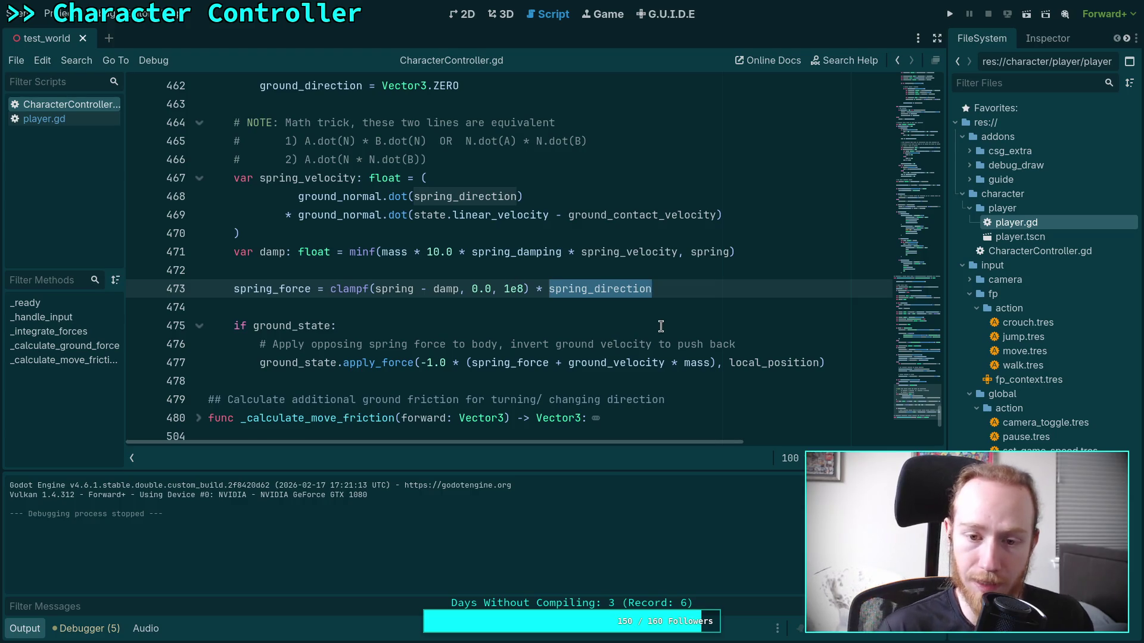
type("gr")
key("BackSpace")
key("BackSpace")
type("nd_normal")
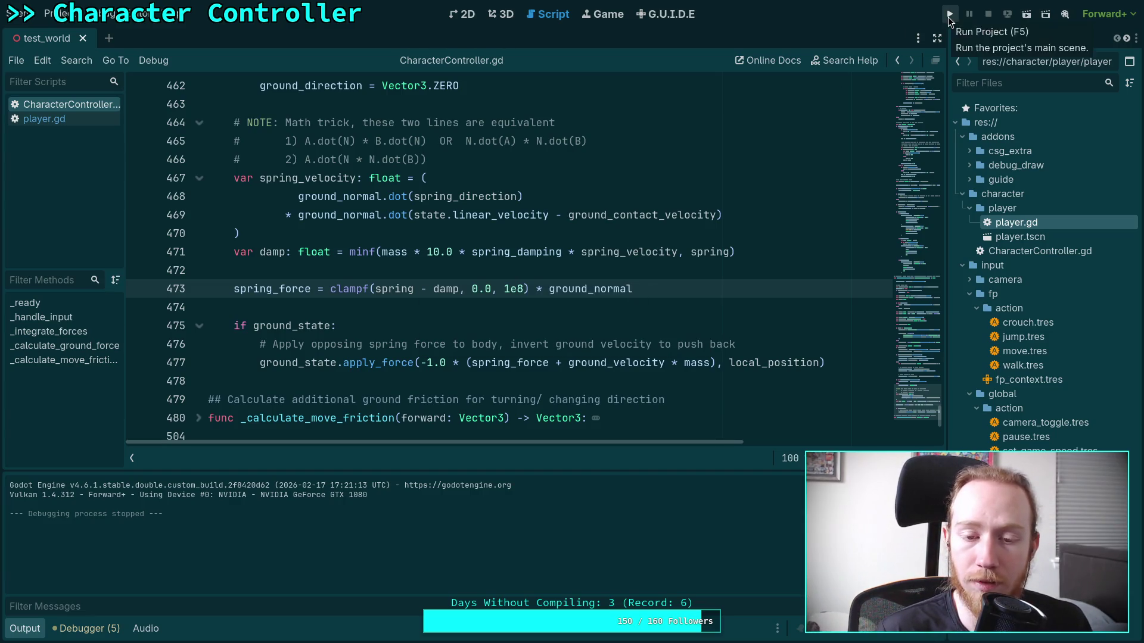
Test-run the ground_normal version, stop the game, and return line 473 to spring_direction.
left_click(948, 16)
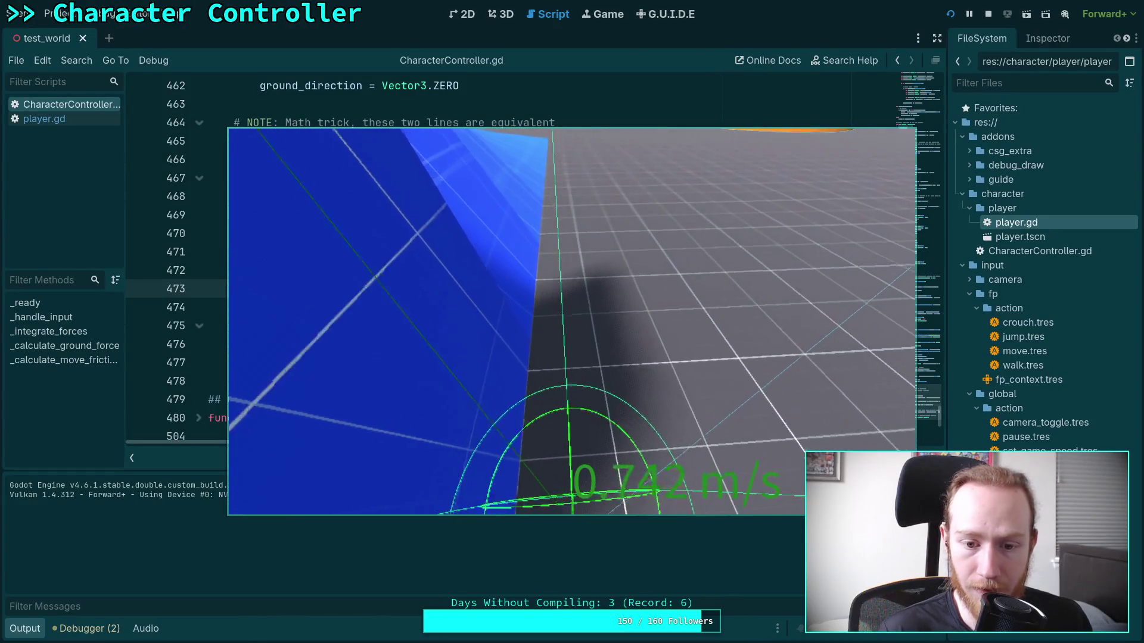
left_click(989, 14)
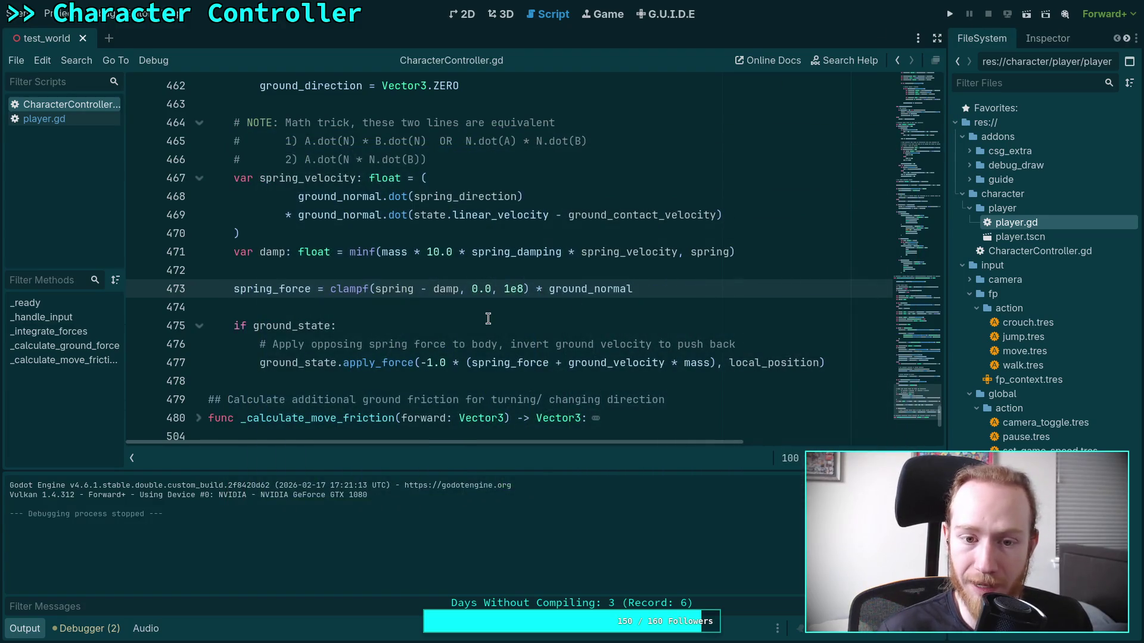
scroll(487, 318, "up", 1)
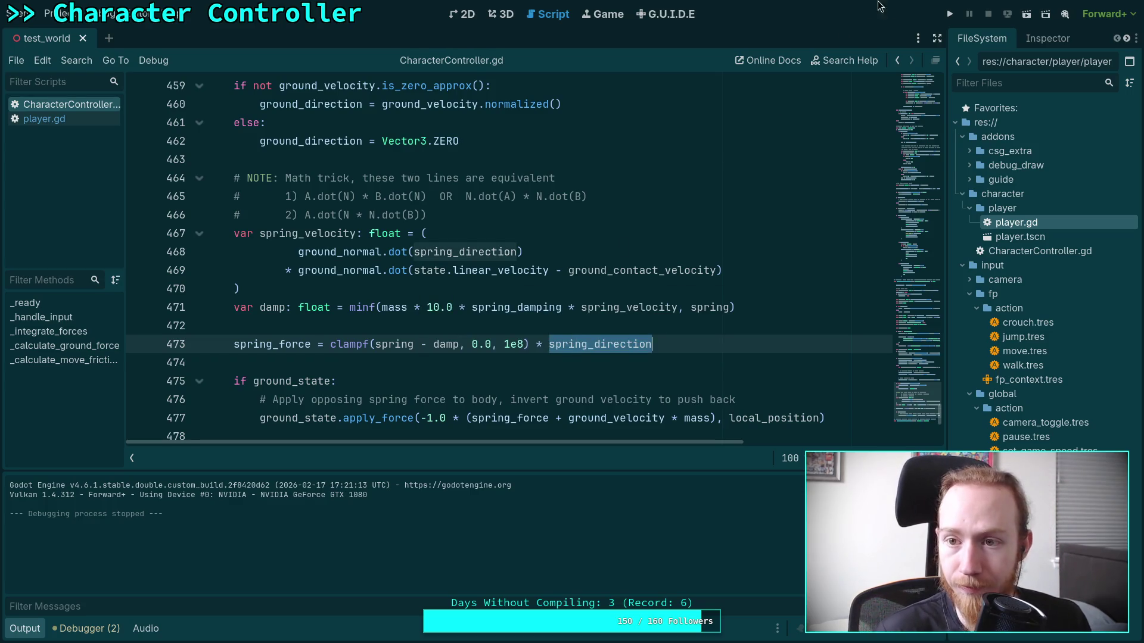
scroll(745, 345, "up", 2)
scroll(722, 336, "down", 2)
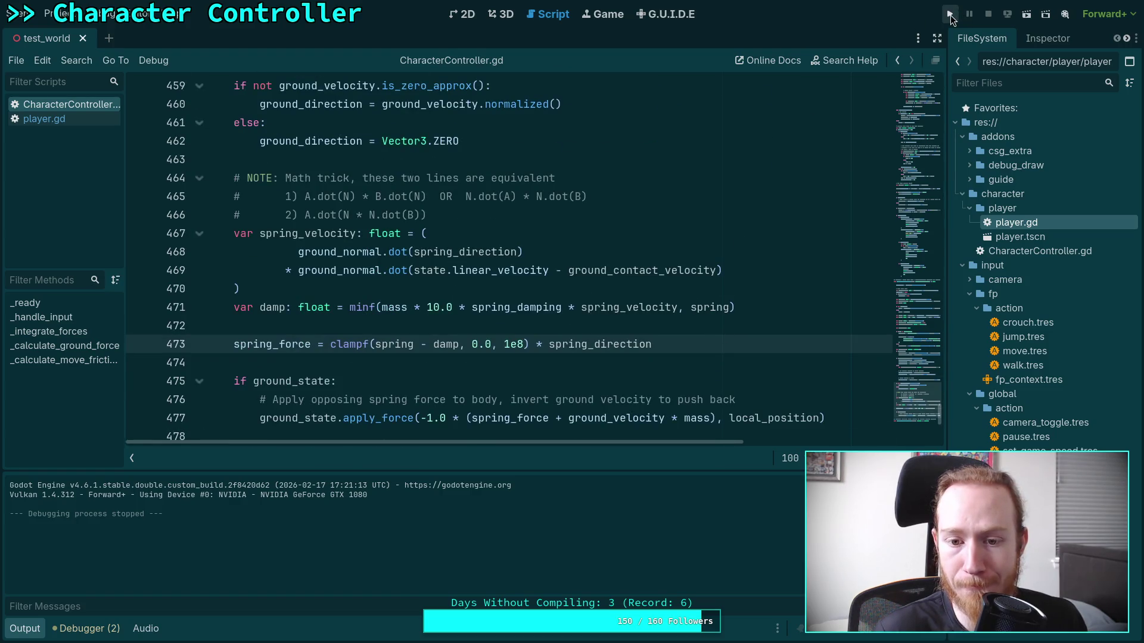
Launch the game and walk toward the blue wall, across the tilted ramps, then up the staircase.
left_click(949, 15)
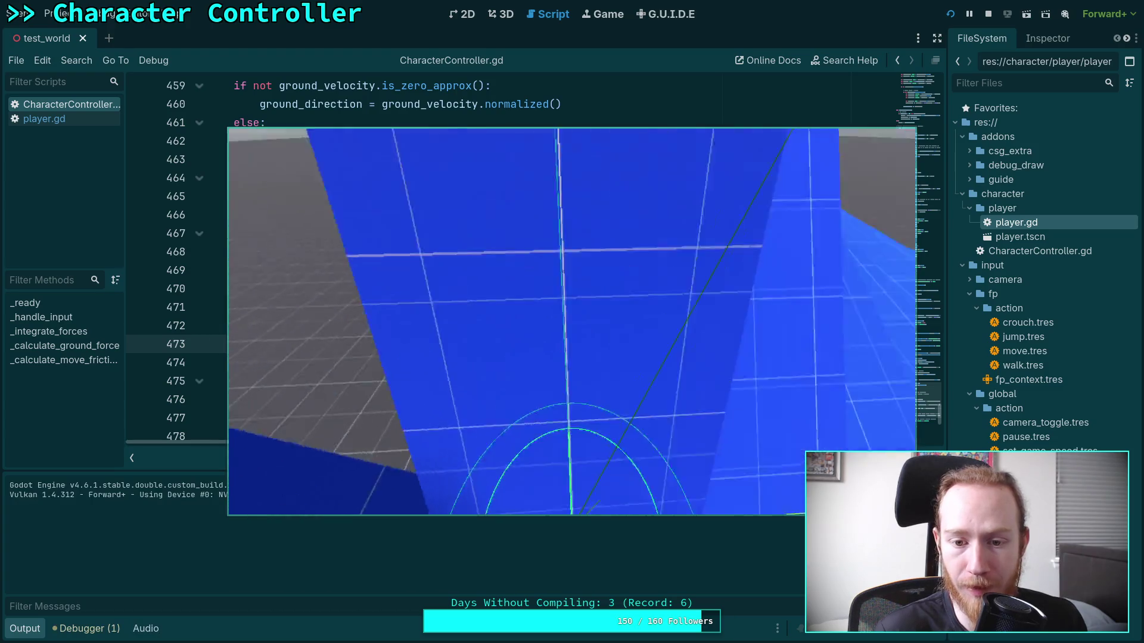
key("w")
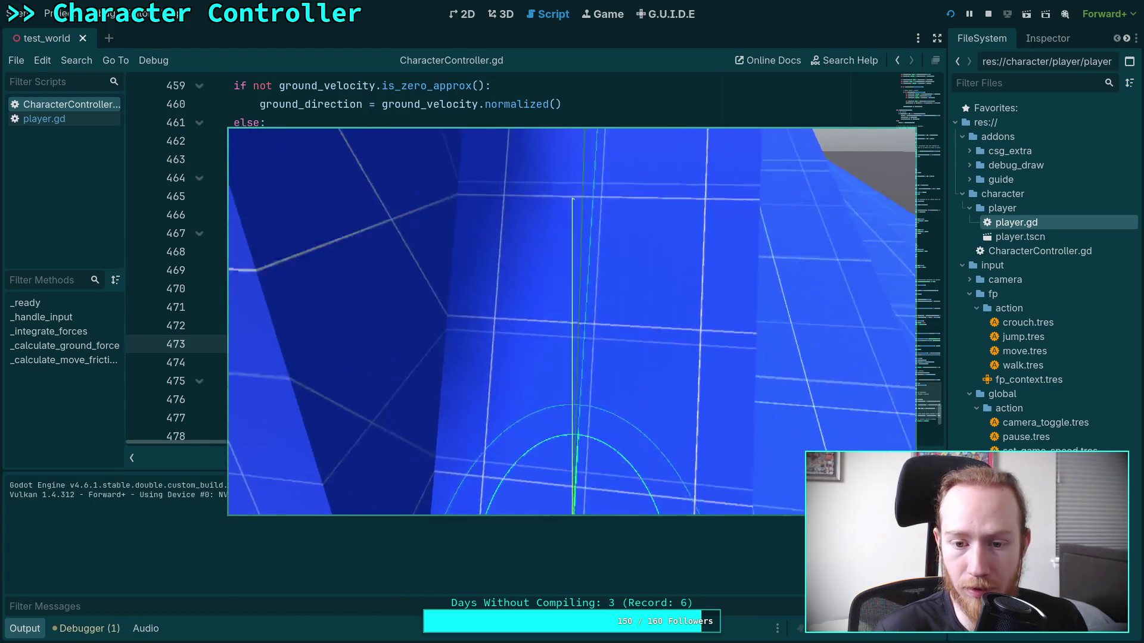
key("w")
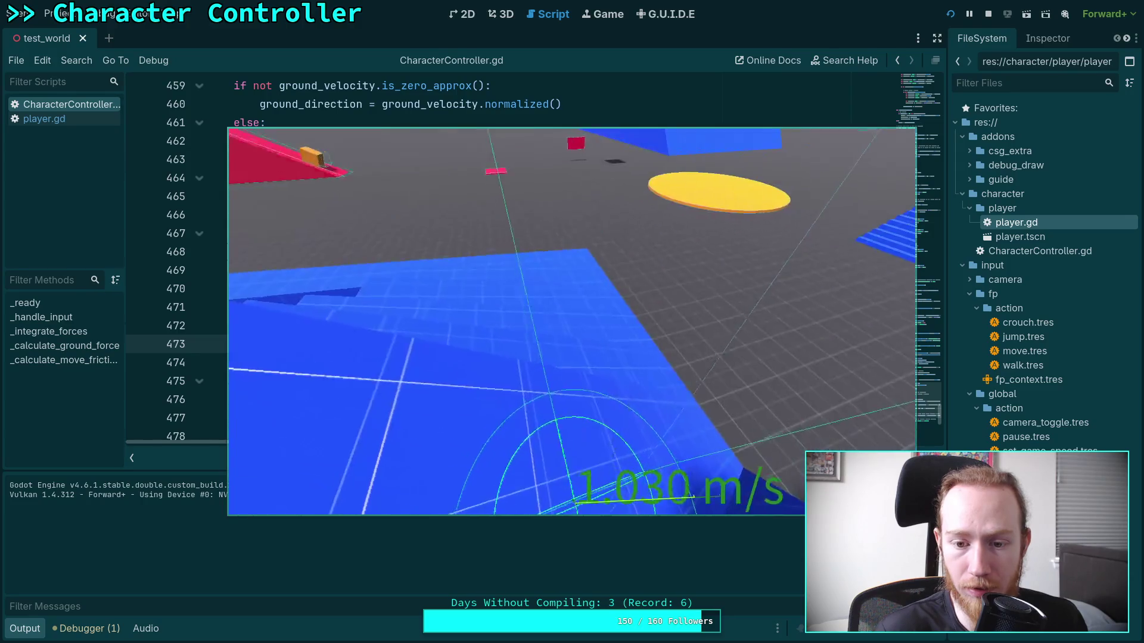
key("w")
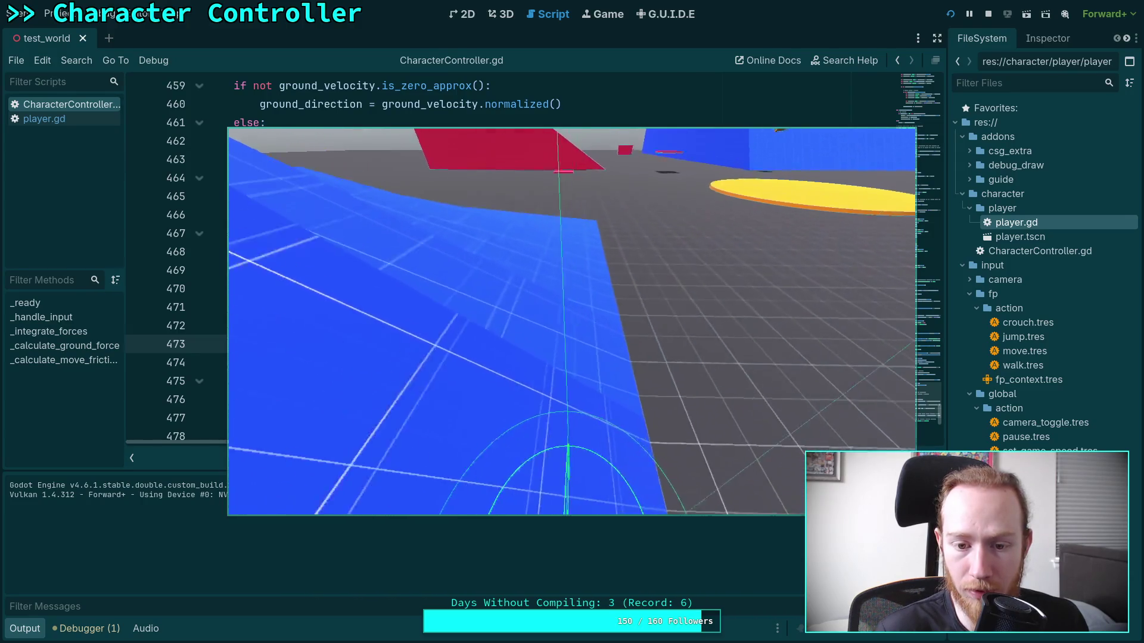
key("w")
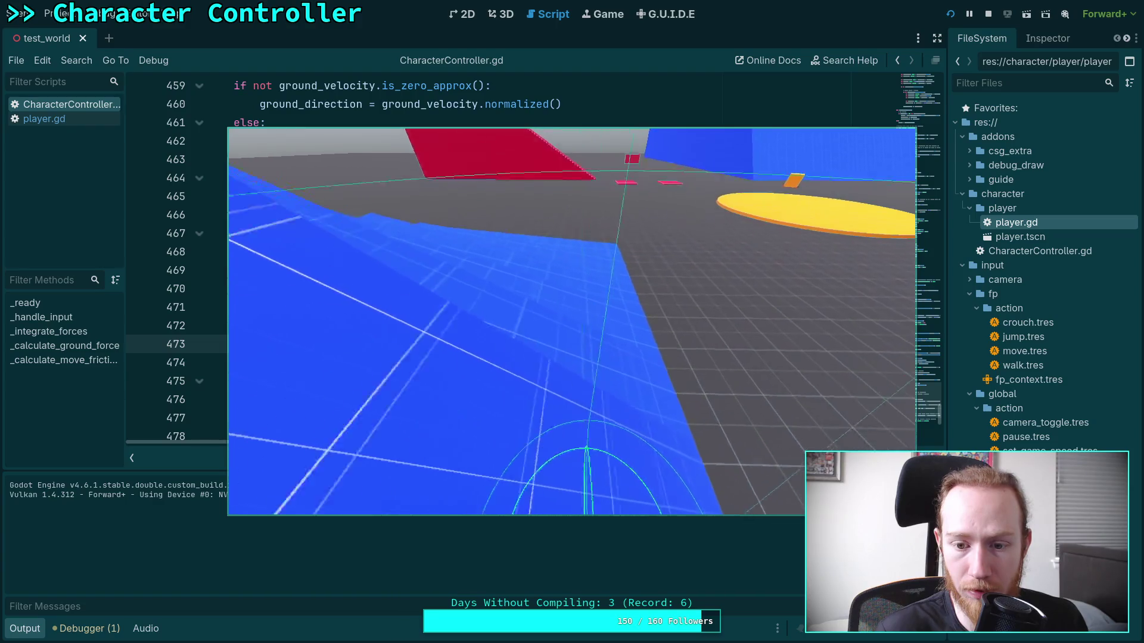
key("w")
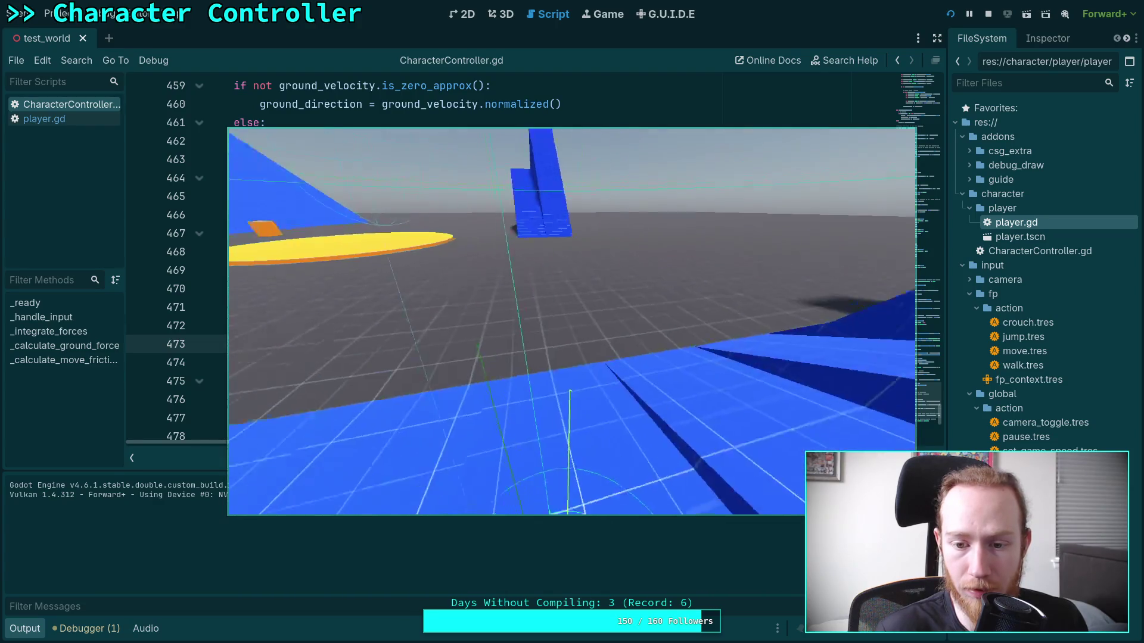
key("w")
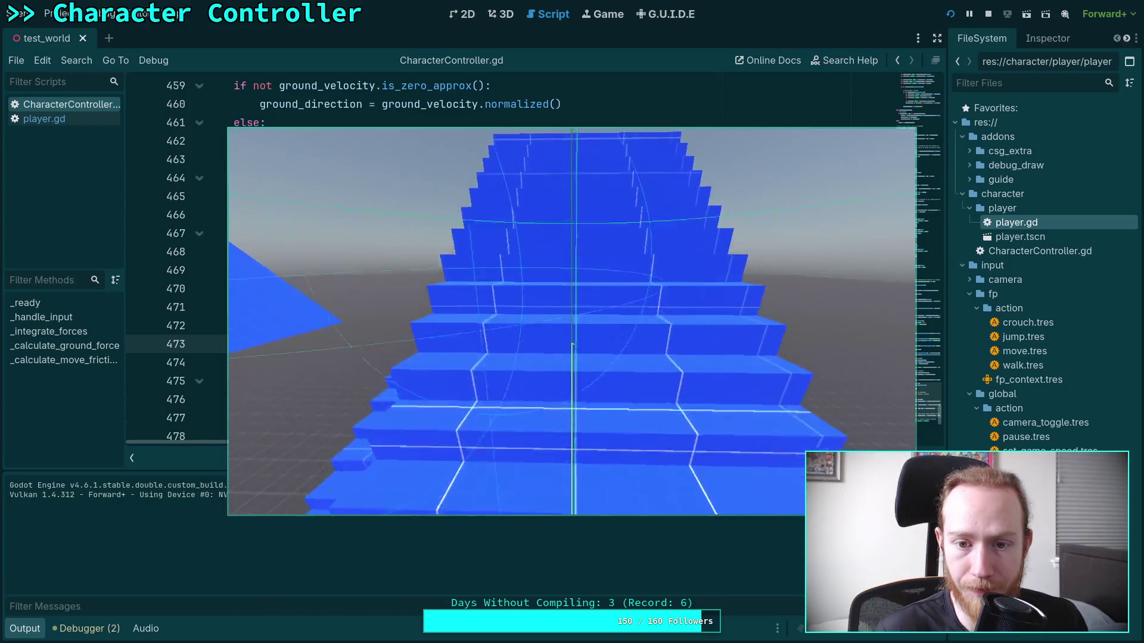
key("w")
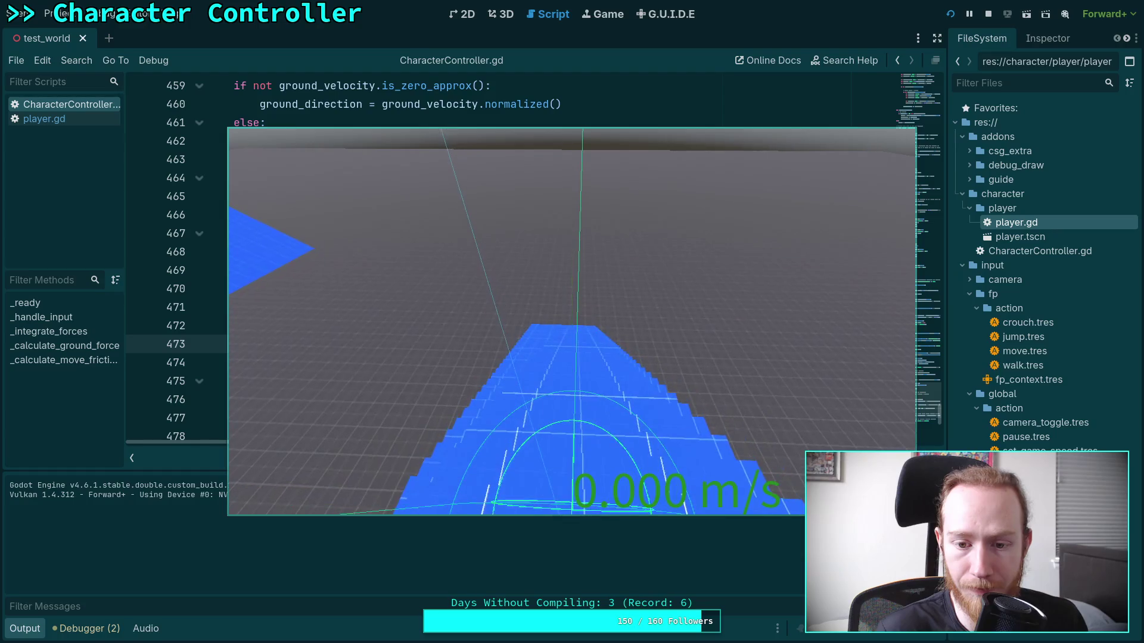
key("s")
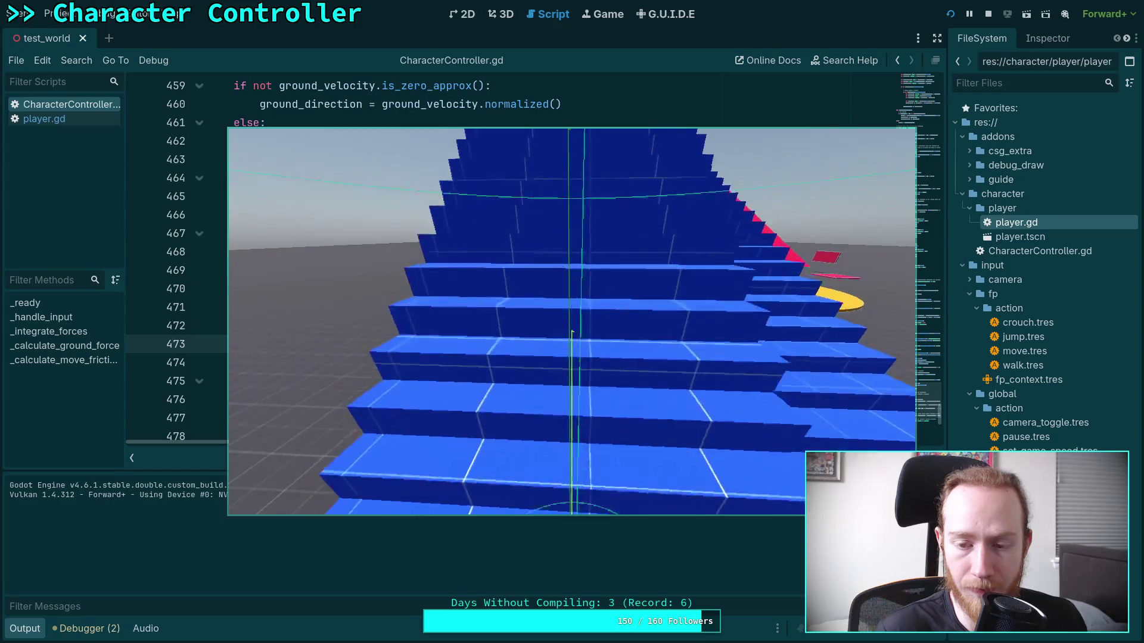
key("w")
key("w")
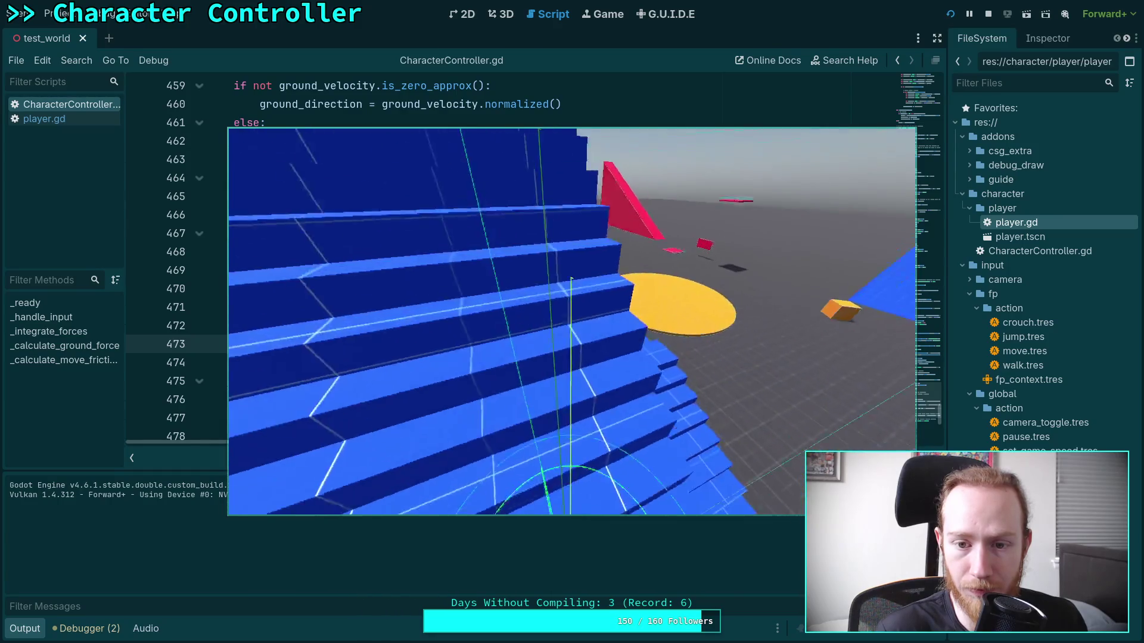
key("w")
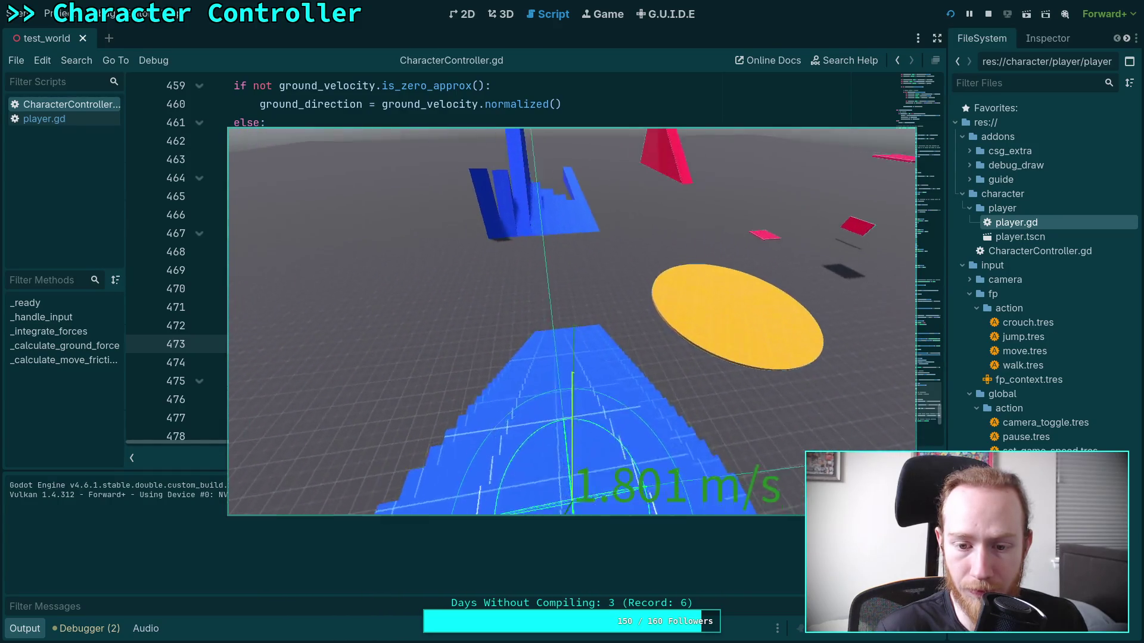
key("w")
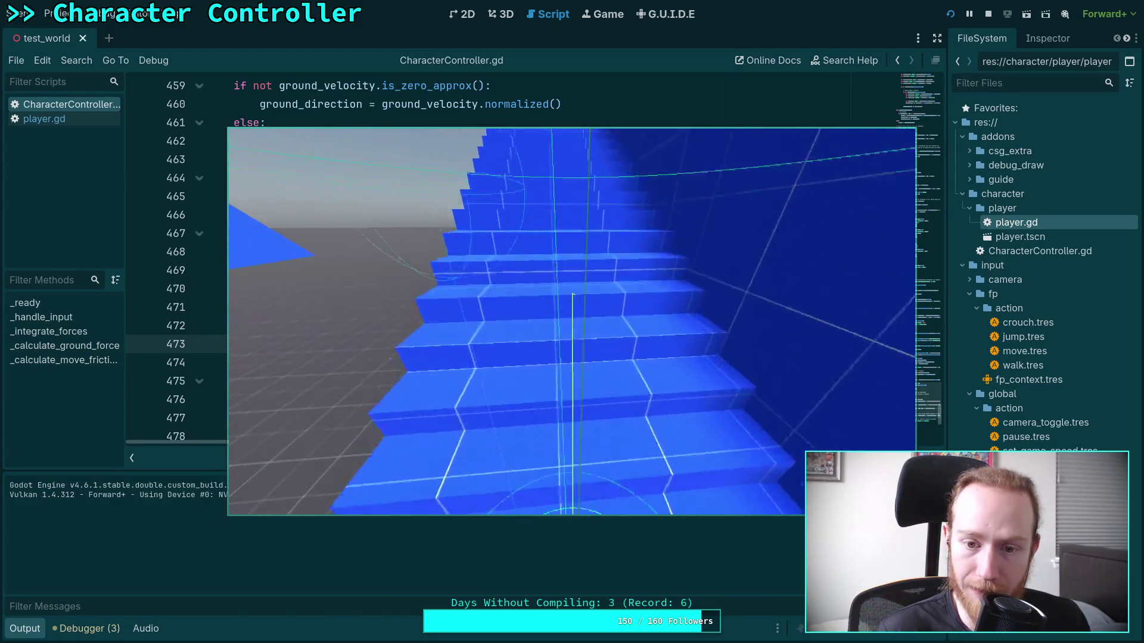
Walk up to the blue staircase and climb it repeatedly, viewing it from the side.
key("w")
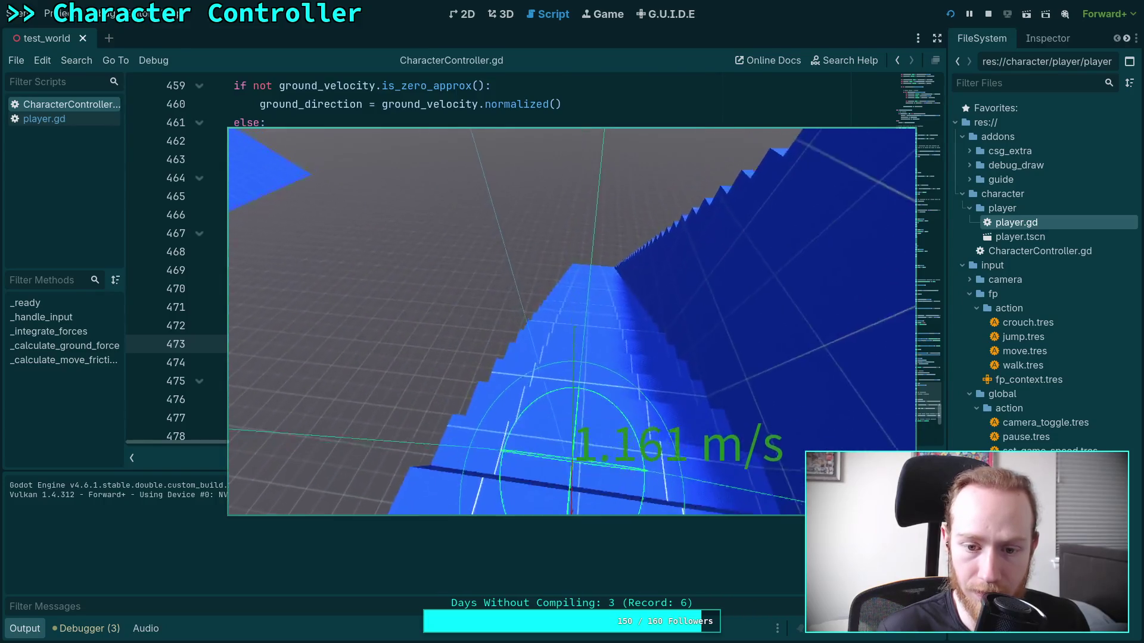
key("w")
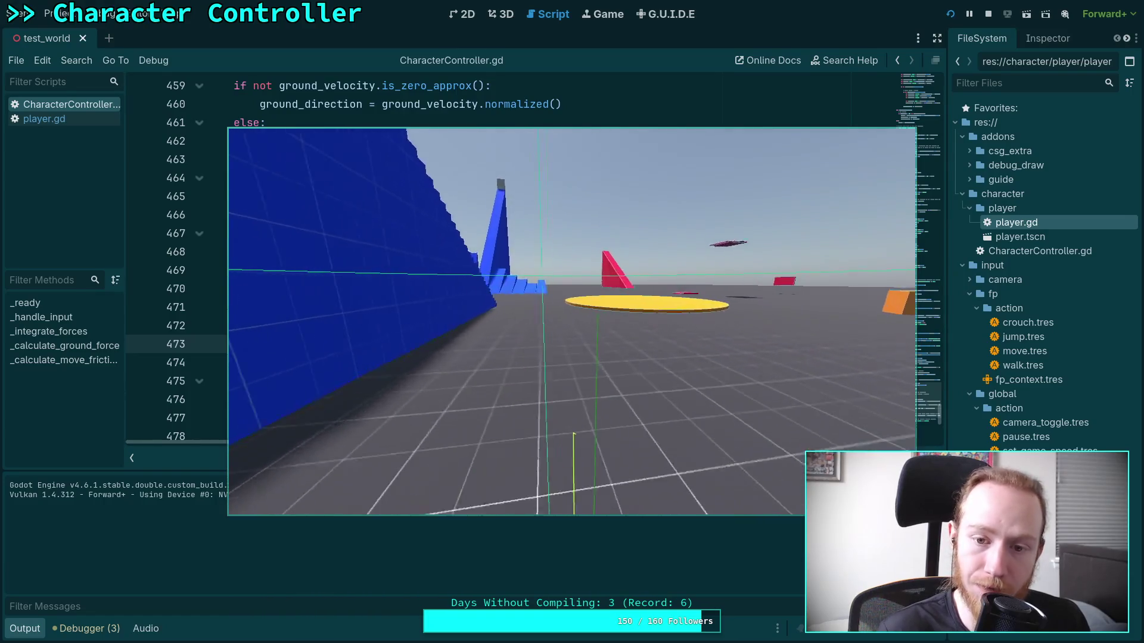
key("w")
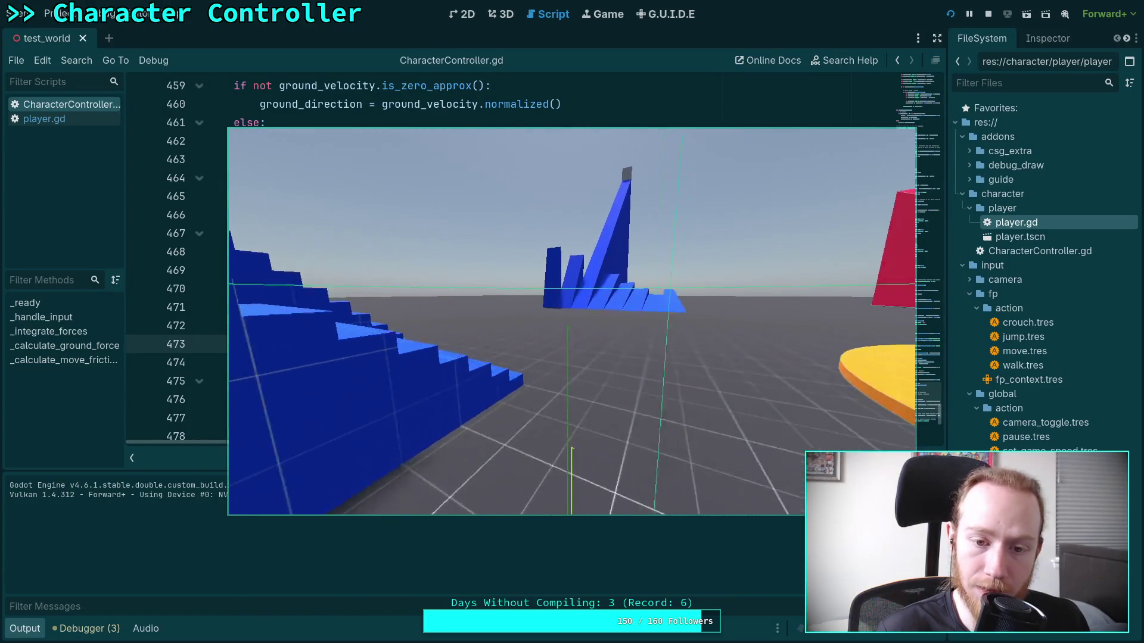
key("w")
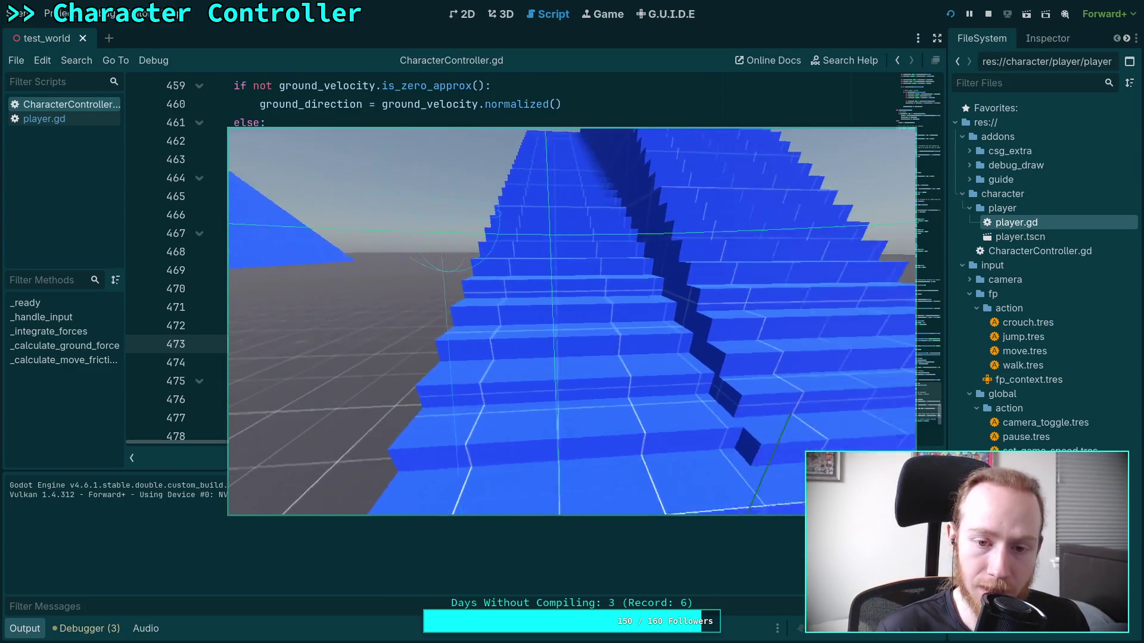
key("w")
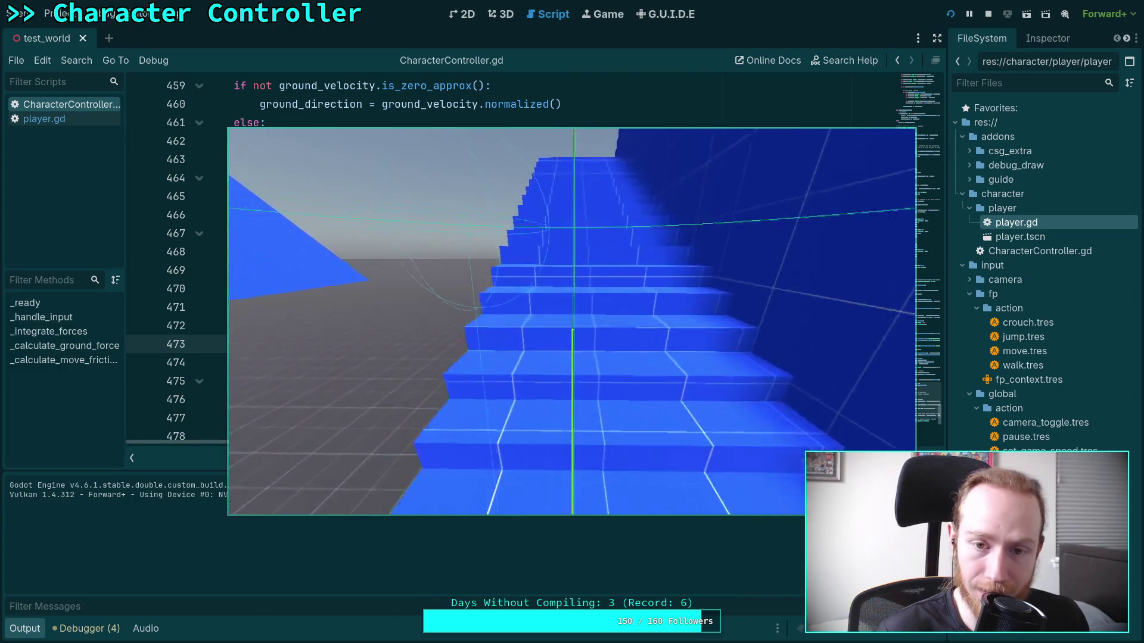
key("w")
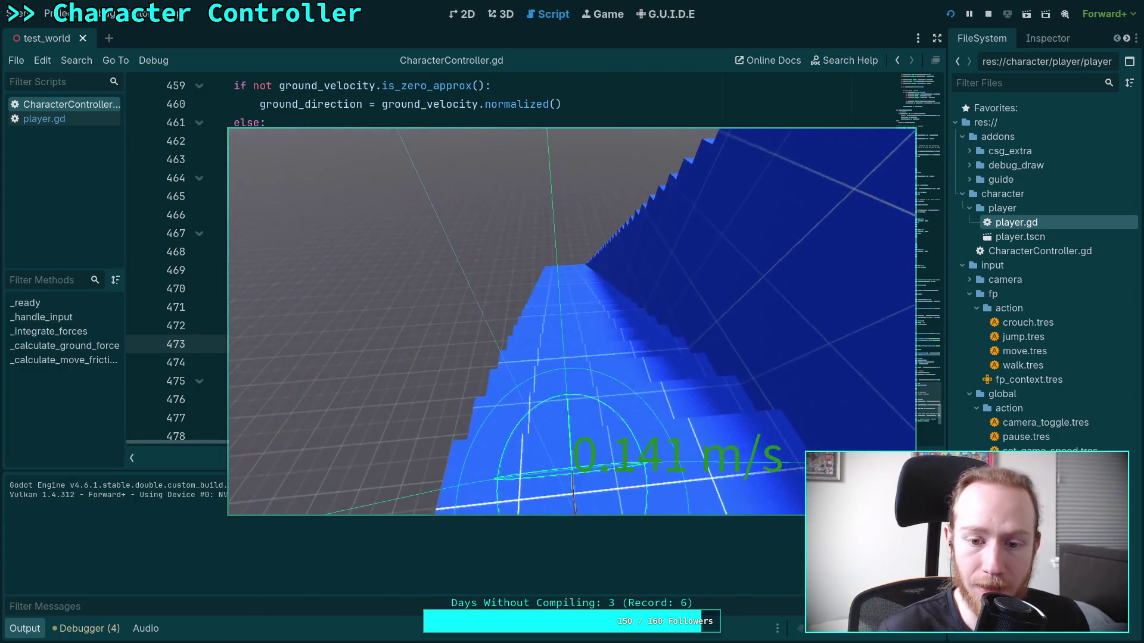
key("w")
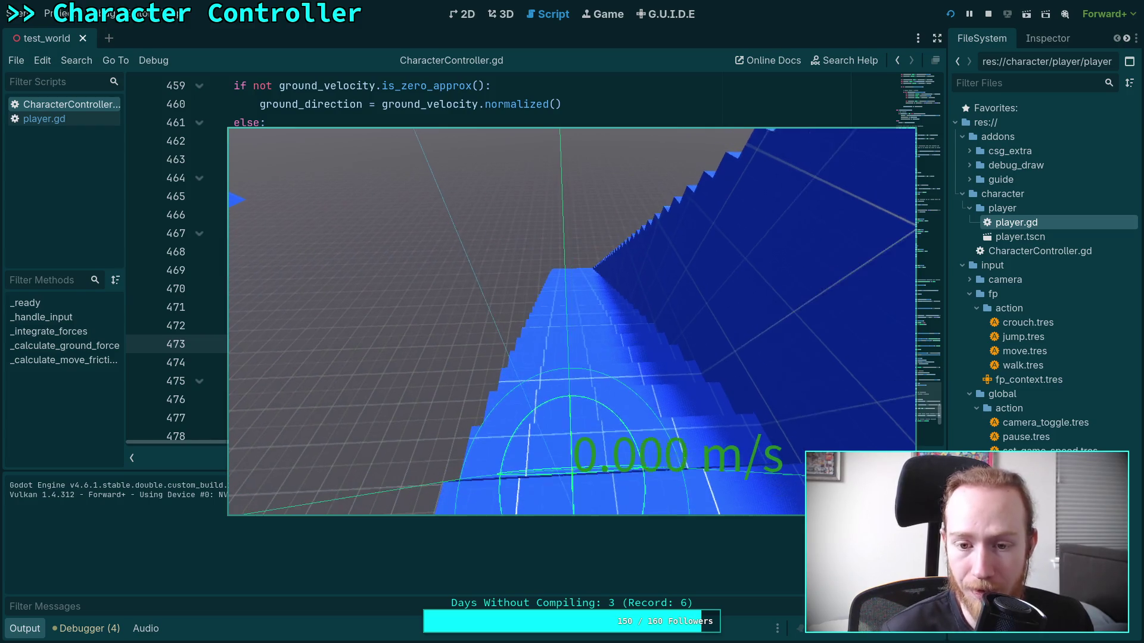
key("w")
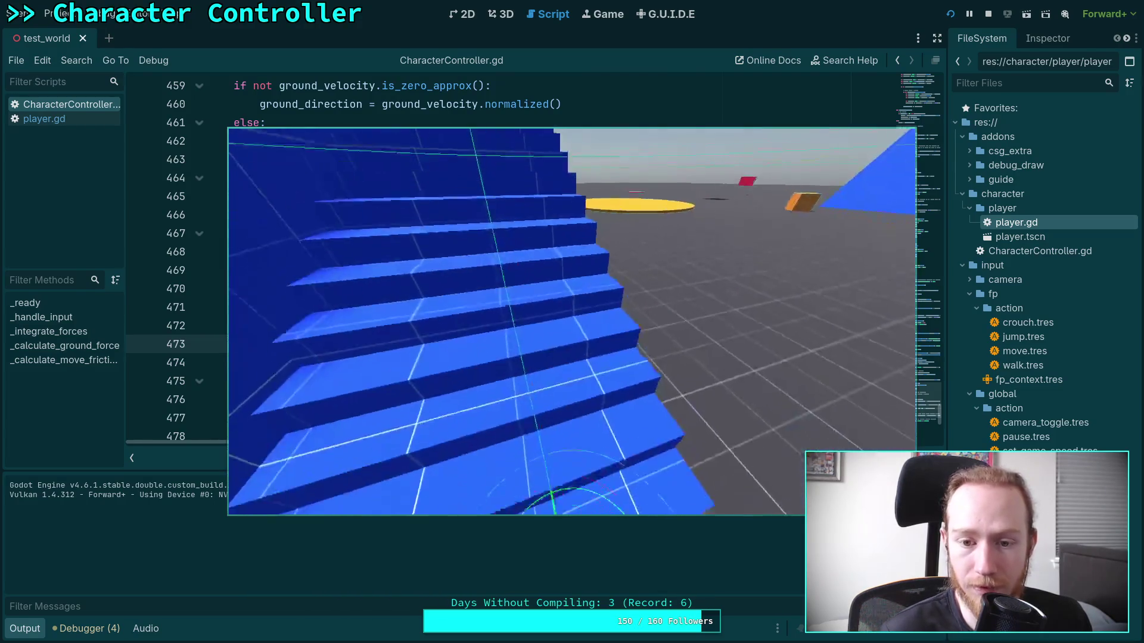
key("w")
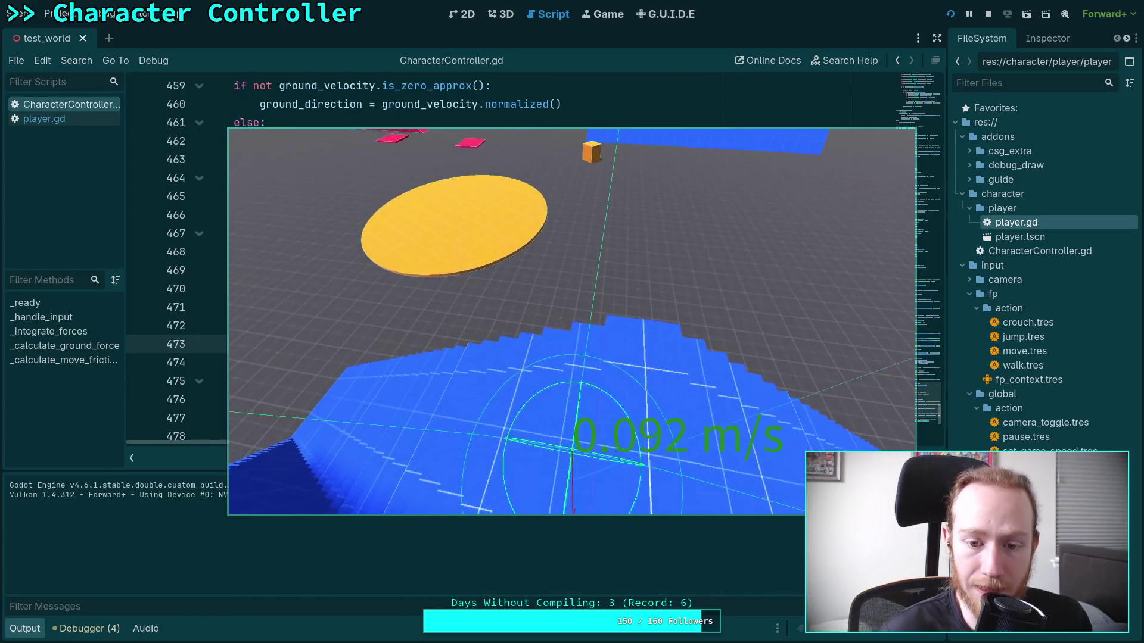
key("w")
key("w")
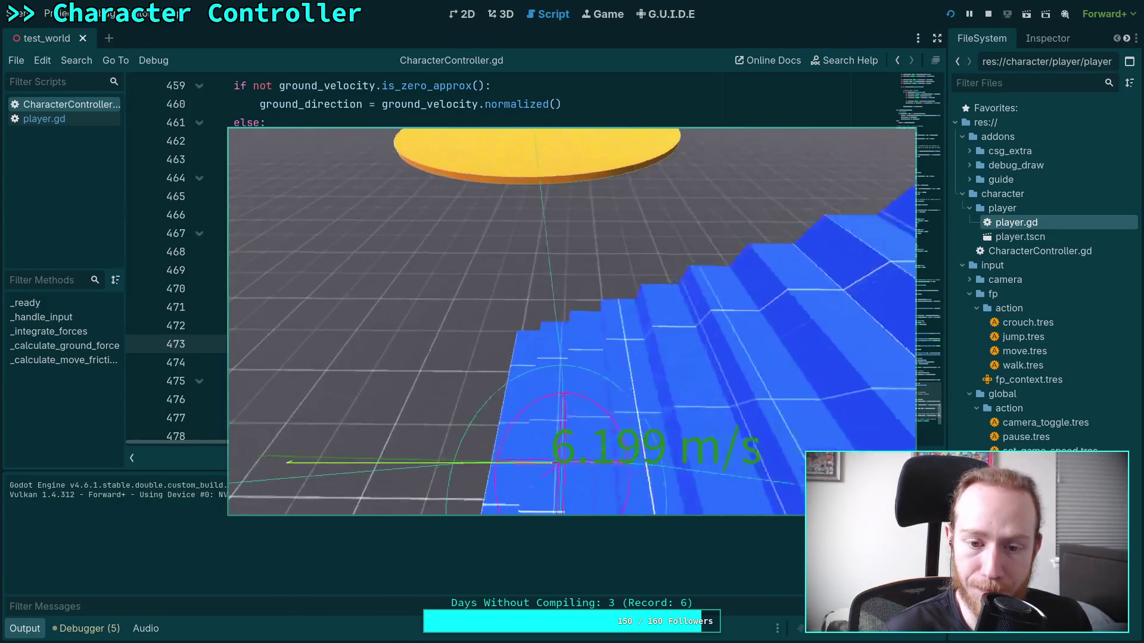
Walk under the blue ramp, toggle third- and first-person camera with C, then climb the stairs again.
key("c")
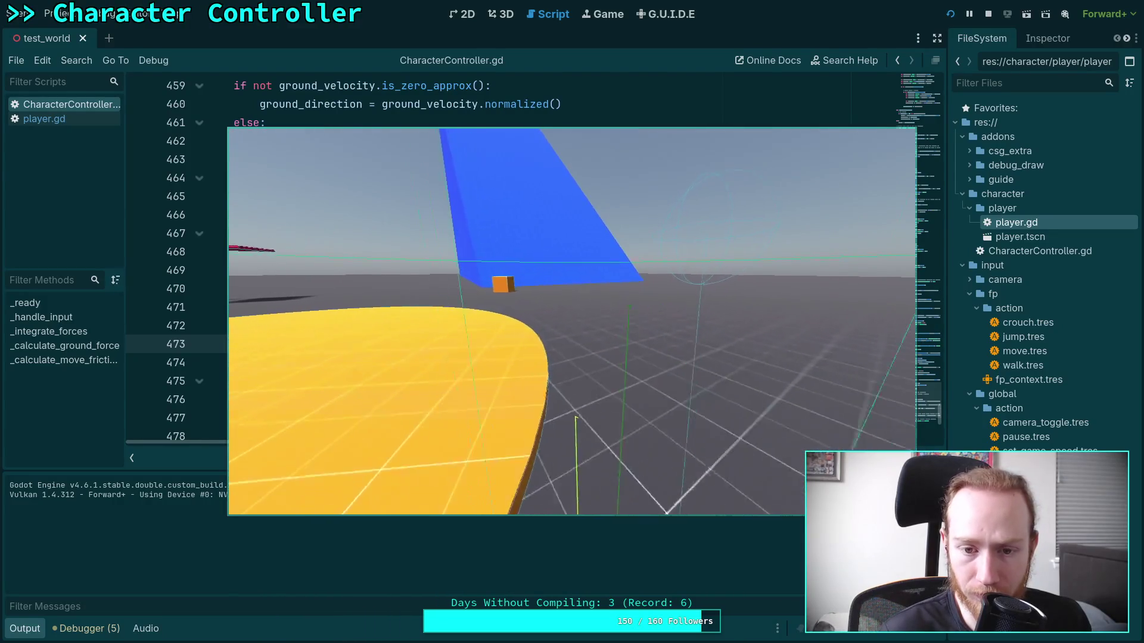
key("w")
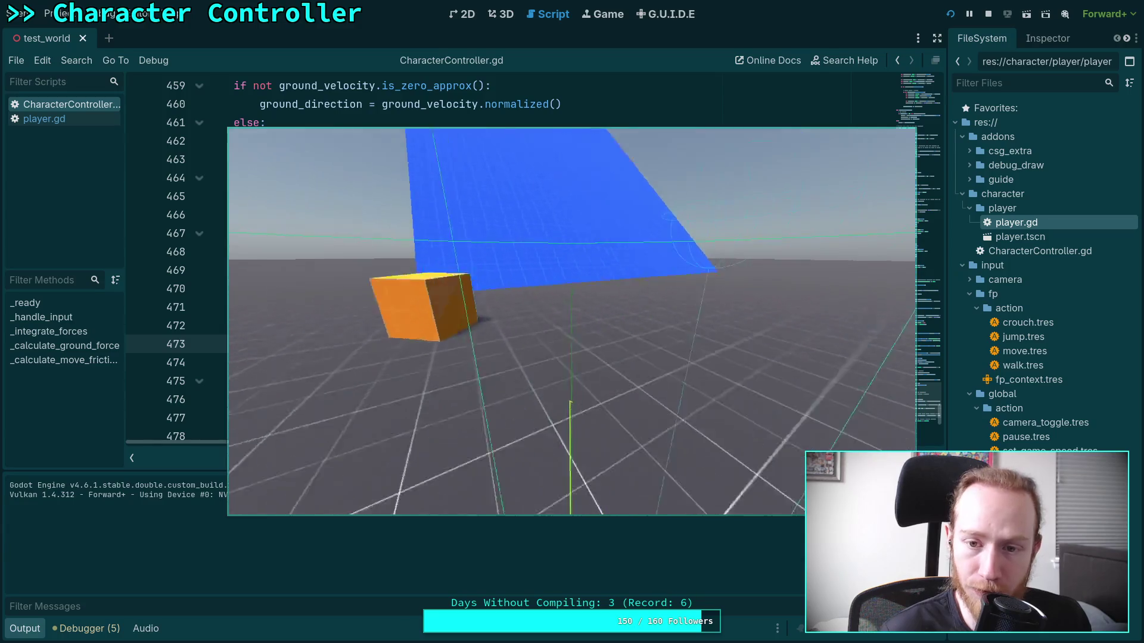
key("w")
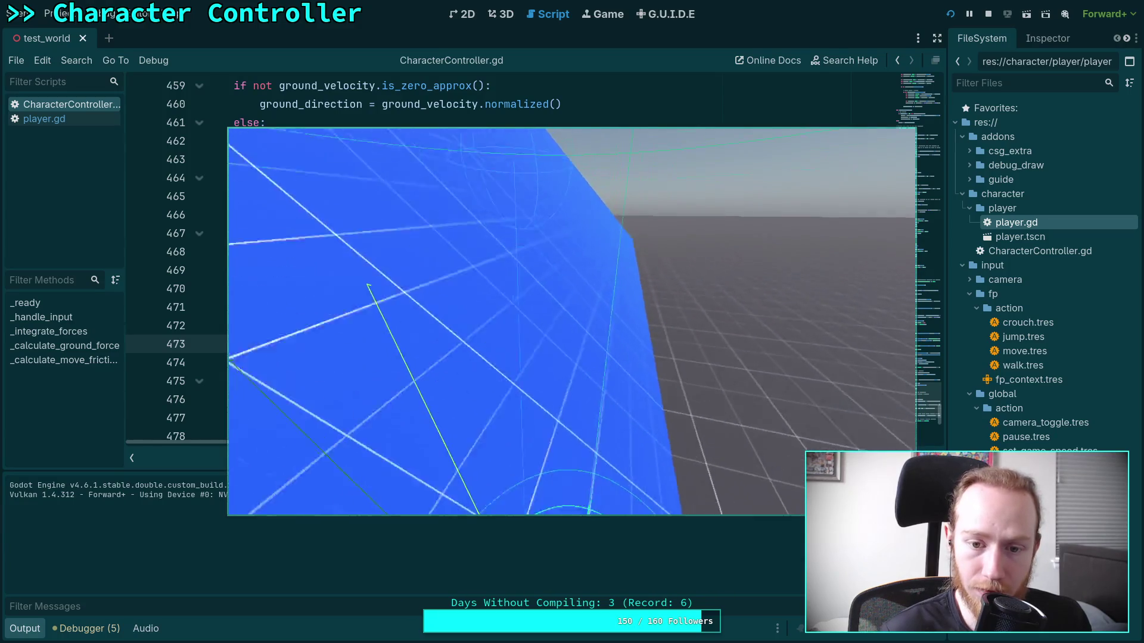
key("c")
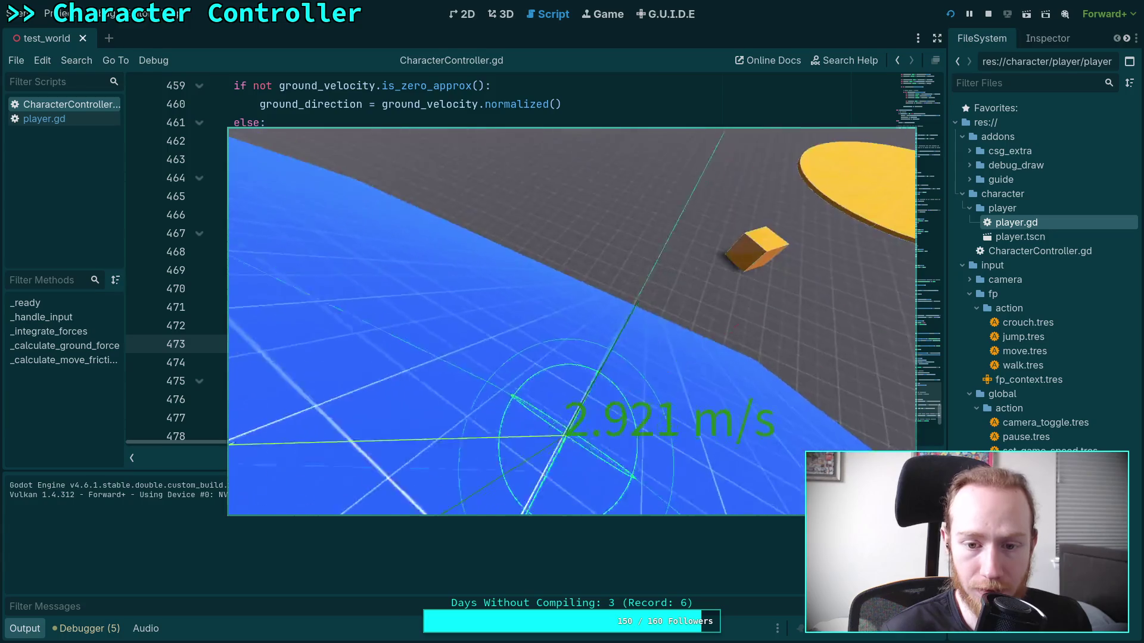
key("c")
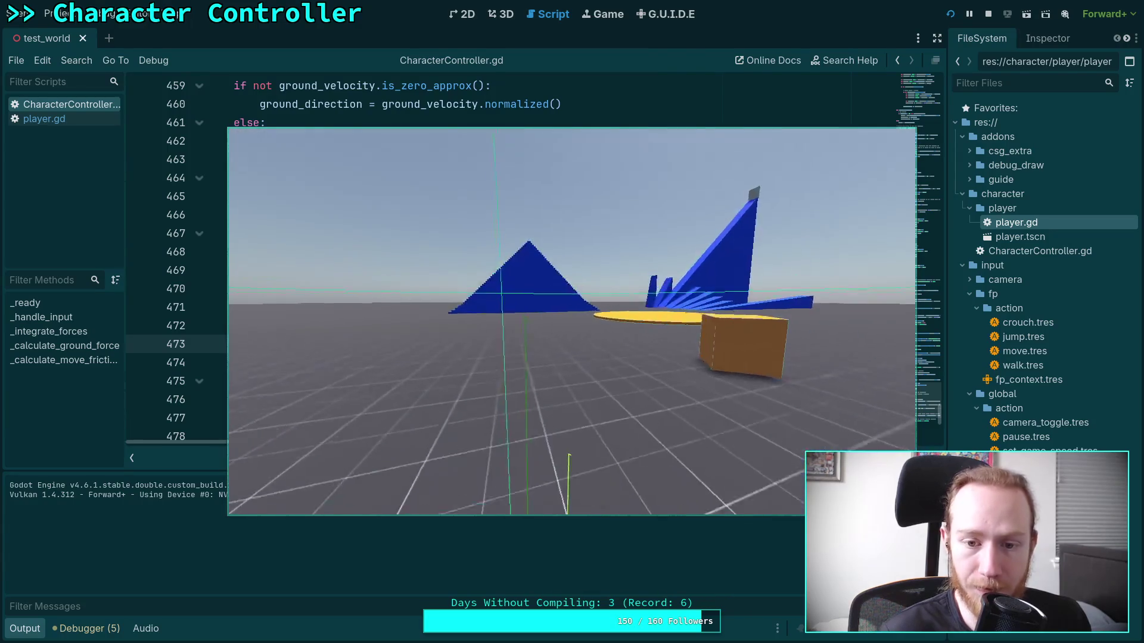
key("w")
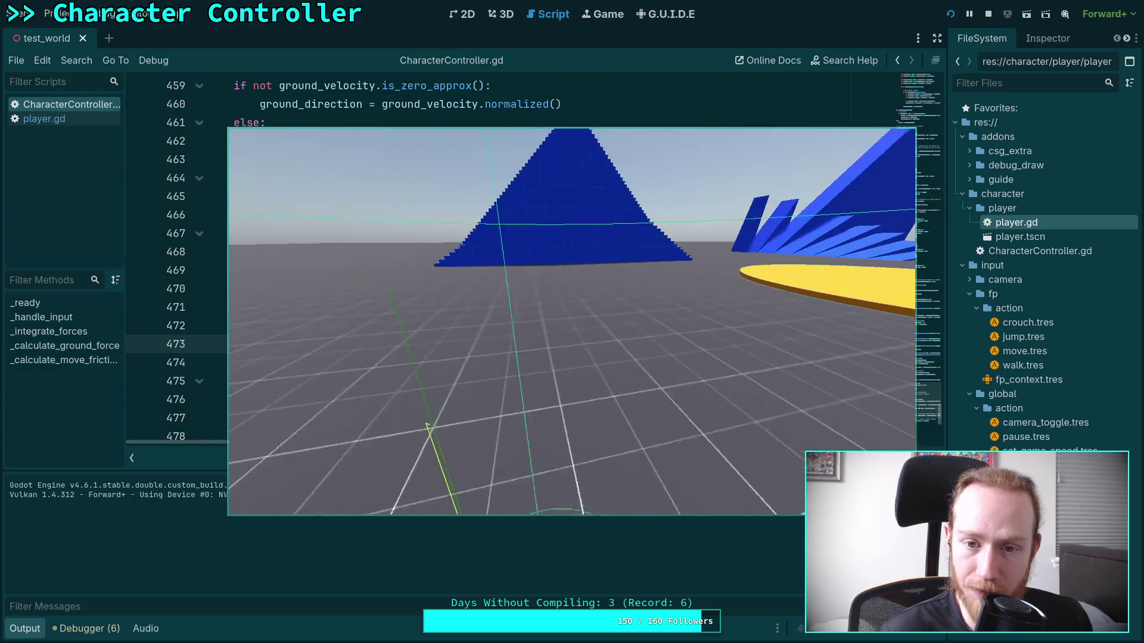
key("w")
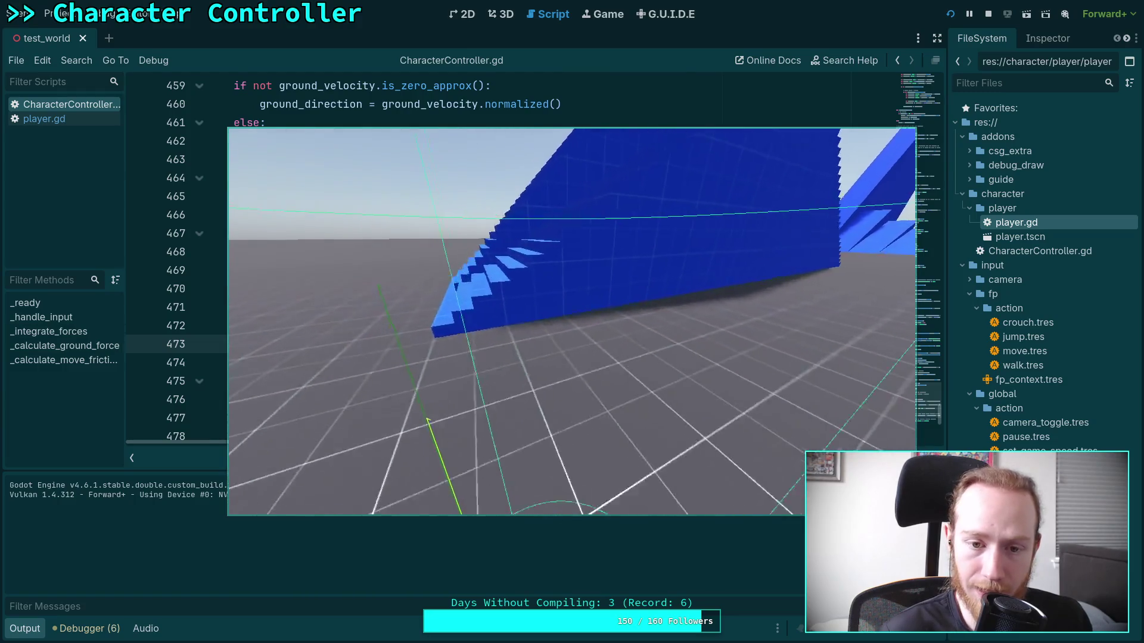
key("w")
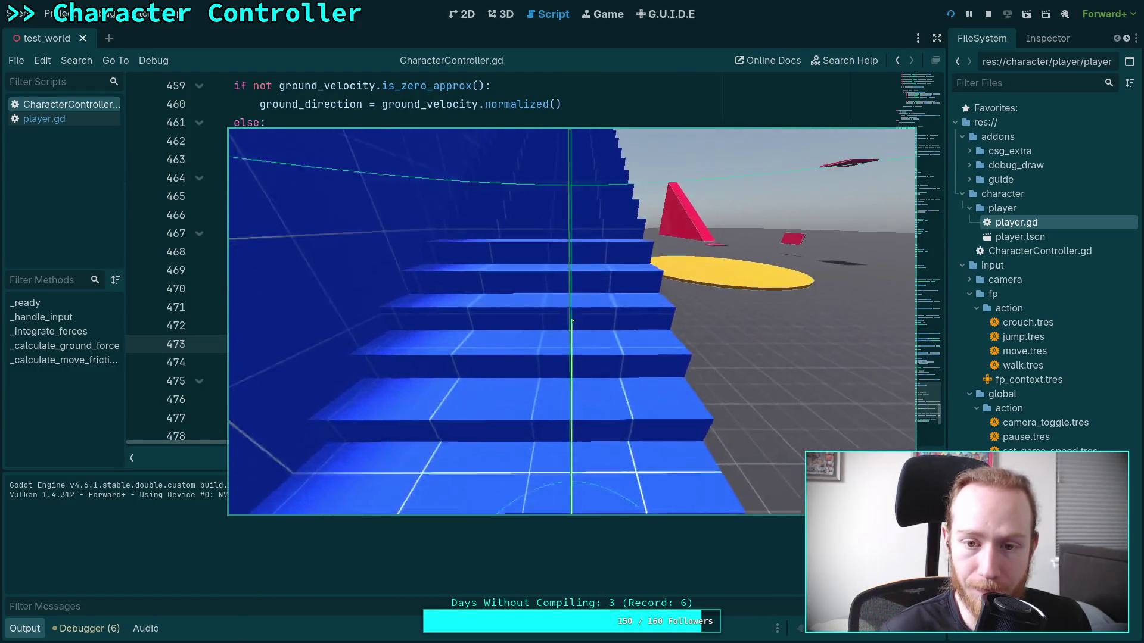
key("w")
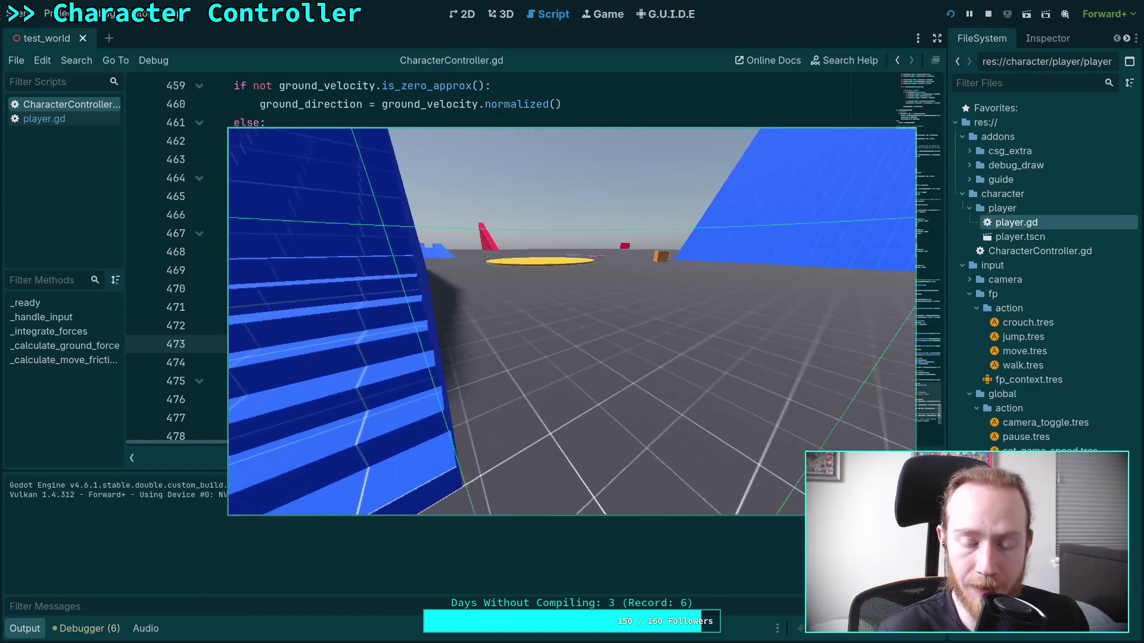
key("Escape")
Stop the test game and collapse the Output panel to enlarge the code view.
left_click(987, 14)
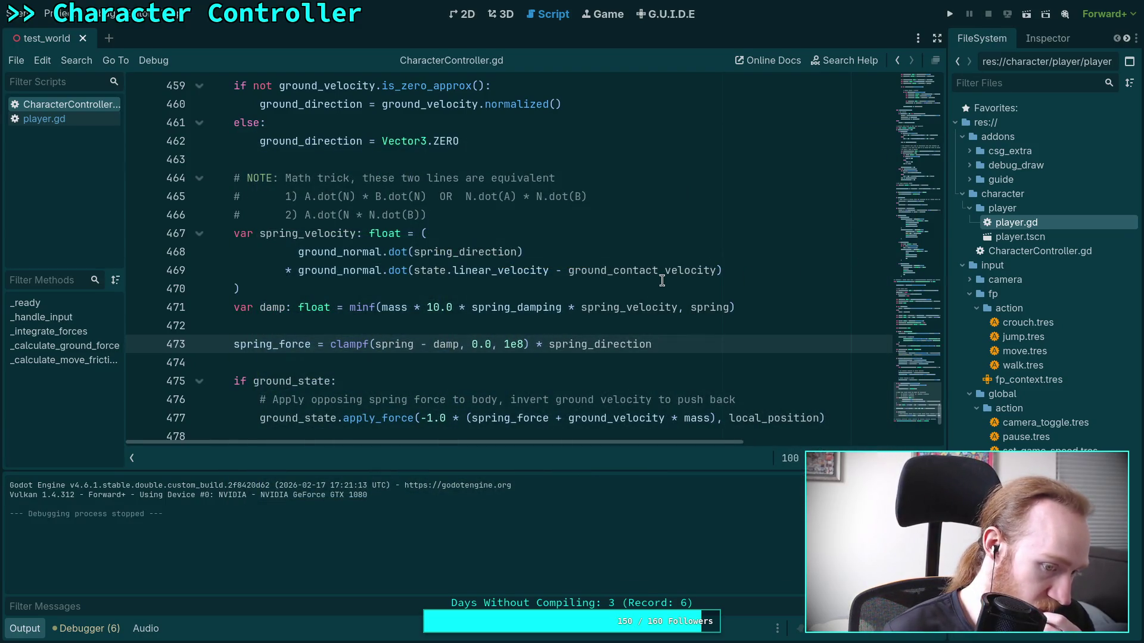
left_click(32, 632)
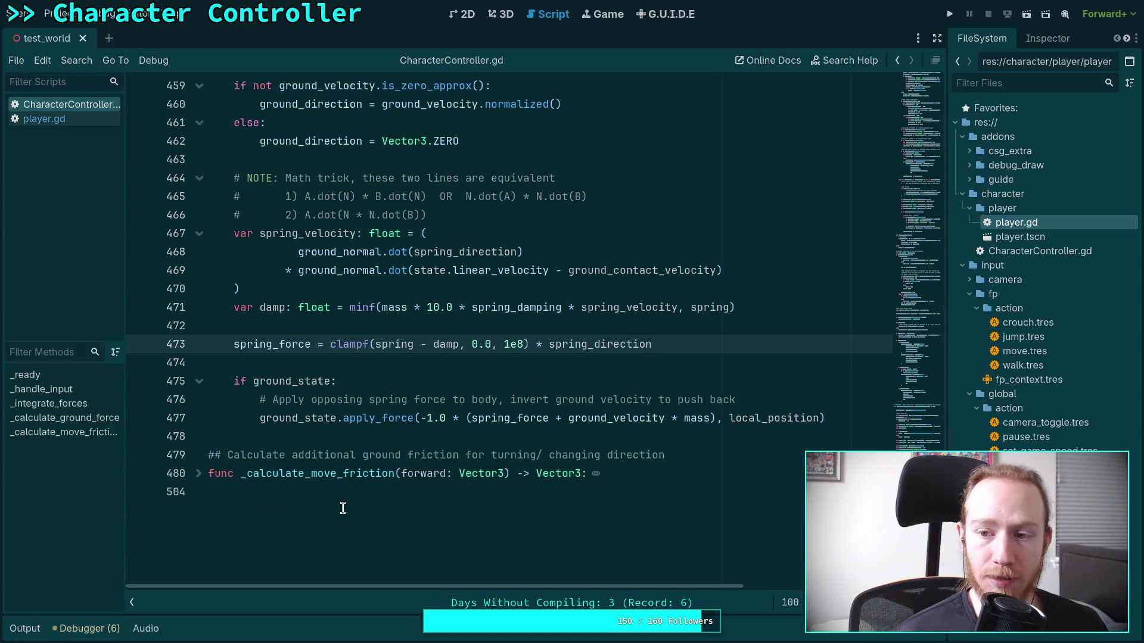
left_click(372, 362)
Scroll the script up to the spring_direction definition near line 408, then switch to Obsidian.
scroll(372, 362, "up", 10)
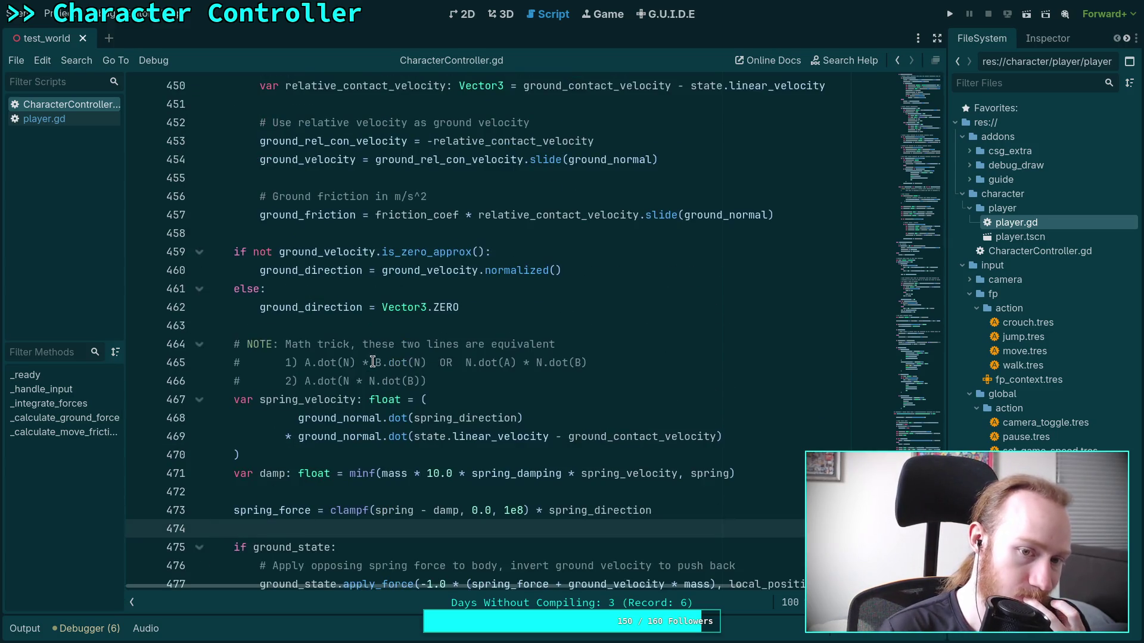
scroll(372, 361, "up", 4)
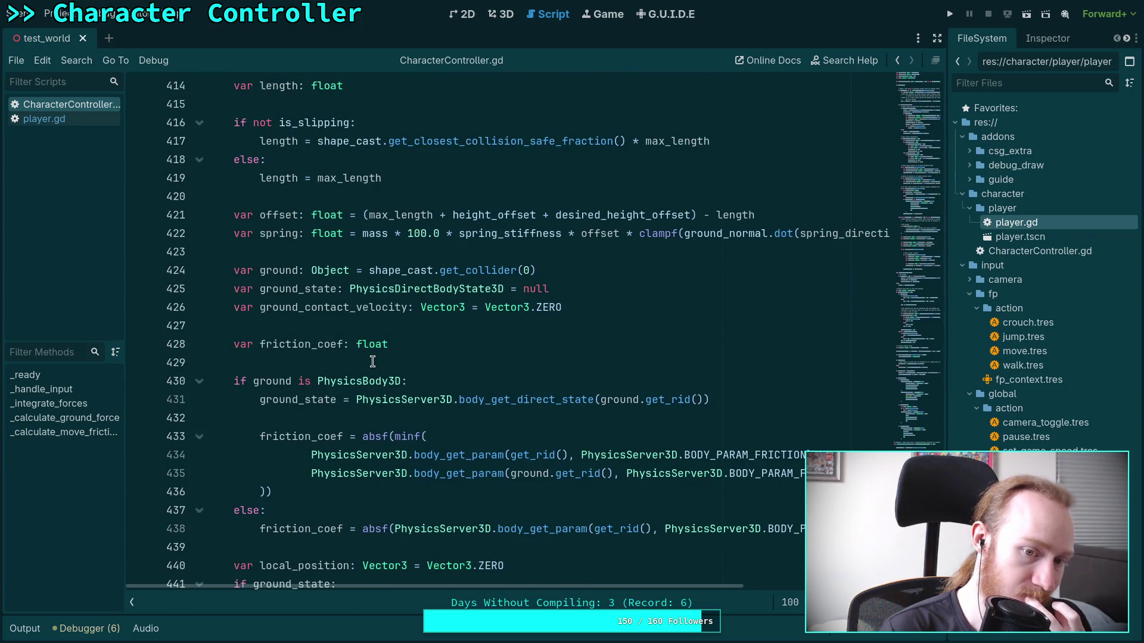
scroll(373, 361, "up", 2)
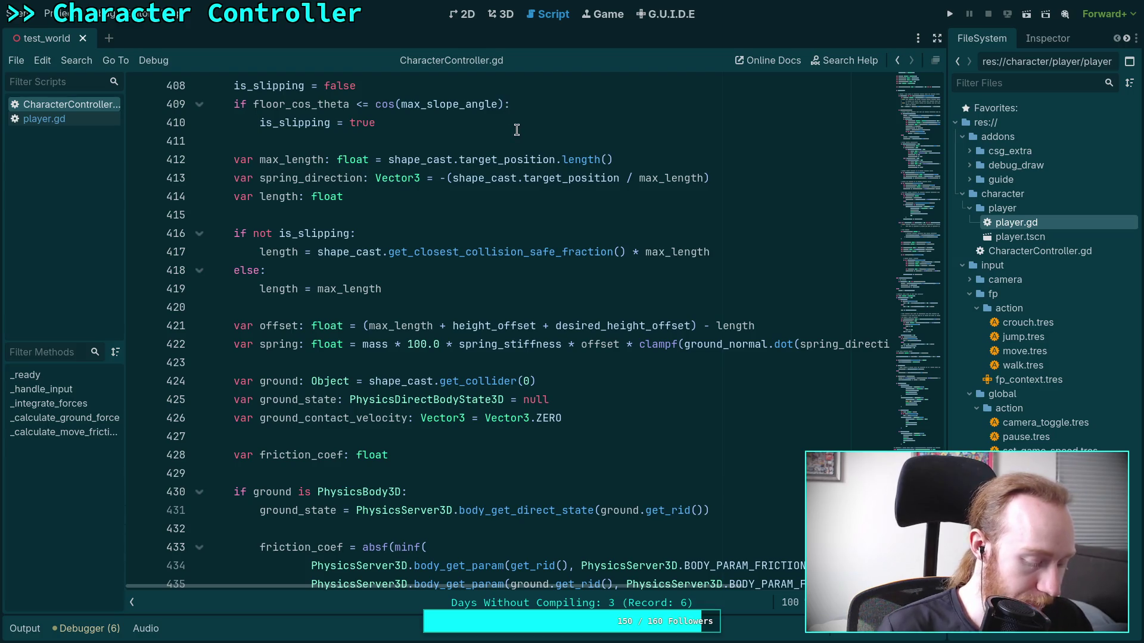
key("alt+Tab")
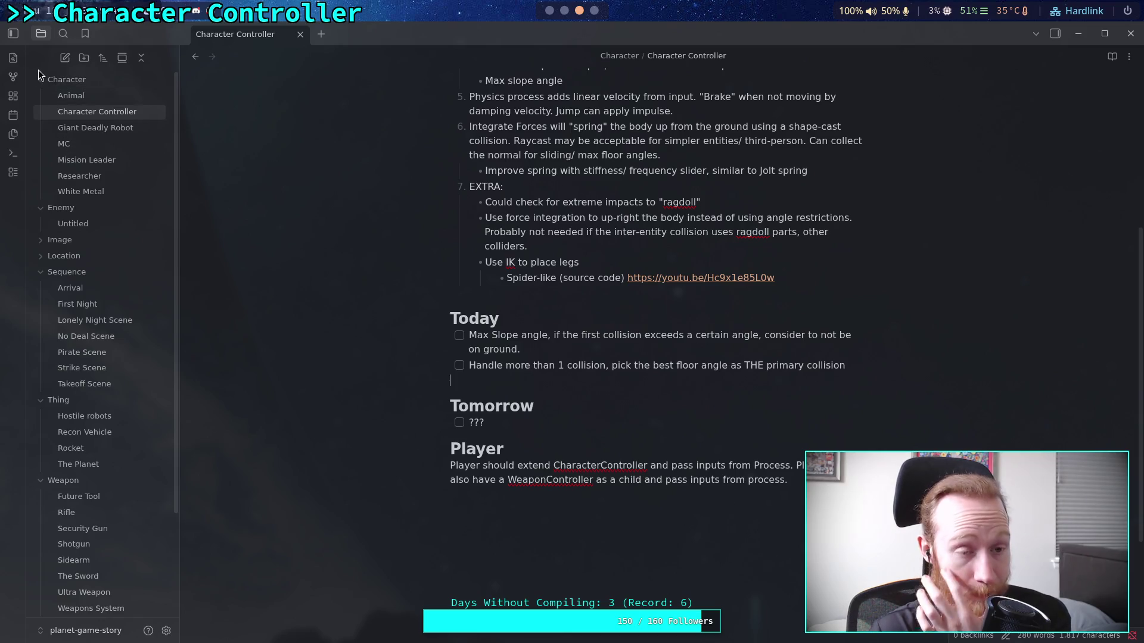
Fold the Sequence, Thing and Weapon folders in the Obsidian notes list.
scroll(105, 322, "down", 2)
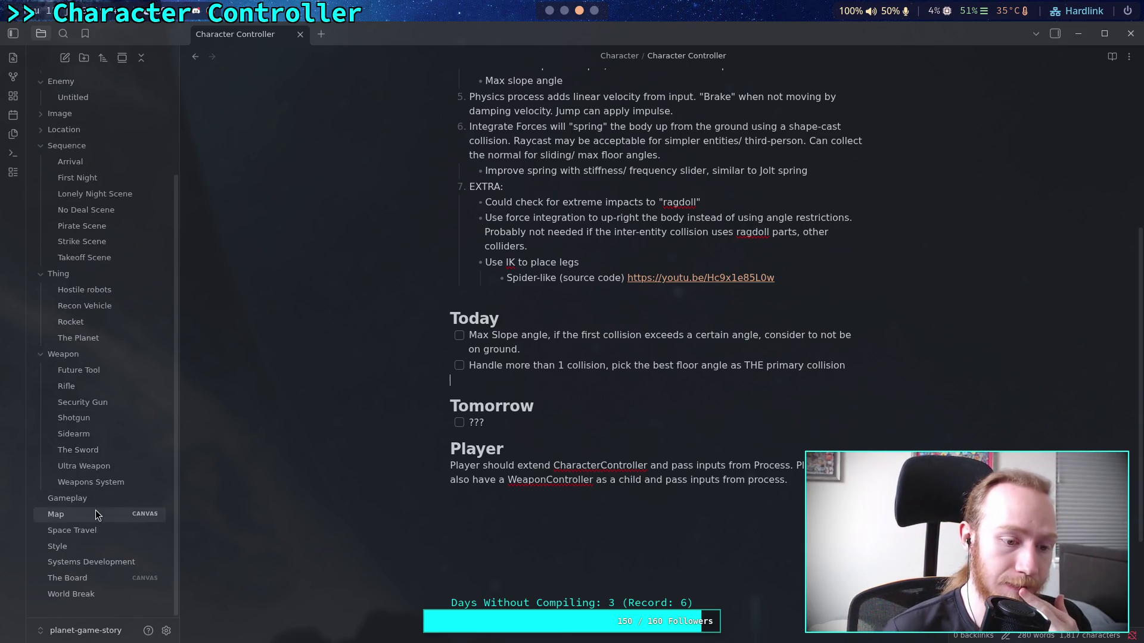
scroll(98, 524, "up", 2)
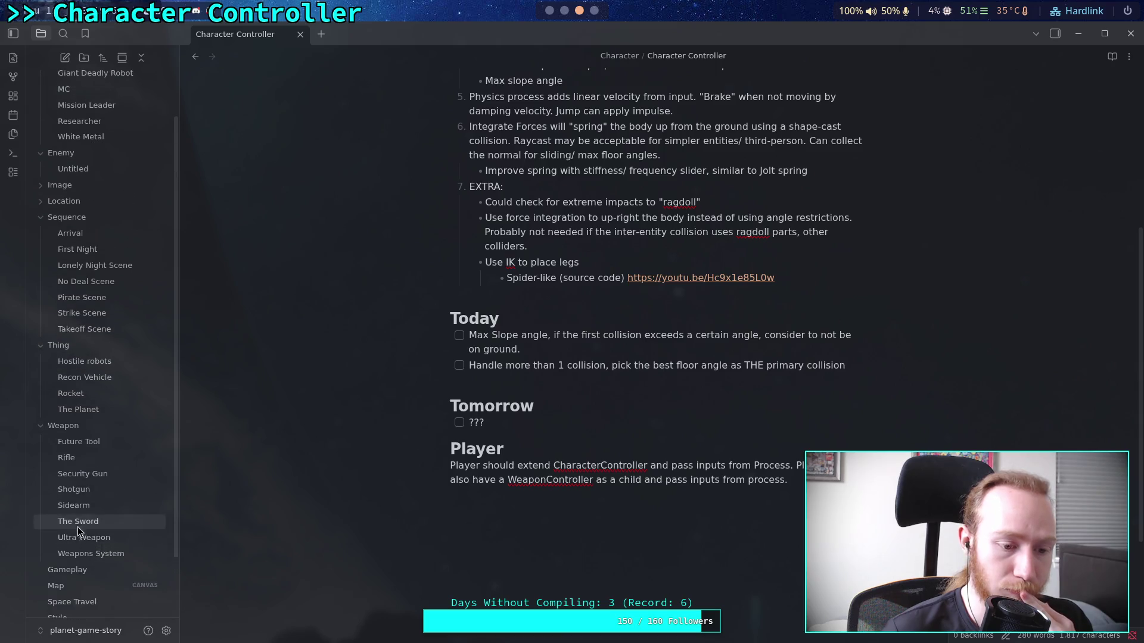
left_click(38, 275)
left_click(37, 289)
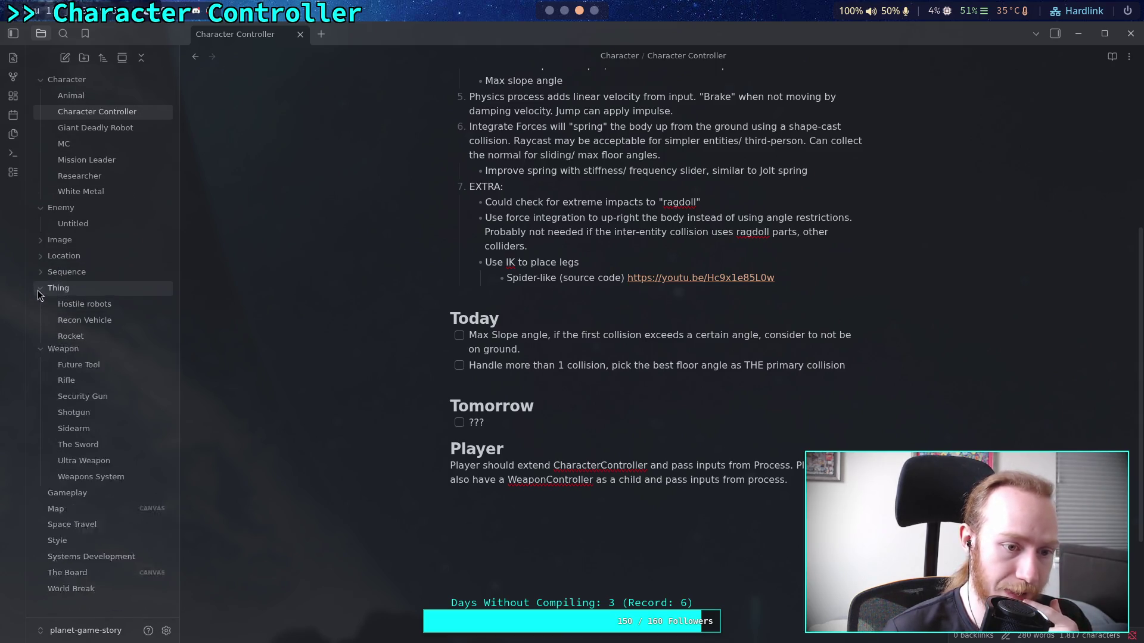
left_click(39, 305)
left_click(43, 291)
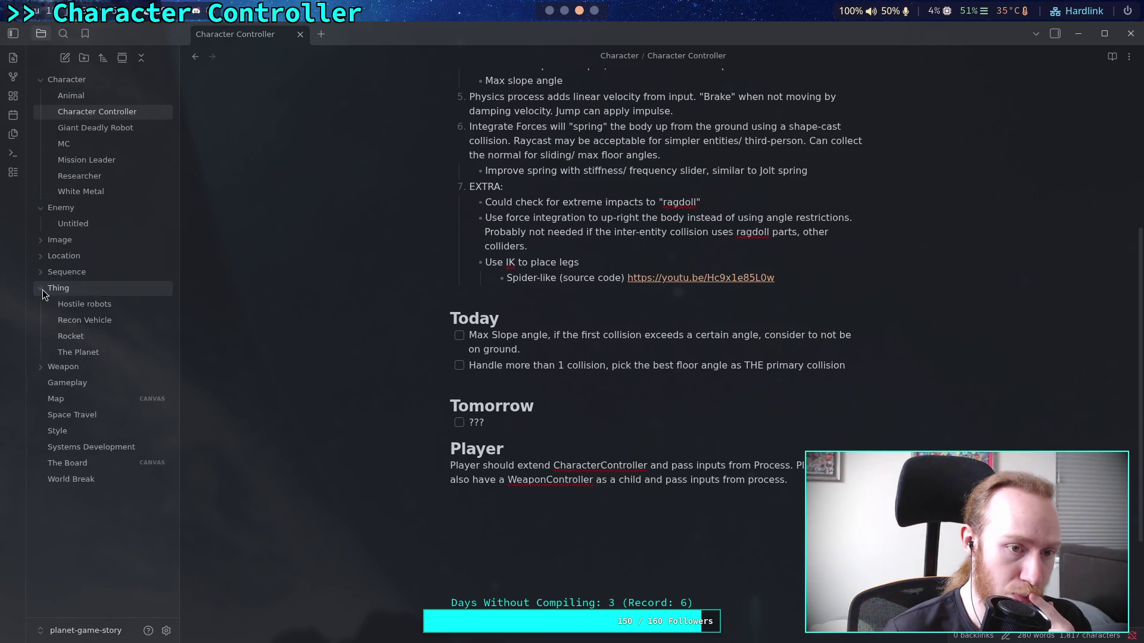
left_click(43, 290)
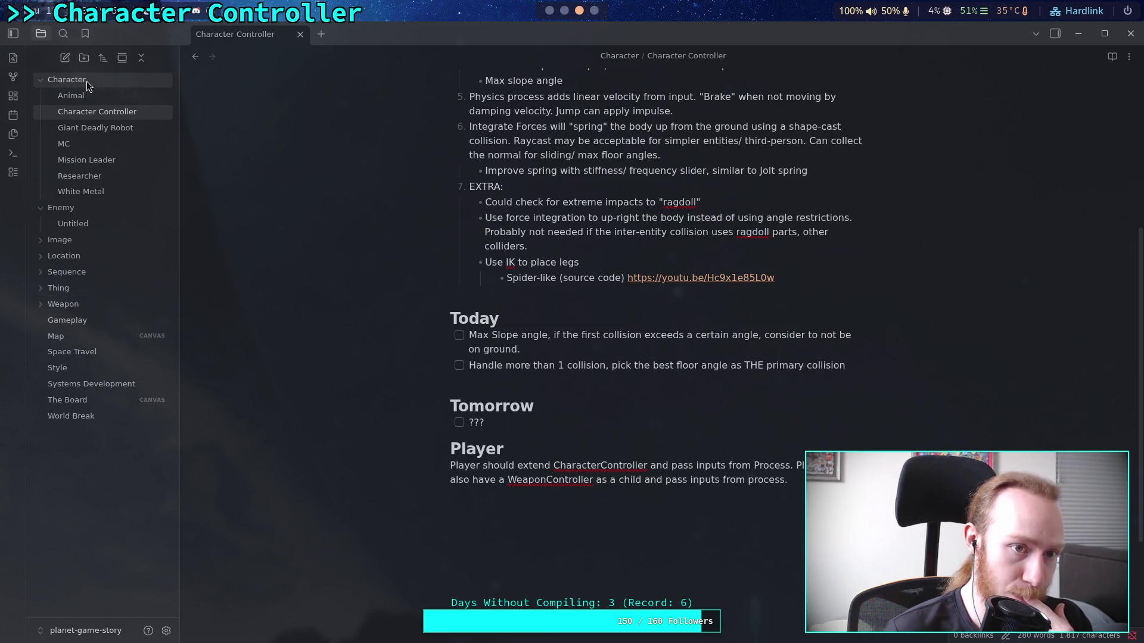